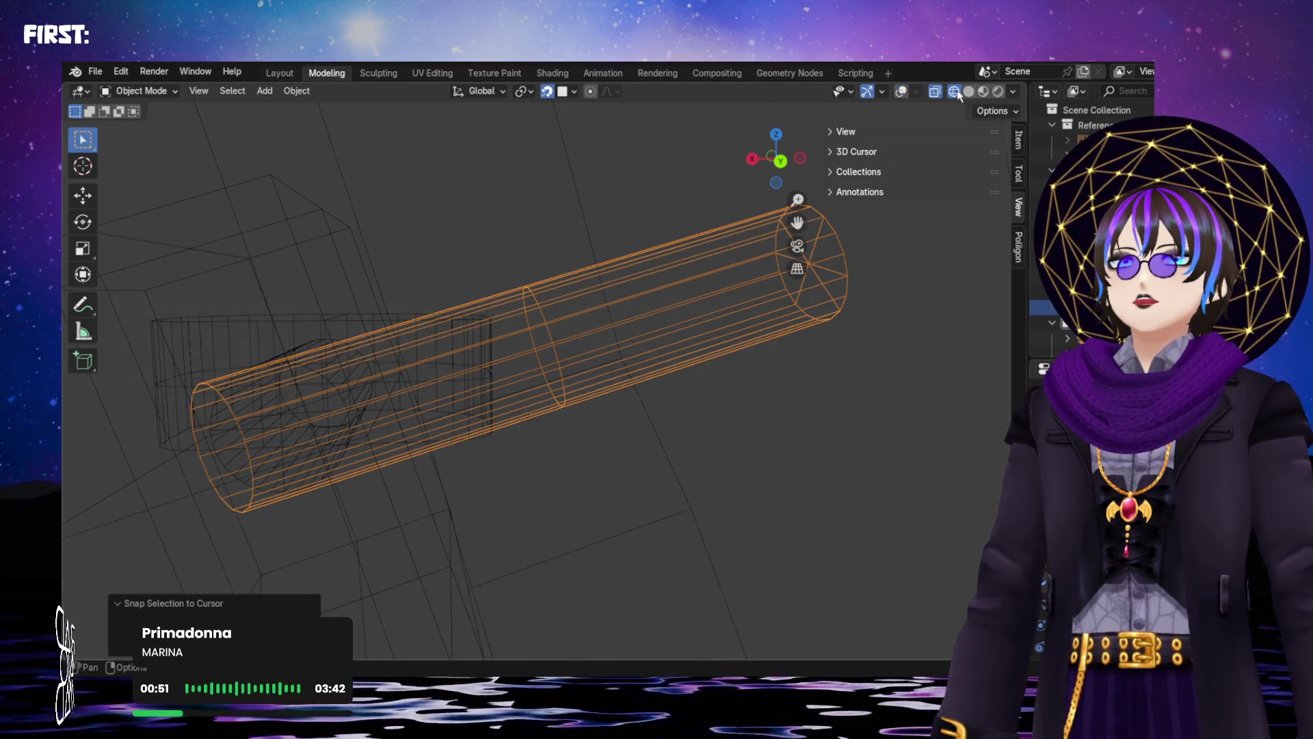
# Switch the viewport to Solid shading with X-ray off and orbit close to the cube block
pyautogui.click(935, 91)
pyautogui.click(968, 90)
pyautogui.moveTo(592, 239)
pyautogui.mouseDown(button='middle')
pyautogui.moveTo(530, 293)
pyautogui.moveTo(560, 293)
pyautogui.moveTo(545, 267)
pyautogui.moveTo(648, 290)
pyautogui.moveTo(807, 273)
pyautogui.moveTo(868, 284)
pyautogui.moveTo(650, 314)
pyautogui.moveTo(539, 290)
pyautogui.moveTo(560, 281)
pyautogui.moveTo(425, 305)
pyautogui.moveTo(736, 317)
pyautogui.moveTo(702, 340)
pyautogui.moveTo(562, 336)
pyautogui.moveTo(492, 316)
pyautogui.moveTo(482, 294)
pyautogui.mouseUp(button='middle')
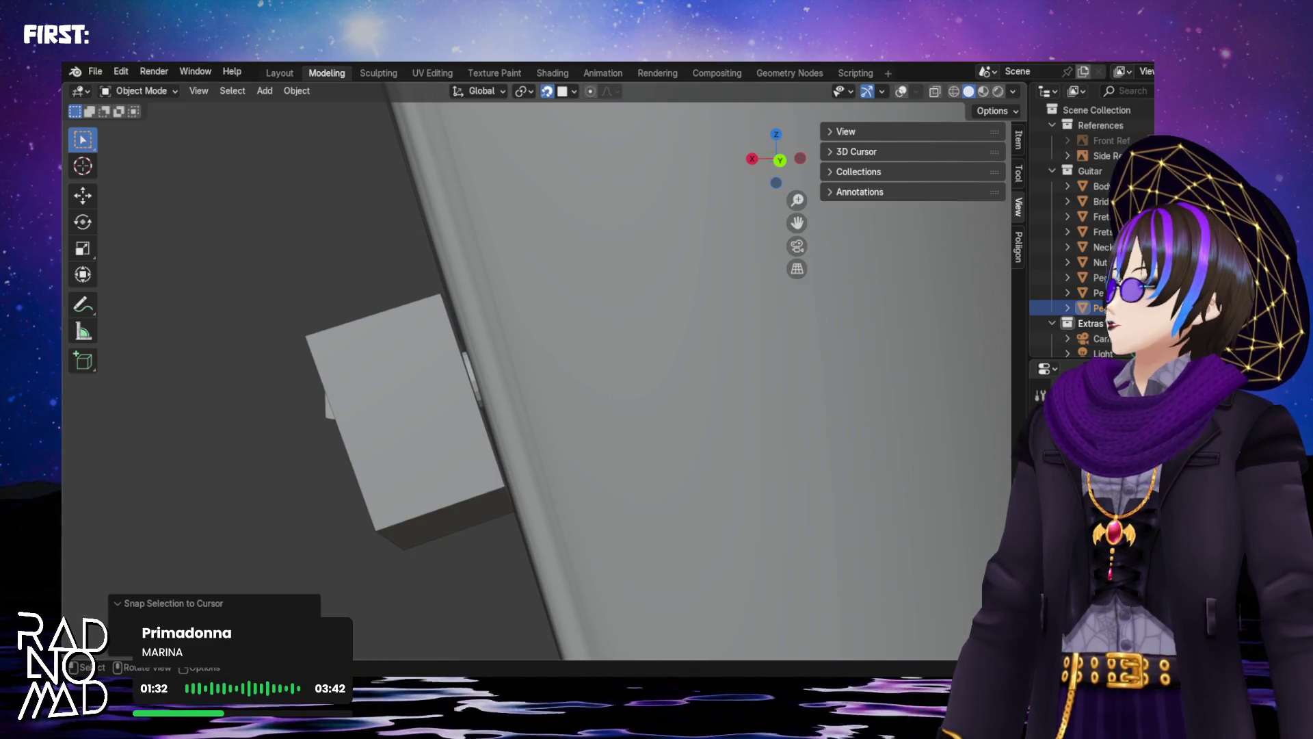
# Select Peg Base, glance at its mesh in Edit Mode, and re-enable viewport overlays
pyautogui.moveTo(389, 482); pyautogui.dragTo(396, 491, button='middle')
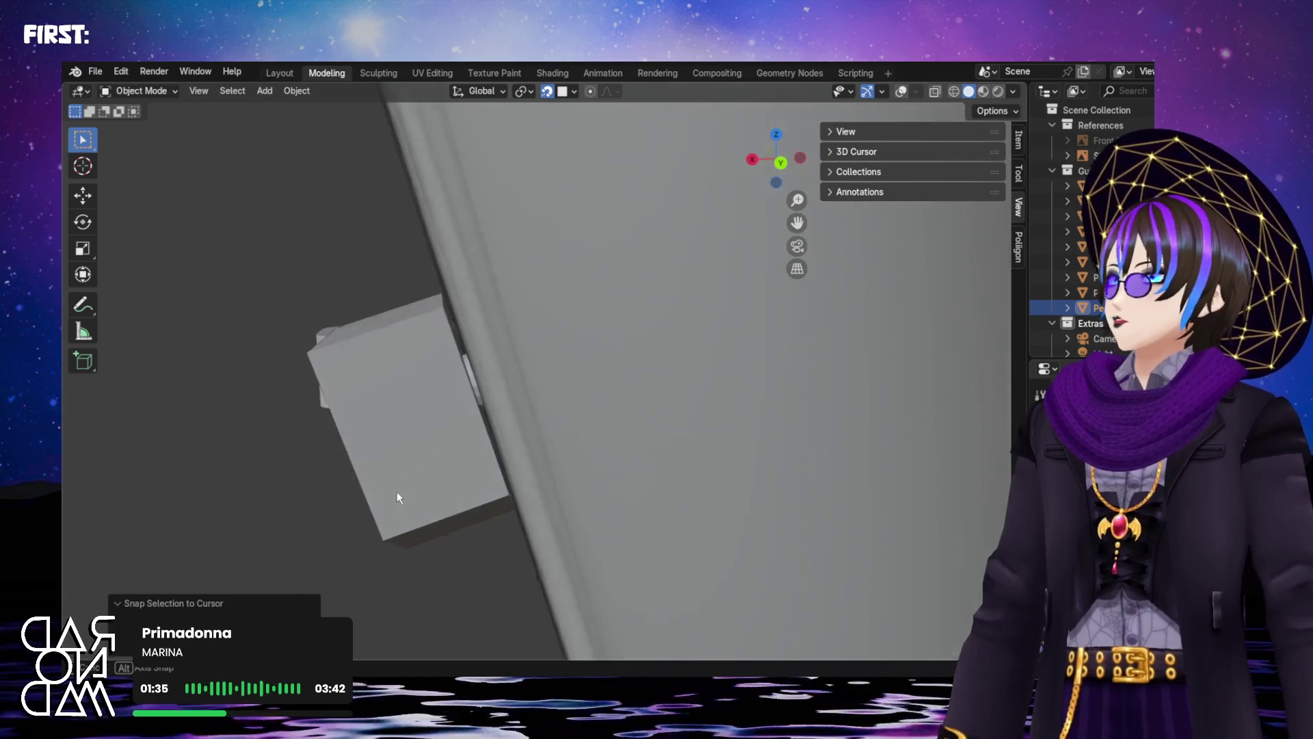
pyautogui.click(417, 407)
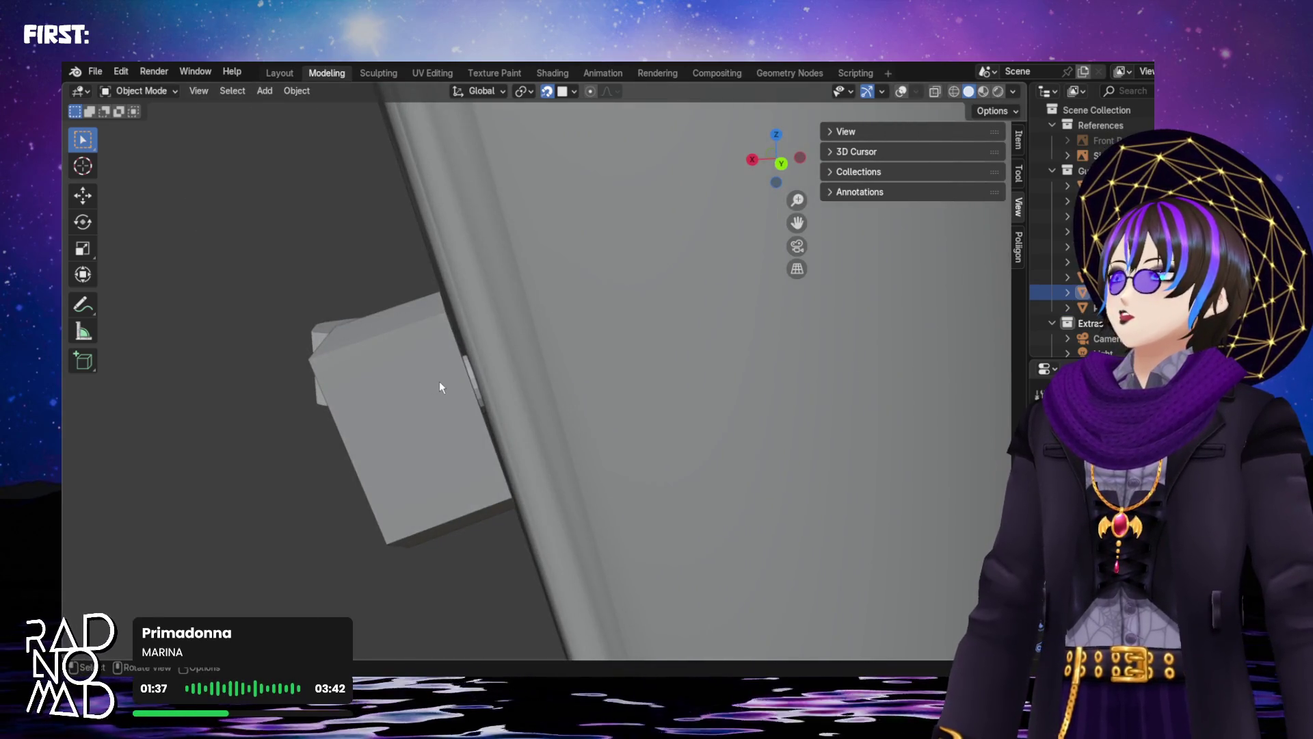
pyautogui.press('Tab')
pyautogui.press('Tab')
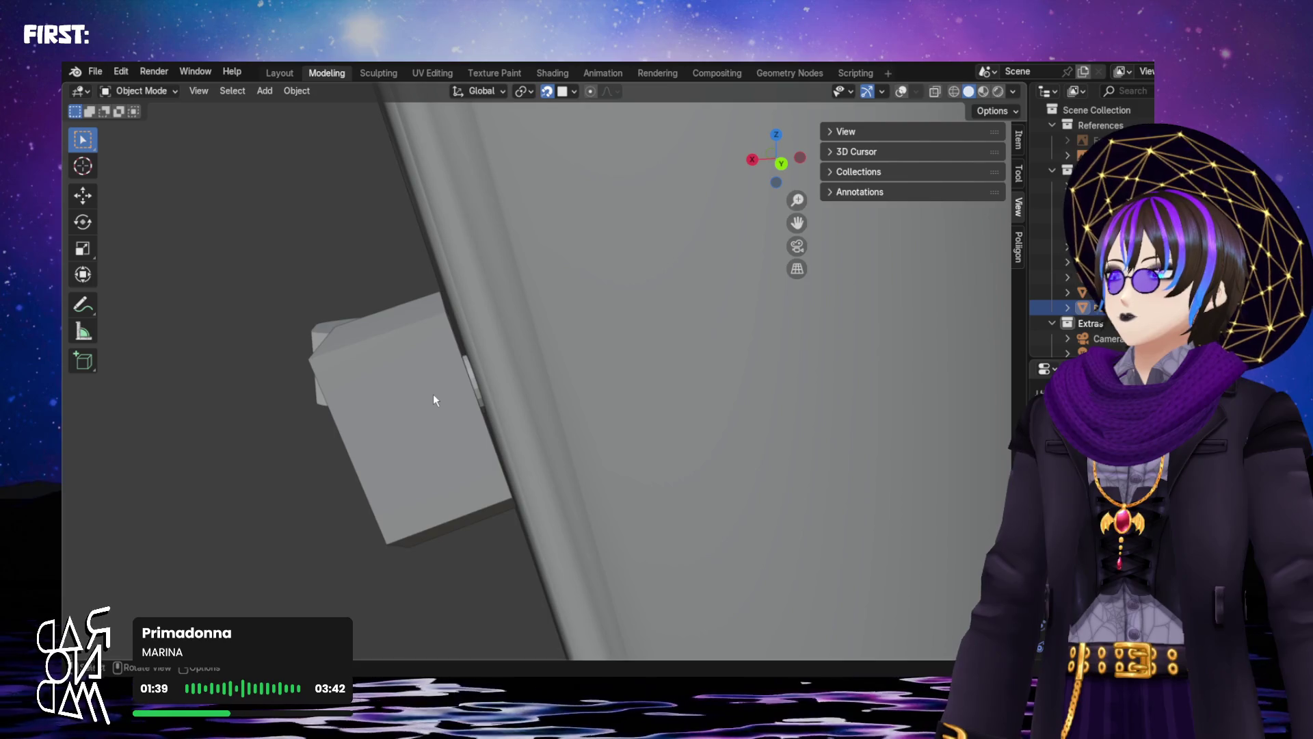
pyautogui.moveTo(435, 362)
pyautogui.mouseDown(button='middle')
pyautogui.moveTo(573, 383)
pyautogui.moveTo(356, 416)
pyautogui.mouseUp(button='middle')
pyautogui.moveTo(569, 418)
pyautogui.mouseDown(button='middle')
pyautogui.moveTo(493, 413)
pyautogui.moveTo(926, 111)
pyautogui.mouseUp(button='middle')
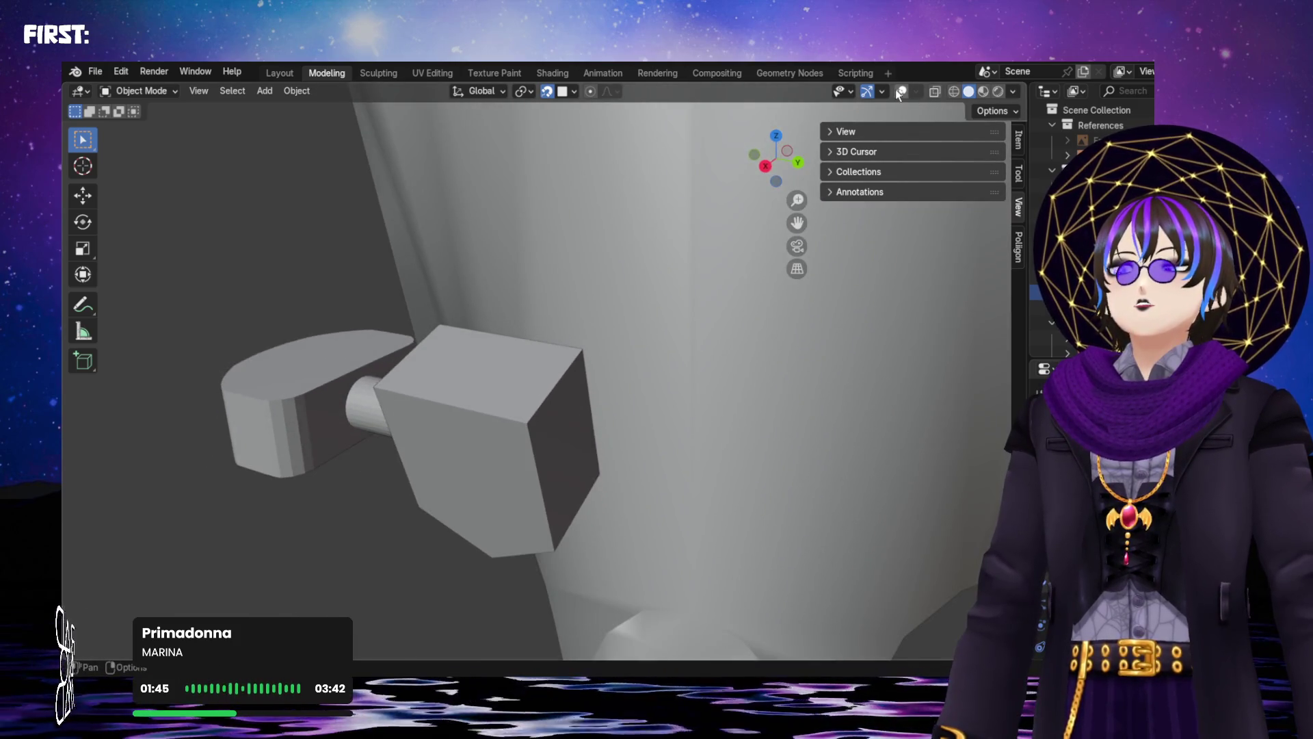
pyautogui.click(901, 91)
pyautogui.moveTo(533, 355)
pyautogui.mouseDown(button='middle')
pyautogui.moveTo(493, 288)
pyautogui.moveTo(451, 265)
pyautogui.moveTo(458, 308)
pyautogui.mouseUp(button='middle')
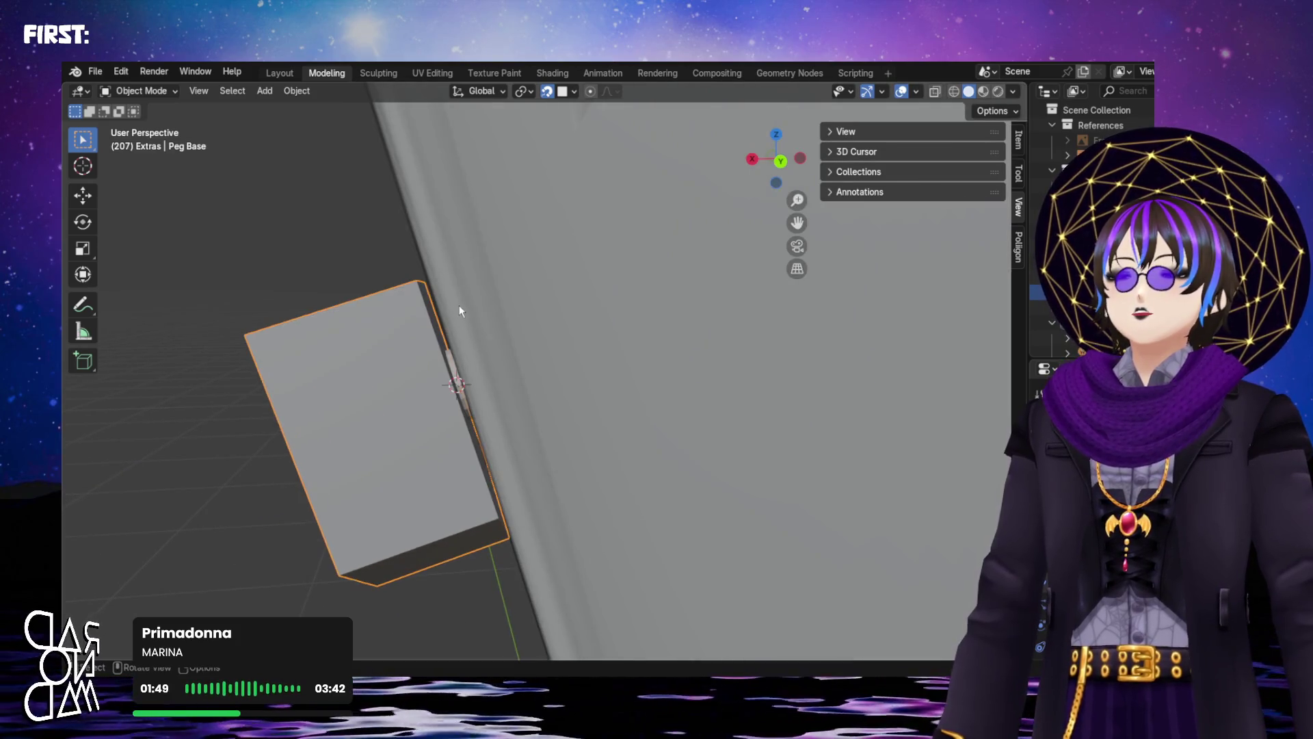
# Enable Face Nearest snapping and test-move the Peg Base cube, cancelling each move
pyautogui.click(573, 91)
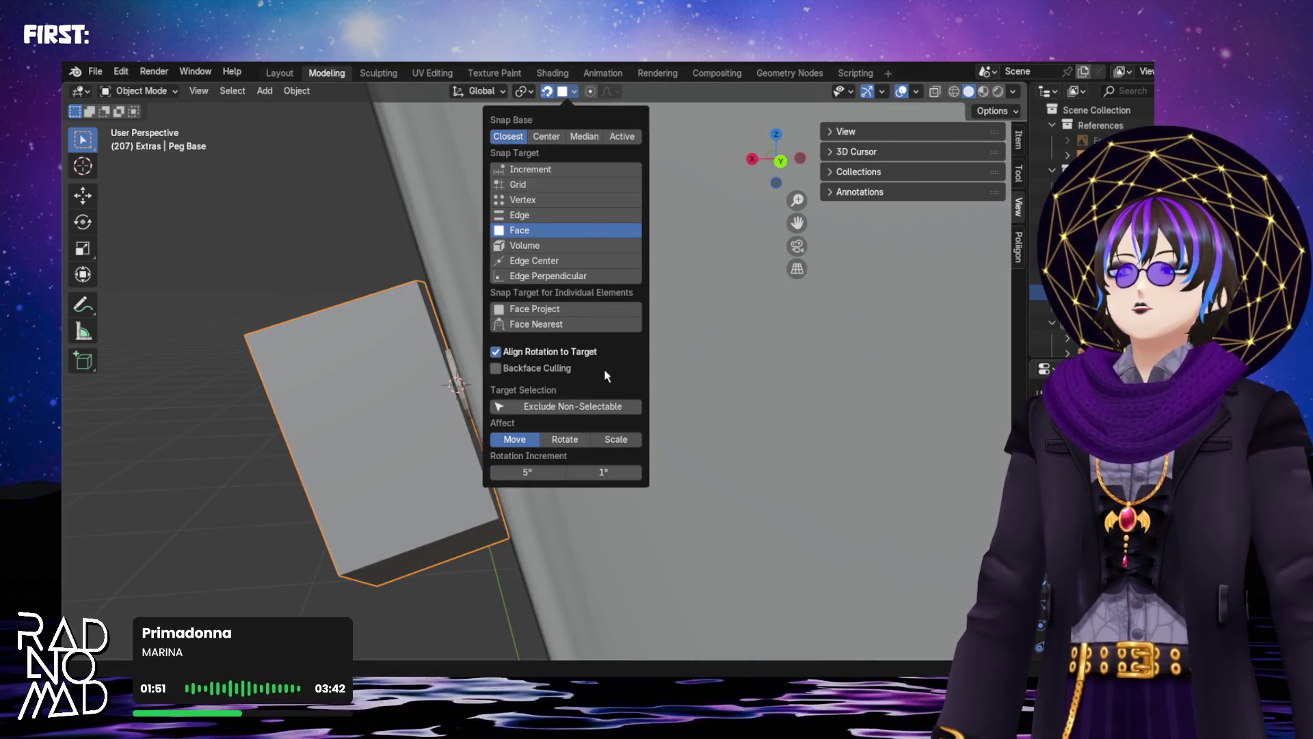
pyautogui.click(567, 319)
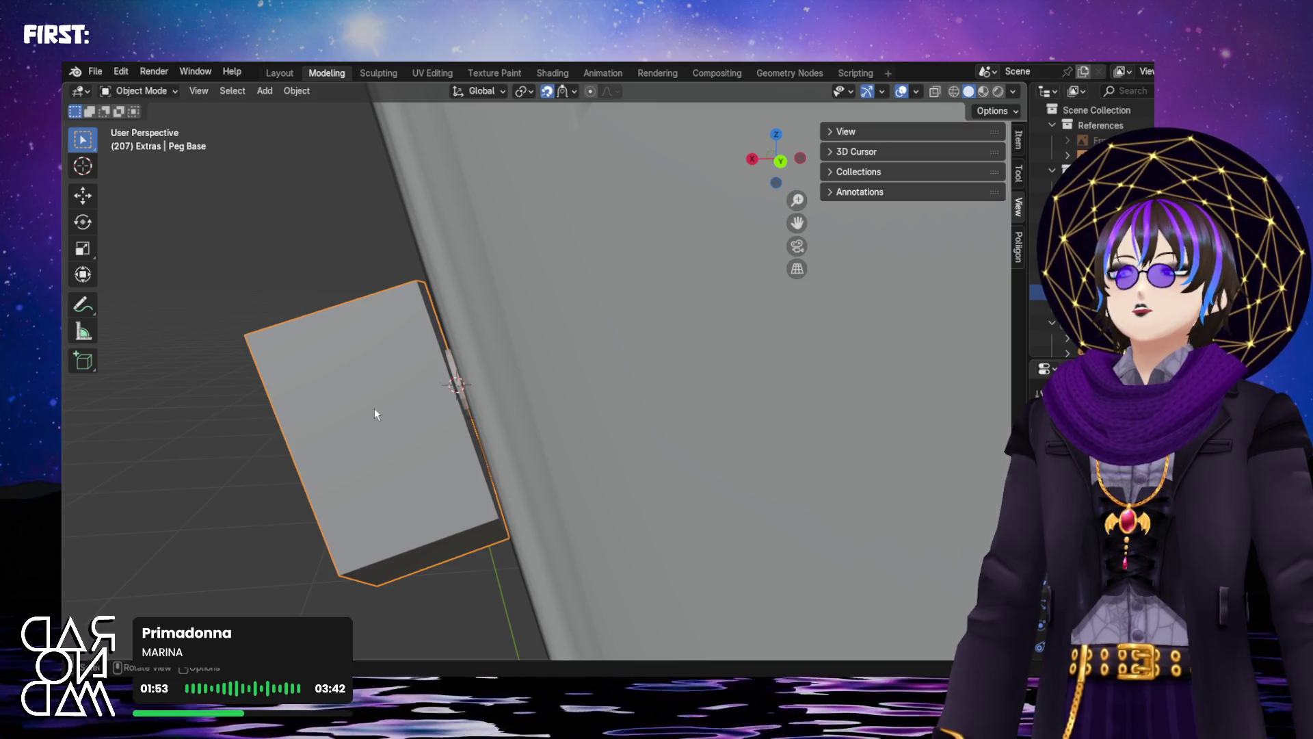
pyautogui.press('g')
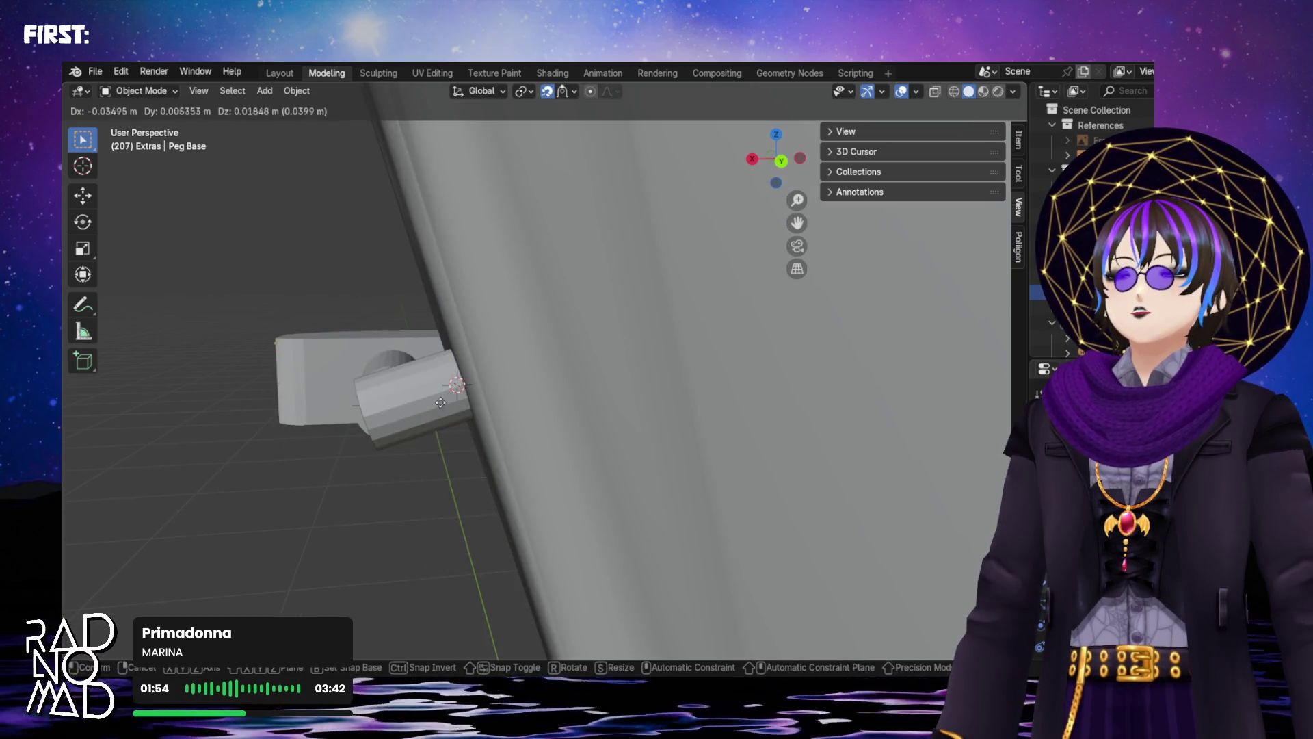
pyautogui.rightClick(487, 263)
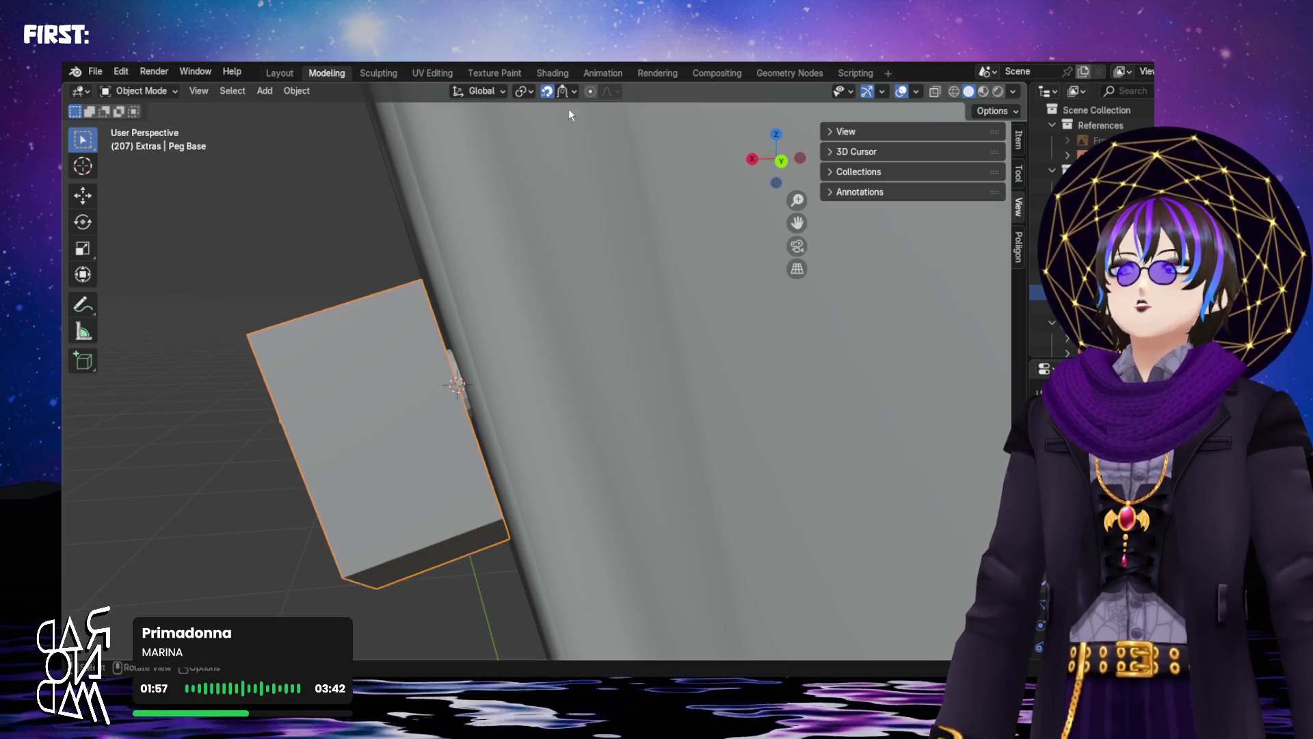
pyautogui.press('g')
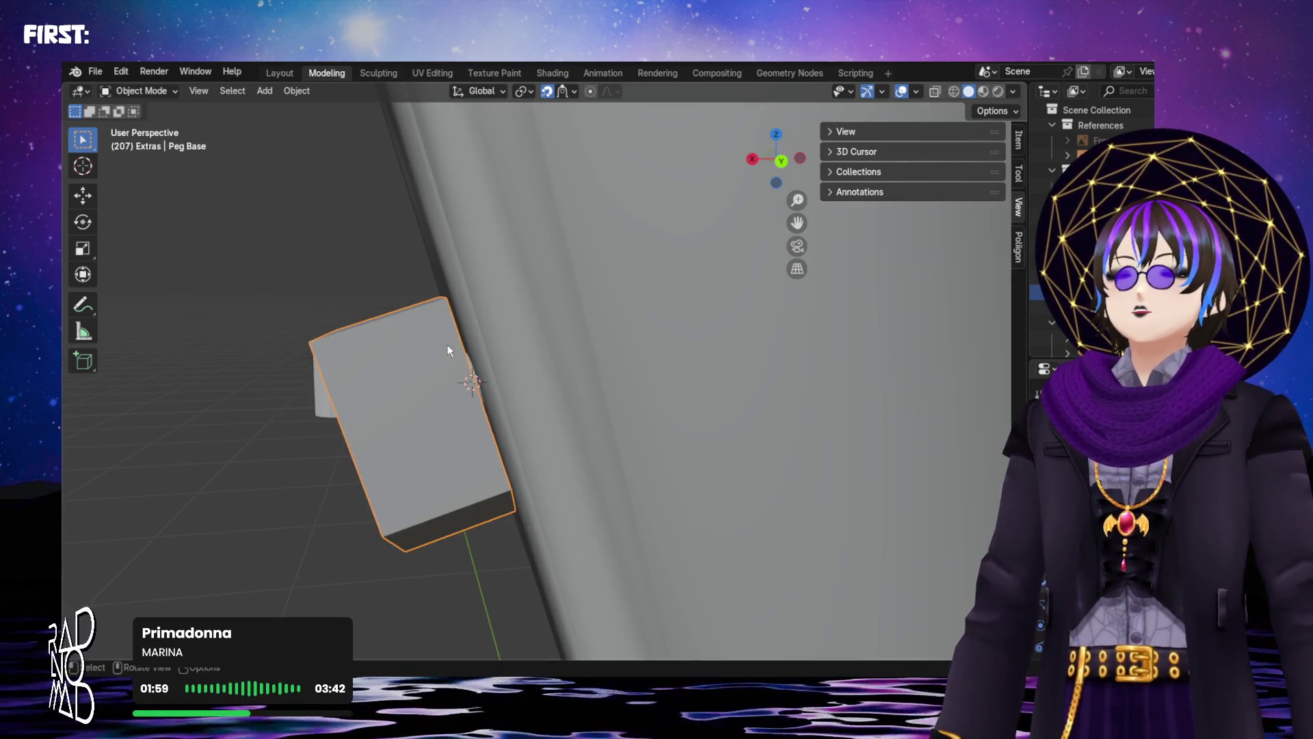
pyautogui.rightClick(445, 345)
pyautogui.moveTo(432, 343)
pyautogui.mouseDown(button='middle')
pyautogui.moveTo(424, 354)
pyautogui.moveTo(448, 391)
pyautogui.moveTo(424, 410)
pyautogui.mouseUp(button='middle')
# Recheck the snapping options and try further cube moves toward the peg, cancelling them
pyautogui.press('g')
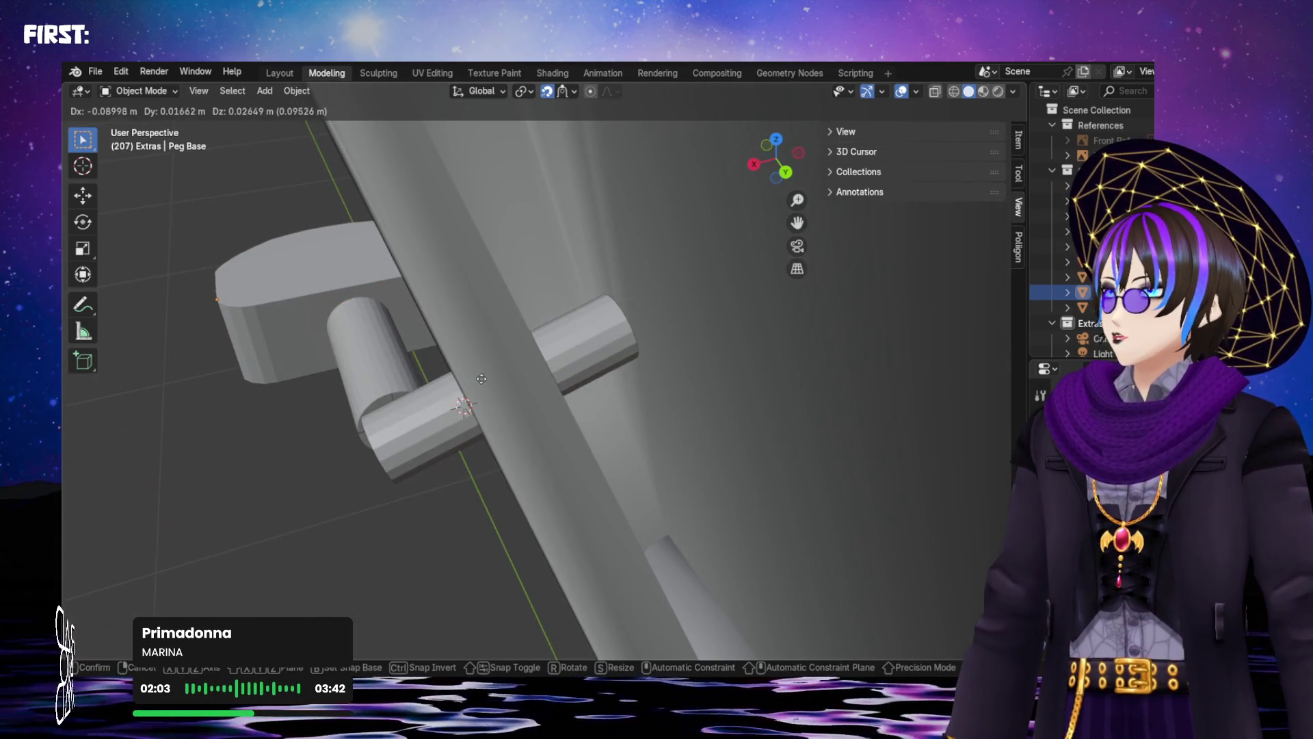
pyautogui.press('Escape')
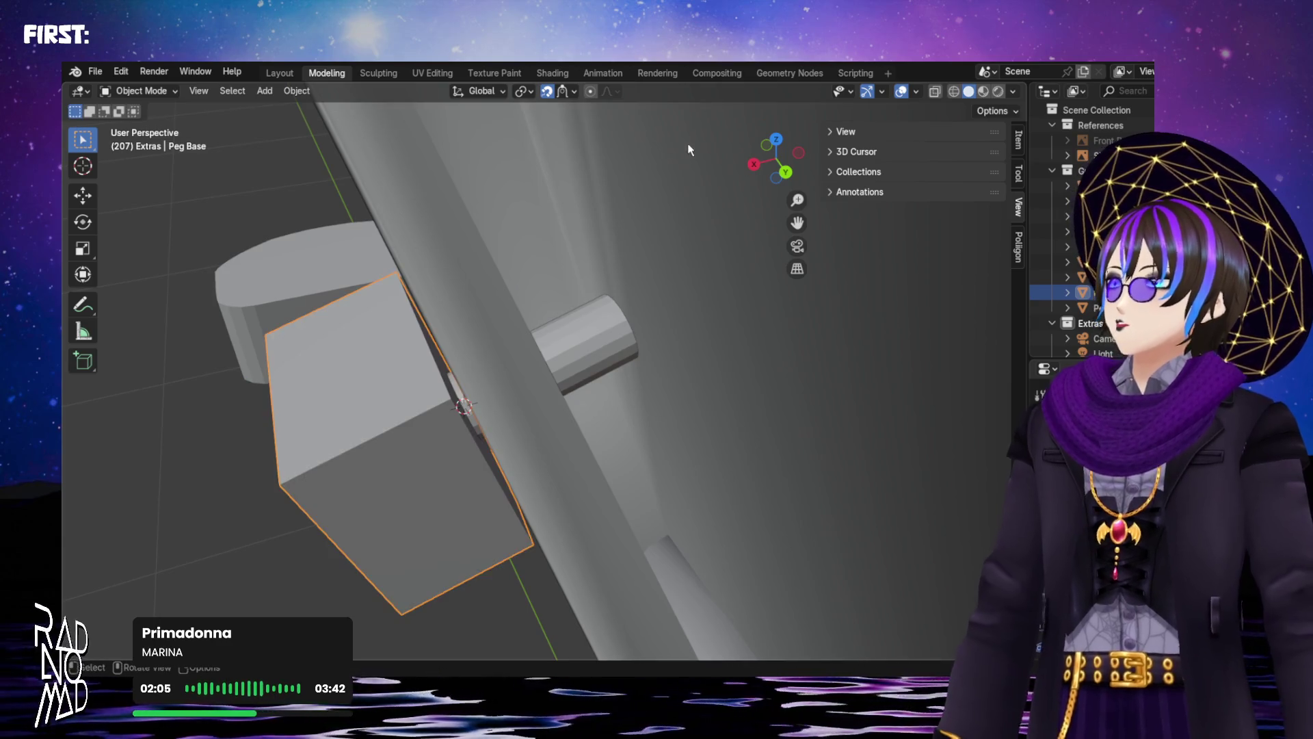
pyautogui.scroll(2, 646, 151)
pyautogui.click(574, 93)
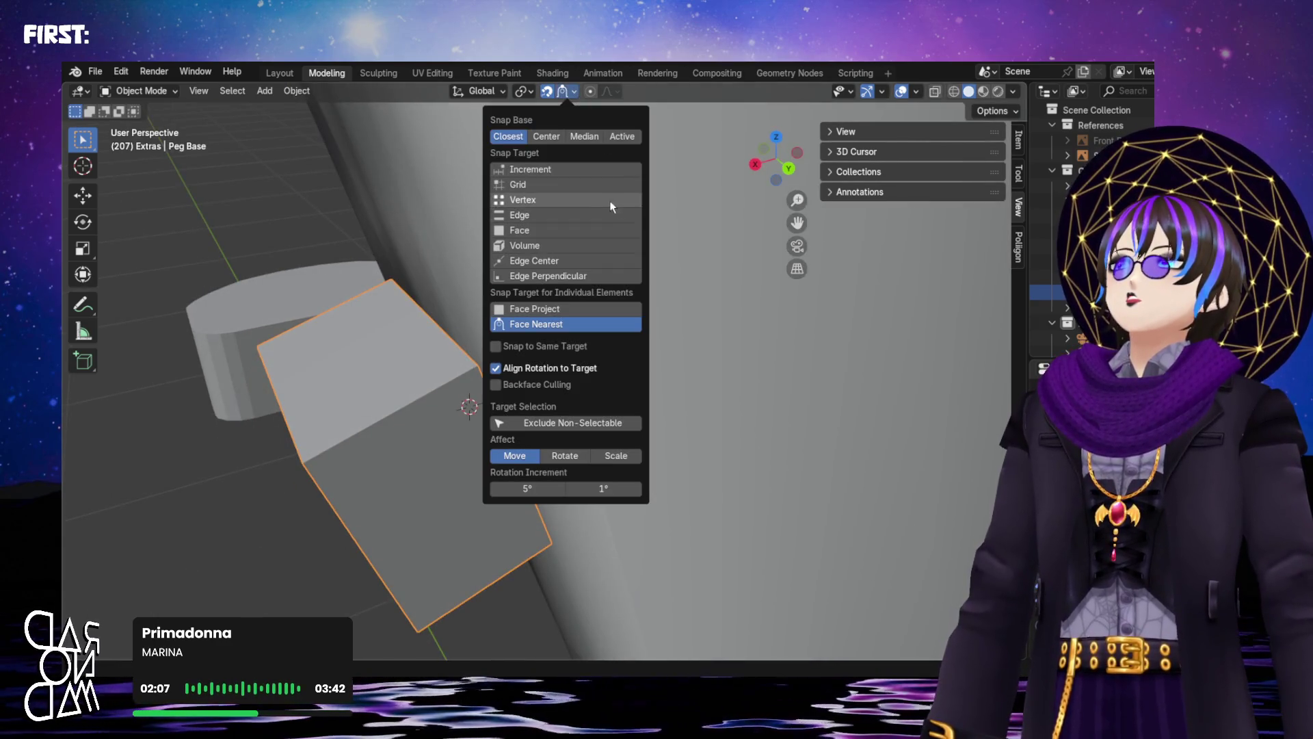
pyautogui.moveTo(445, 440)
pyautogui.mouseDown(button='middle')
pyautogui.moveTo(424, 433)
pyautogui.moveTo(477, 434)
pyautogui.moveTo(392, 408)
pyautogui.mouseUp(button='middle')
pyautogui.press('g')
pyautogui.press('Escape')
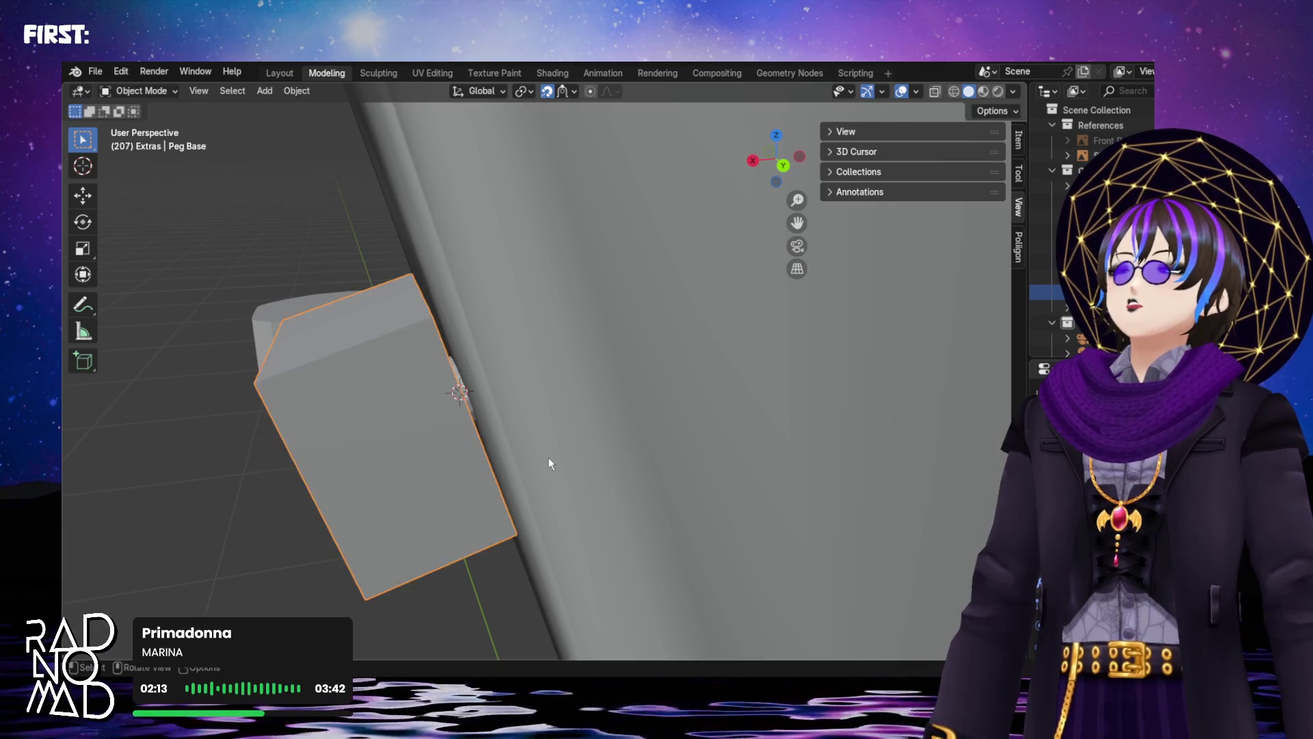
pyautogui.moveTo(550, 459); pyautogui.dragTo(461, 431, button='middle')
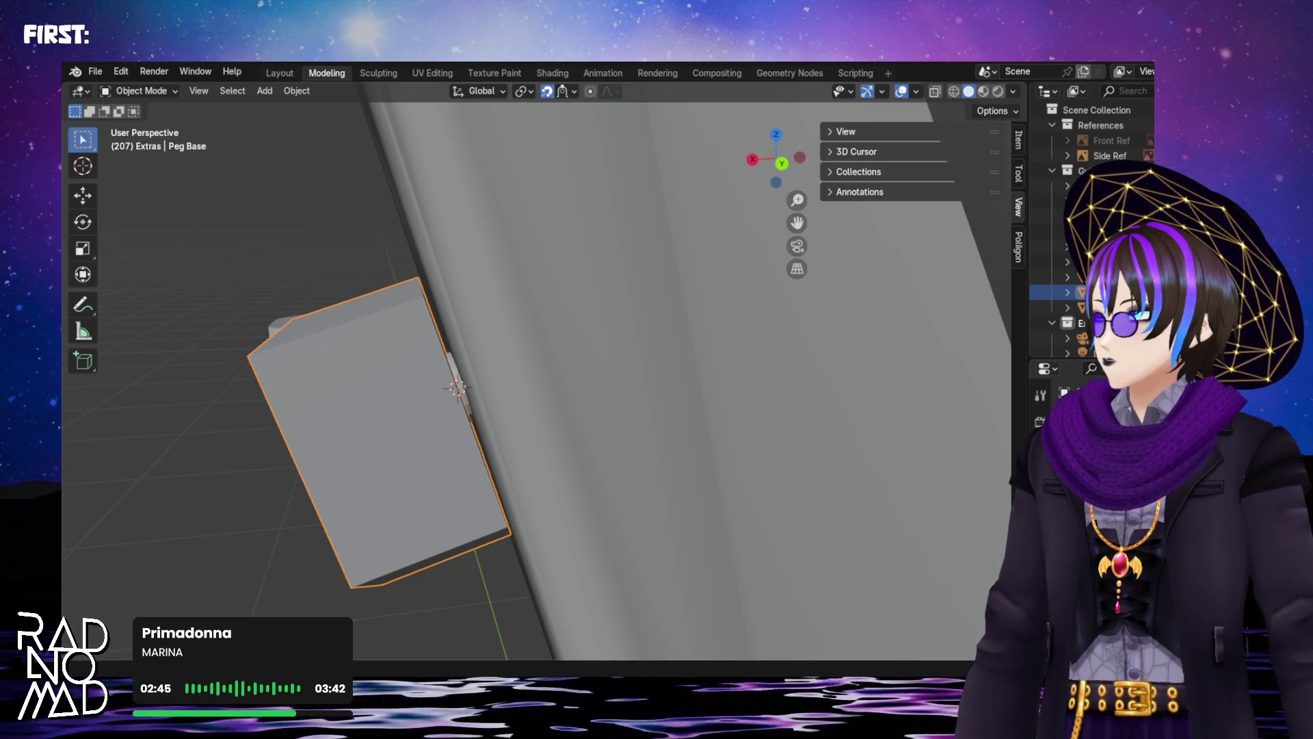
# Frame the view on the peg and move Peg Base to a new position
pyautogui.press('g')
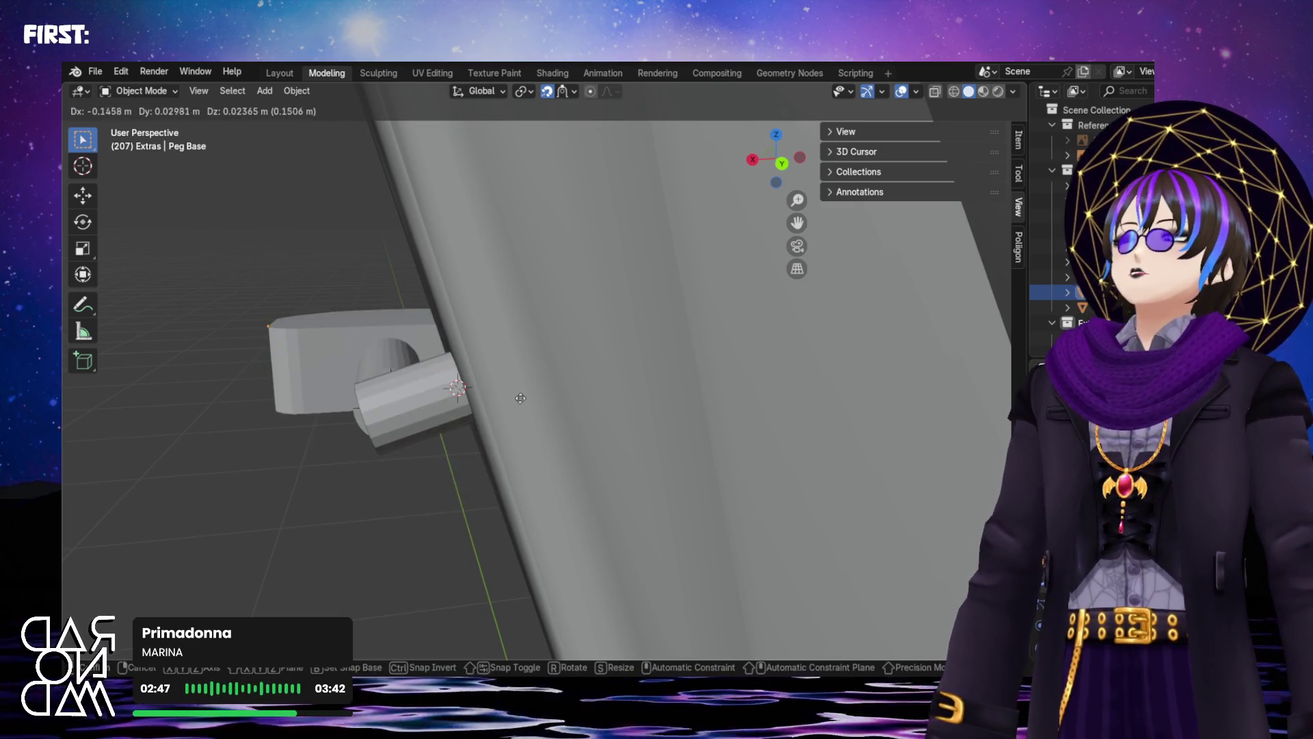
pyautogui.rightClick(518, 431)
pyautogui.scroll(-8, 514, 466)
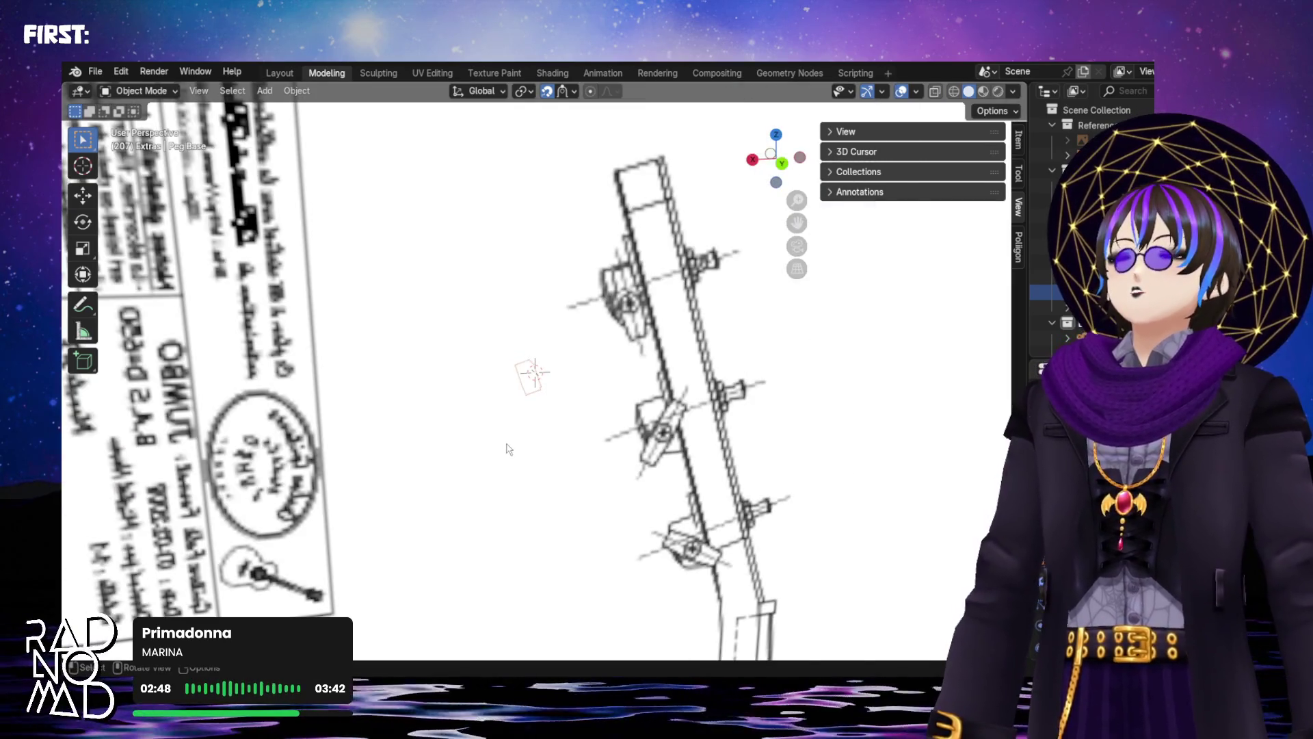
pyautogui.press('KP_Decimal')
pyautogui.press('g')
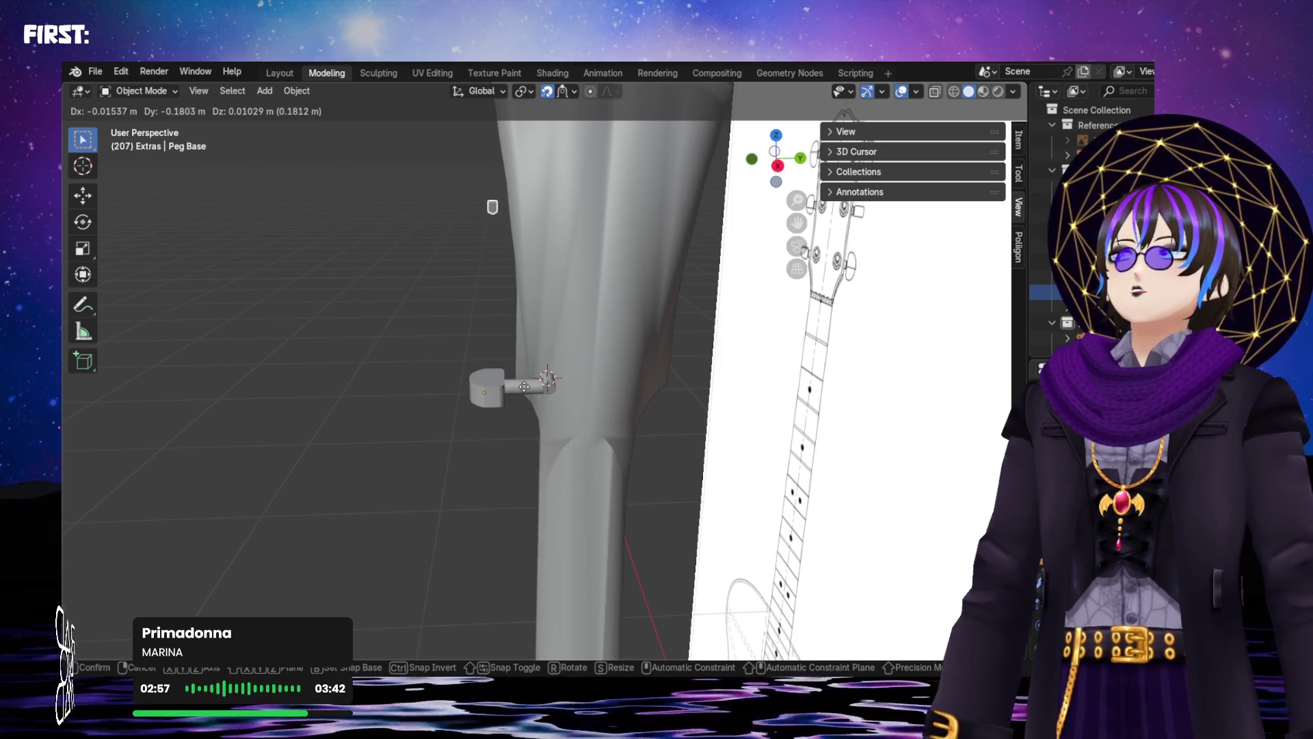
pyautogui.click(524, 386)
pyautogui.moveTo(534, 386); pyautogui.dragTo(563, 91, button='middle')
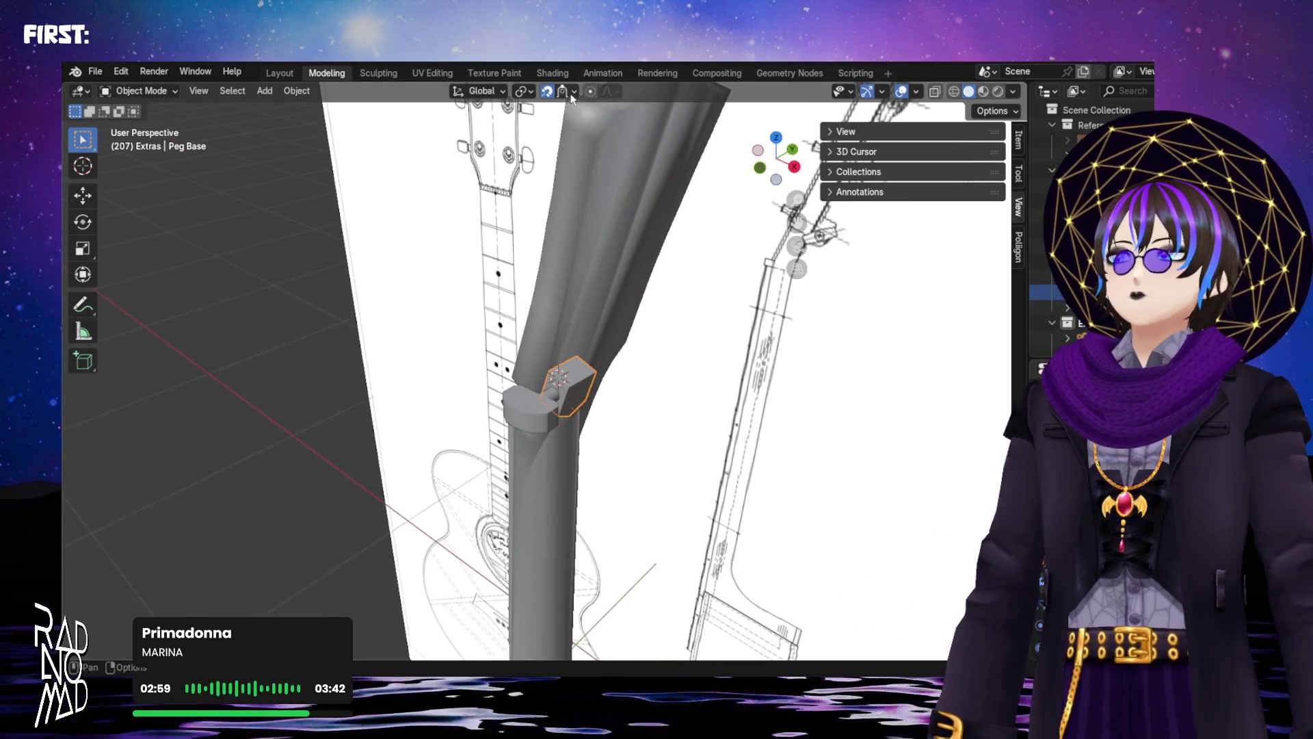
# Set Snap Target to Face and snap Peg Base against the peg, confirming its placement
pyautogui.click(573, 91)
pyautogui.click(542, 229)
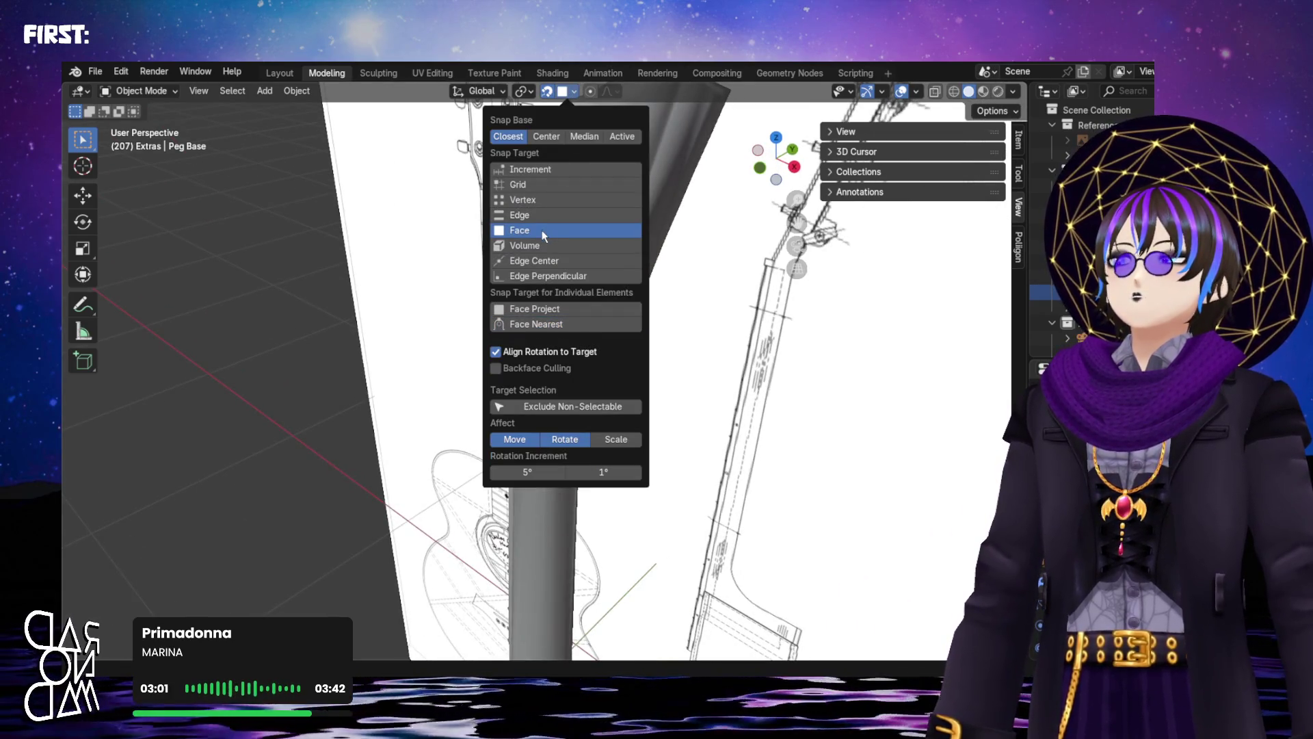
pyautogui.press('g')
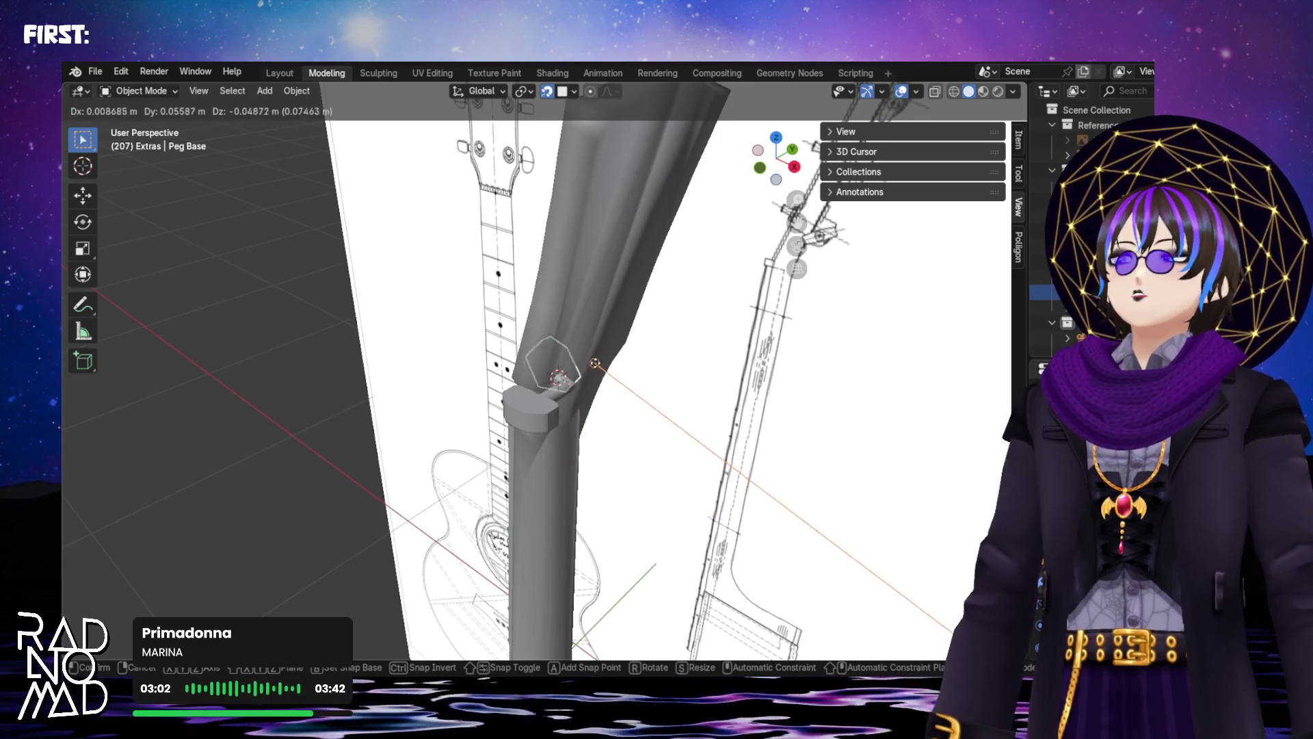
pyautogui.click(589, 362)
pyautogui.moveTo(589, 362)
pyautogui.mouseDown(button='middle')
pyautogui.moveTo(388, 354)
pyautogui.moveTo(555, 377)
pyautogui.mouseUp(button='middle')
pyautogui.scroll(4, 558, 381)
pyautogui.press('g')
pyautogui.click(435, 396)
pyautogui.moveTo(435, 396); pyautogui.dragTo(526, 188, button='middle')
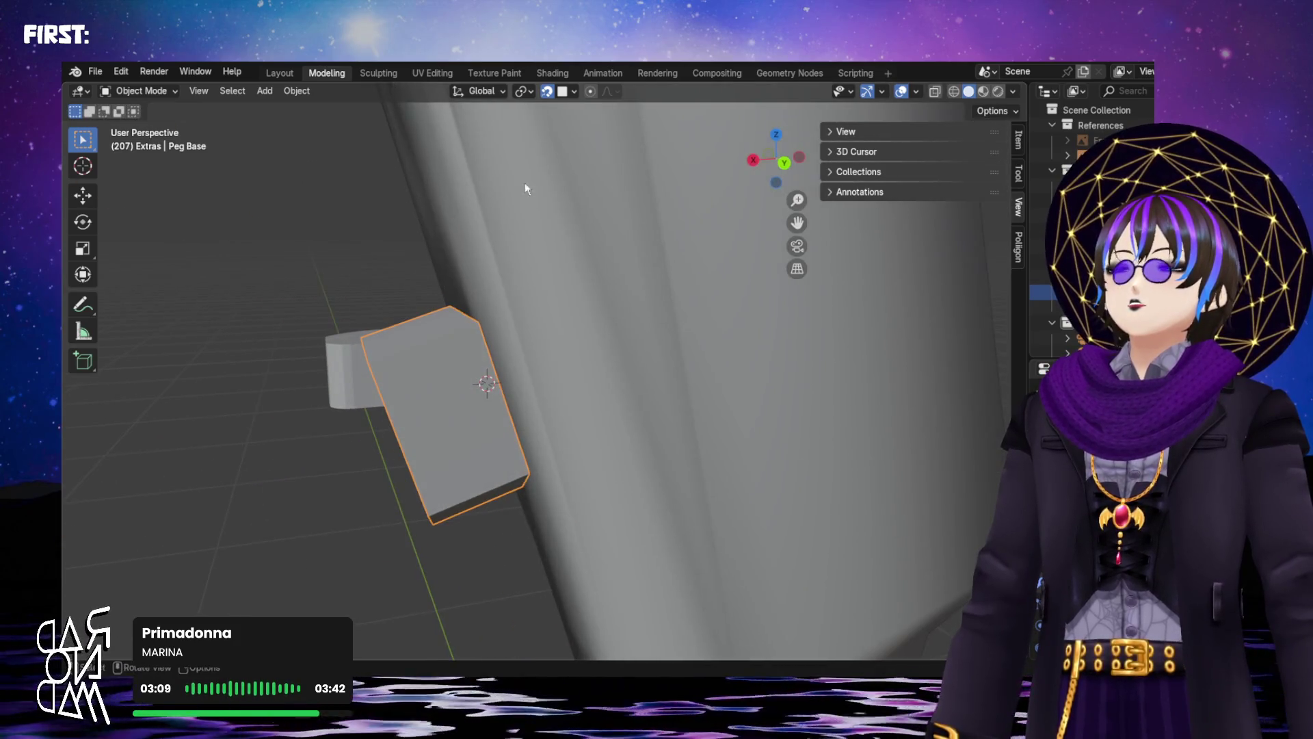
# Turn off Affect Rotate and snap Peg Base onto the peg, orbiting to check the fit
pyautogui.click(573, 92)
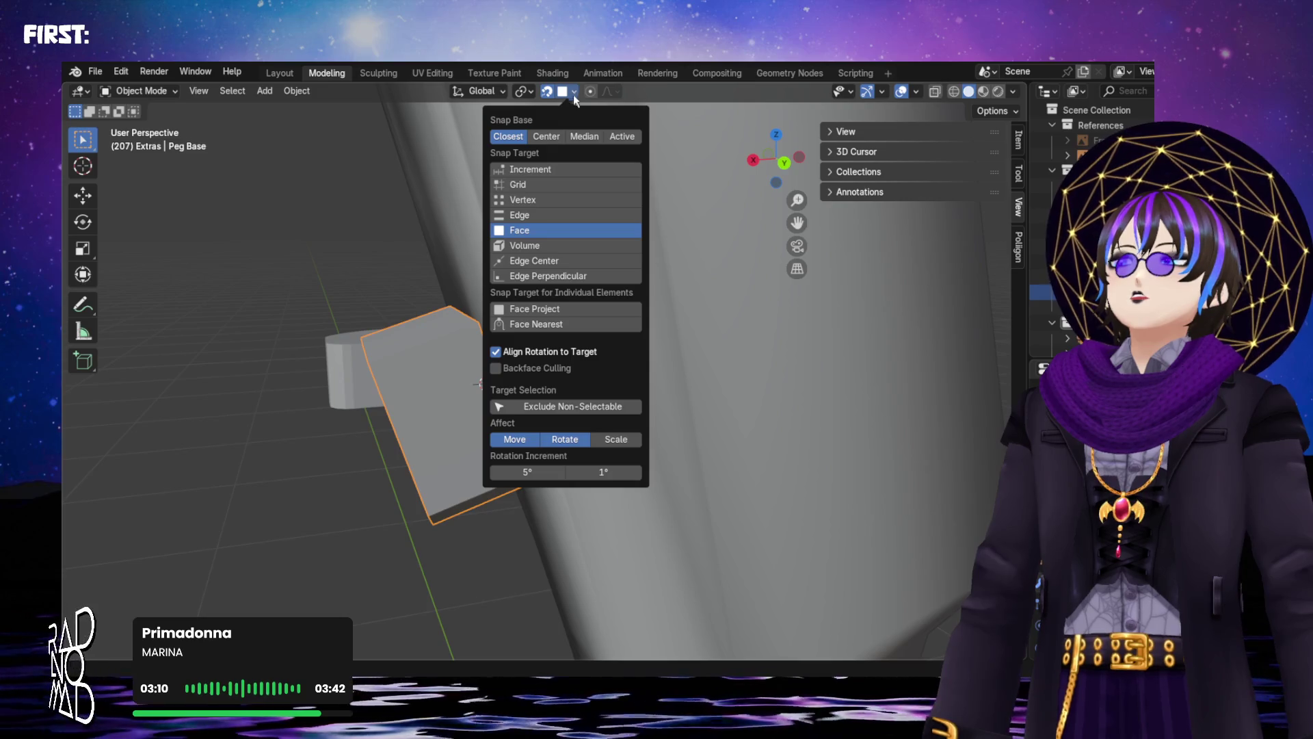
pyautogui.click(564, 442)
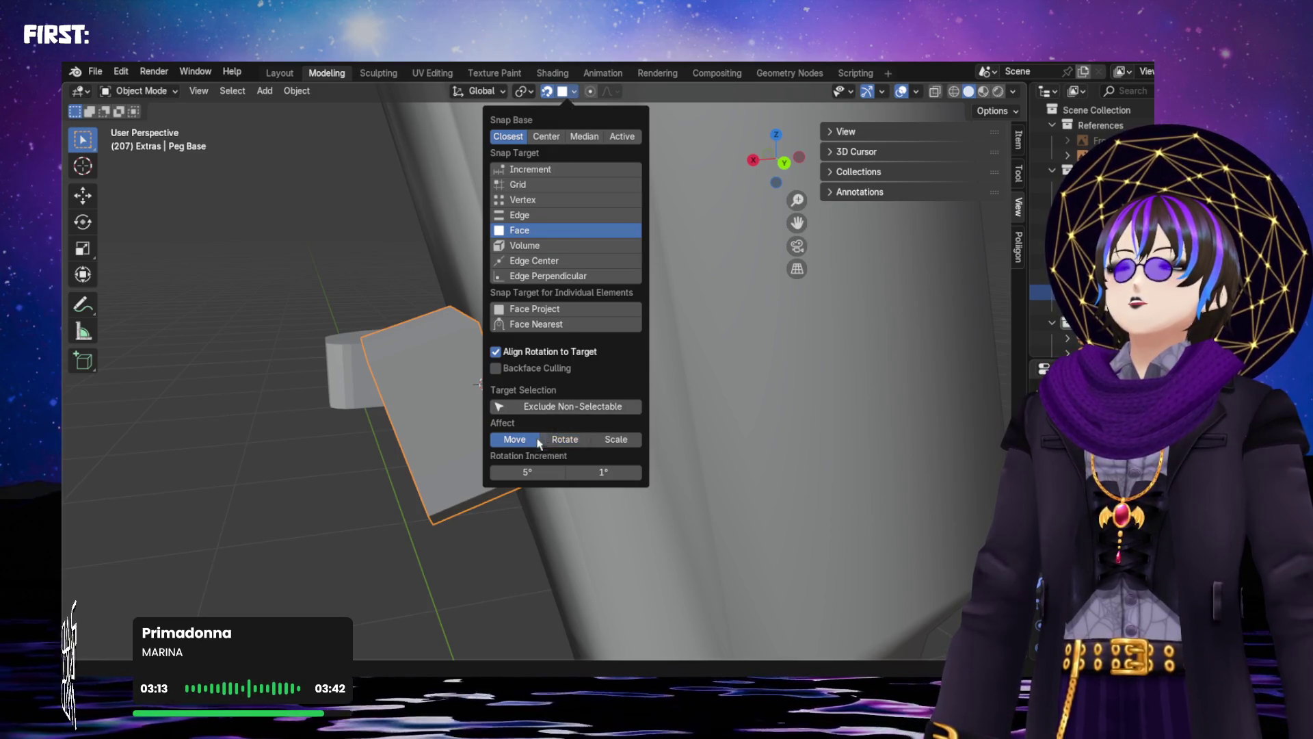
pyautogui.press('g')
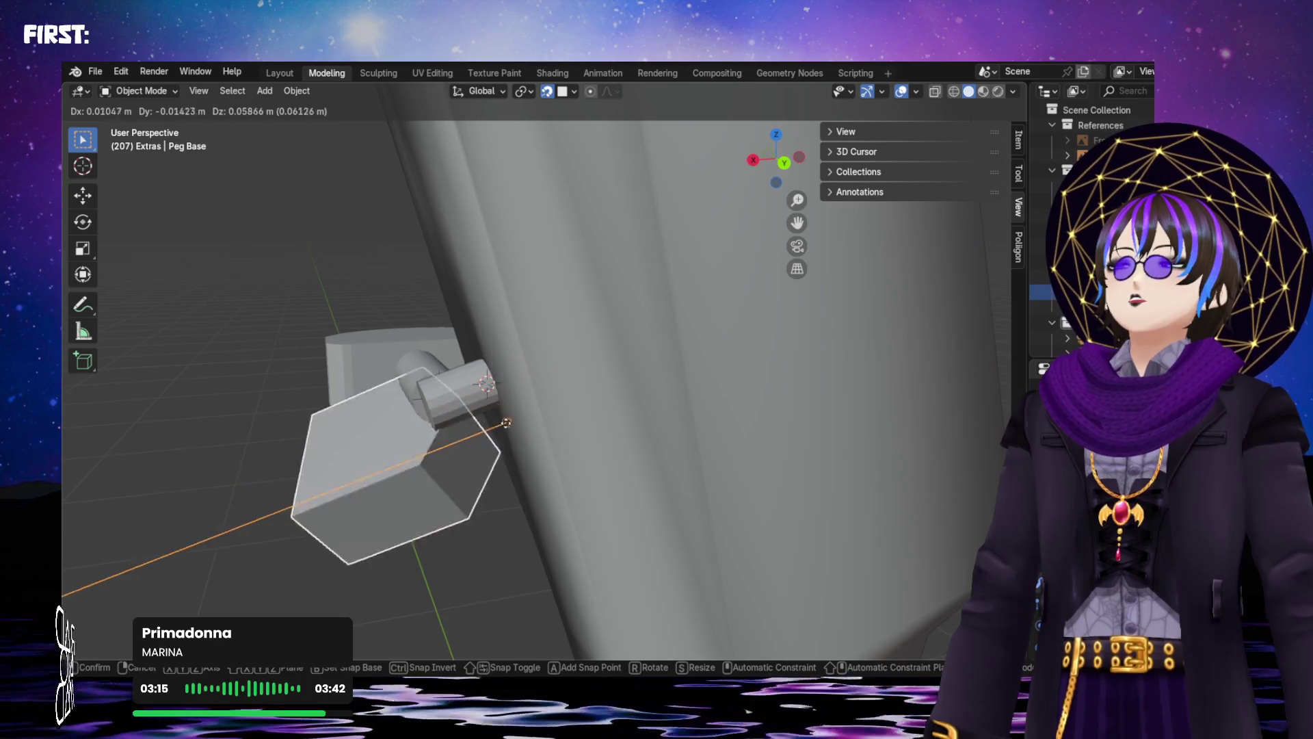
pyautogui.click(452, 424)
pyautogui.moveTo(453, 424)
pyautogui.mouseDown(button='middle')
pyautogui.moveTo(436, 401)
pyautogui.moveTo(683, 433)
pyautogui.moveTo(777, 419)
pyautogui.moveTo(746, 409)
pyautogui.mouseUp(button='middle')
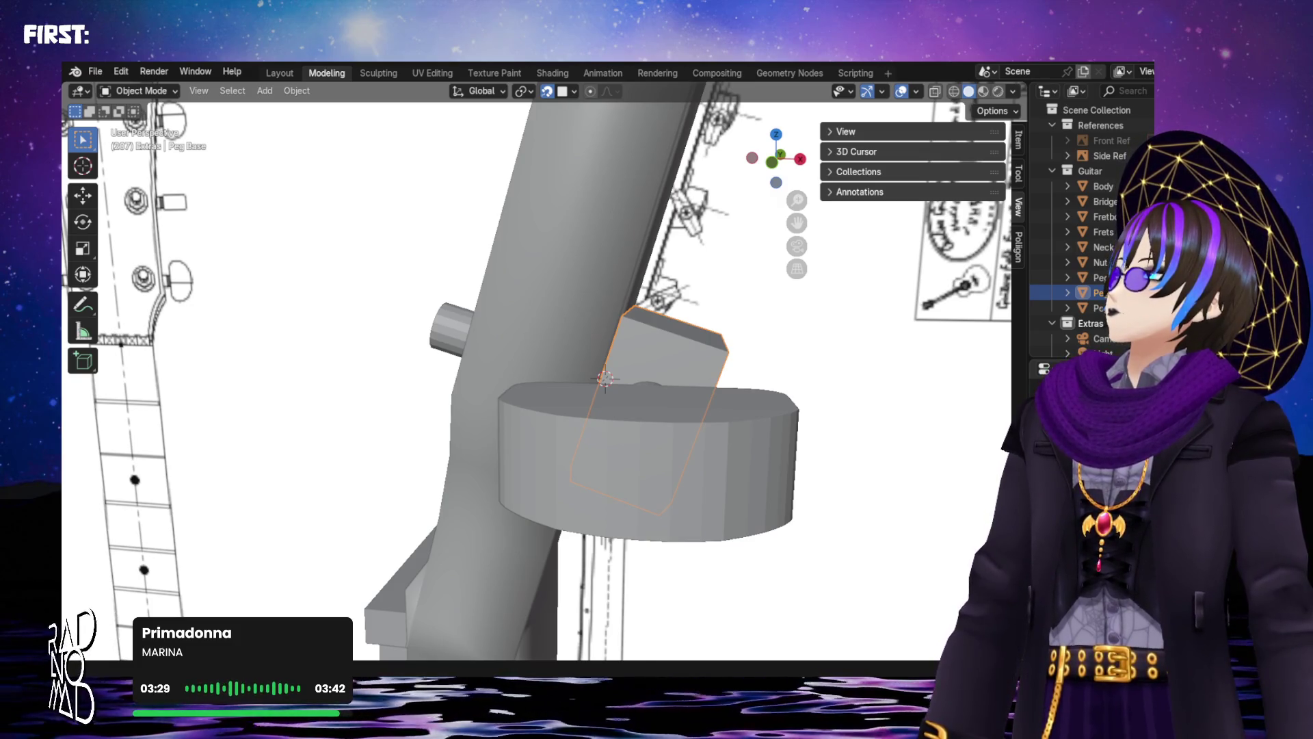
pyautogui.moveTo(746, 410)
pyautogui.mouseDown(button='middle')
pyautogui.moveTo(589, 425)
pyautogui.moveTo(261, 413)
pyautogui.moveTo(293, 425)
pyautogui.moveTo(292, 444)
pyautogui.moveTo(346, 487)
pyautogui.moveTo(381, 545)
pyautogui.moveTo(423, 533)
pyautogui.moveTo(290, 455)
pyautogui.moveTo(319, 479)
pyautogui.mouseUp(button='middle')
pyautogui.scroll(5, 272, 420)
pyautogui.click(573, 92)
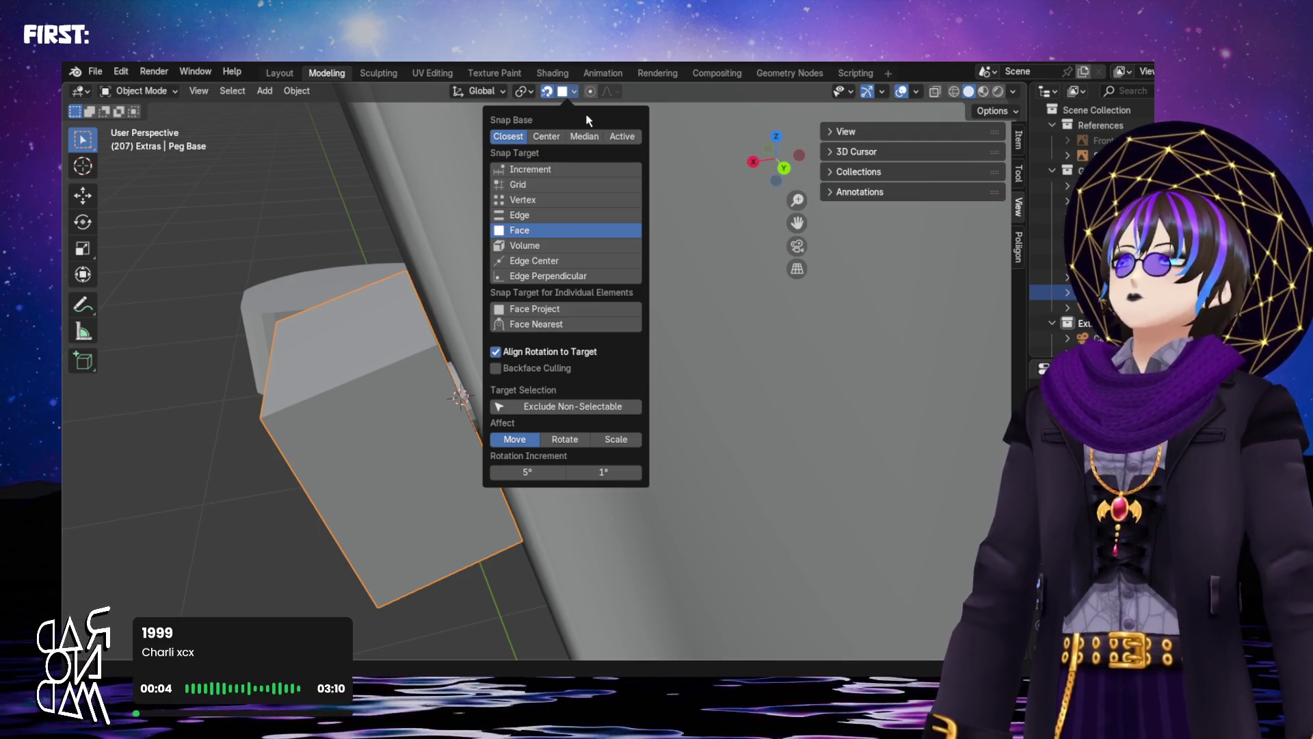
# Try Increment snapping, then set Snap Target to Face and place the block on the headstock
pyautogui.click(540, 168)
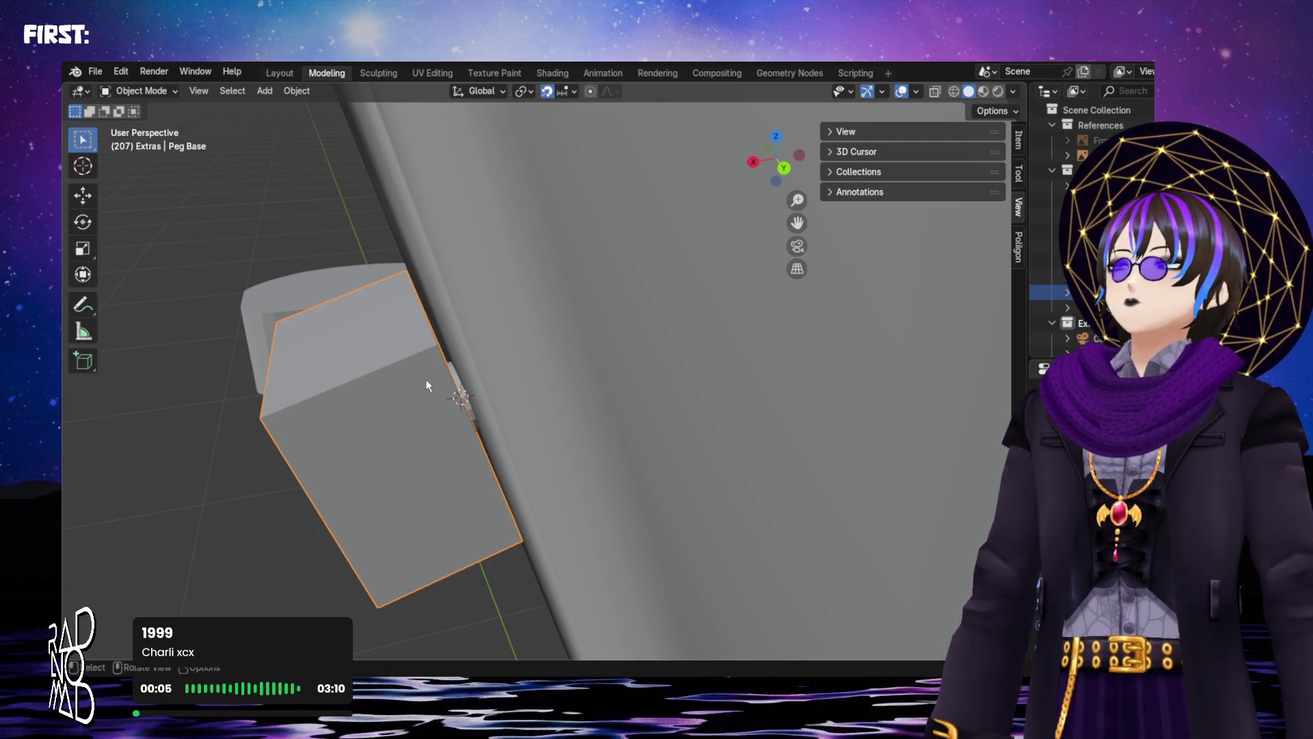
pyautogui.press('g')
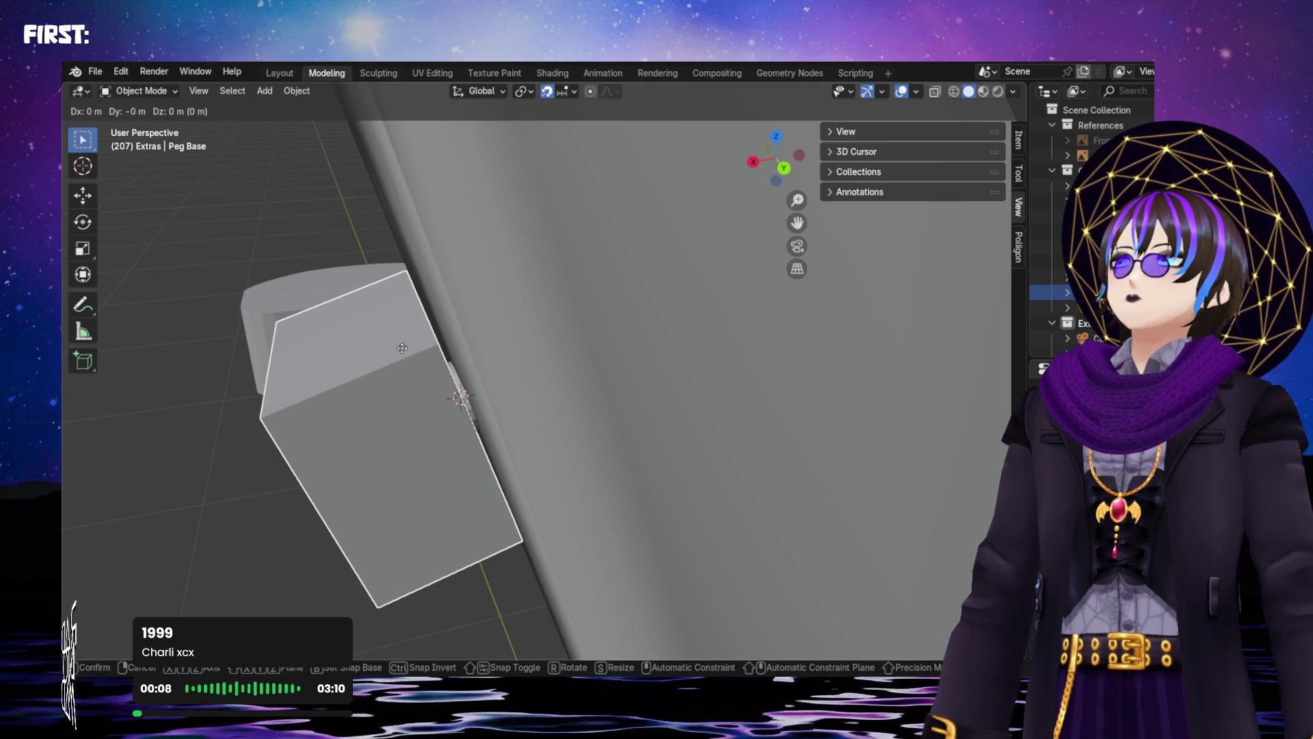
pyautogui.rightClick(479, 293)
pyautogui.scroll(-3, 461, 248)
pyautogui.click(575, 91)
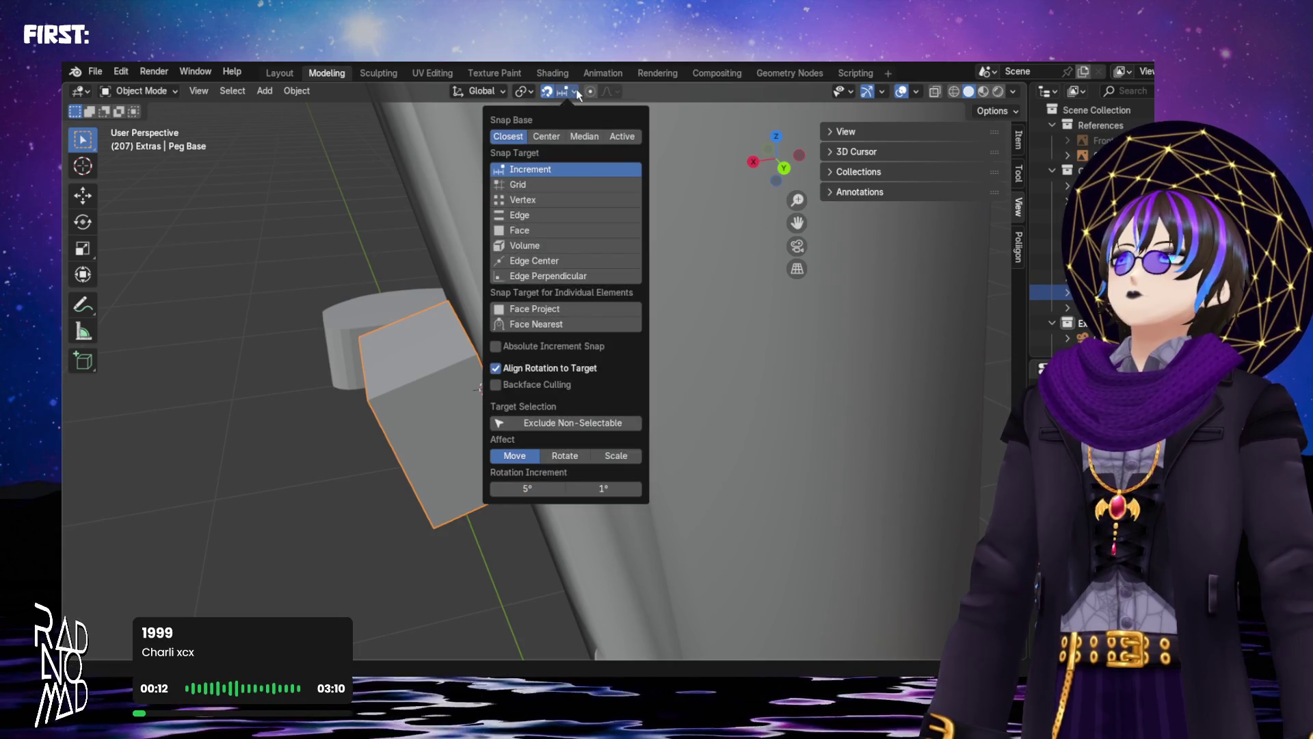
pyautogui.click(561, 228)
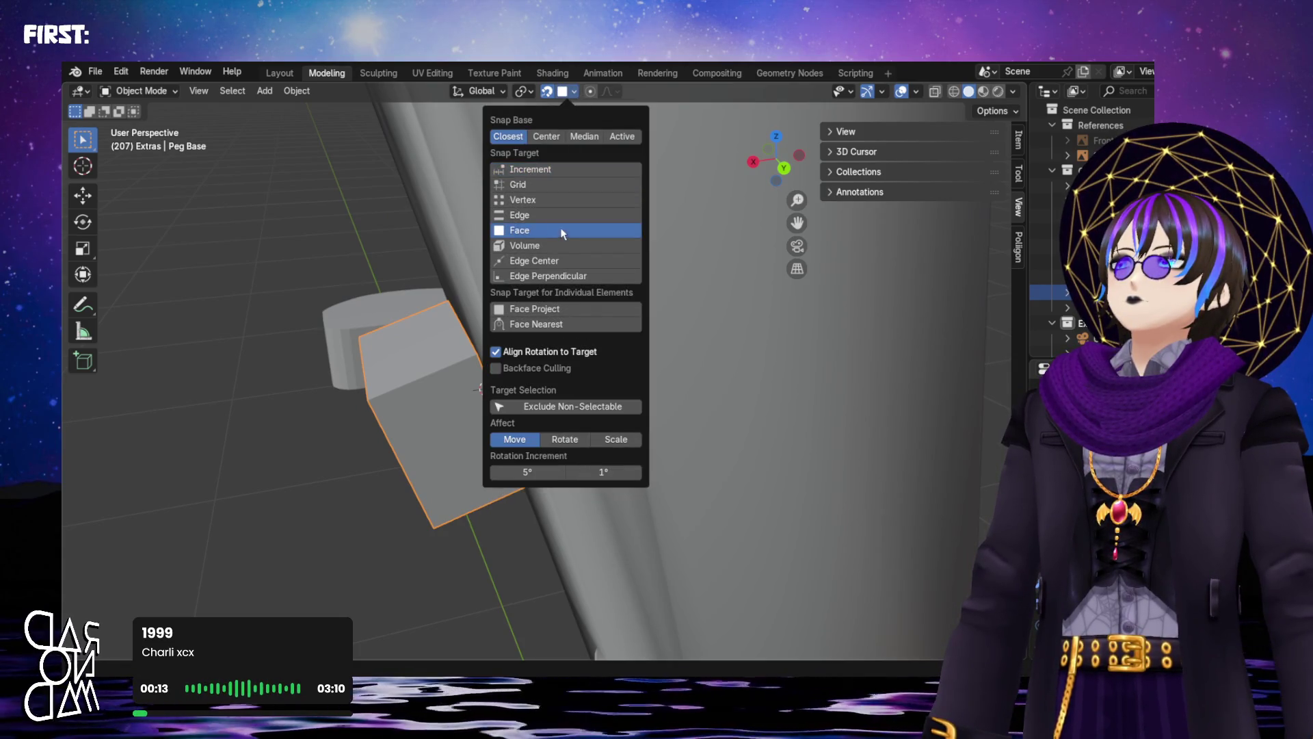
pyautogui.press('g')
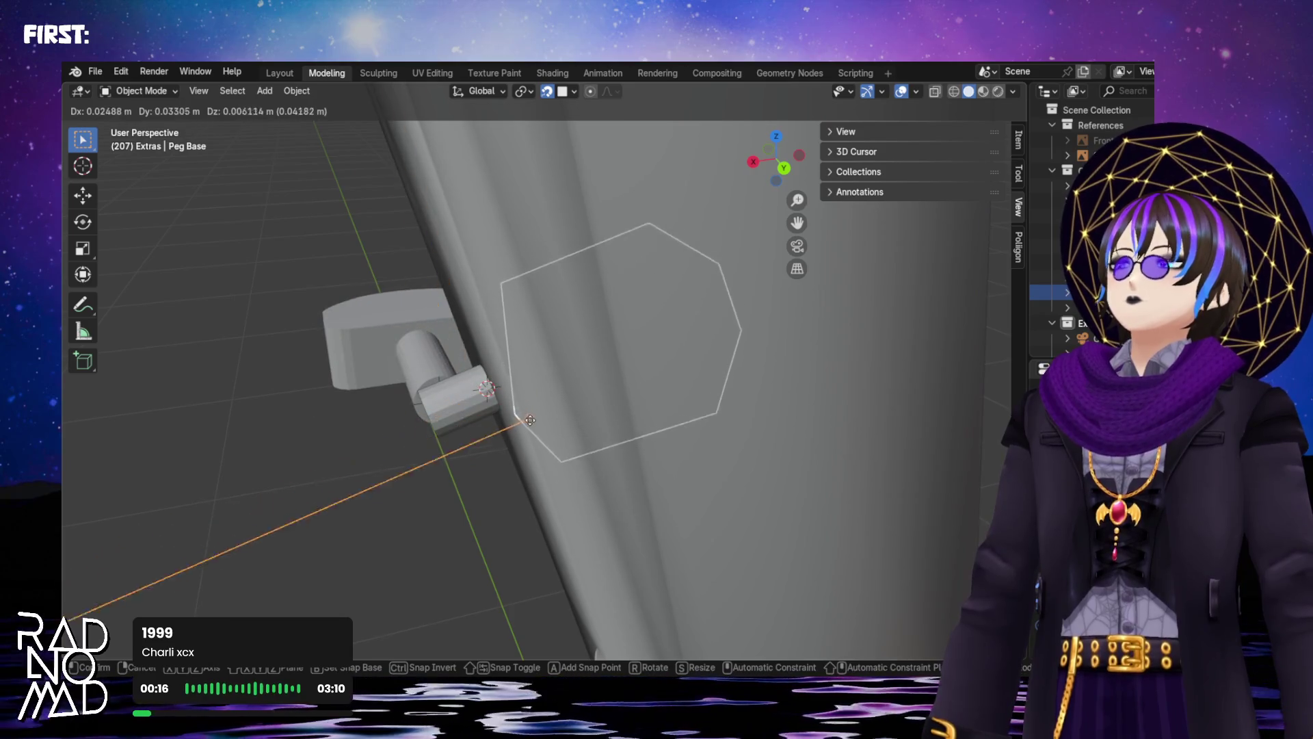
pyautogui.click(489, 343)
# Enable Affect Rotate and snap the Peg Base block flush against the headstock surface
pyautogui.click(575, 91)
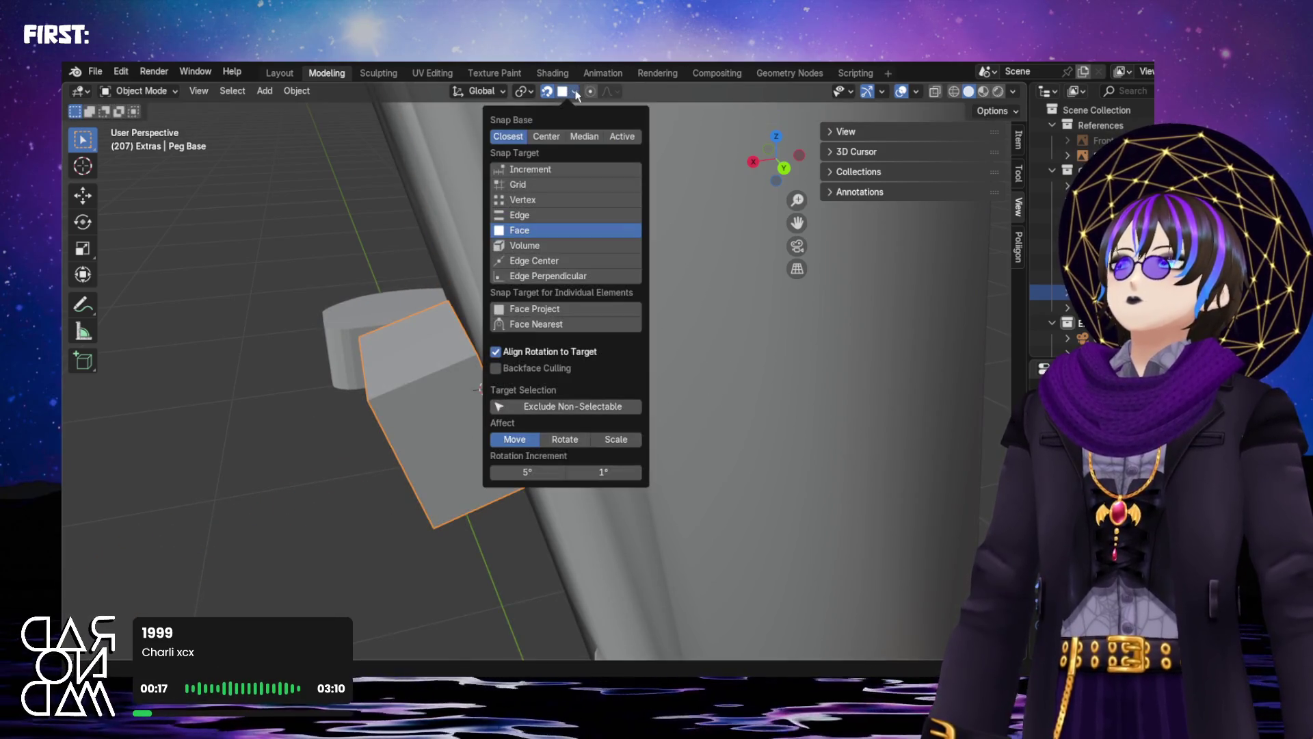
pyautogui.keyDown('shift'); pyautogui.click(565, 439); pyautogui.keyUp('shift')
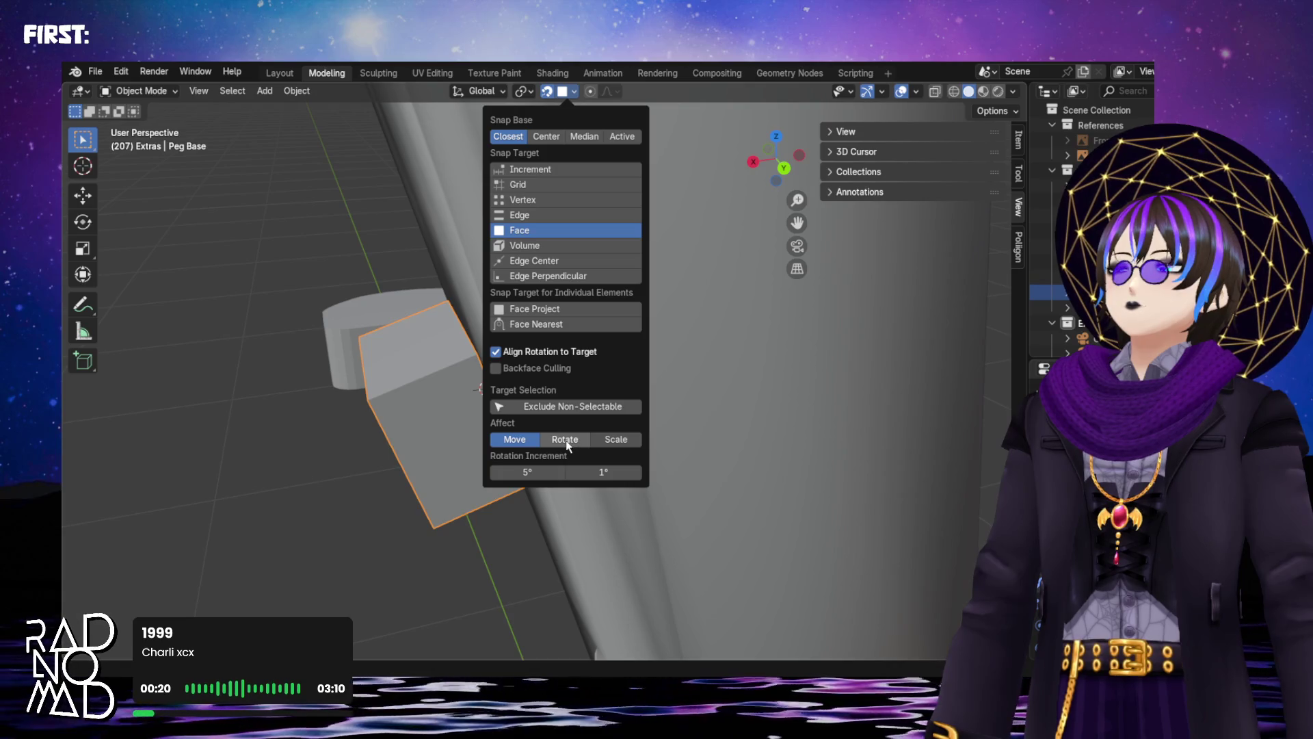
pyautogui.press('g')
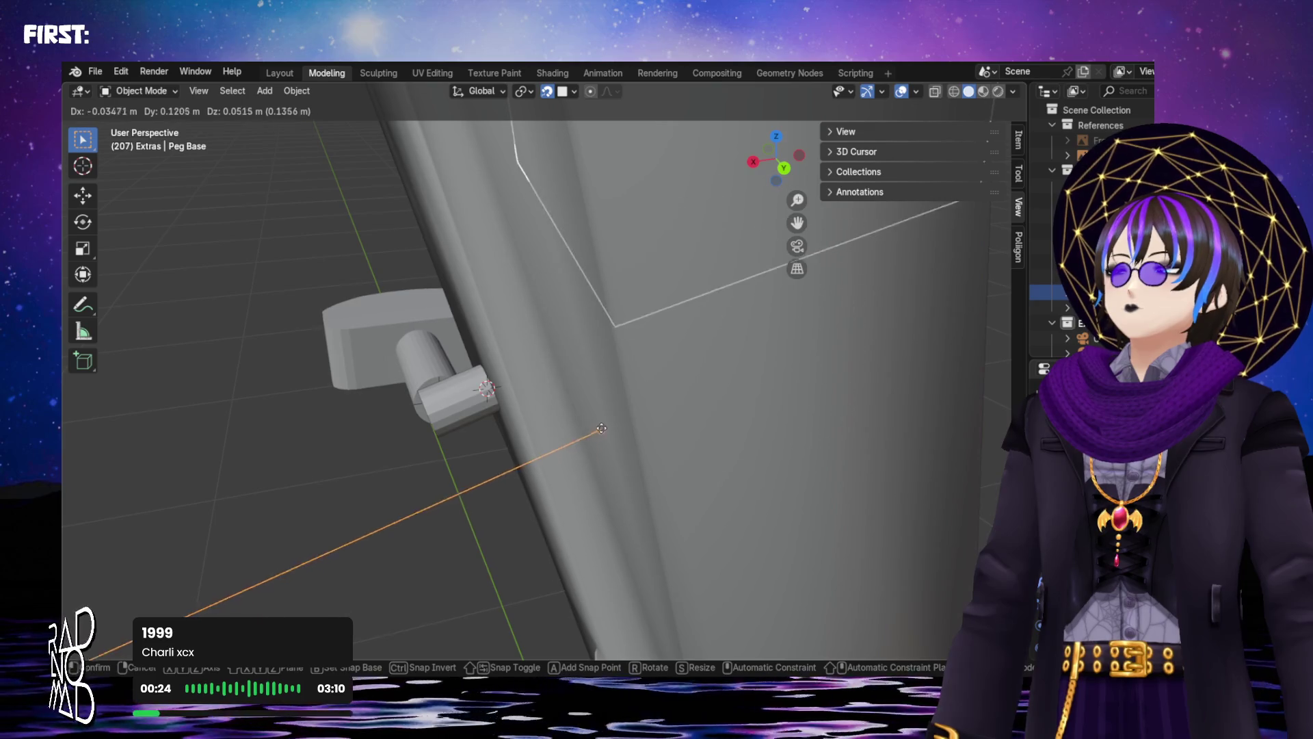
pyautogui.click(484, 402)
pyautogui.moveTo(484, 402)
pyautogui.mouseDown(button='middle')
pyautogui.moveTo(474, 392)
pyautogui.moveTo(508, 368)
pyautogui.moveTo(803, 372)
pyautogui.moveTo(765, 355)
pyautogui.moveTo(640, 372)
pyautogui.moveTo(773, 342)
pyautogui.moveTo(885, 282)
pyautogui.moveTo(899, 248)
pyautogui.mouseUp(button='middle')
pyautogui.scroll(5, 487, 385)
pyautogui.scroll(-2, 489, 391)
pyautogui.moveTo(780, 303)
pyautogui.mouseDown(button='middle')
pyautogui.moveTo(818, 316)
pyautogui.moveTo(605, 429)
pyautogui.moveTo(645, 458)
pyautogui.moveTo(609, 455)
pyautogui.moveTo(971, 434)
pyautogui.moveTo(923, 416)
pyautogui.moveTo(938, 419)
pyautogui.mouseUp(button='middle')
pyautogui.scroll(-5, 790, 260)
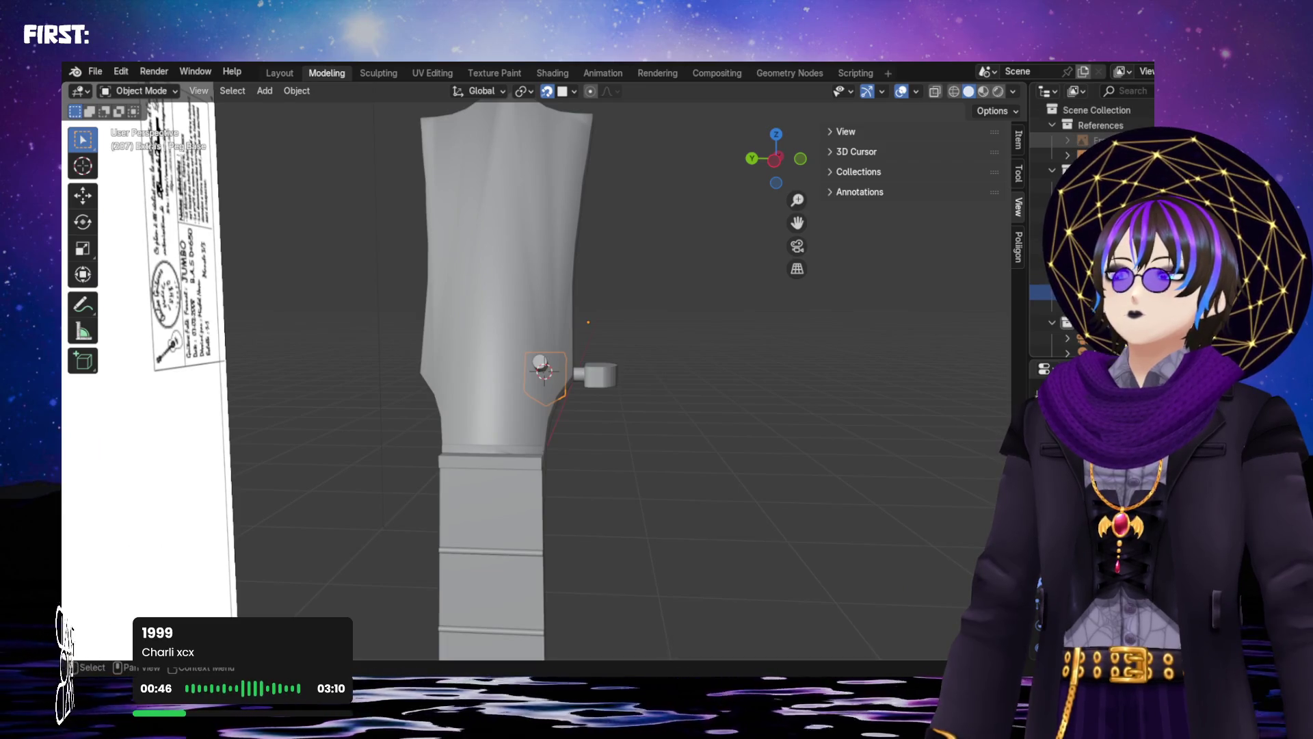
pyautogui.scroll(-8, 615, 383)
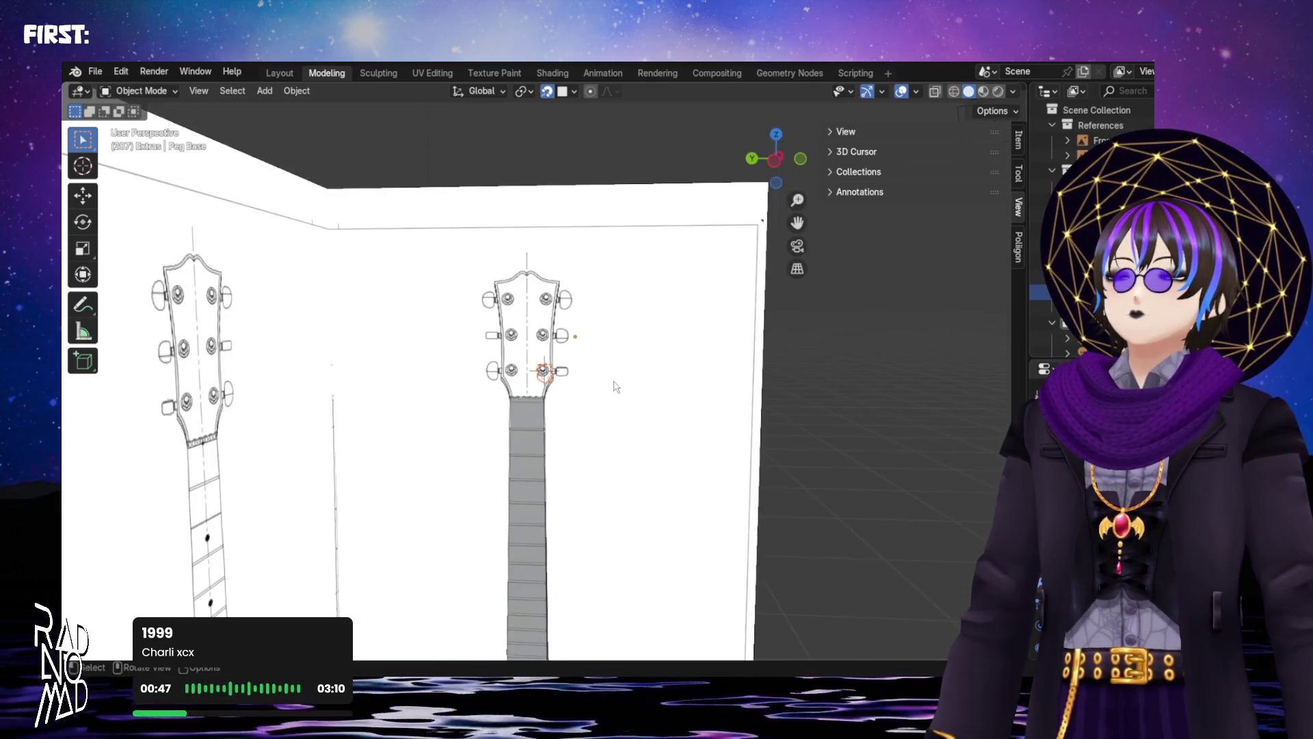
pyautogui.scroll(-3, 615, 382)
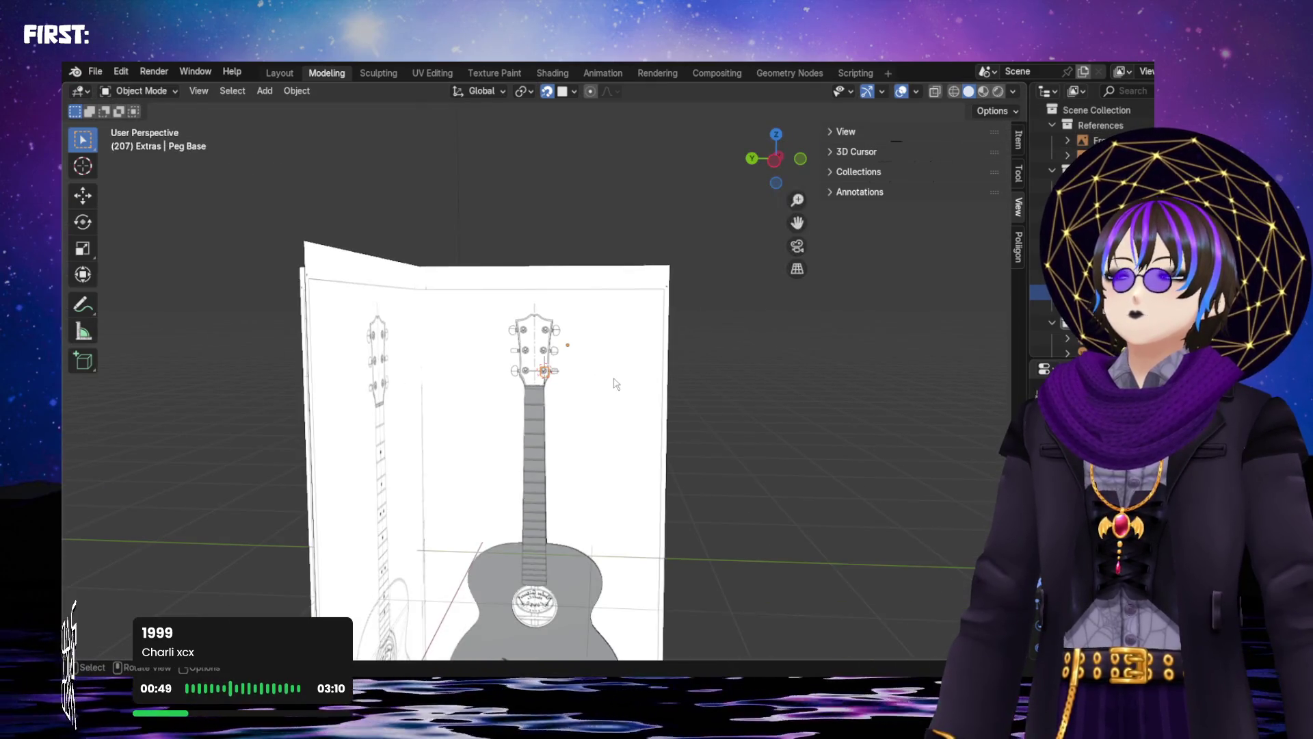
# In Left Orthographic view, move the Front Ref image back so the headstock mesh shows
pyautogui.click(777, 159)
pyautogui.scroll(2, 471, 437)
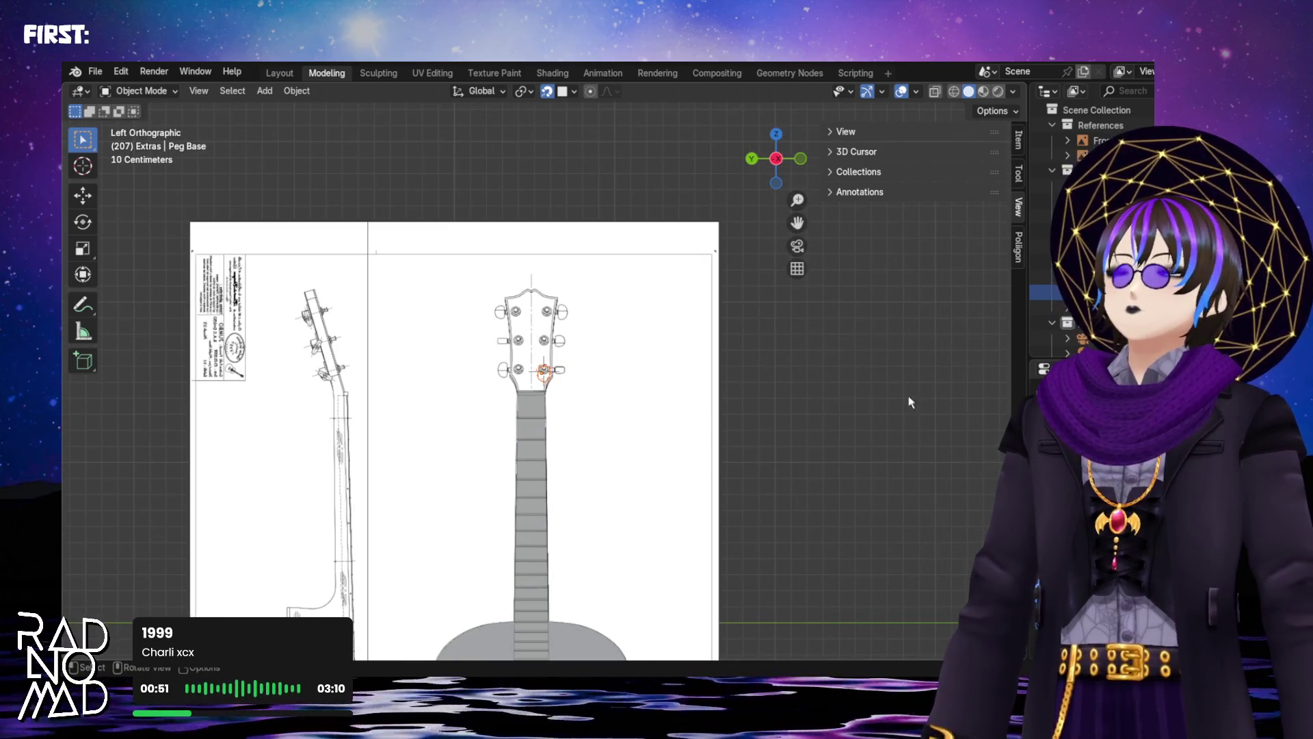
pyautogui.click(472, 437)
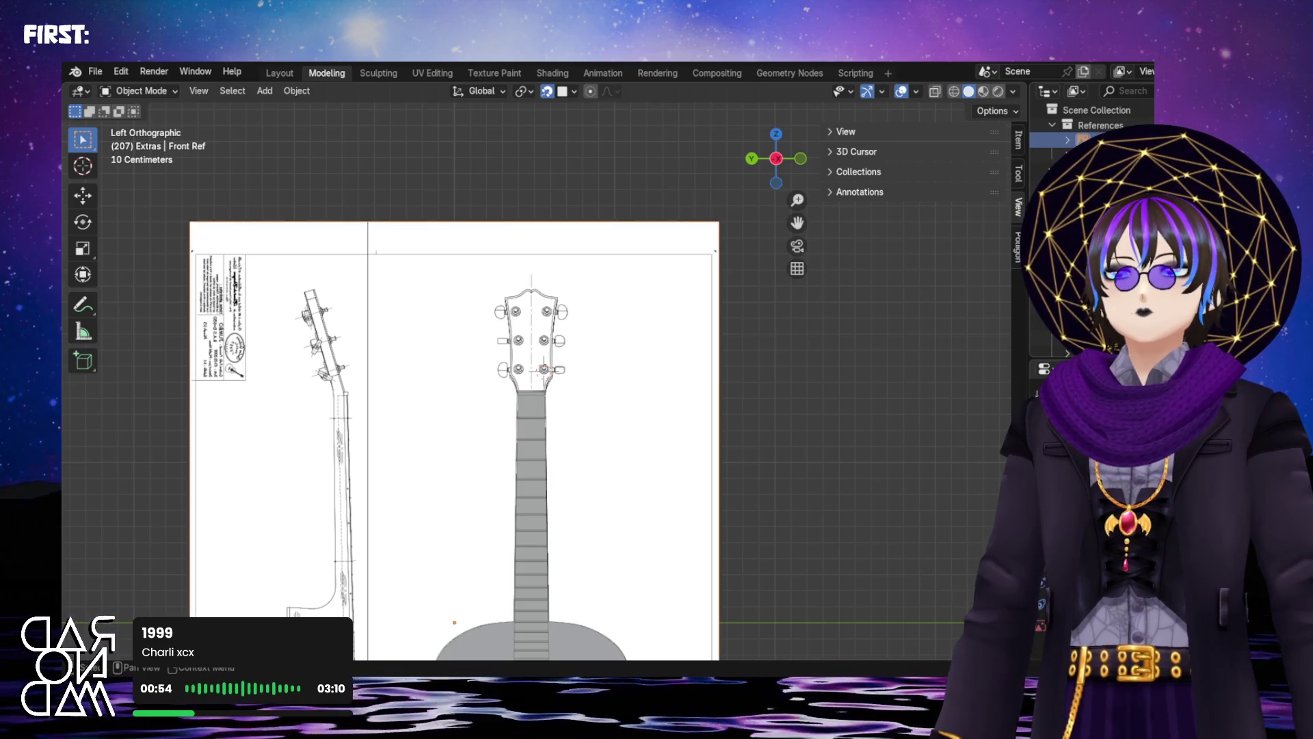
pyautogui.press('h')
pyautogui.hotkey('alt', 'h')
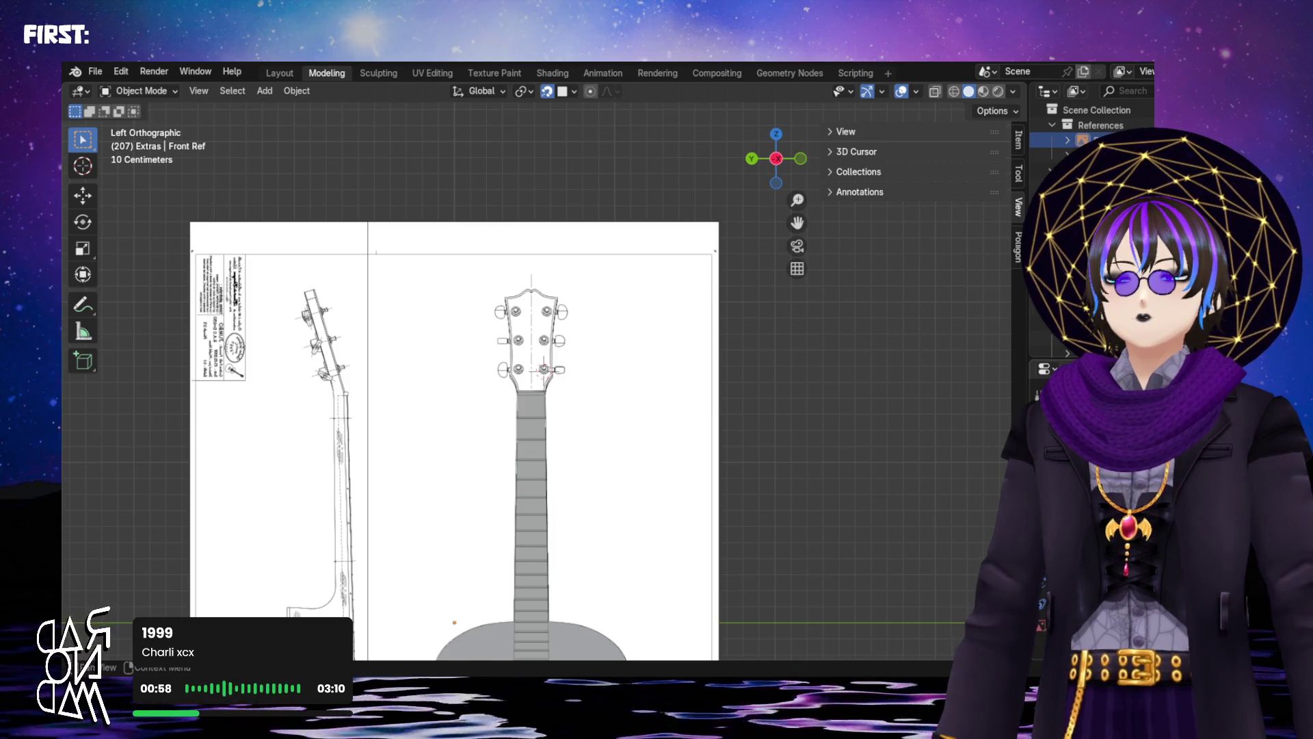
pyautogui.press('g')
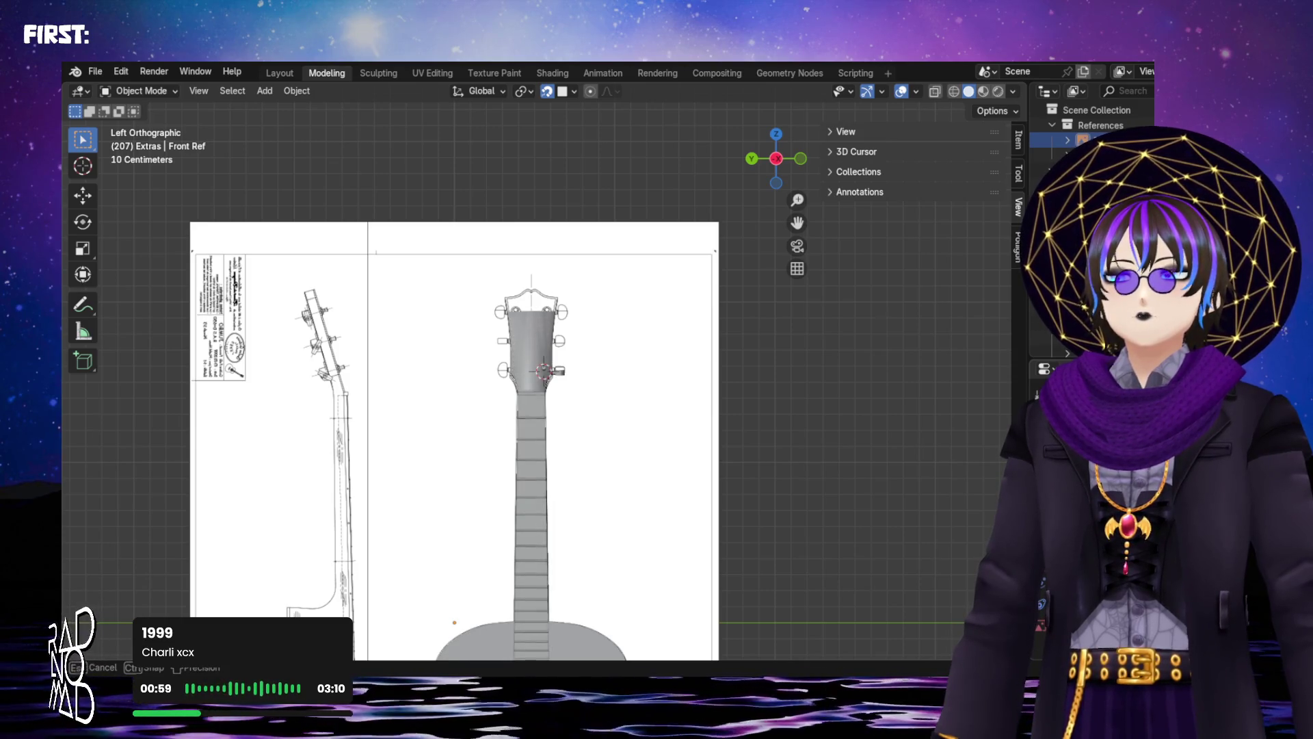
pyautogui.scroll(8, 576, 400)
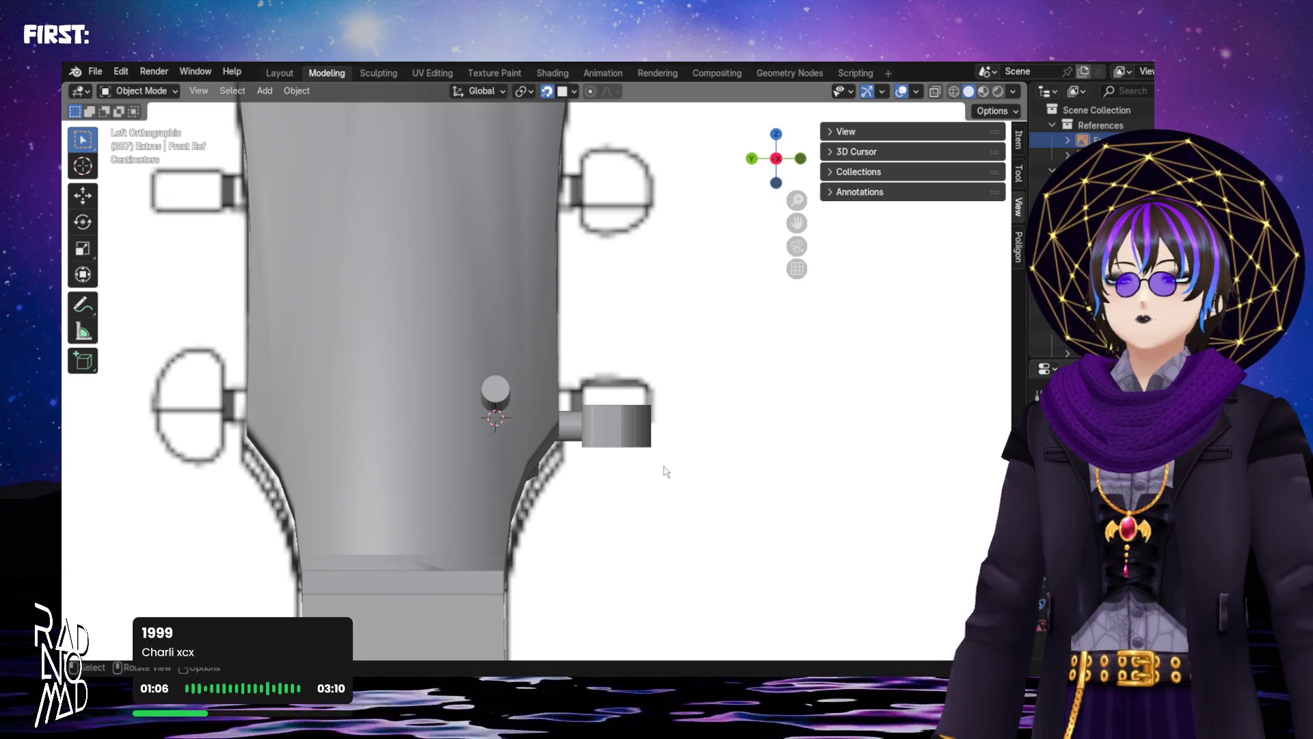
pyautogui.scroll(-3, 666, 472)
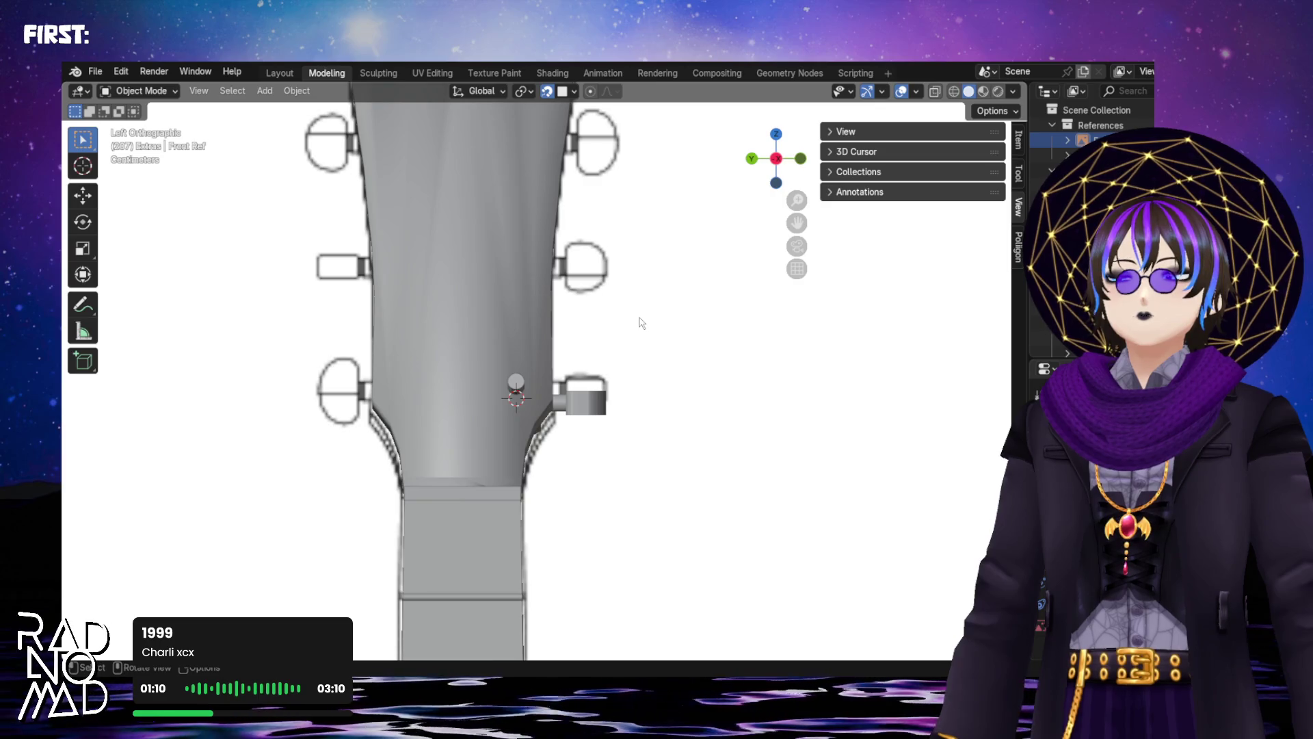
pyautogui.moveTo(697, 410)
pyautogui.mouseDown(button='middle')
pyautogui.moveTo(535, 415)
pyautogui.moveTo(581, 411)
pyautogui.moveTo(860, 205)
pyautogui.mouseUp(button='middle')
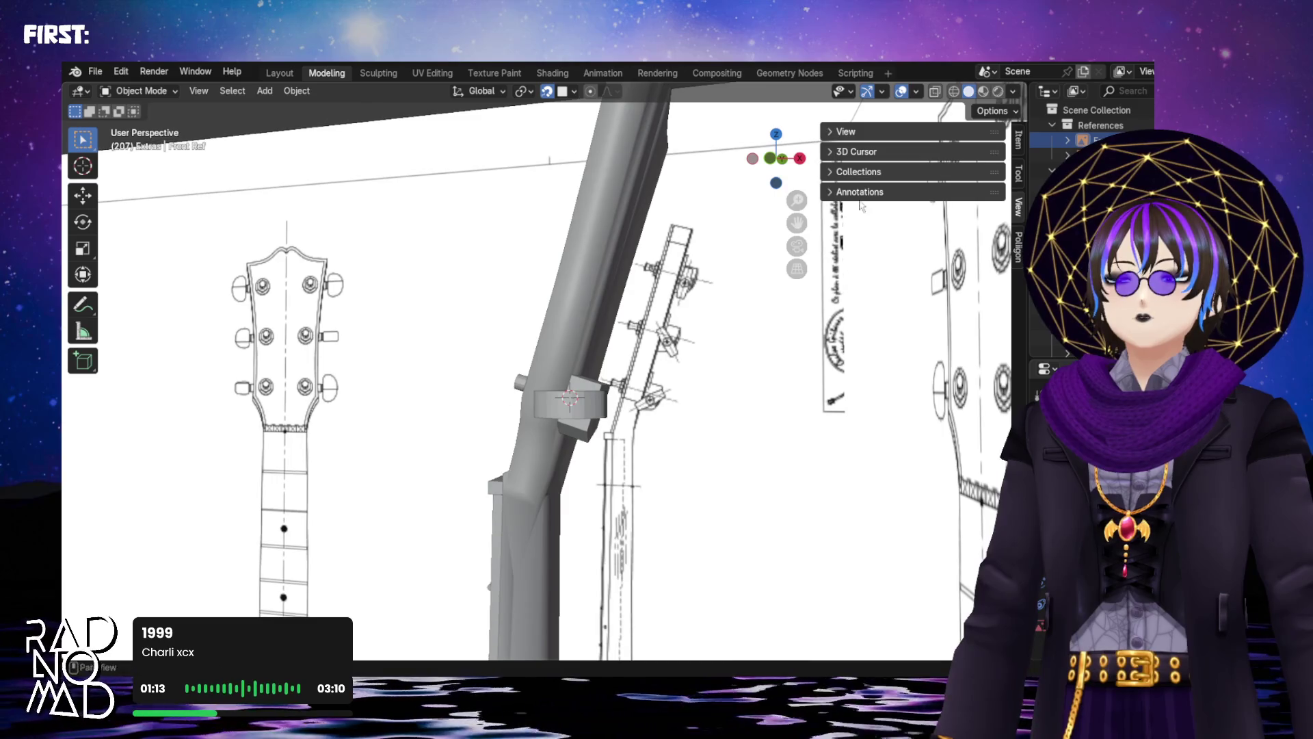
pyautogui.click(775, 159)
pyautogui.moveTo(776, 160); pyautogui.dragTo(784, 208)
pyautogui.click(752, 160)
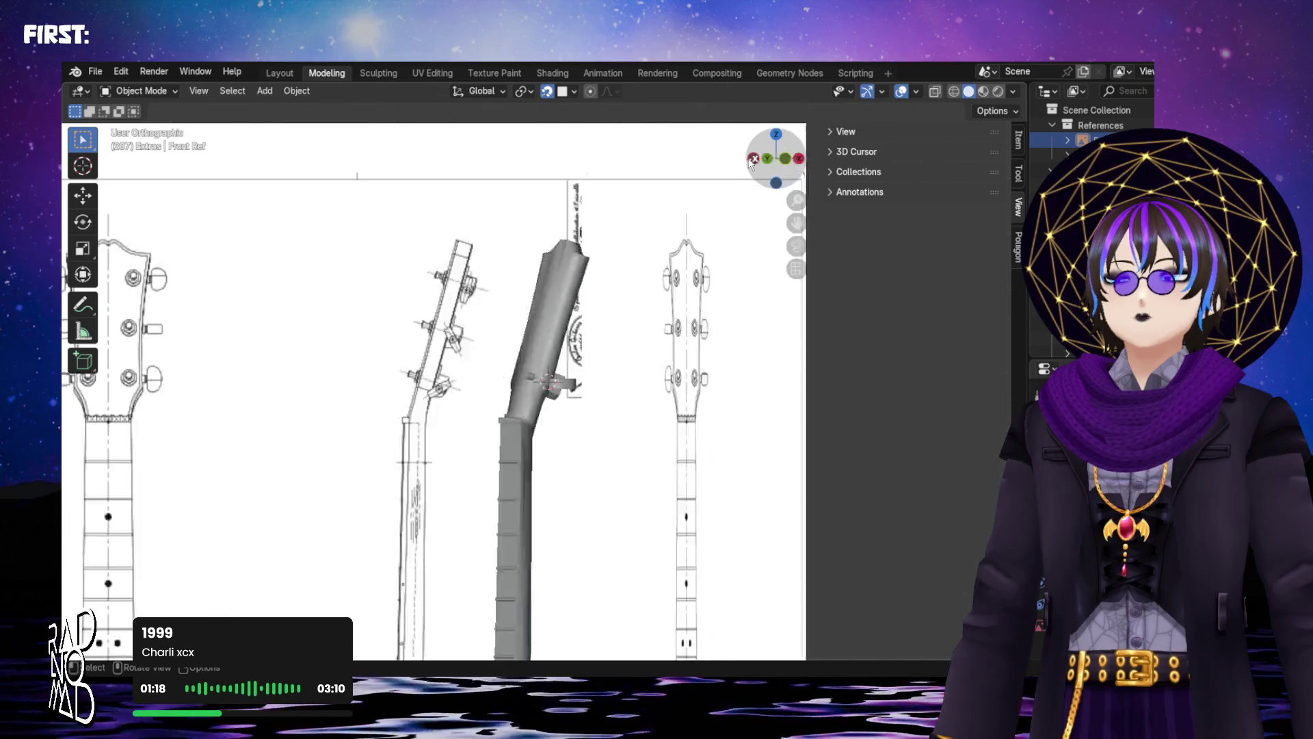
pyautogui.scroll(5, 585, 372)
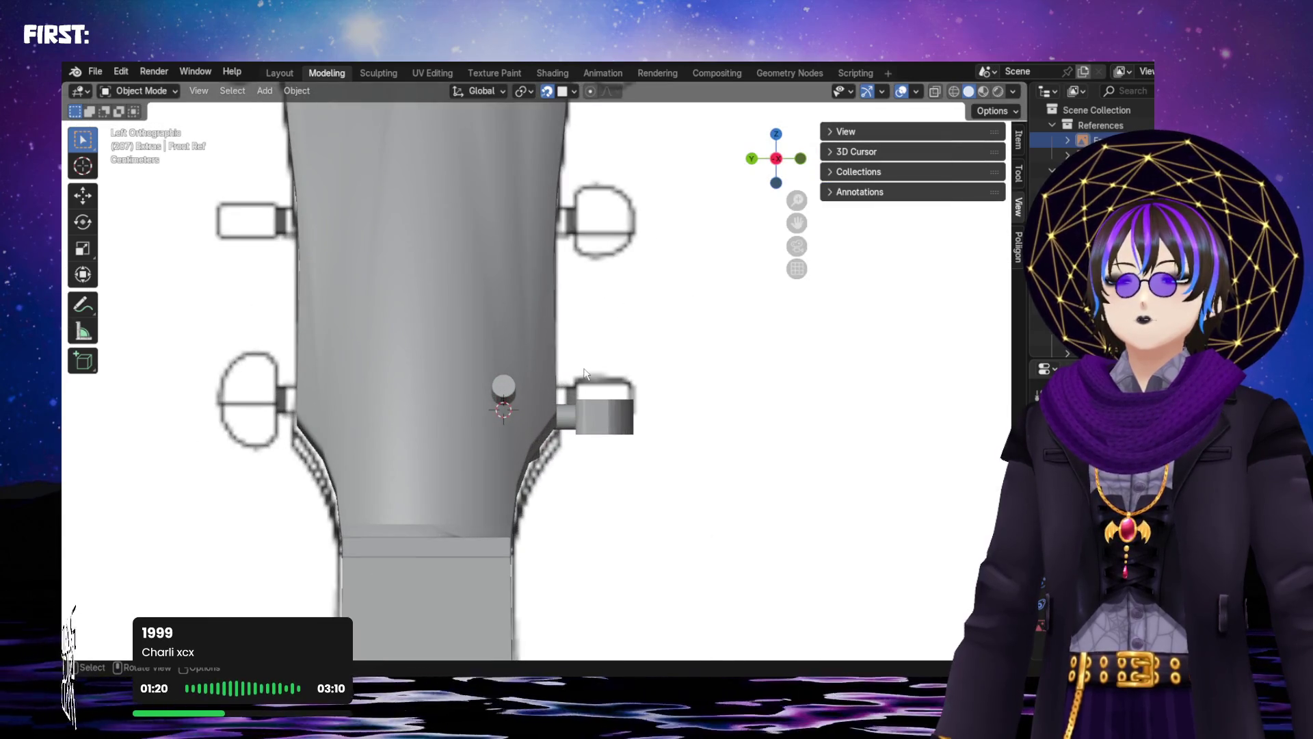
pyautogui.scroll(-5, 585, 373)
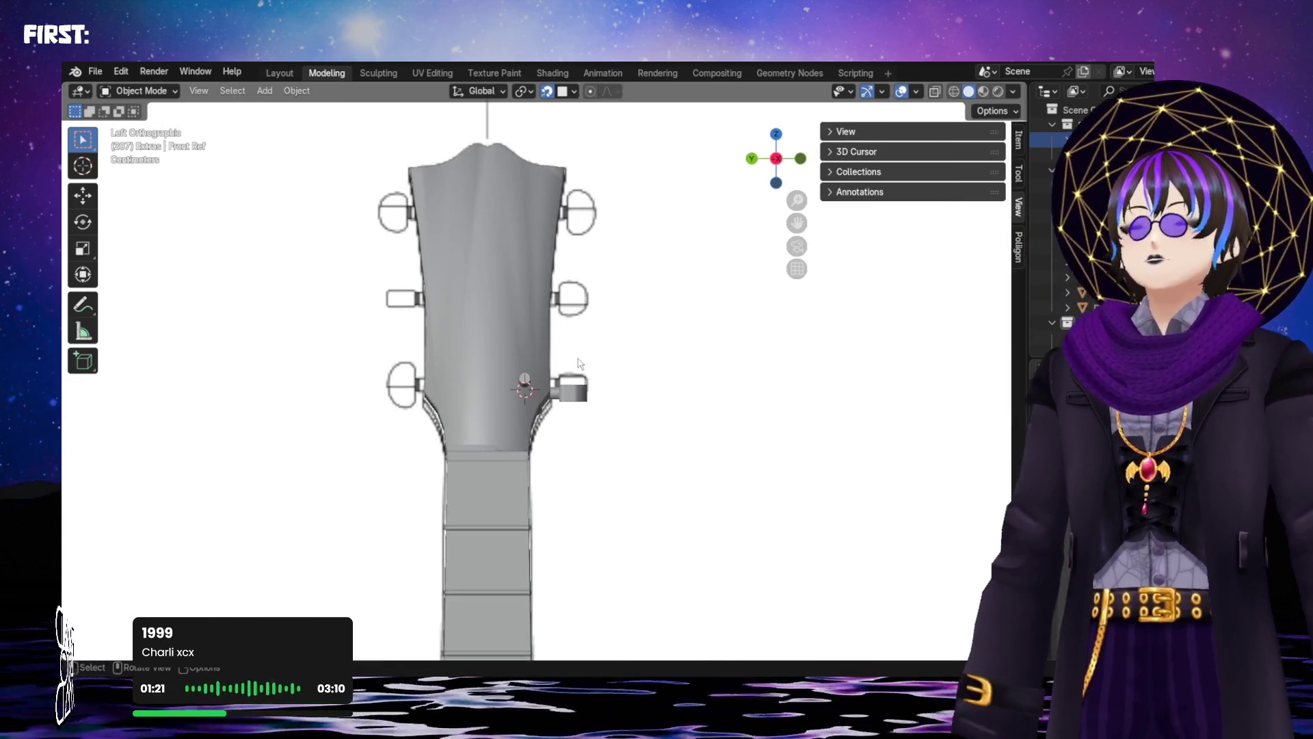
pyautogui.scroll(-3, 585, 370)
pyautogui.moveTo(586, 363)
pyautogui.mouseDown(button='middle')
pyautogui.moveTo(400, 406)
pyautogui.moveTo(588, 370)
pyautogui.moveTo(431, 346)
pyautogui.mouseUp(button='middle')
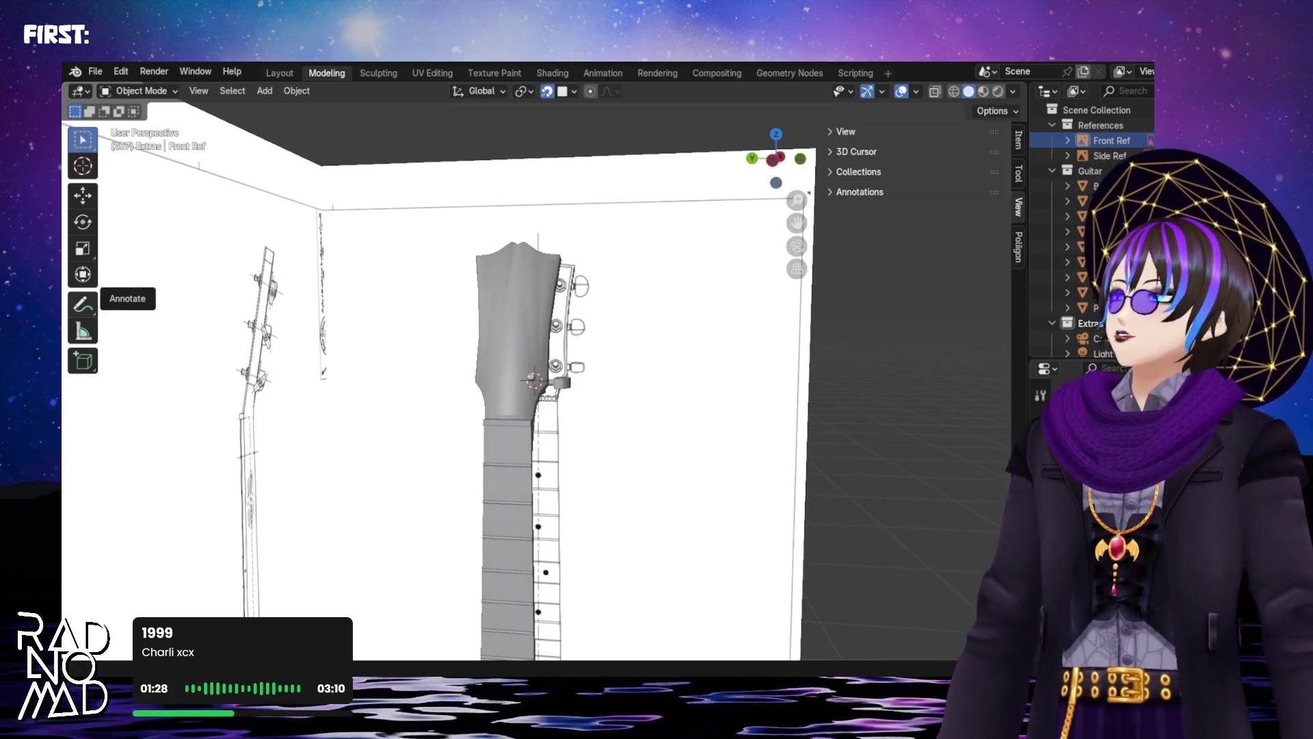
pyautogui.scroll(5, 520, 383)
pyautogui.moveTo(520, 410)
pyautogui.mouseDown(button='middle')
pyautogui.moveTo(467, 473)
pyautogui.moveTo(132, 425)
pyautogui.moveTo(232, 441)
pyautogui.moveTo(509, 438)
pyautogui.mouseUp(button='middle')
pyautogui.scroll(2, 509, 438)
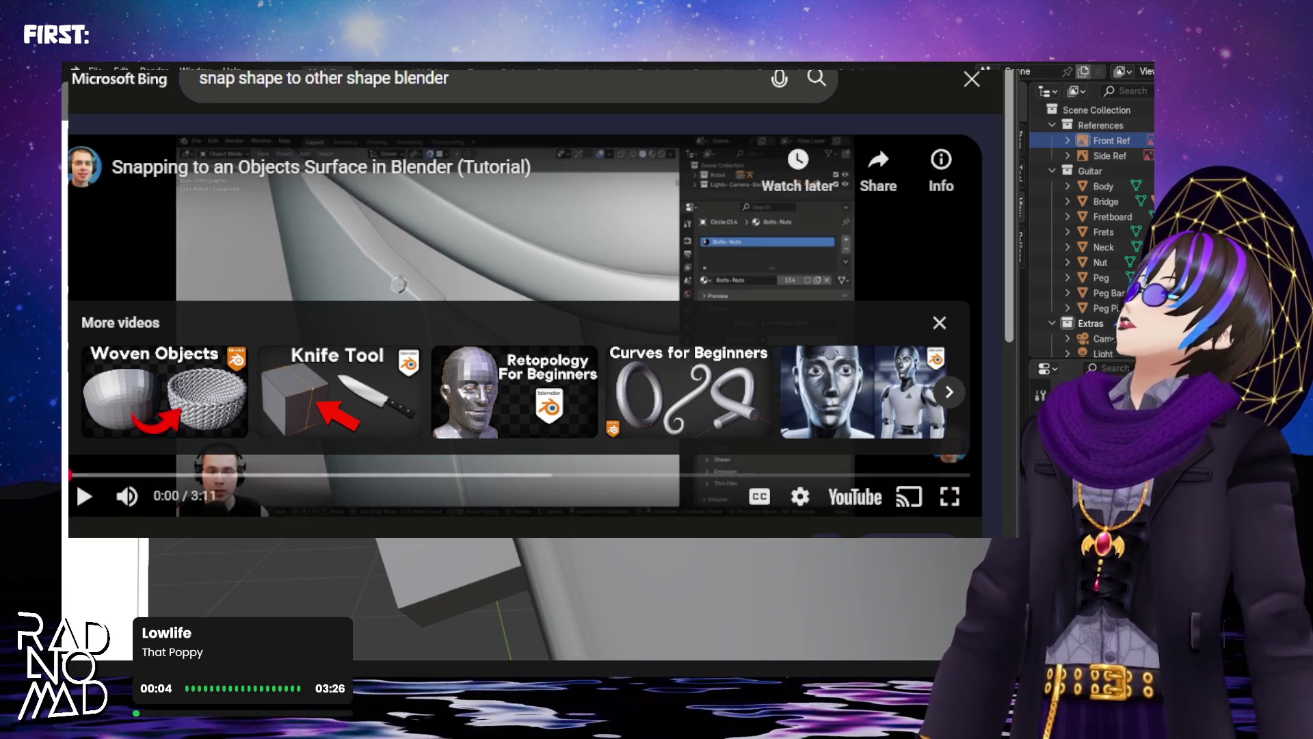
# Resume playing the snapping-to-surface tutorial video
pyautogui.click(87, 502)
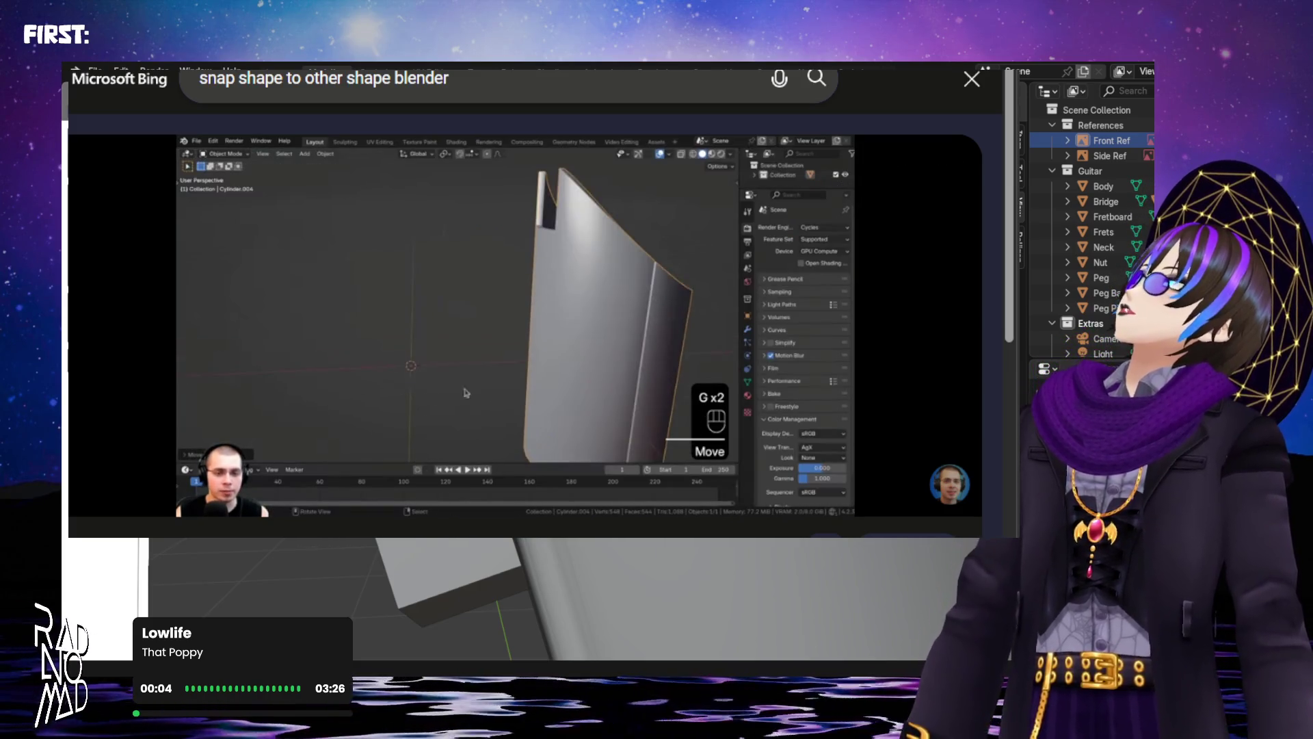
# Watch the tutorial through Face Project and Align Rotation to Target, pausing at 1:13
pyautogui.moveTo(526, 325)
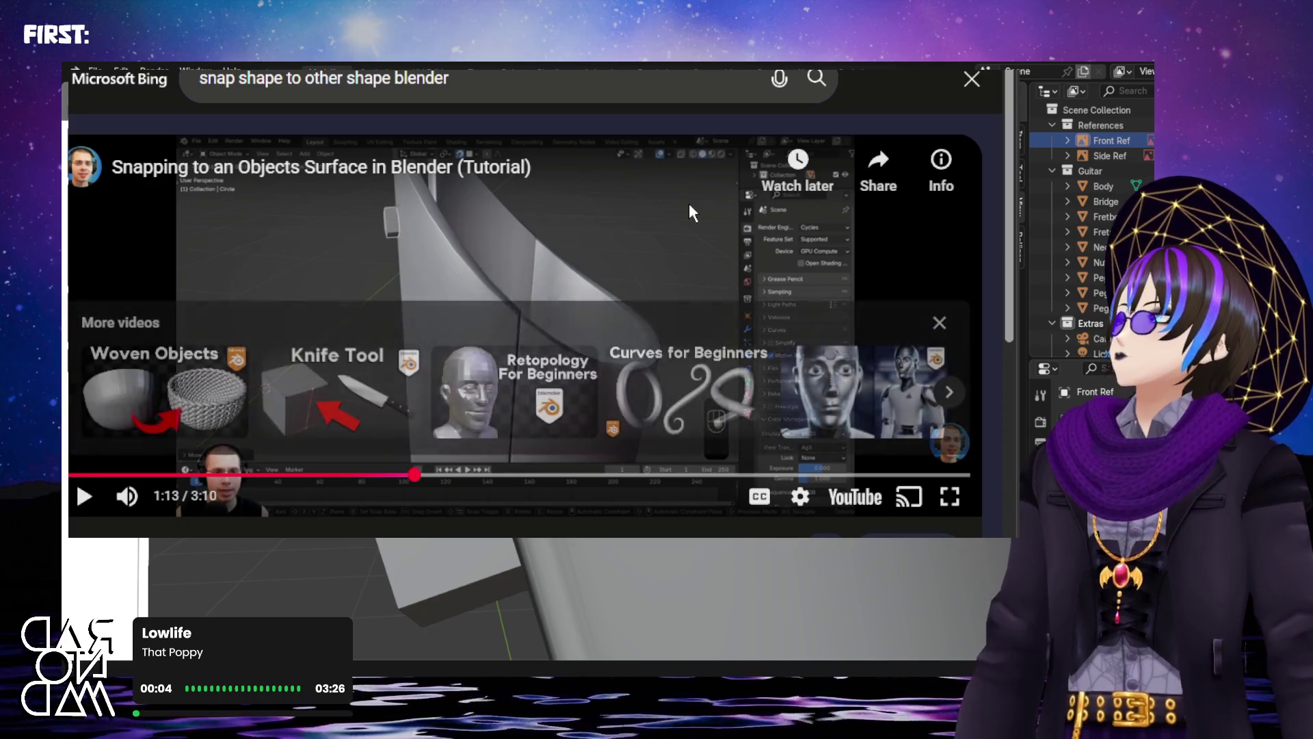
# Rewind the tutorial a few seconds, then select Peg Base and move it, hiding Front Ref
pyautogui.press('Left')
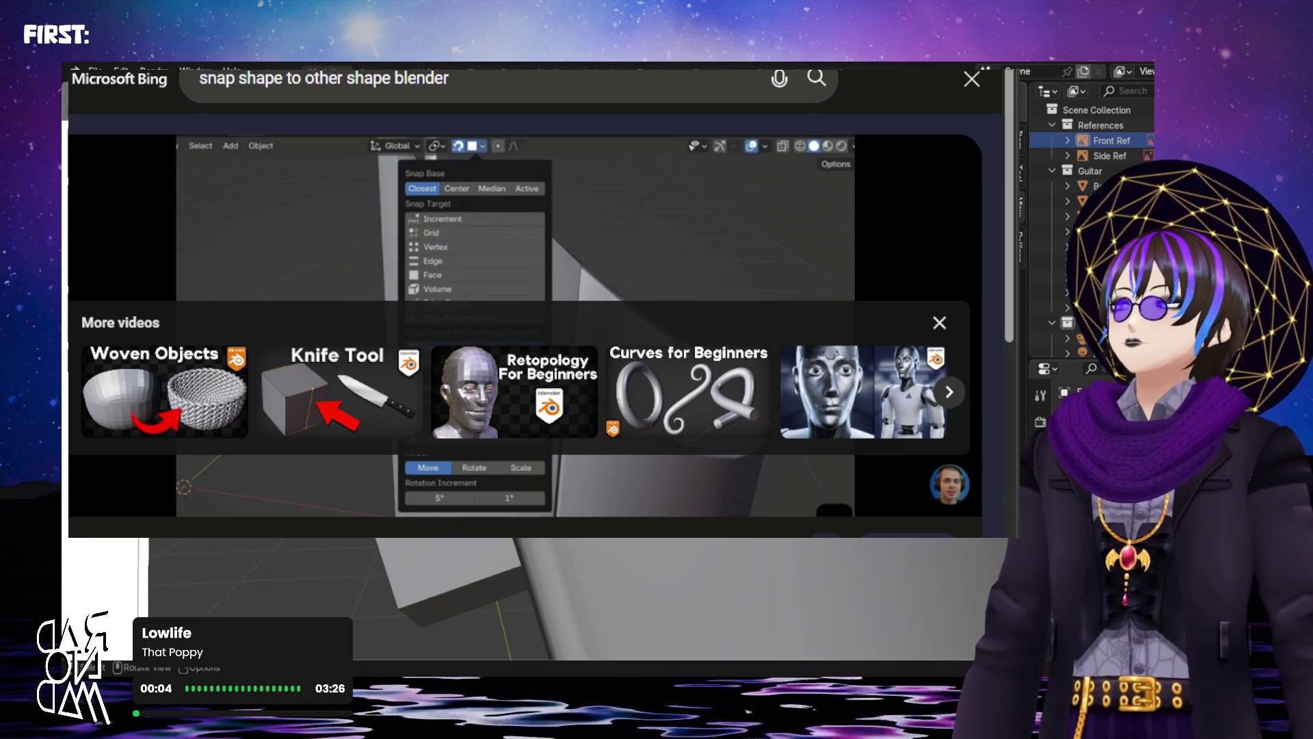
pyautogui.click(465, 575)
pyautogui.press('g')
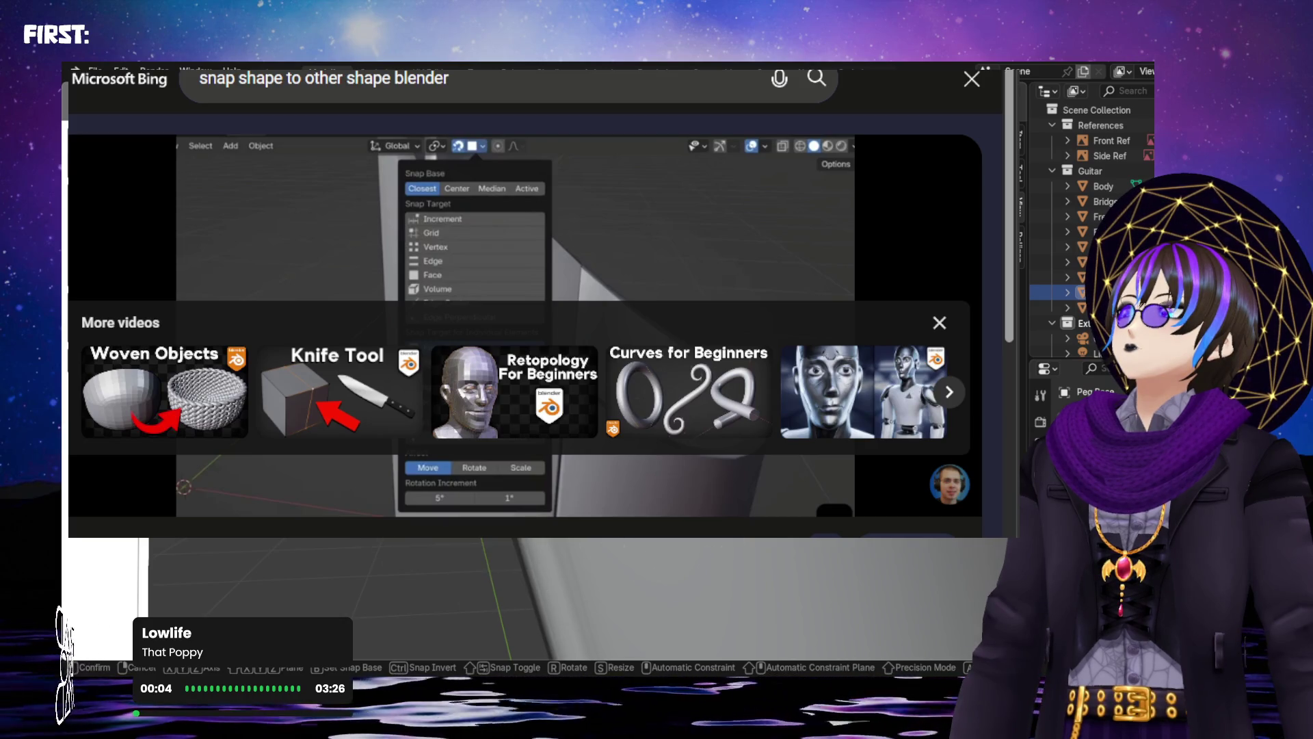
pyautogui.press('Return')
pyautogui.press('g')
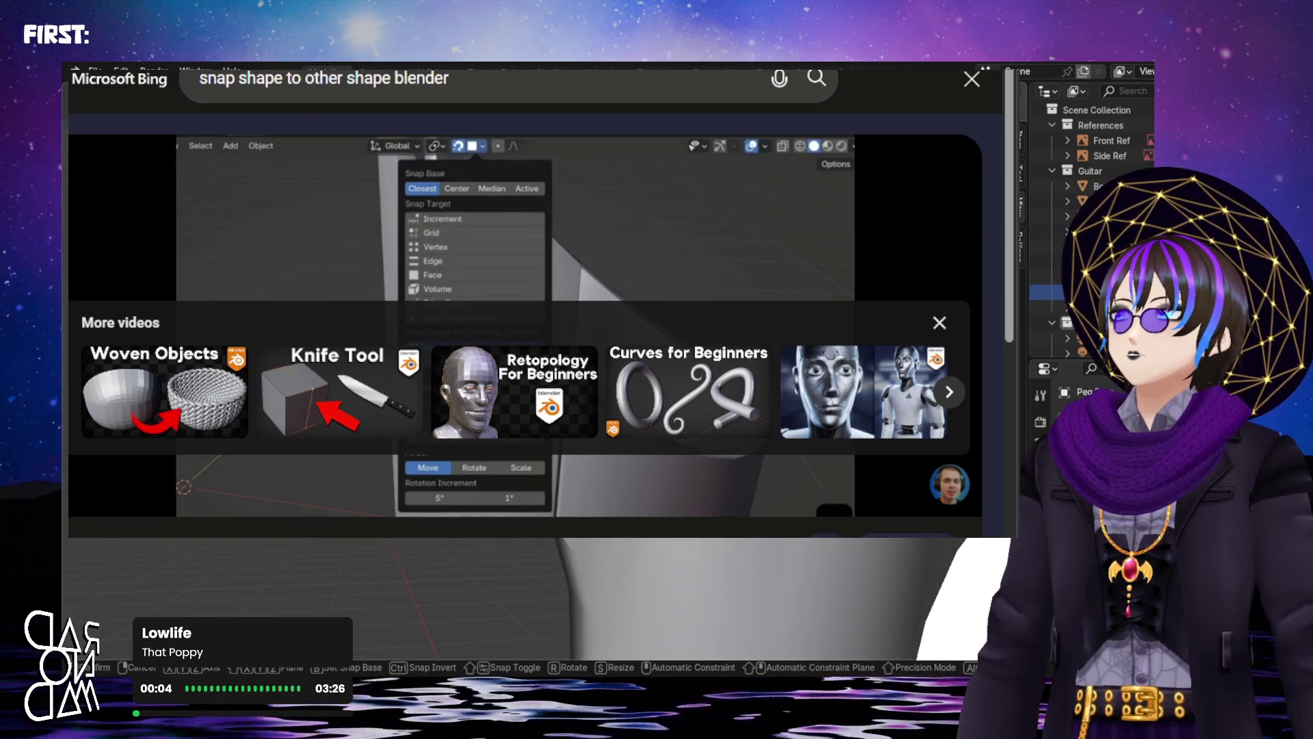
pyautogui.press('Return')
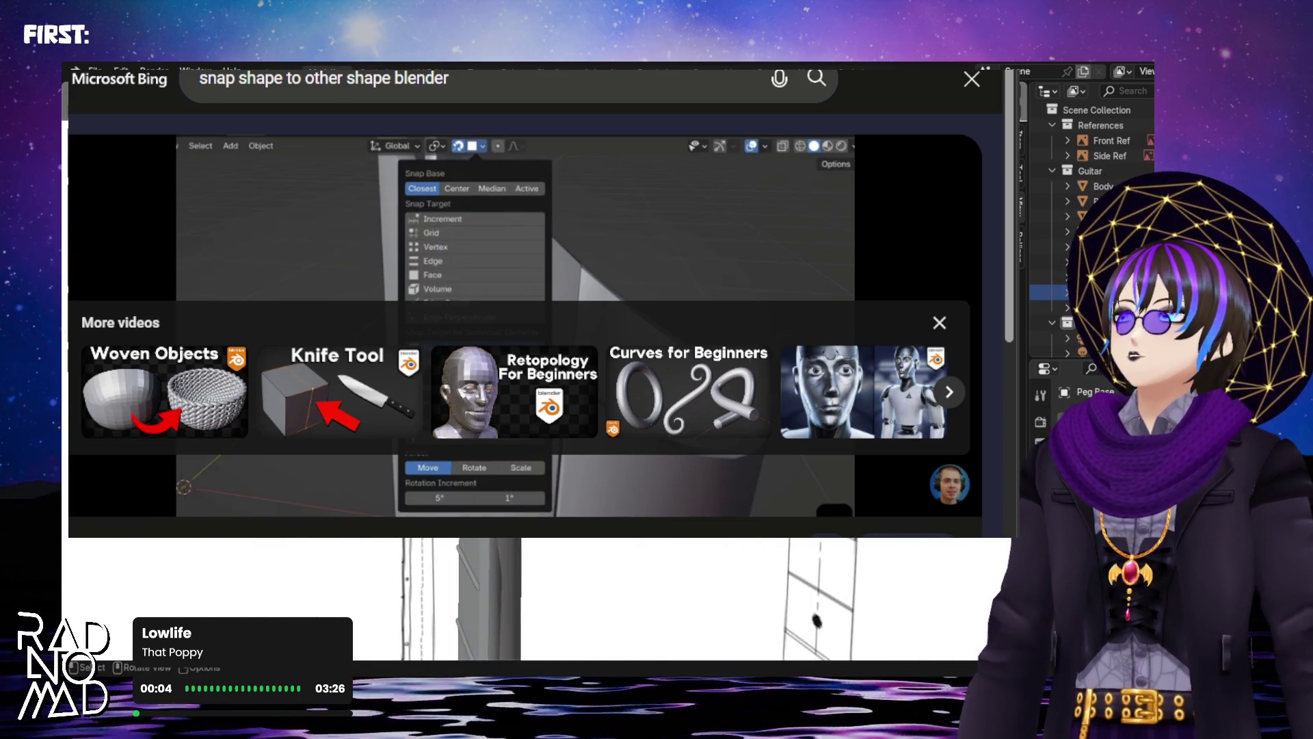
pyautogui.press('g')
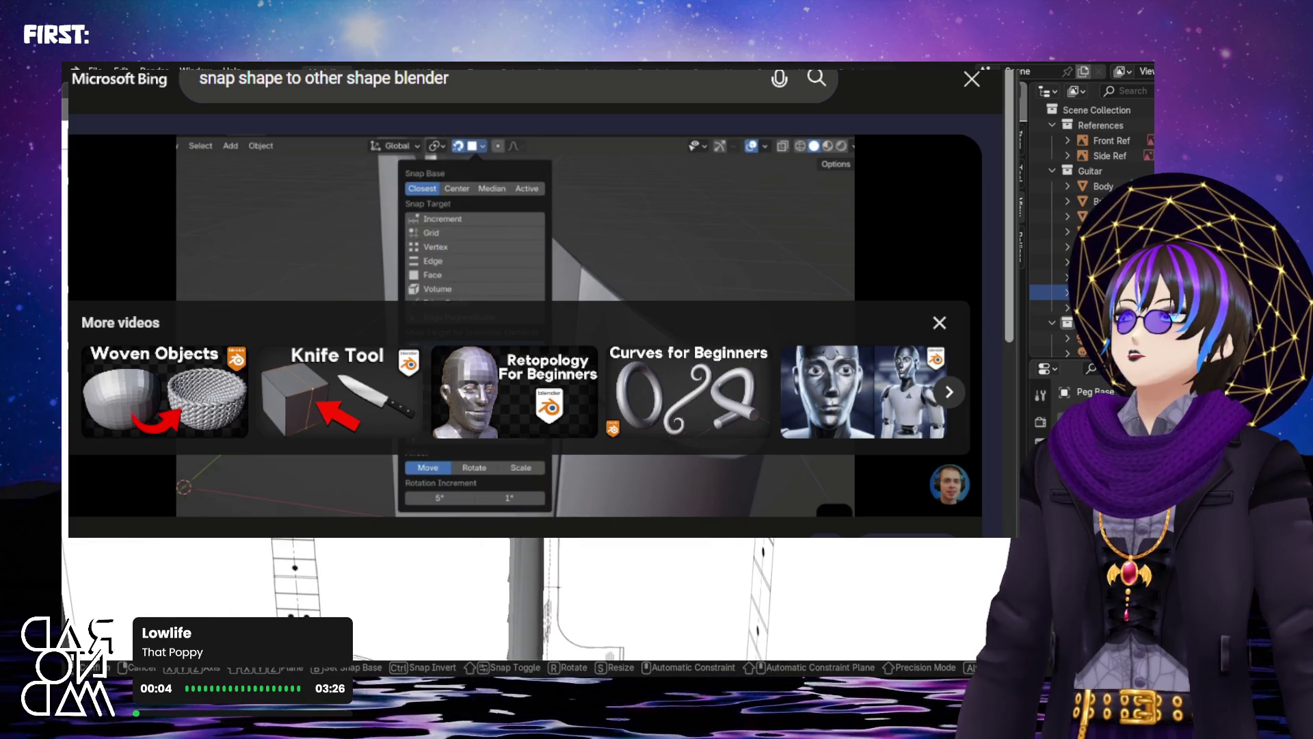
pyautogui.press('KP_Decimal')
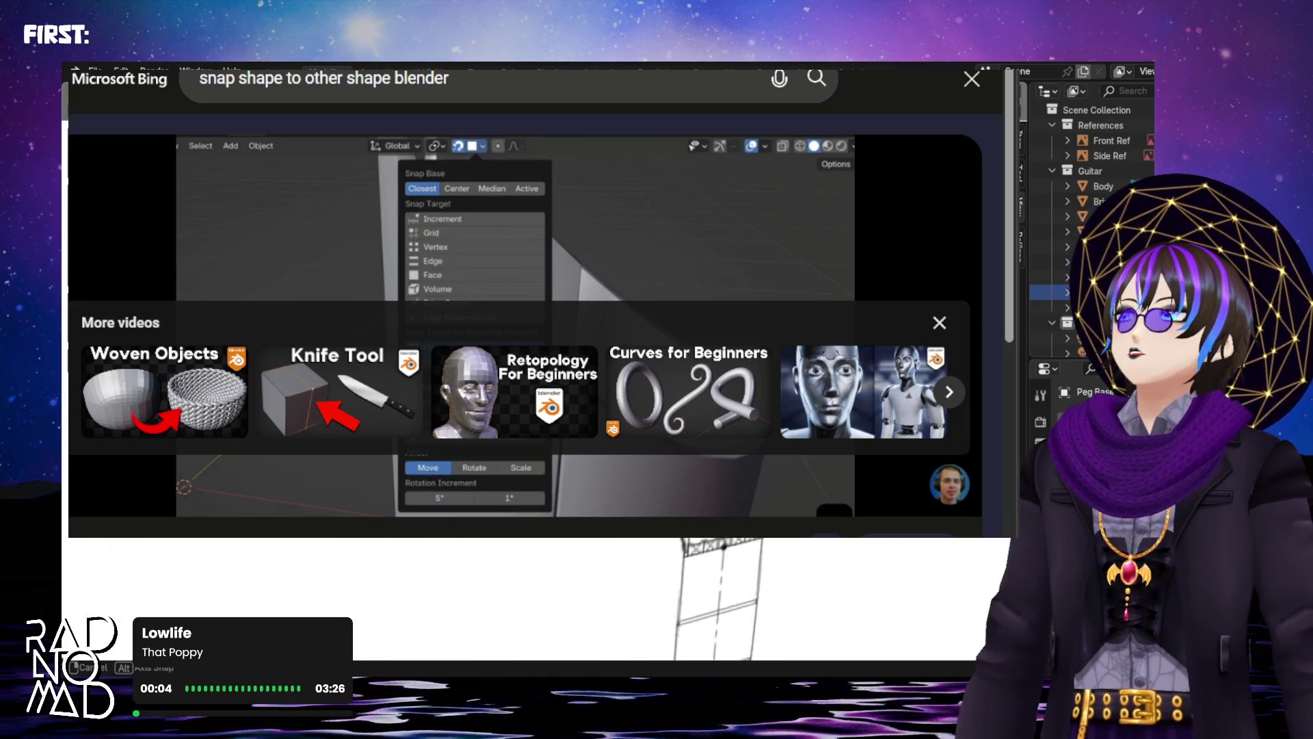
pyautogui.press('h')
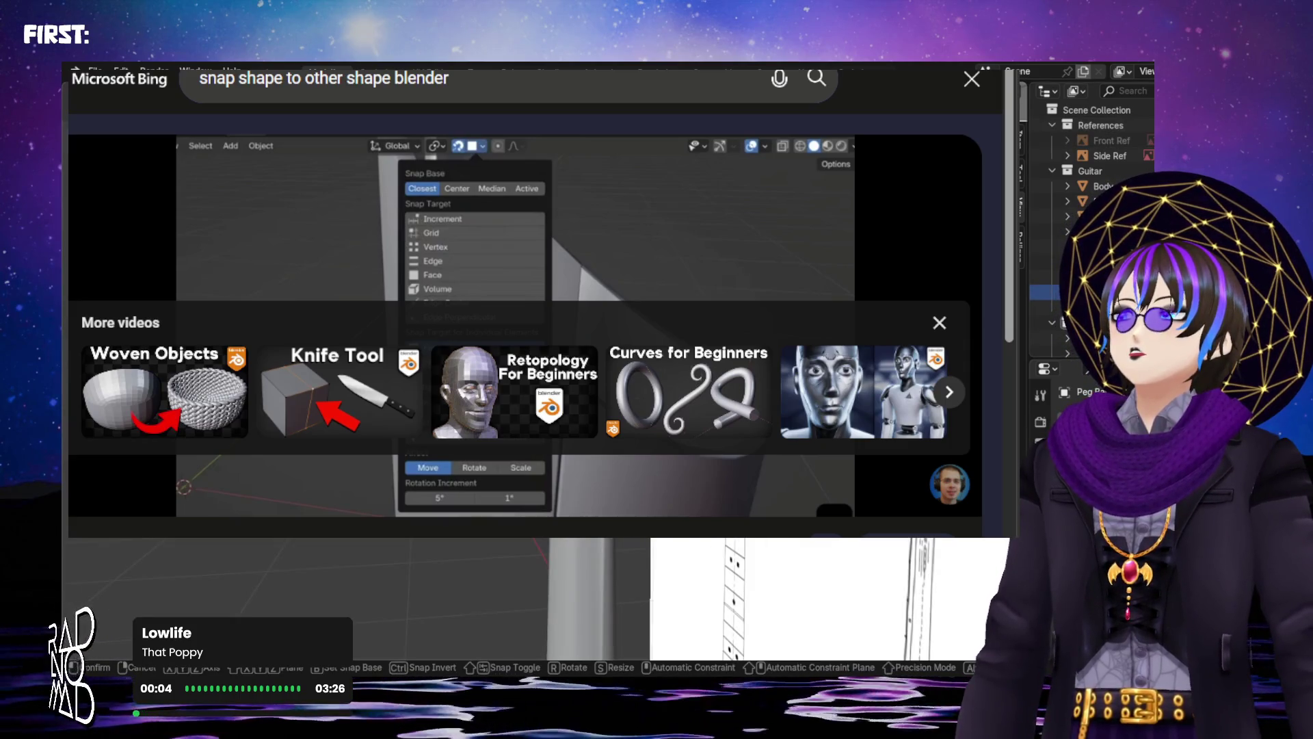
pyautogui.moveTo(479, 588); pyautogui.dragTo(587, 593, button='middle')
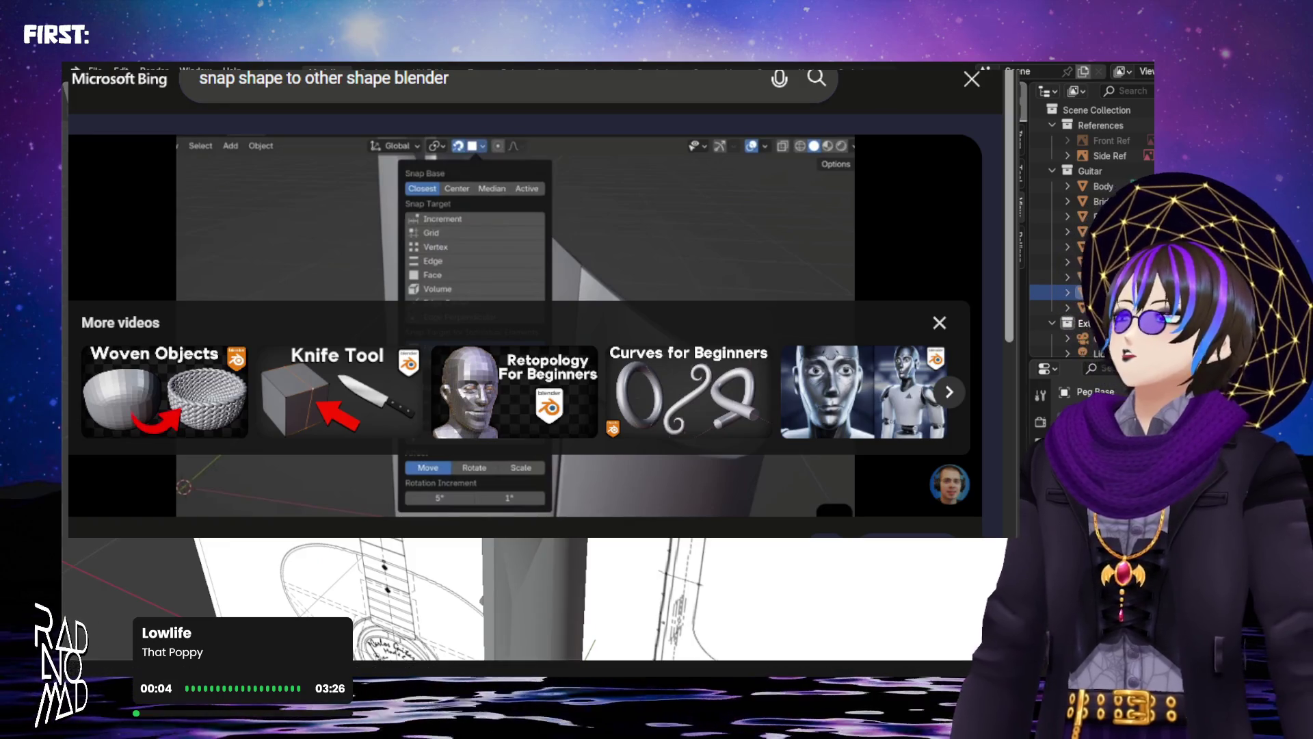
# Confirm the Peg Base move, cancel an accidental Neck move, and resume the tutorial
pyautogui.click(514, 234)
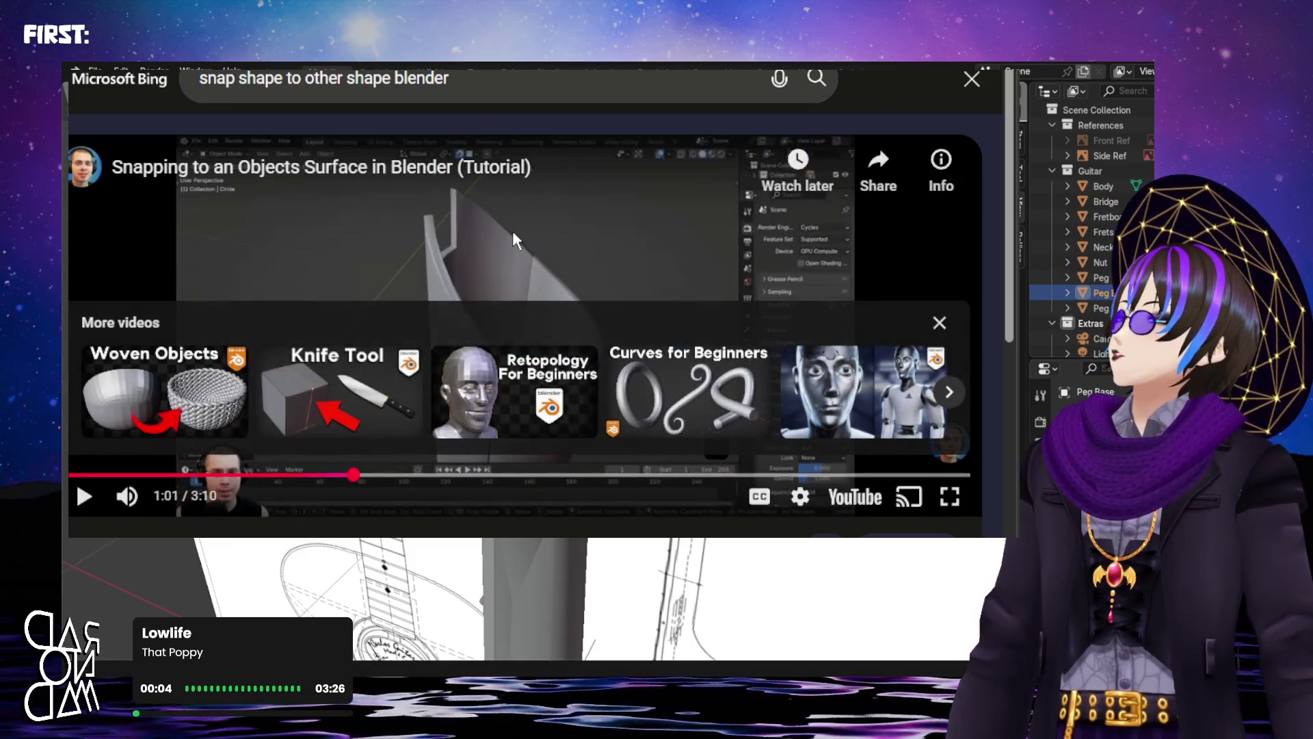
pyautogui.click(514, 234)
pyautogui.click(544, 336)
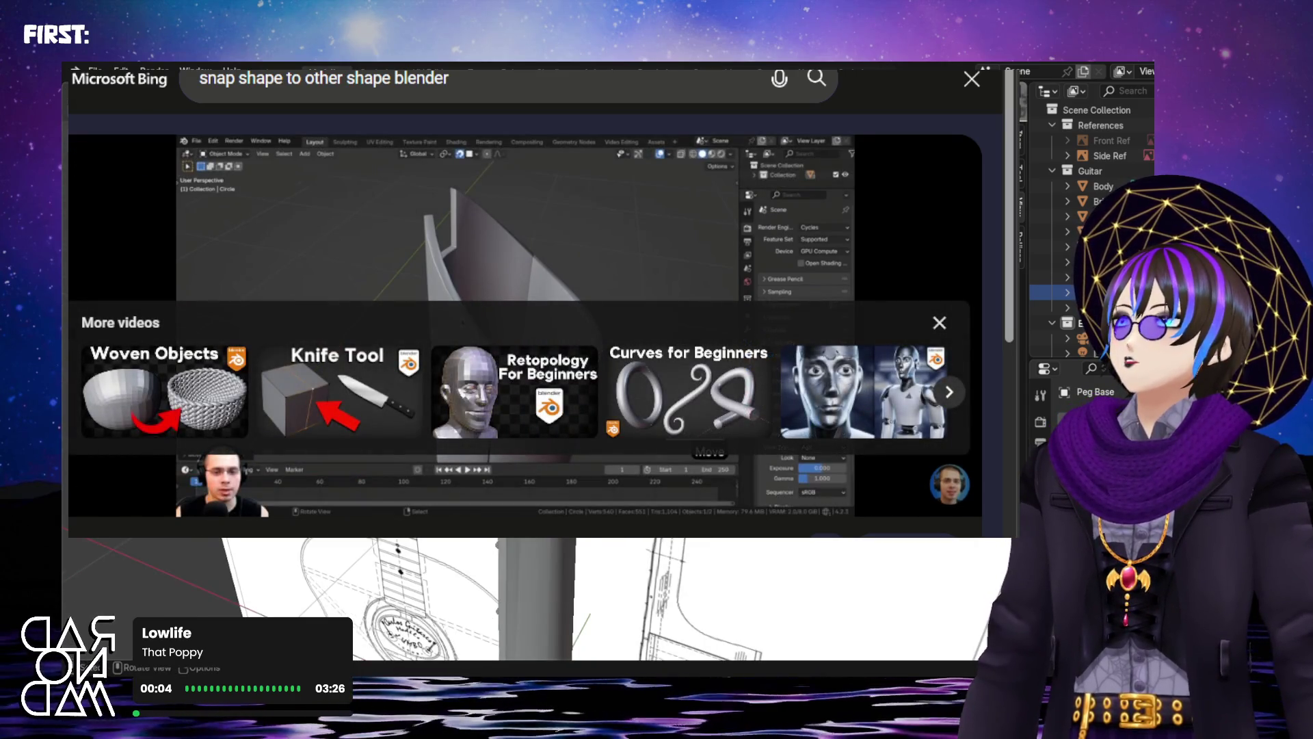
pyautogui.press('Return')
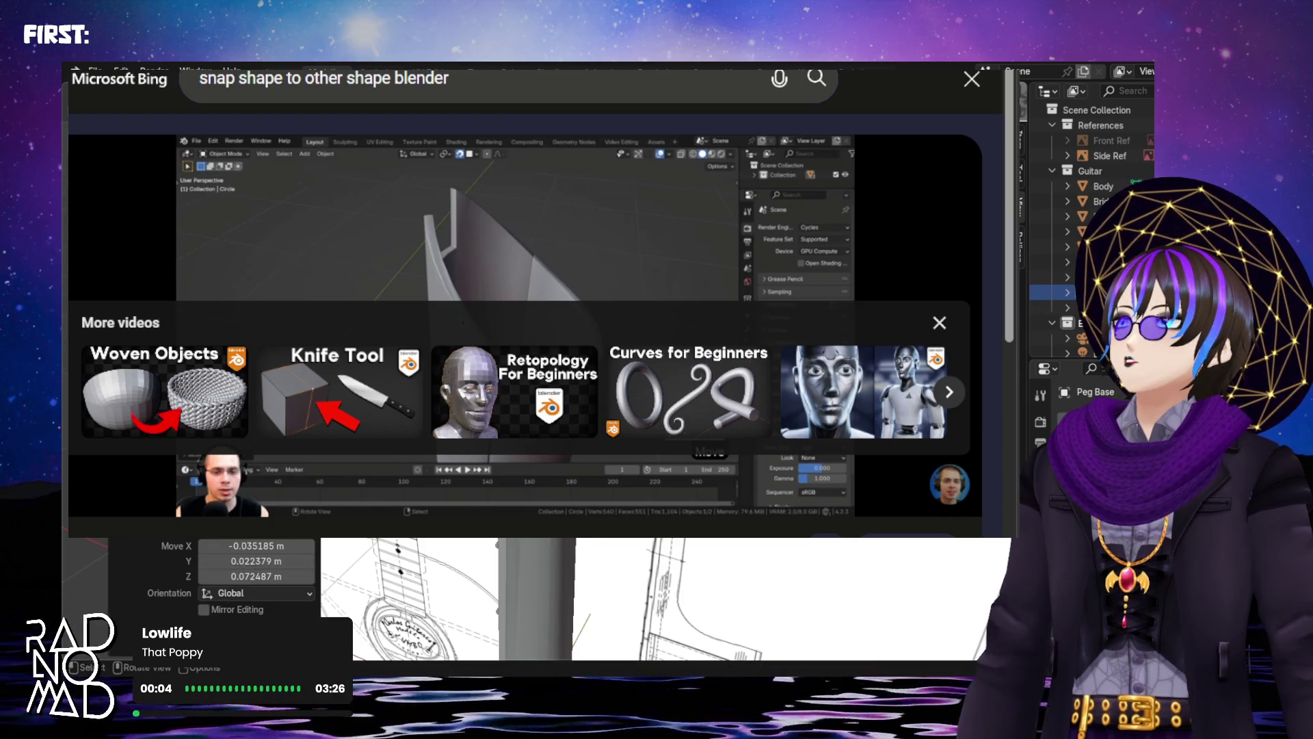
pyautogui.scroll(3, 649, 595)
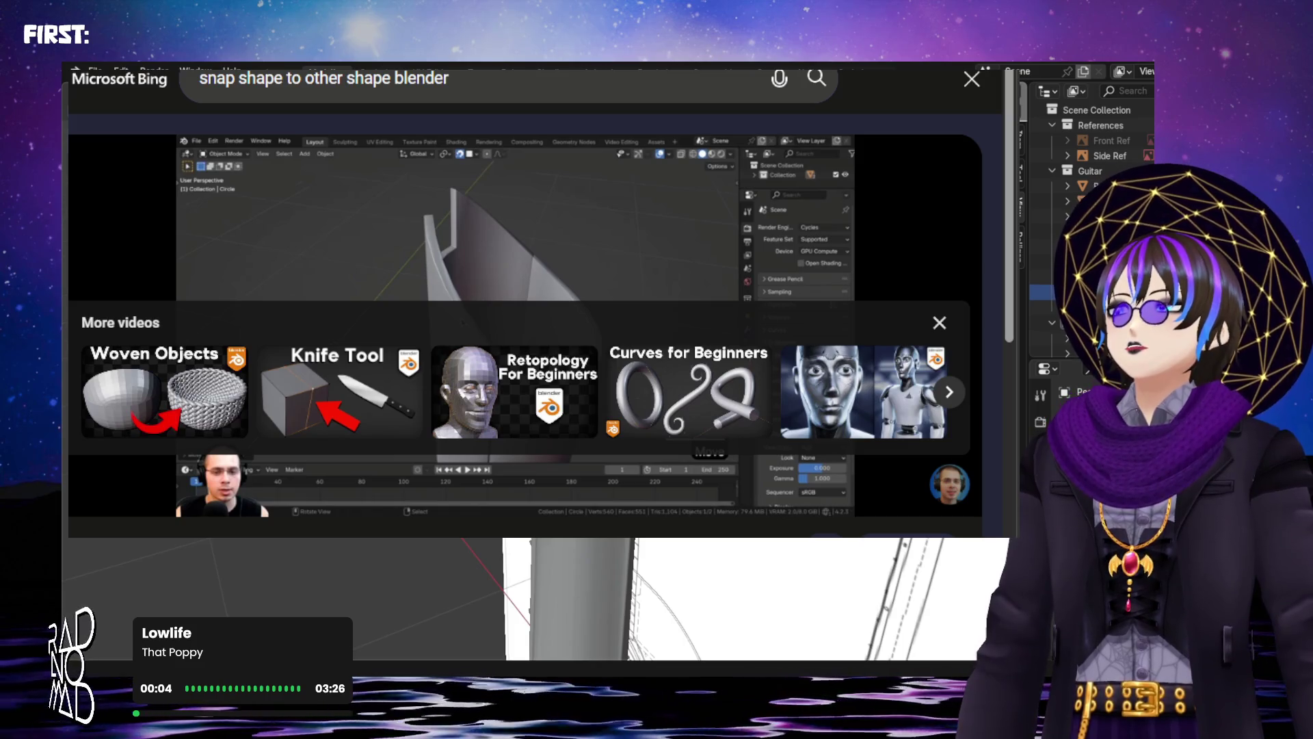
pyautogui.click(581, 595)
pyautogui.press('g')
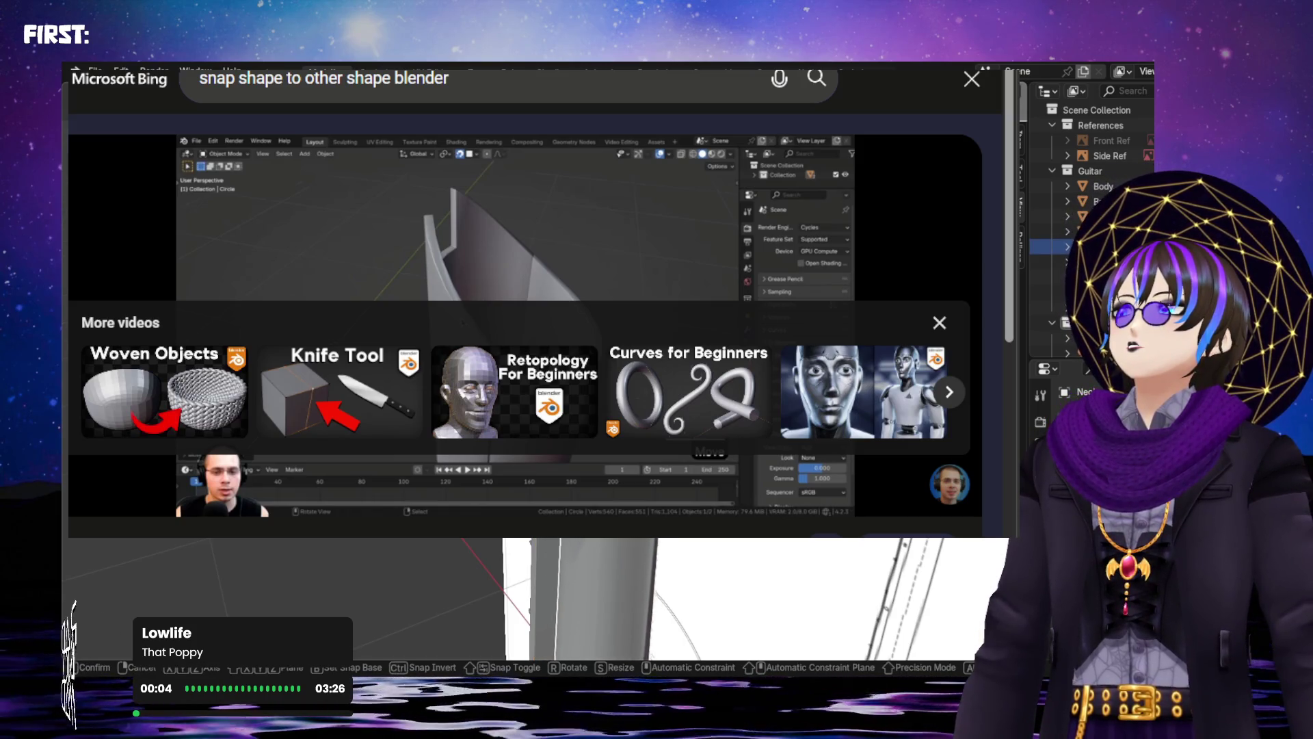
pyautogui.press('Escape')
pyautogui.hotkey('ctrl', 'z')
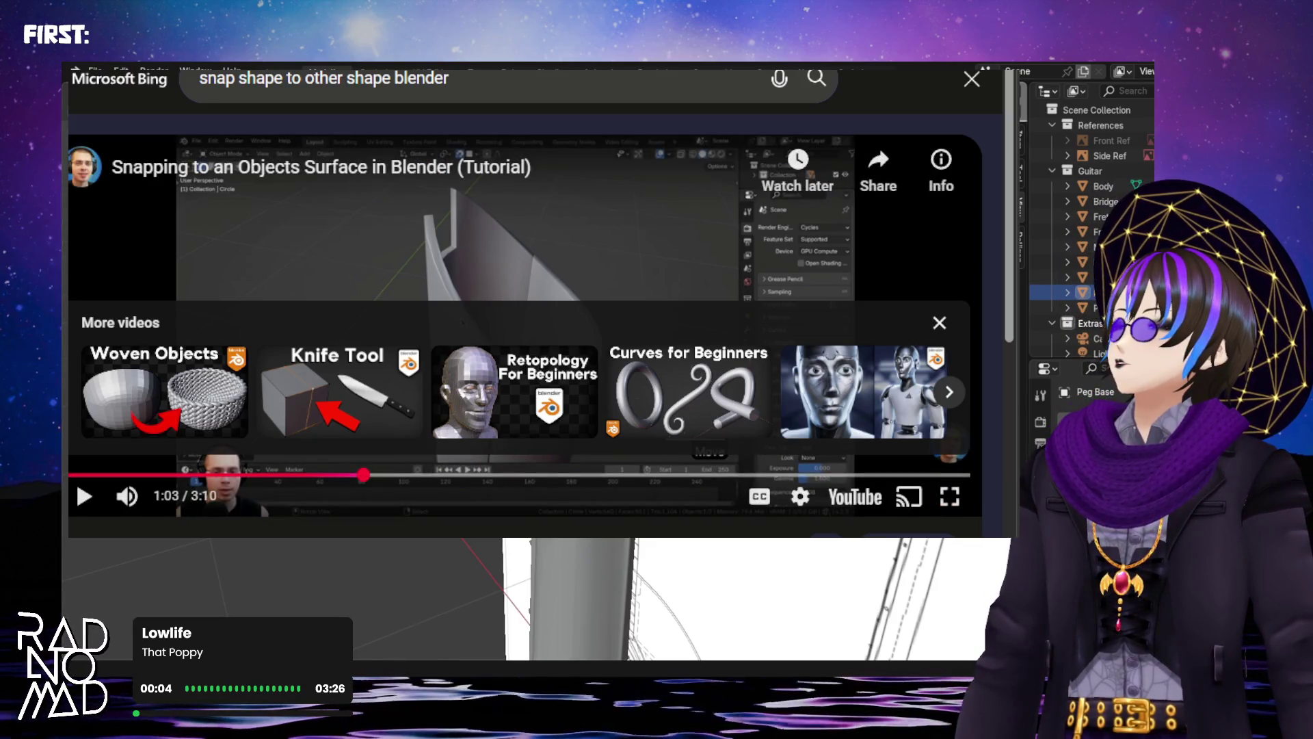
pyautogui.click(320, 326)
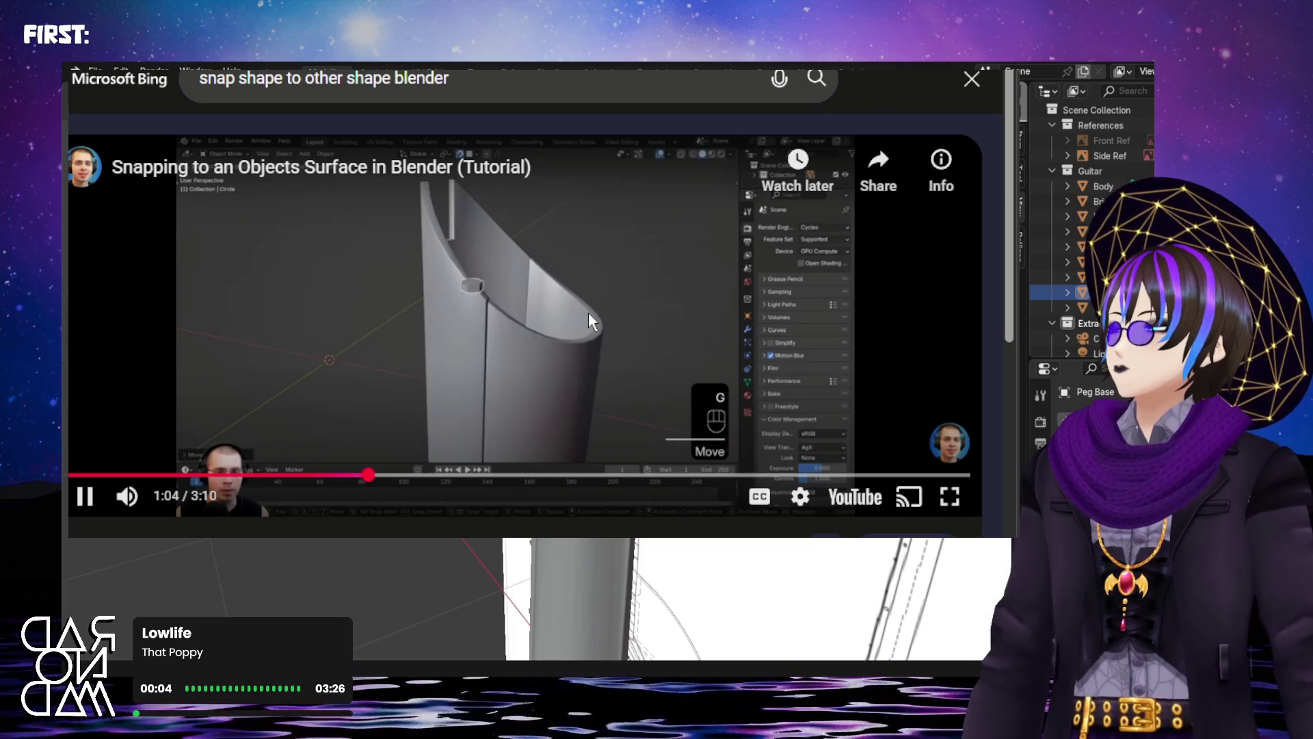
# Skip the snapping tutorial ahead to 1:10, where Align Rotation to Target is ticked
pyautogui.press('Right')
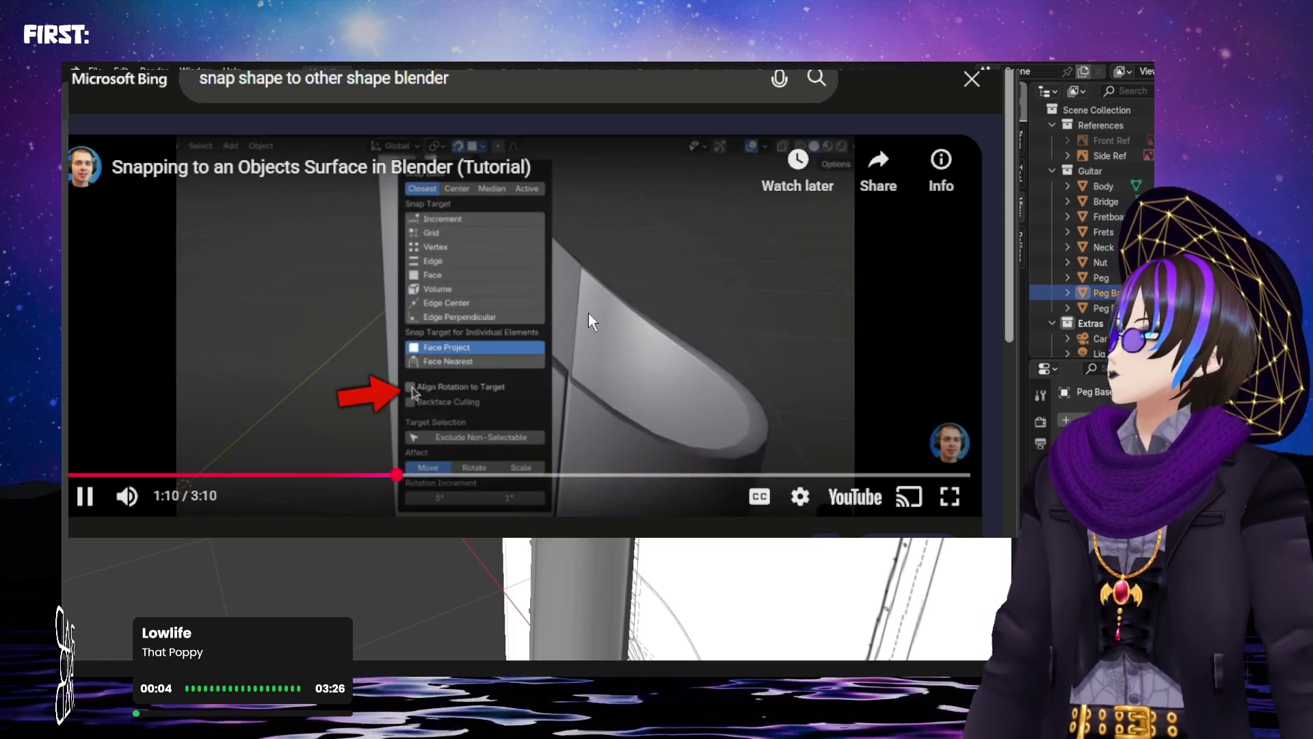
pyautogui.press('space')
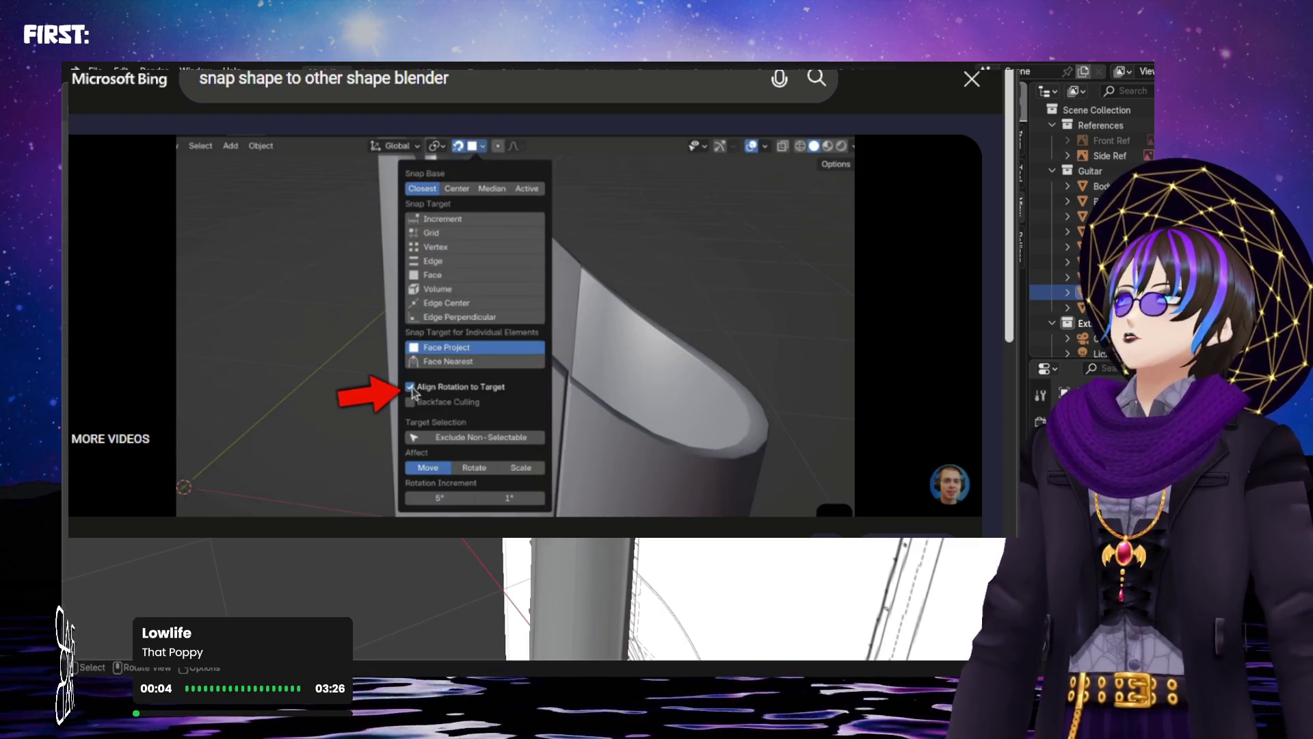
# Move the Peg Base block by about X -0.078, Y 0.014, Z 0.215 m
pyautogui.moveTo(656, 410); pyautogui.dragTo(581, 410, button='middle')
pyautogui.press('g')
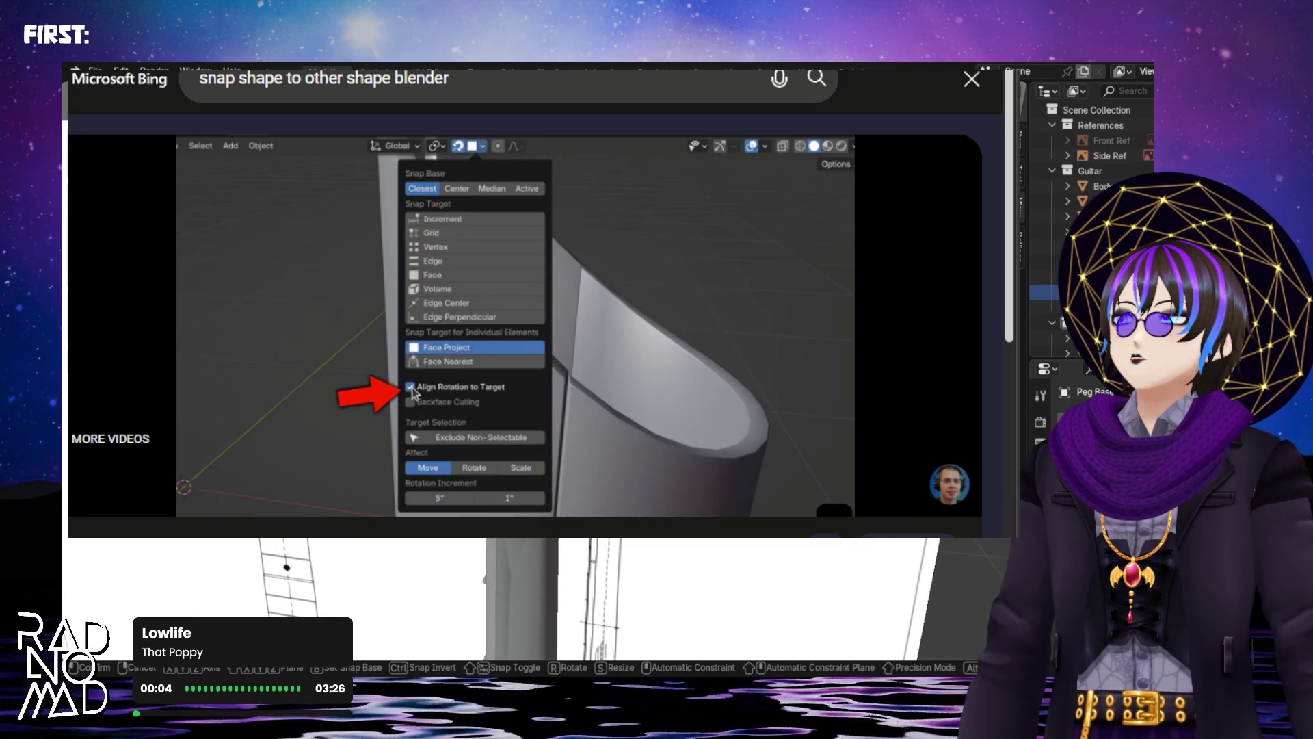
pyautogui.press('Return')
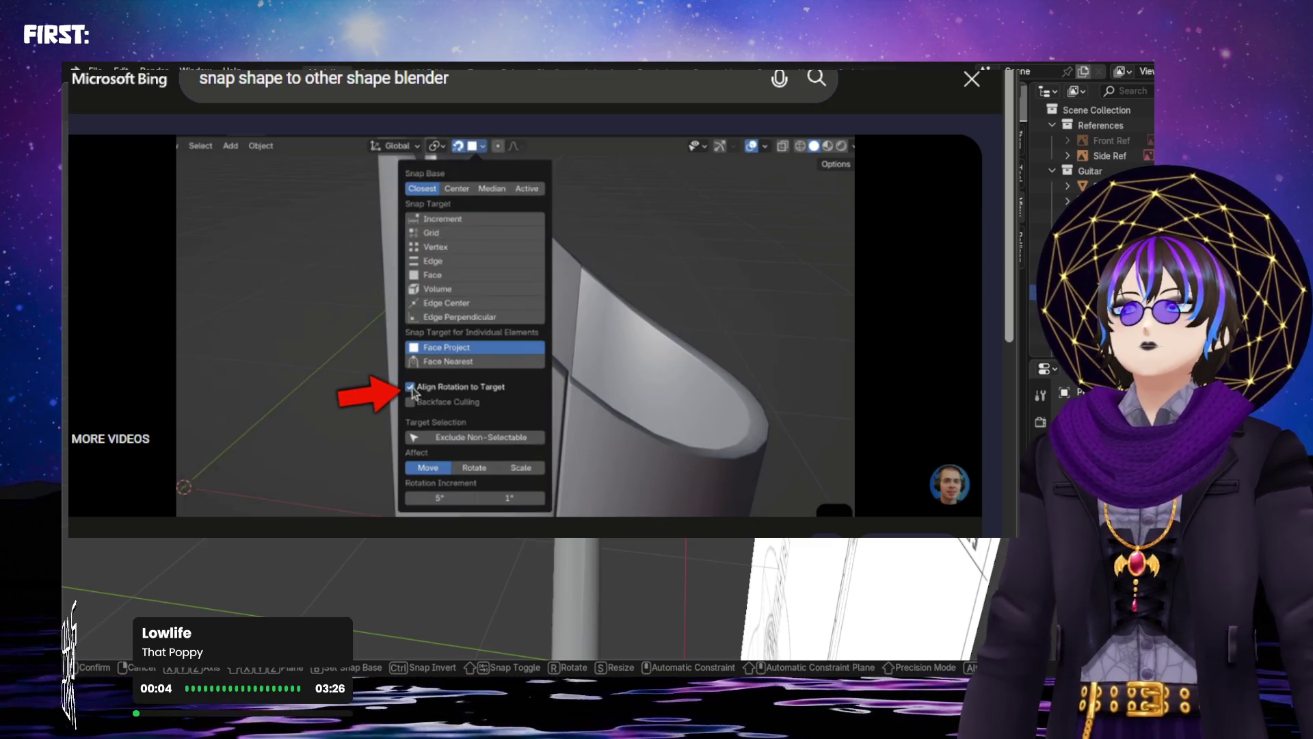
pyautogui.press('Return')
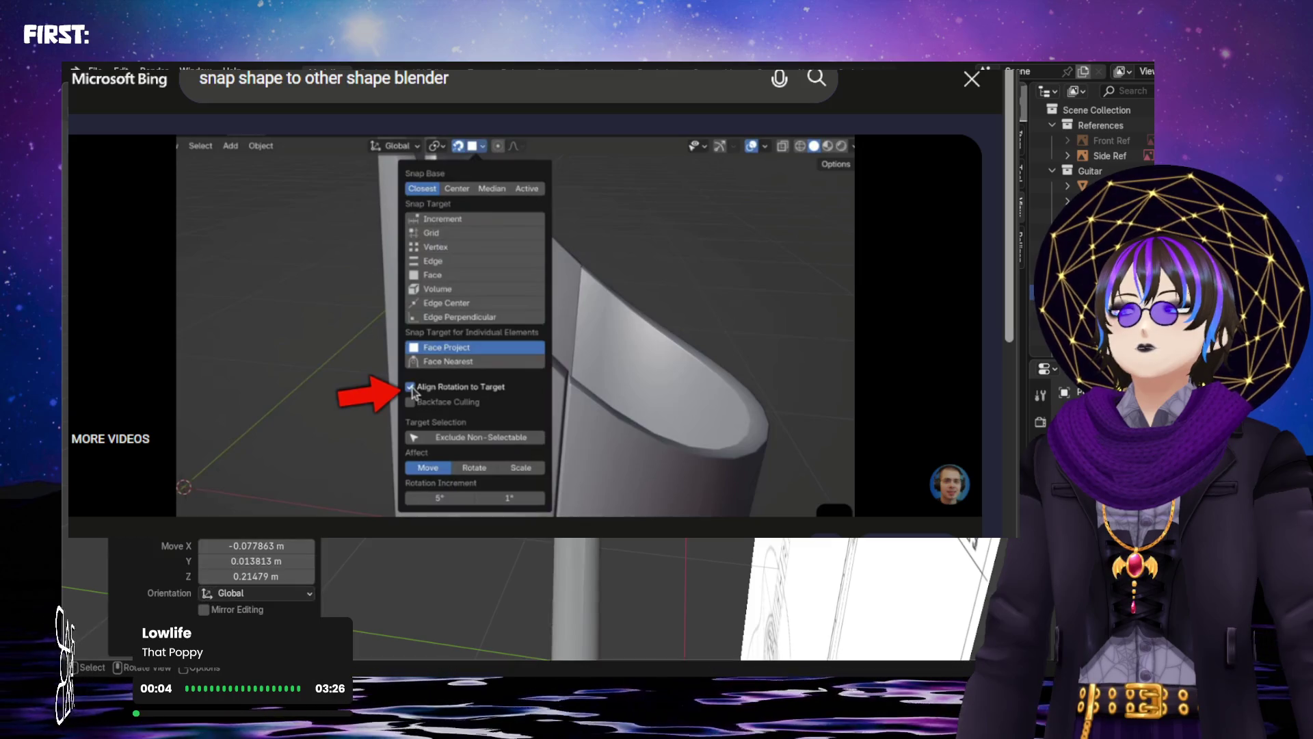
# Zoom in, select Side Ref and move the block beside the guitar's pole near the headstock
pyautogui.scroll(2, 547, 599)
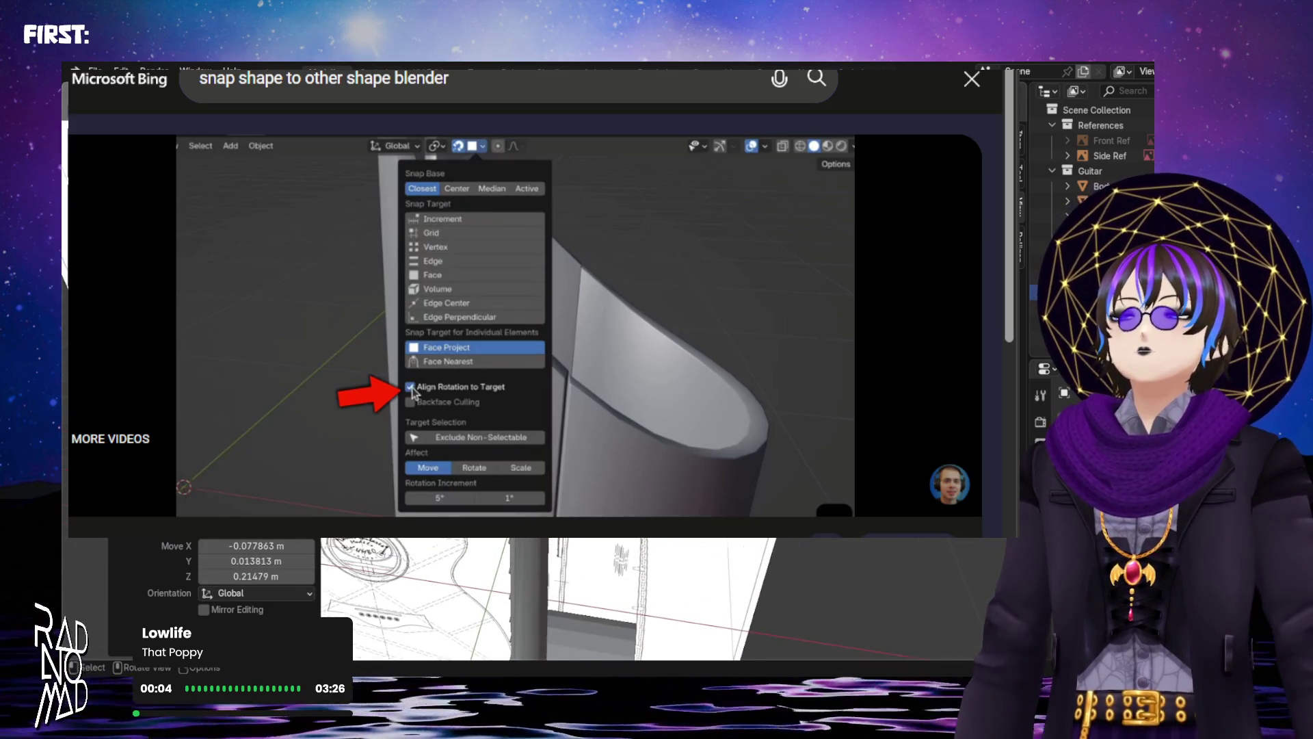
pyautogui.scroll(3, 547, 599)
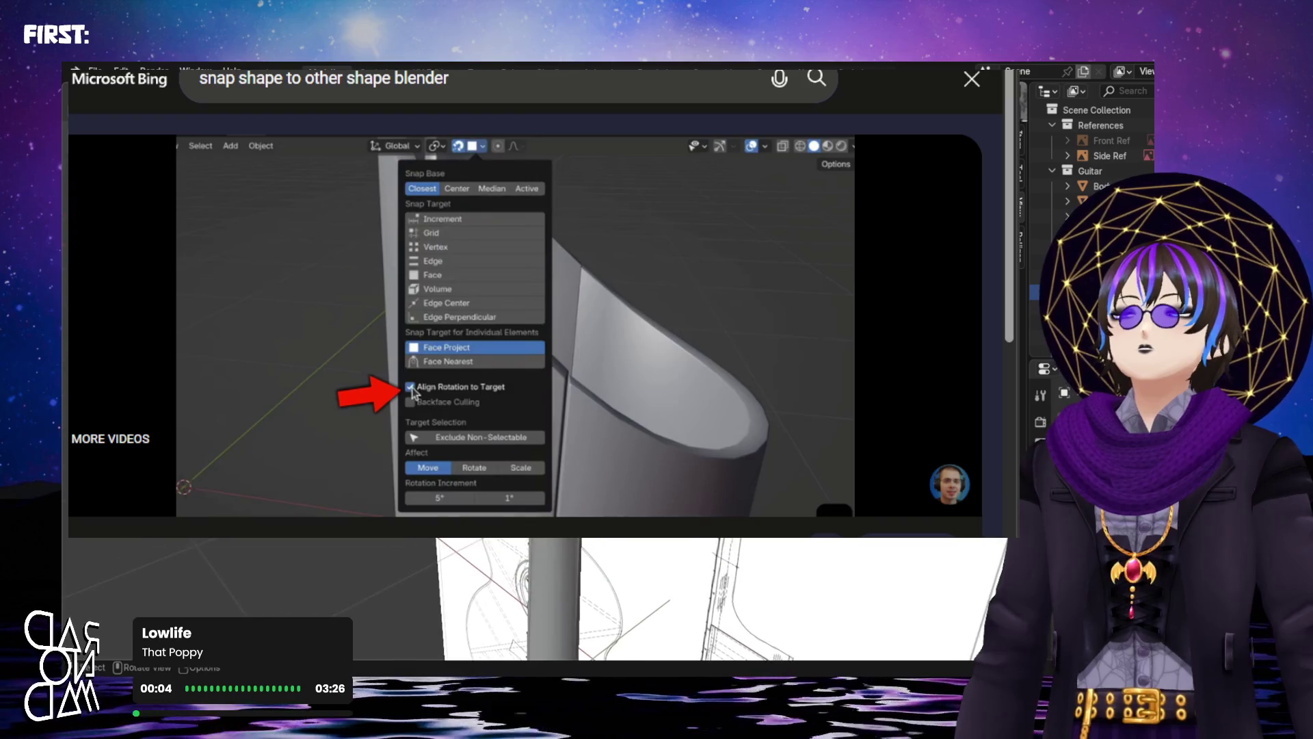
pyautogui.scroll(2, 547, 599)
pyautogui.scroll(2, 547, 599)
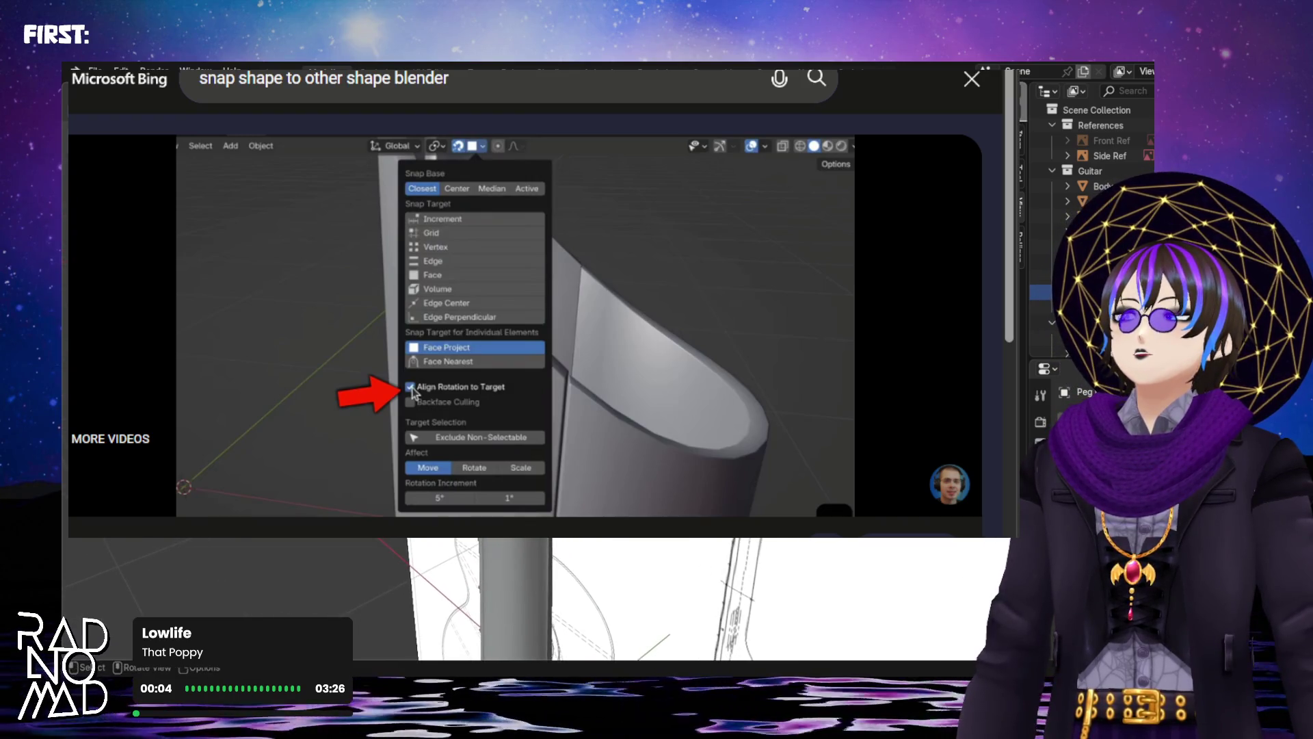
pyautogui.scroll(3, 547, 599)
pyautogui.moveTo(547, 599); pyautogui.dragTo(752, 574, button='middle')
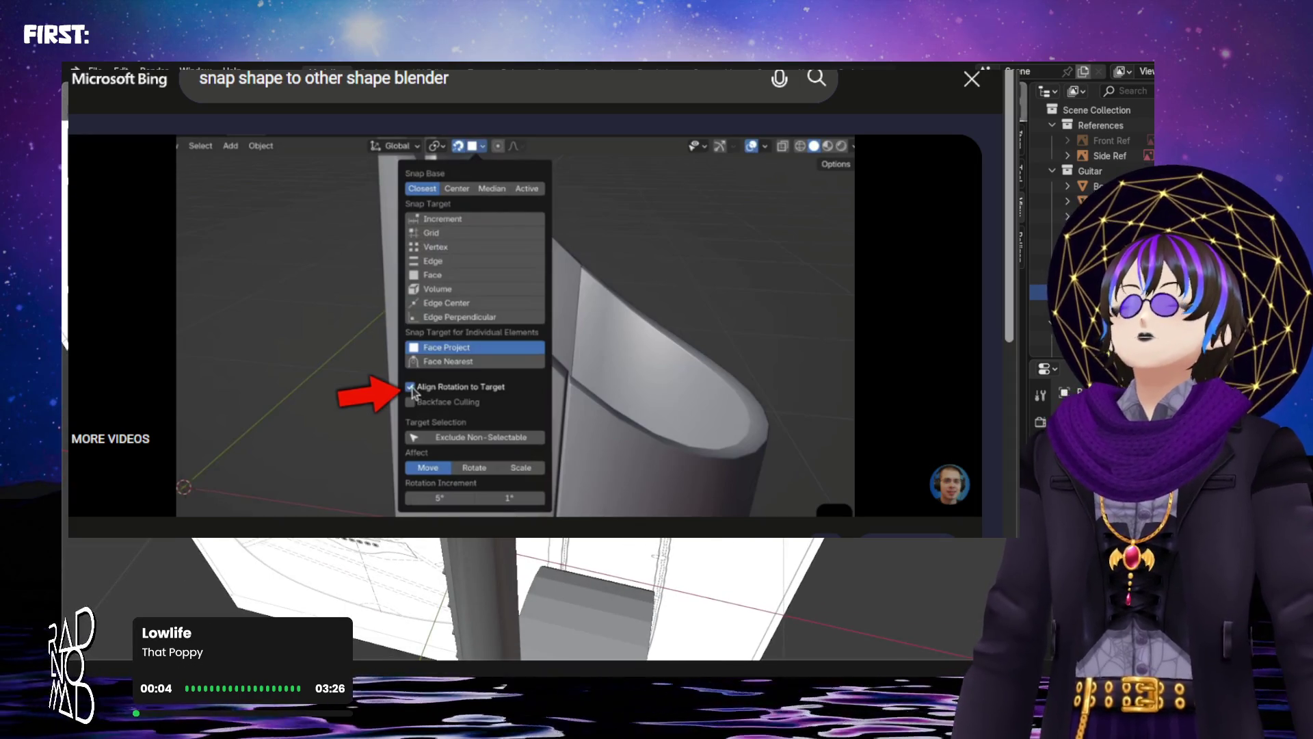
pyautogui.click(233, 577)
pyautogui.press('g')
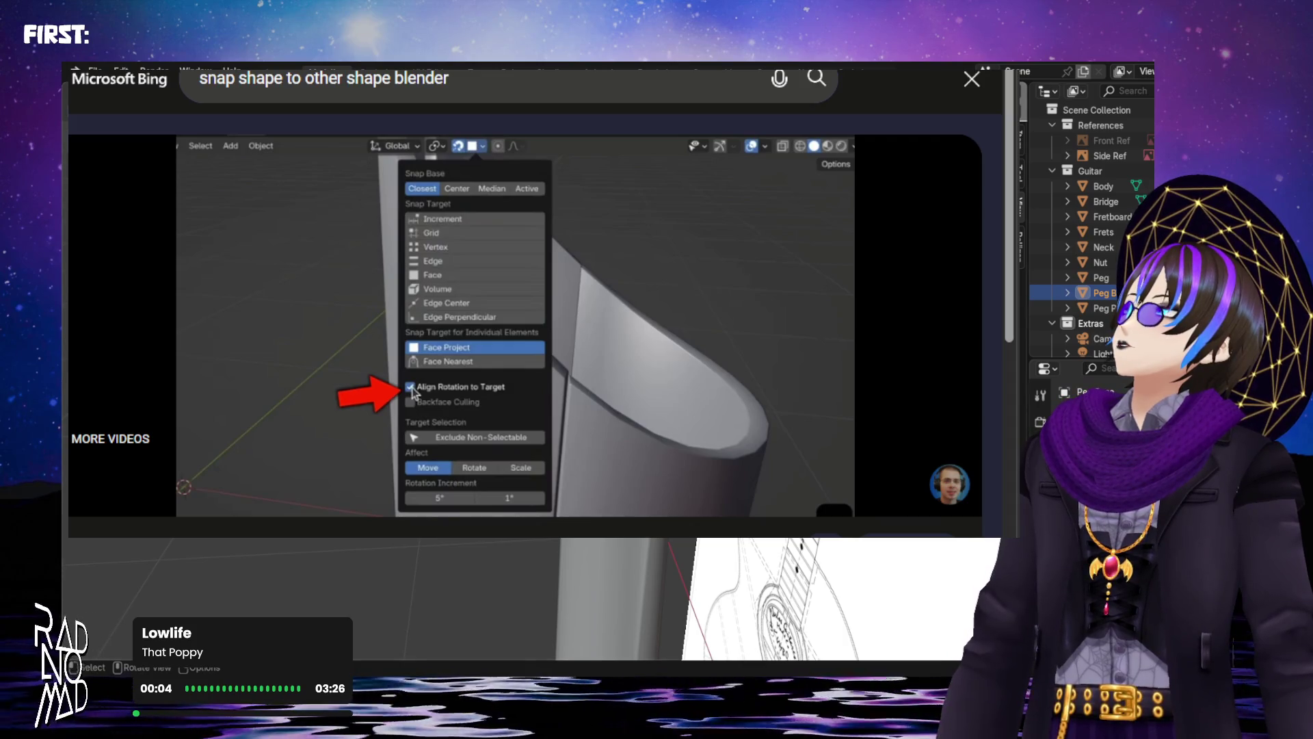
pyautogui.moveTo(520, 595); pyautogui.dragTo(479, 599, button='middle')
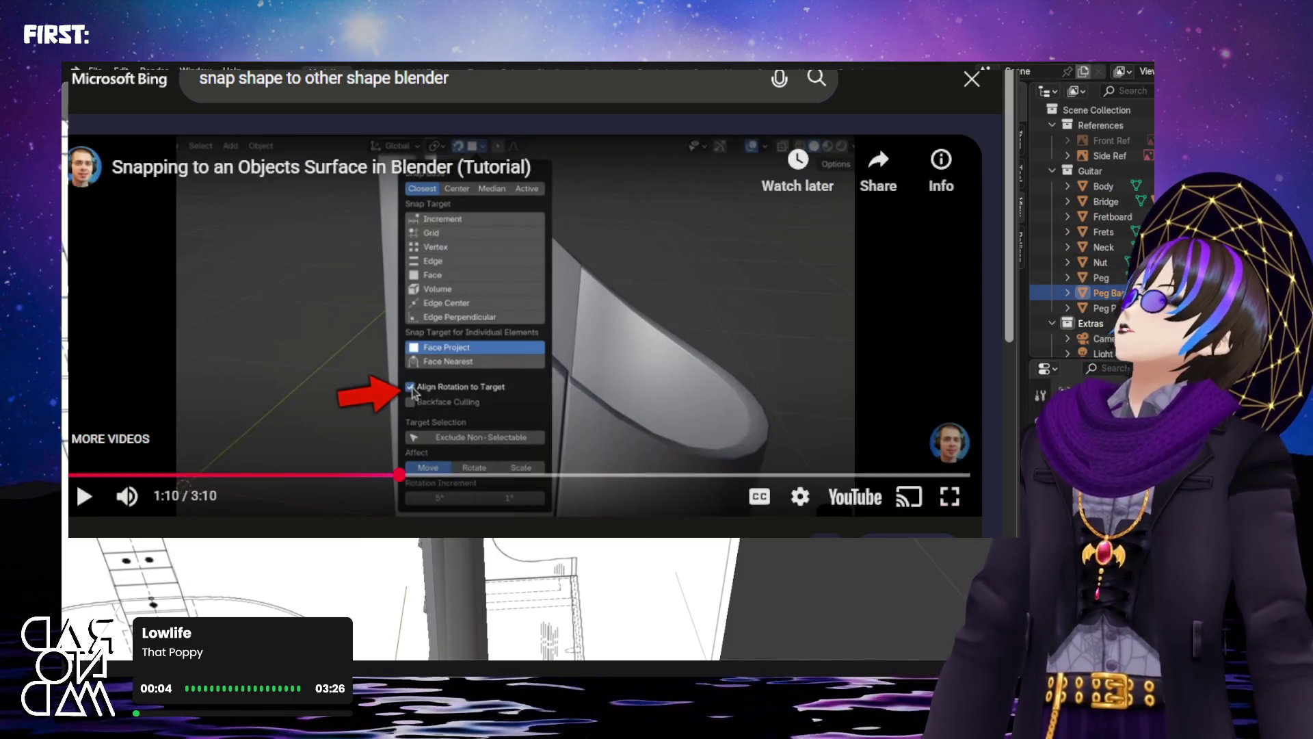
# Play the tutorial past 1:40 and pause on the hexagon snapped onto a wall surface
pyautogui.click(727, 360)
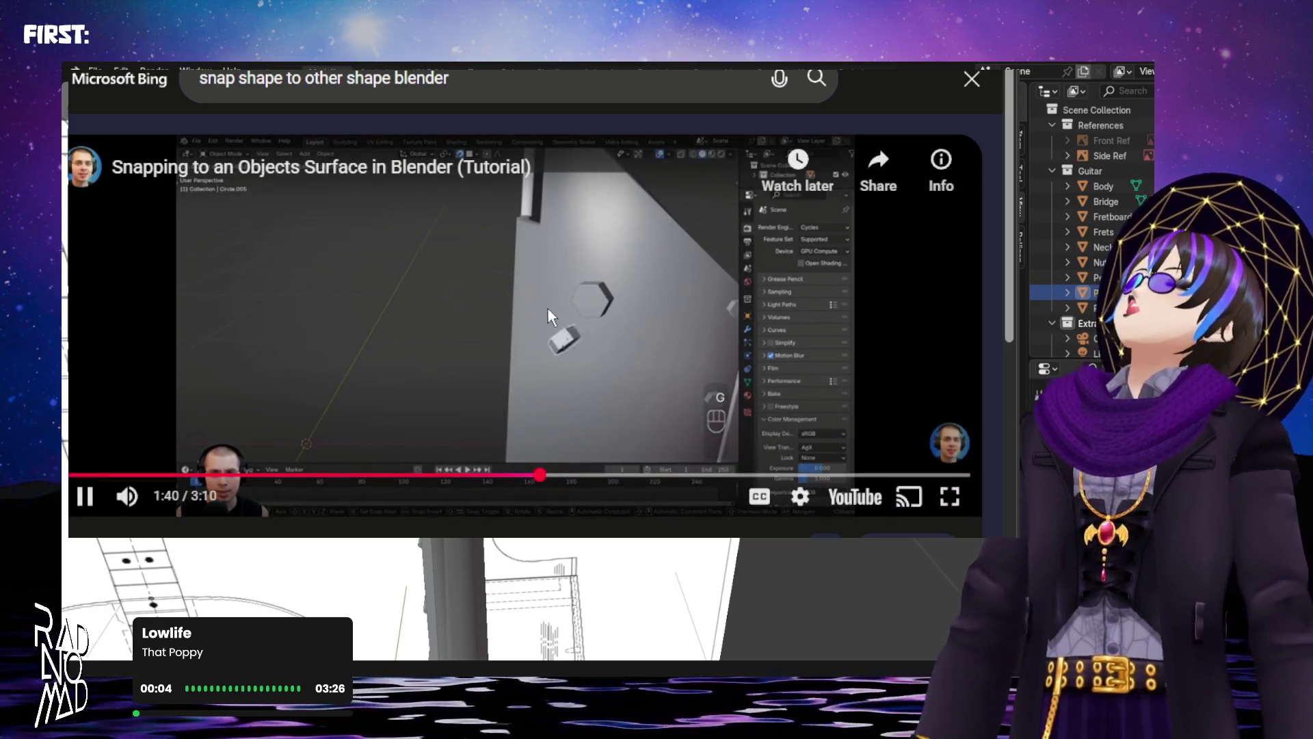
pyautogui.press('space')
pyautogui.moveTo(683, 581); pyautogui.dragTo(766, 591, button='middle')
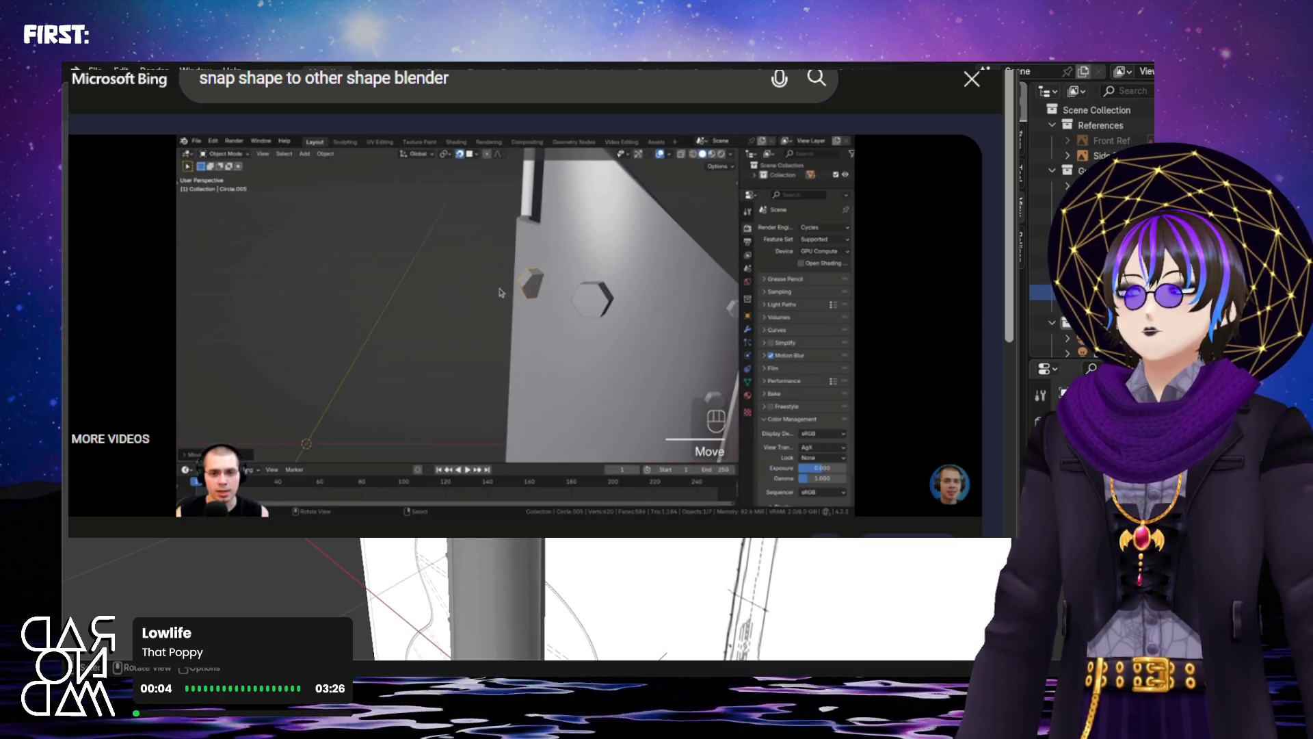
# Confirm then undo the previous move, select another object and start moving it
pyautogui.press('Return')
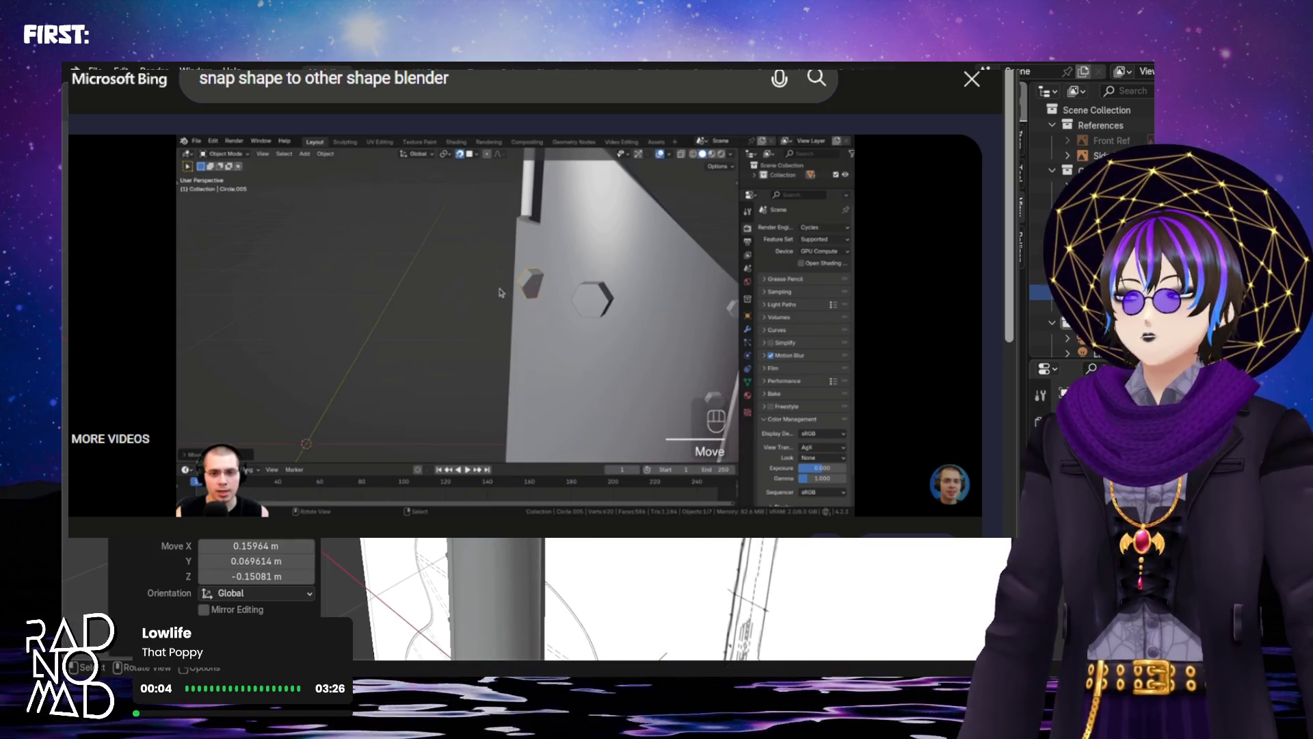
pyautogui.hotkey('ctrl', 'z')
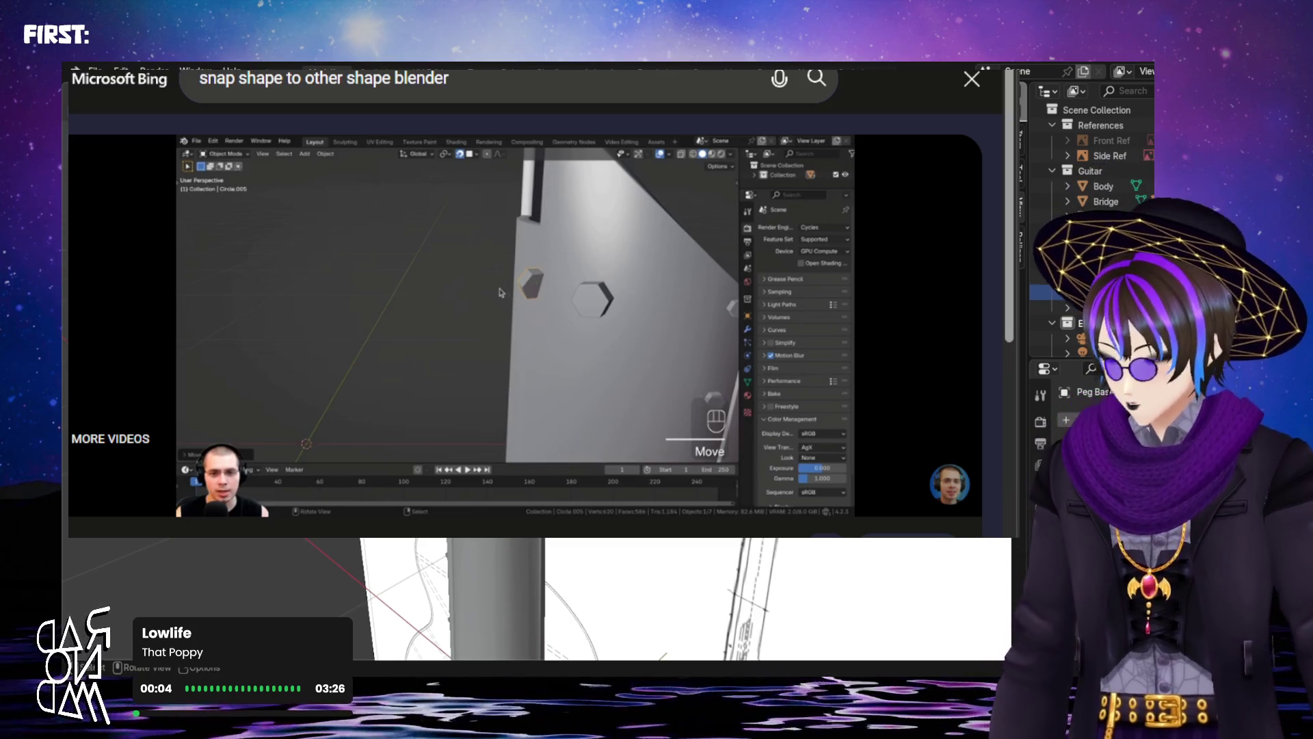
pyautogui.click(1109, 155)
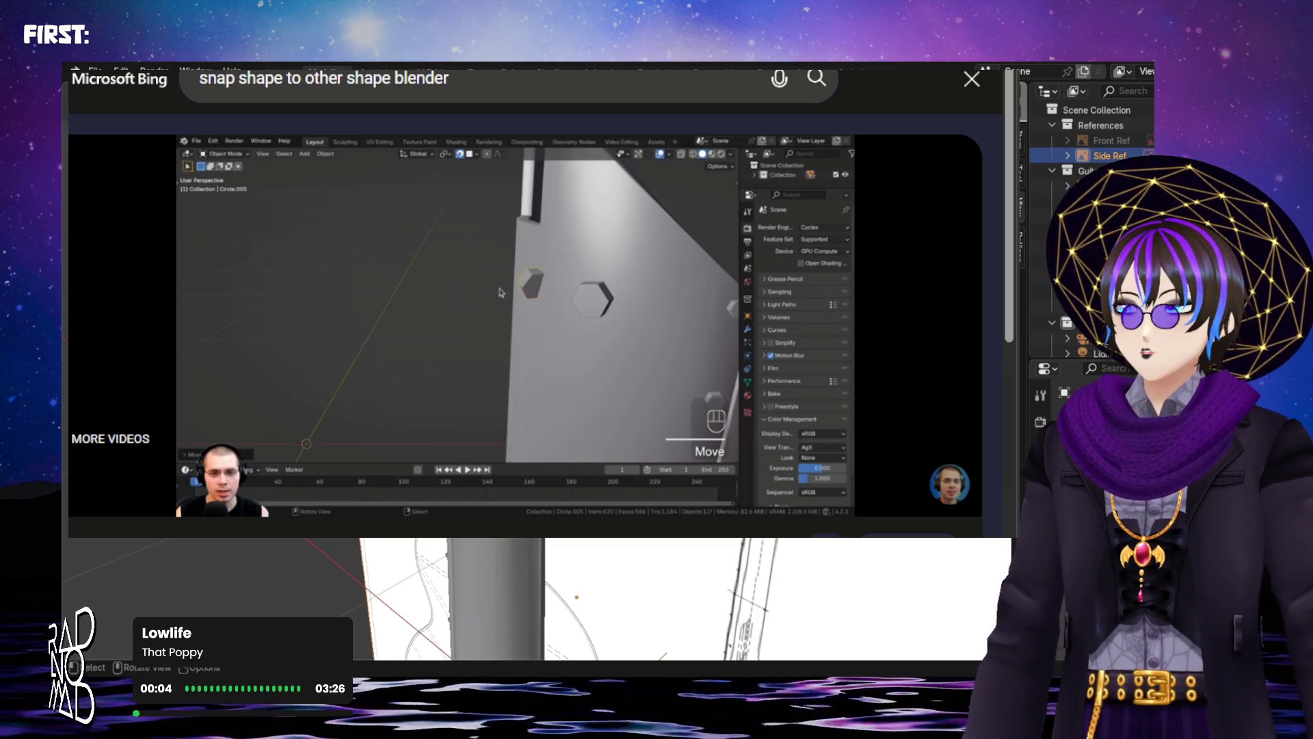
pyautogui.click(1108, 292)
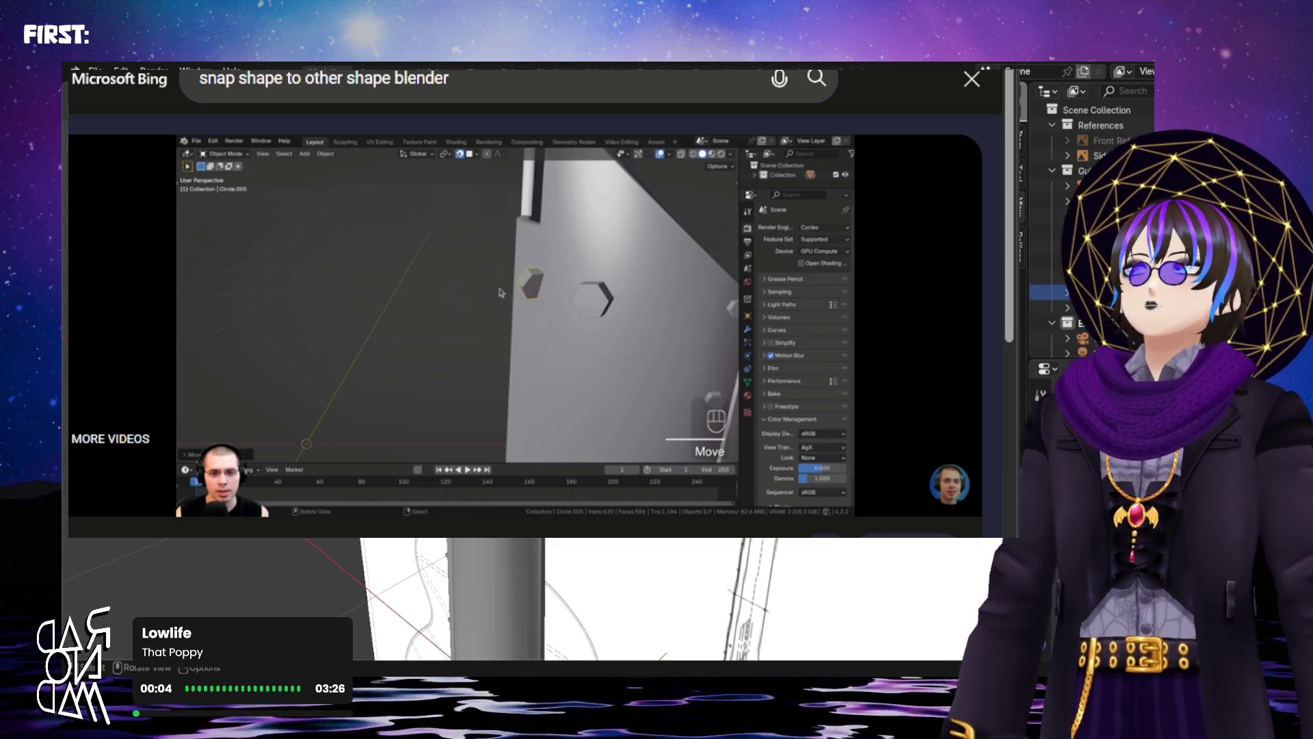
pyautogui.press('g')
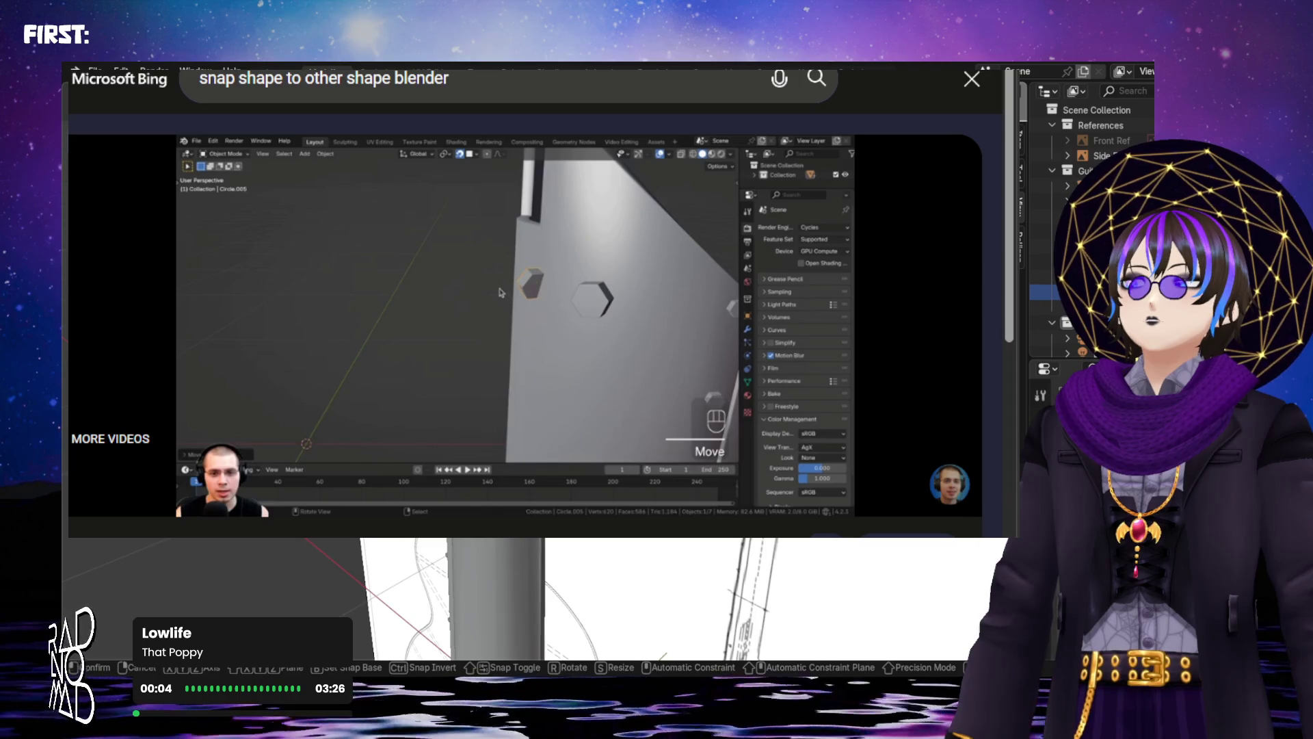
pyautogui.press('shift')
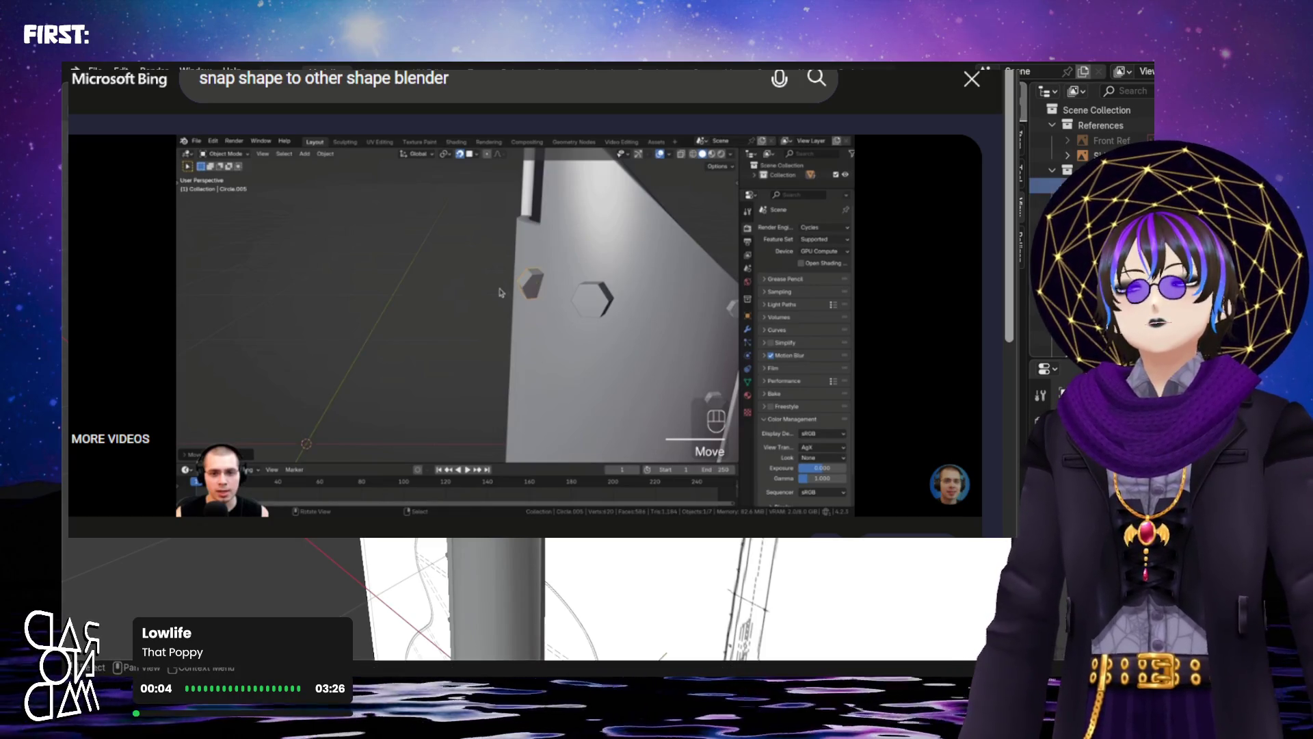
# Select the grey block beside the reference drawing and move it to a new position
pyautogui.click(498, 595)
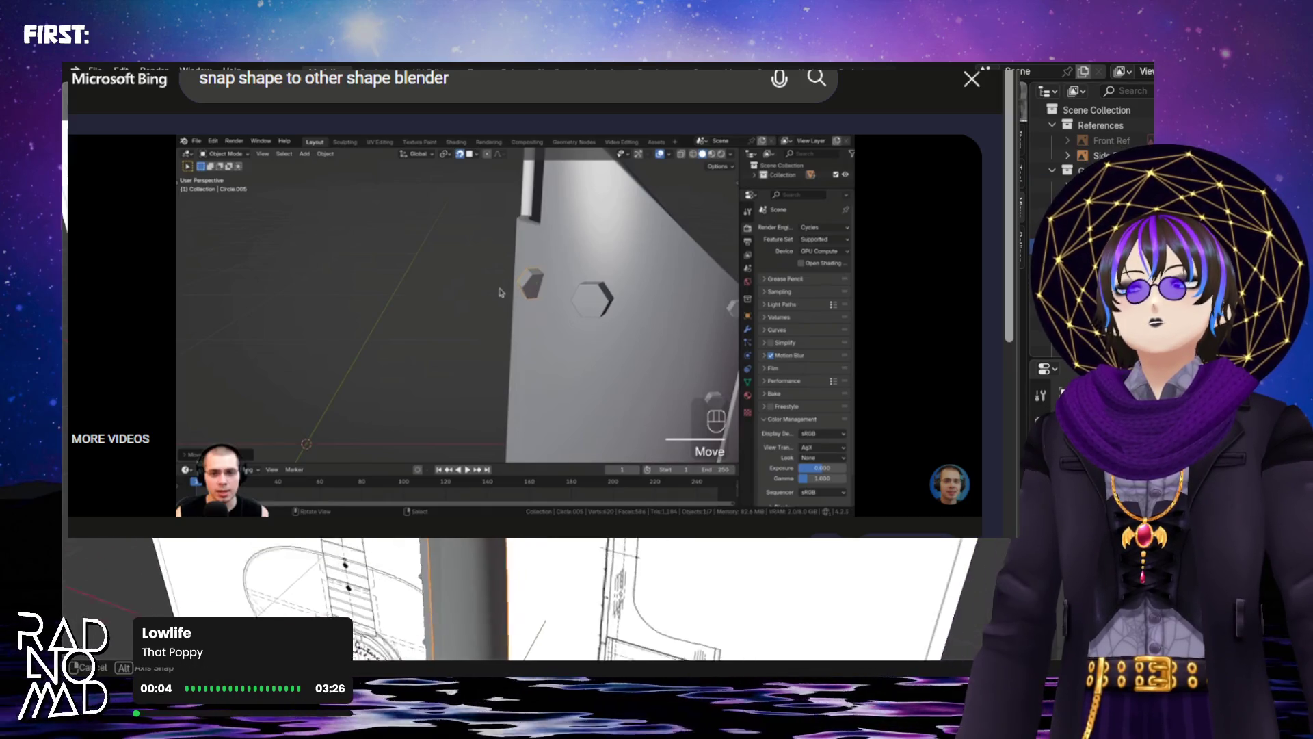
pyautogui.press('g')
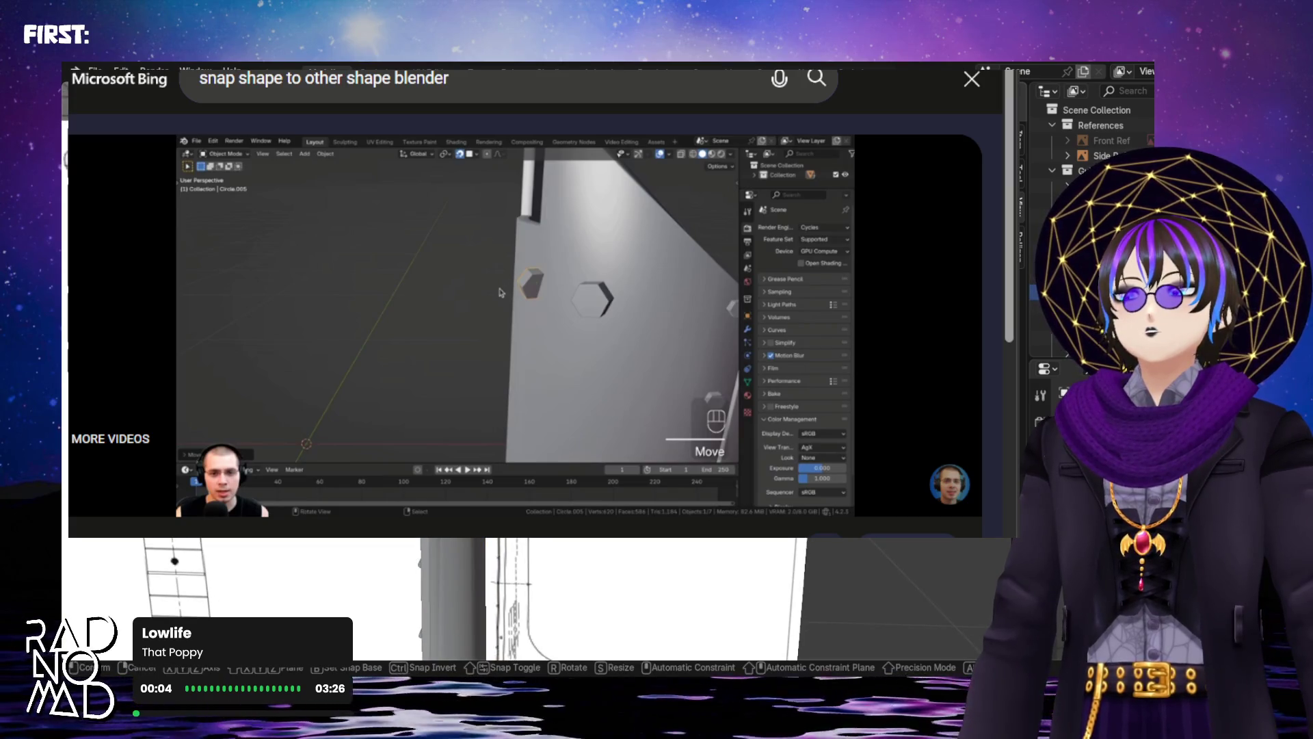
pyautogui.press('Return')
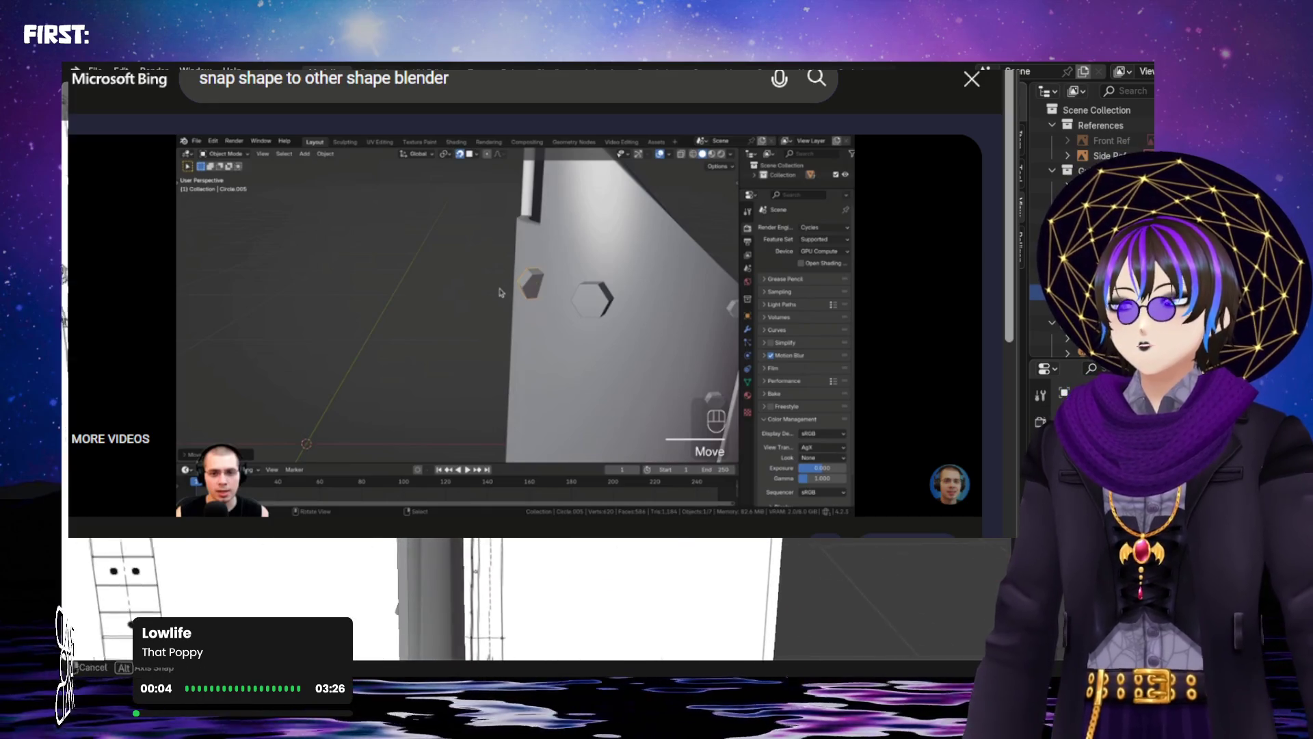
# Nudge the headstock block slightly and commit the move
pyautogui.rightClick(424, 527)
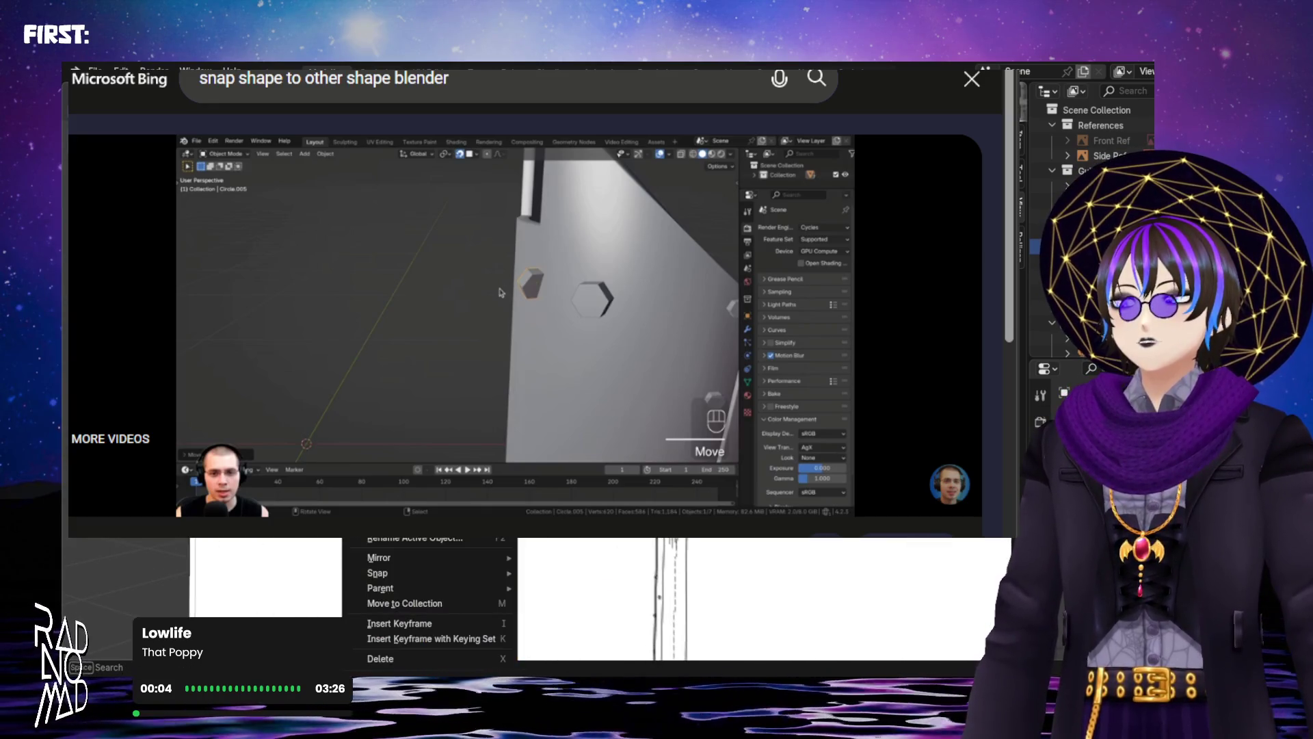
pyautogui.press('g')
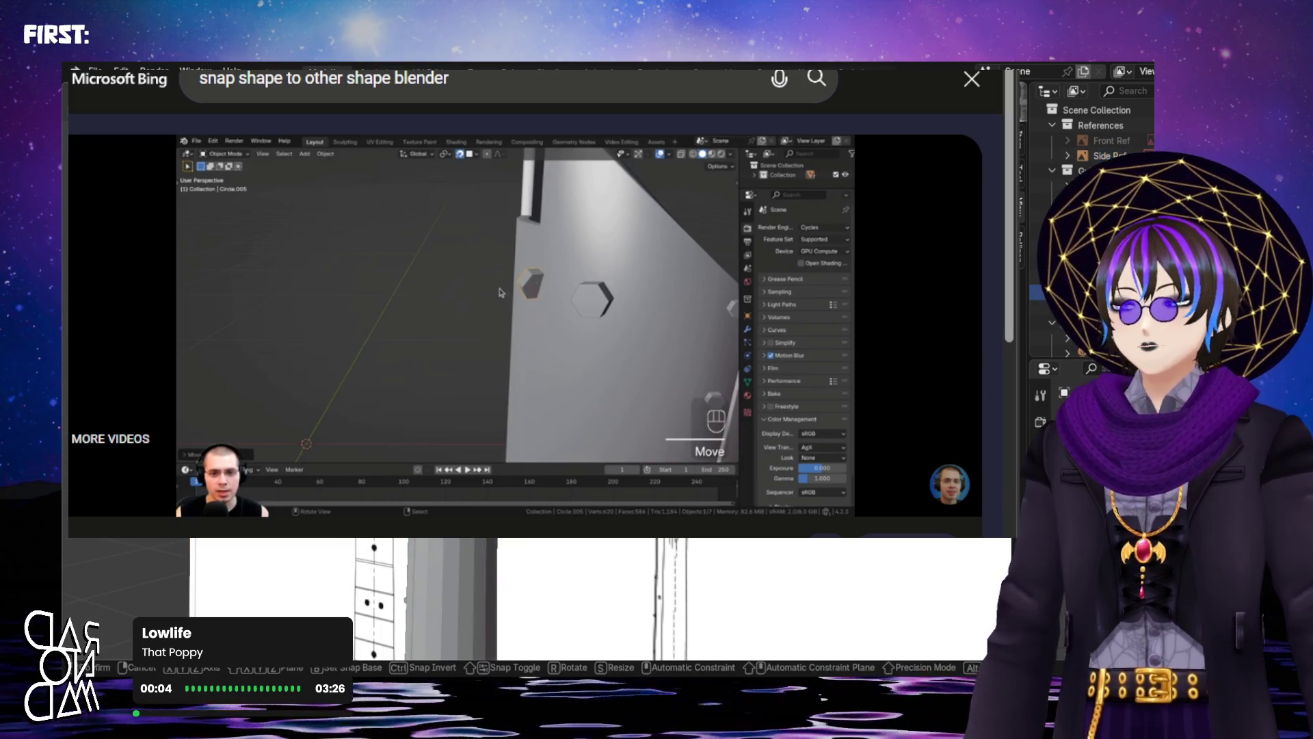
pyautogui.press('Return')
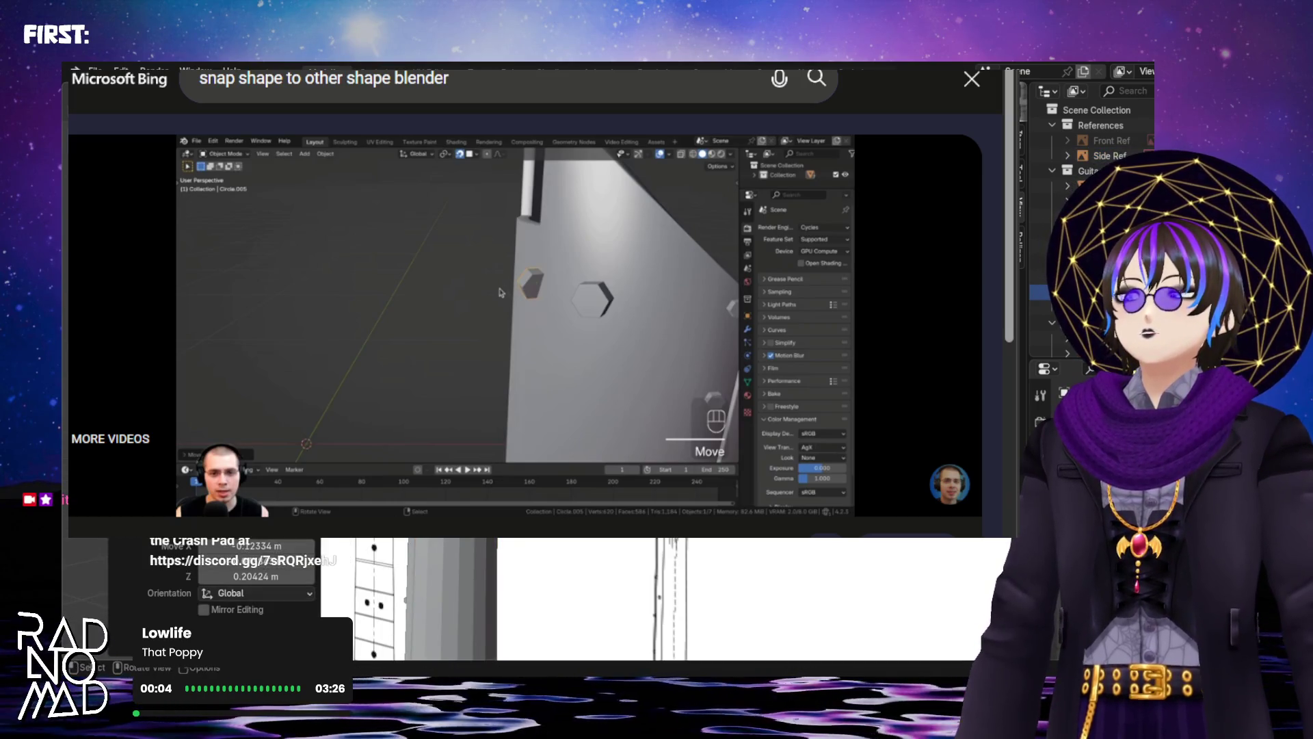
pyautogui.moveTo(615, 595); pyautogui.dragTo(506, 584, button='middle')
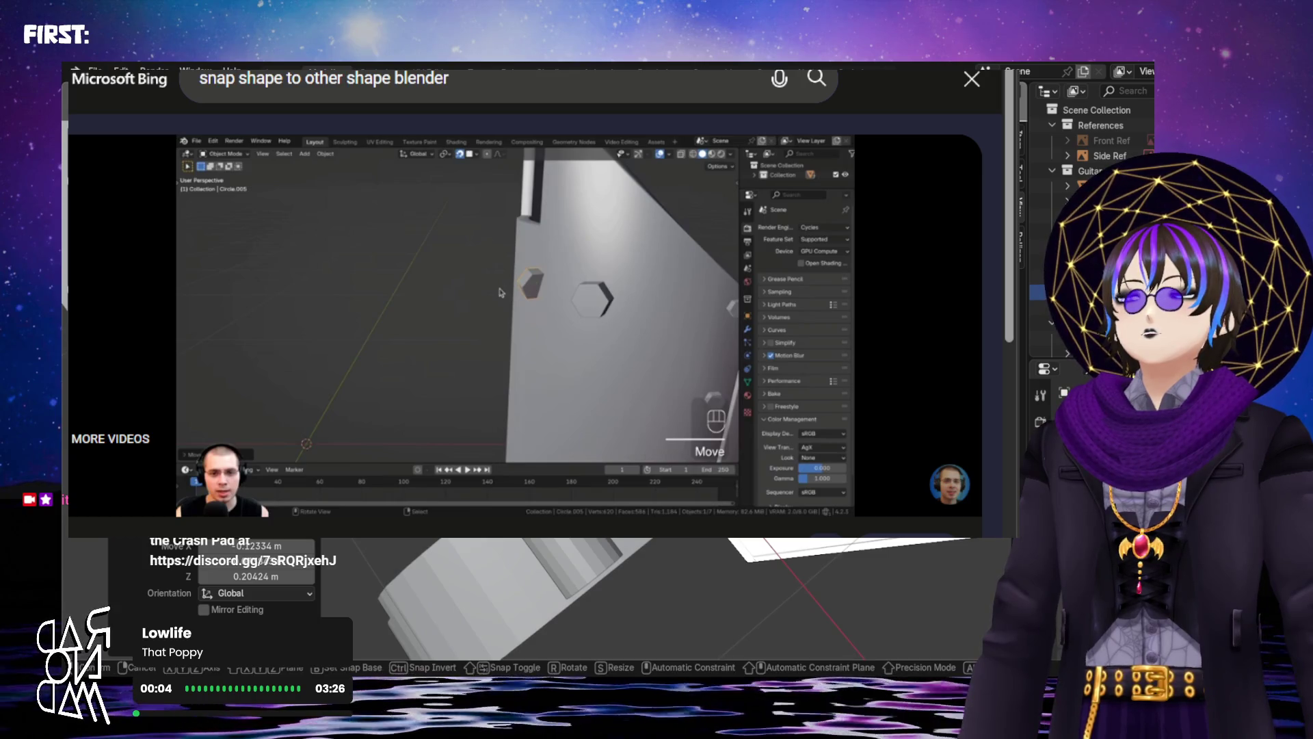
pyautogui.press('Return')
# Select the grey neck column and open the Object menu's Parent options
pyautogui.moveTo(506, 584)
pyautogui.mouseDown(button='middle')
pyautogui.moveTo(619, 602)
pyautogui.moveTo(602, 602)
pyautogui.mouseUp(button='middle')
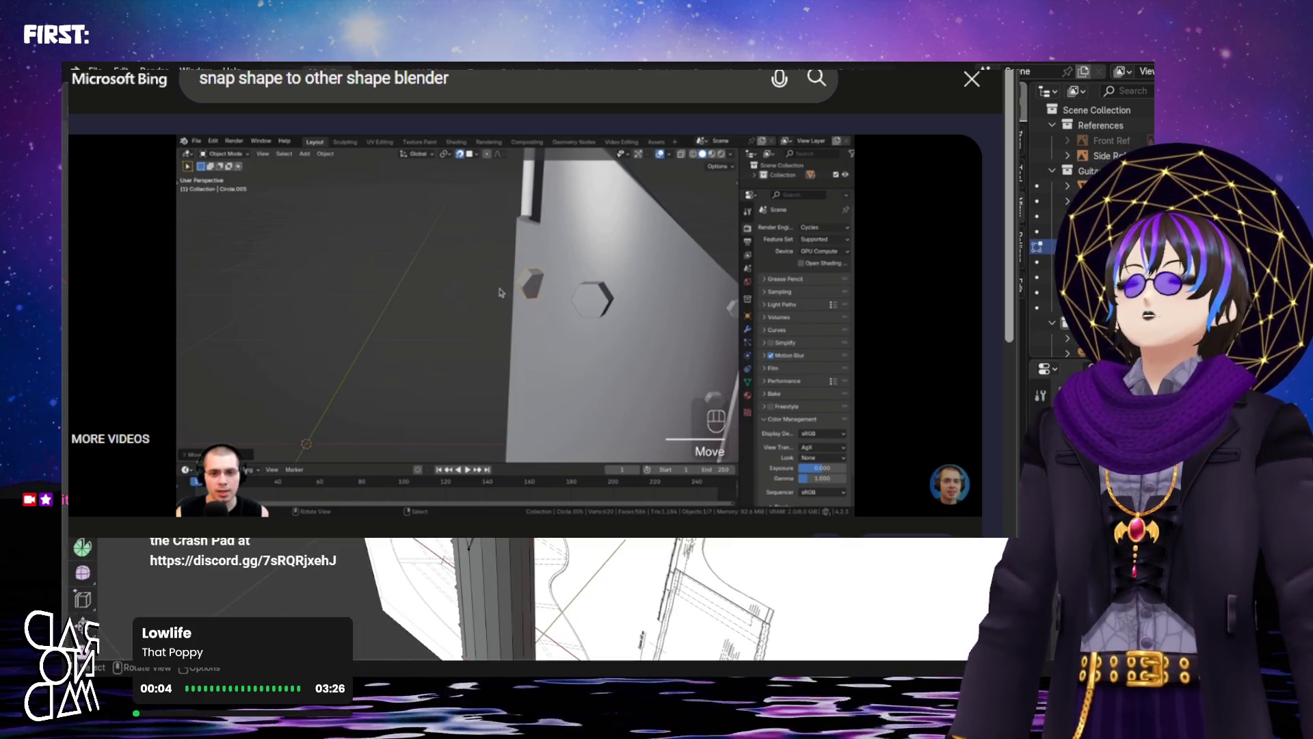
pyautogui.click(495, 599)
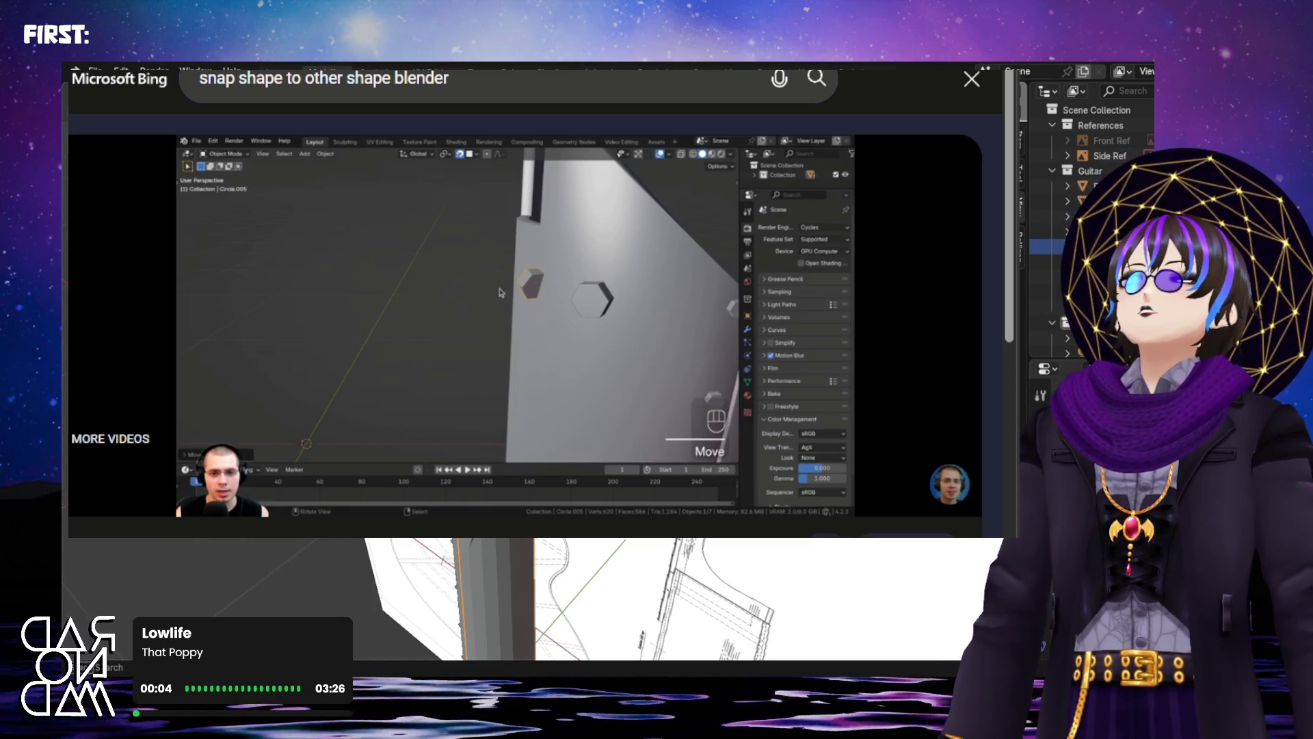
pyautogui.click(301, 88)
pyautogui.moveTo(321, 445)
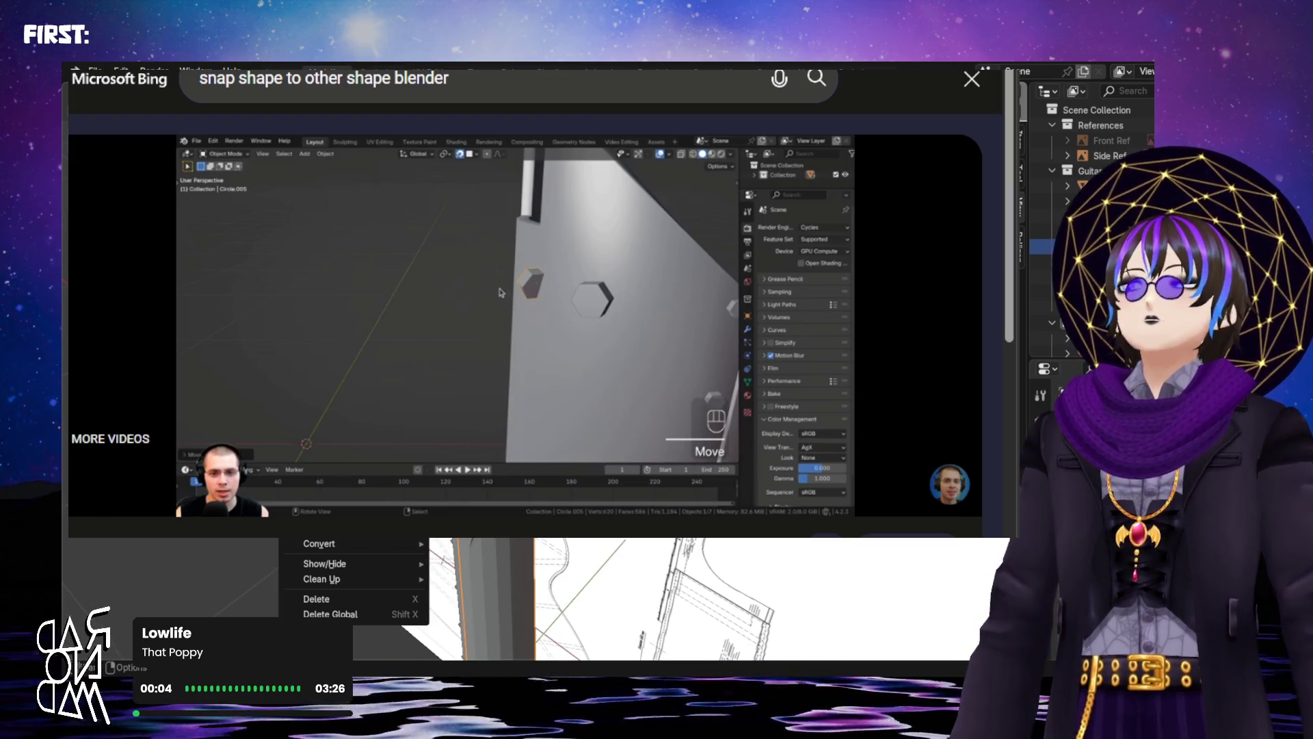
# Dismiss the Object menu and deselect everything in the scene
pyautogui.press('Escape')
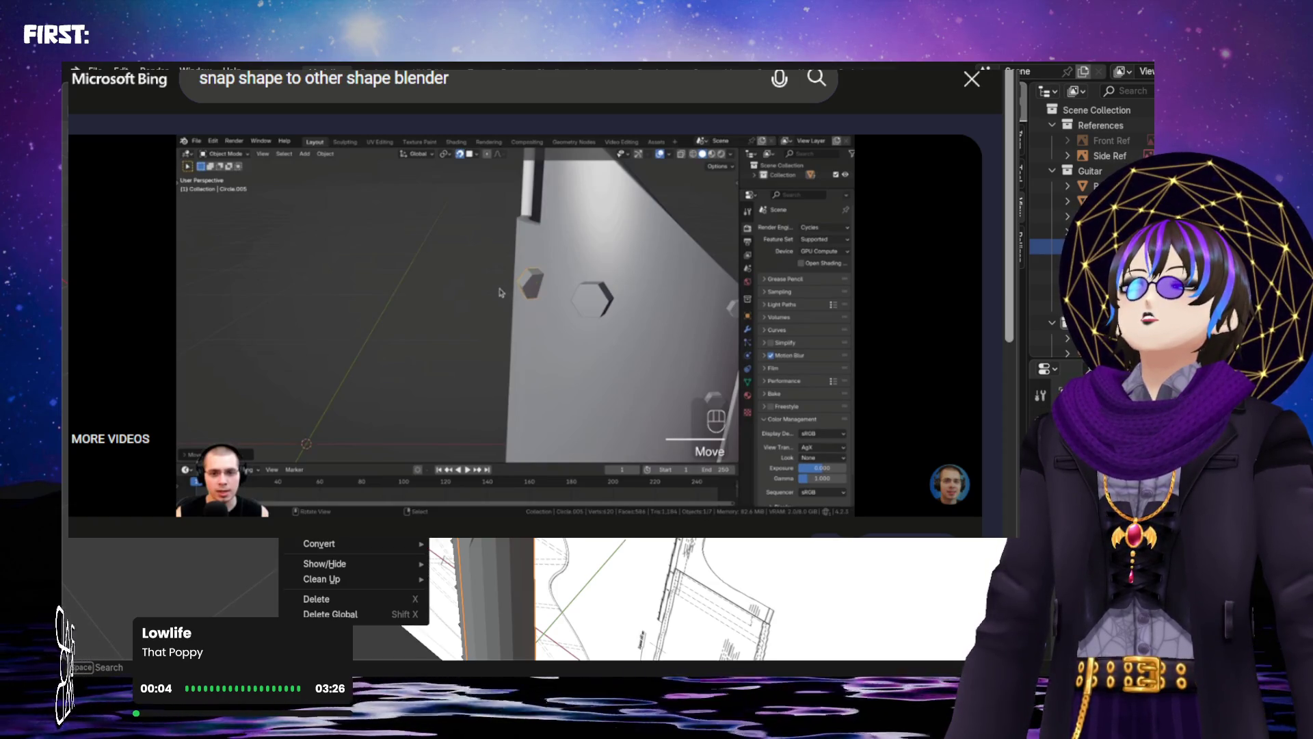
pyautogui.press('Escape')
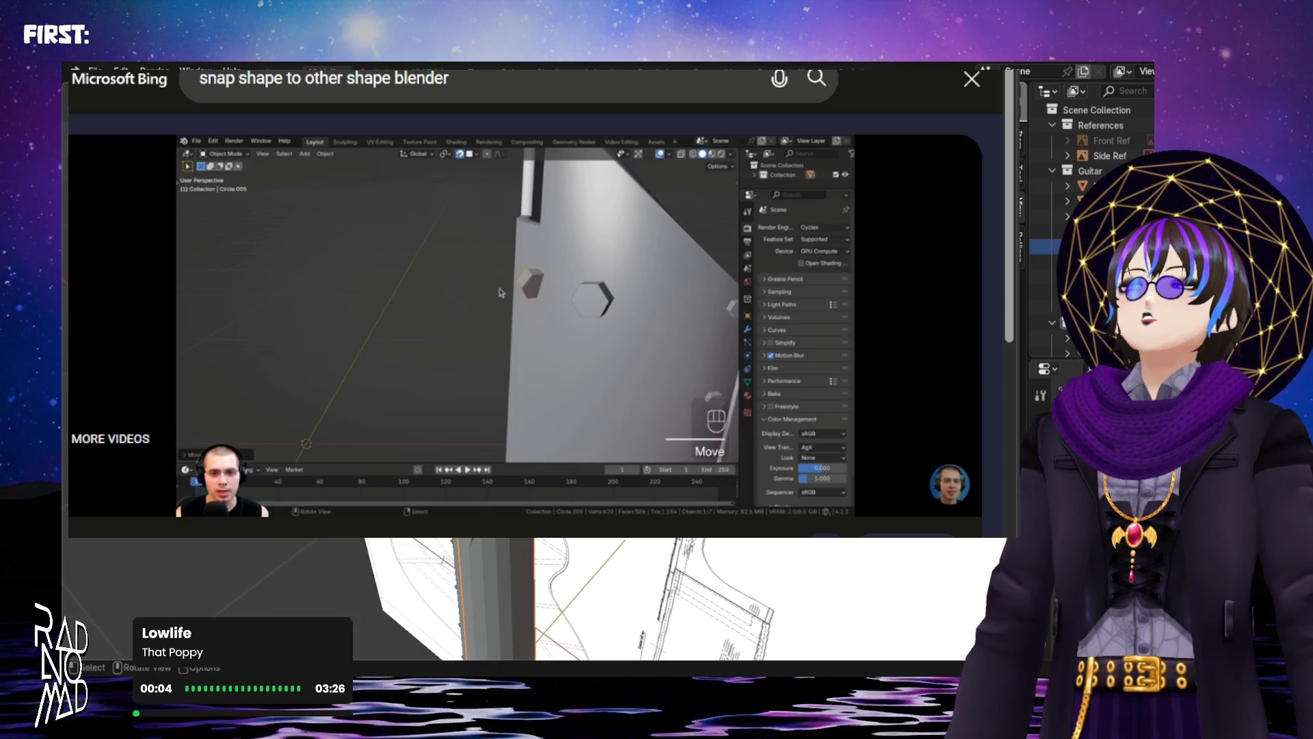
pyautogui.hotkey('alt', 'a')
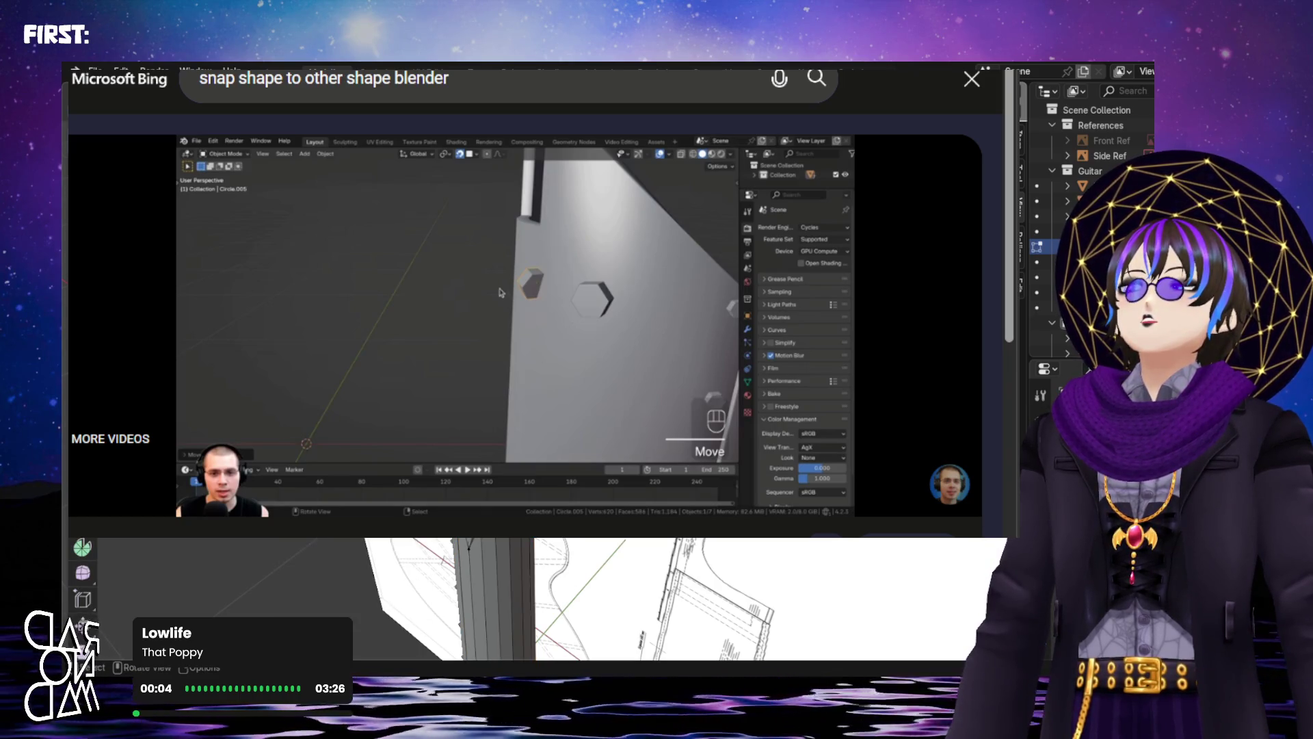
pyautogui.moveTo(616, 602); pyautogui.dragTo(684, 593, button='middle')
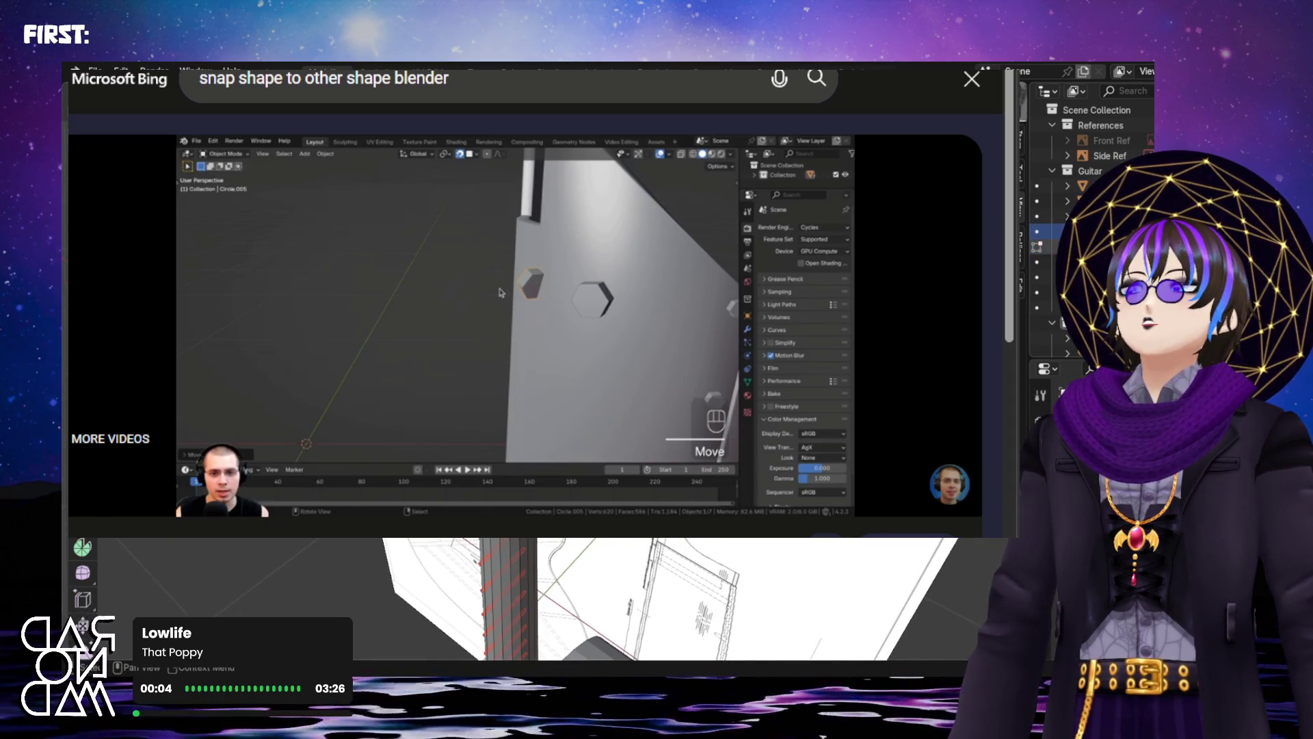
pyautogui.press('F2')
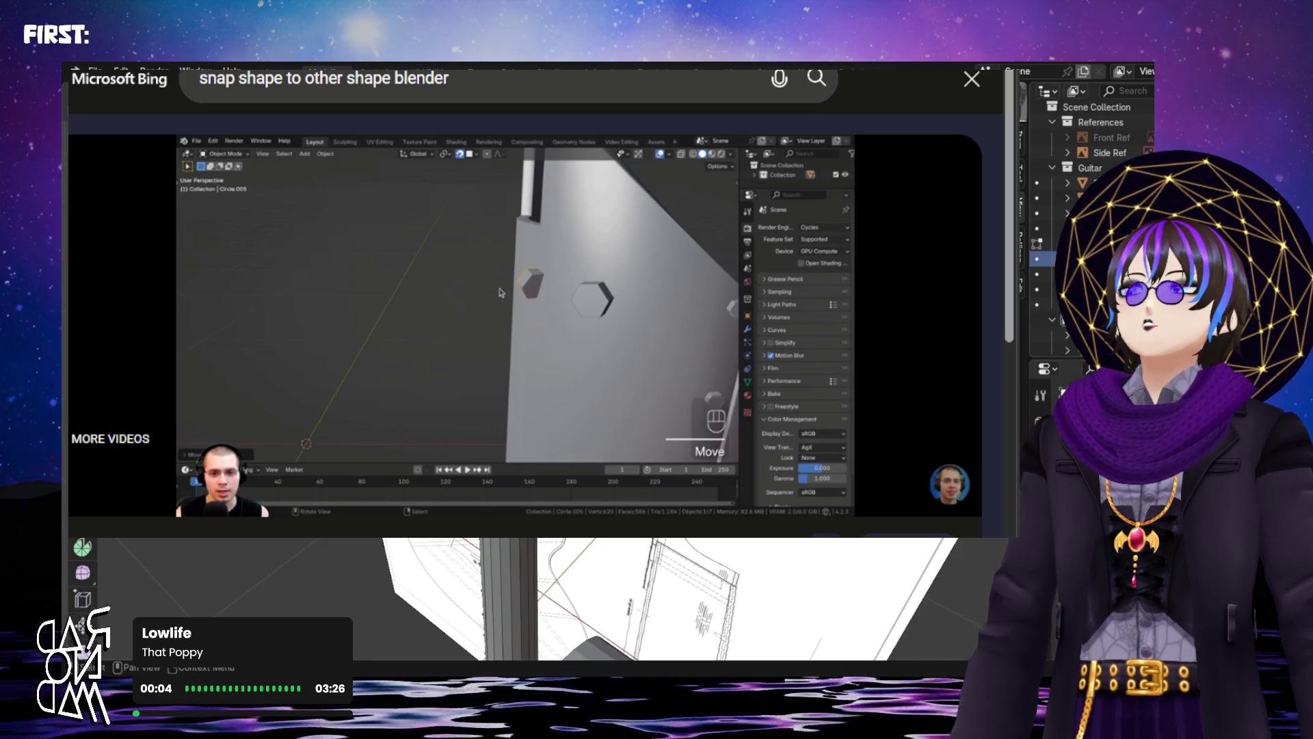
pyautogui.moveTo(684, 594); pyautogui.dragTo(725, 591, button='middle')
# In Edit Mode on the neck column, select all, enable X-ray and open Normals
pyautogui.click(485, 602)
pyautogui.press('Tab')
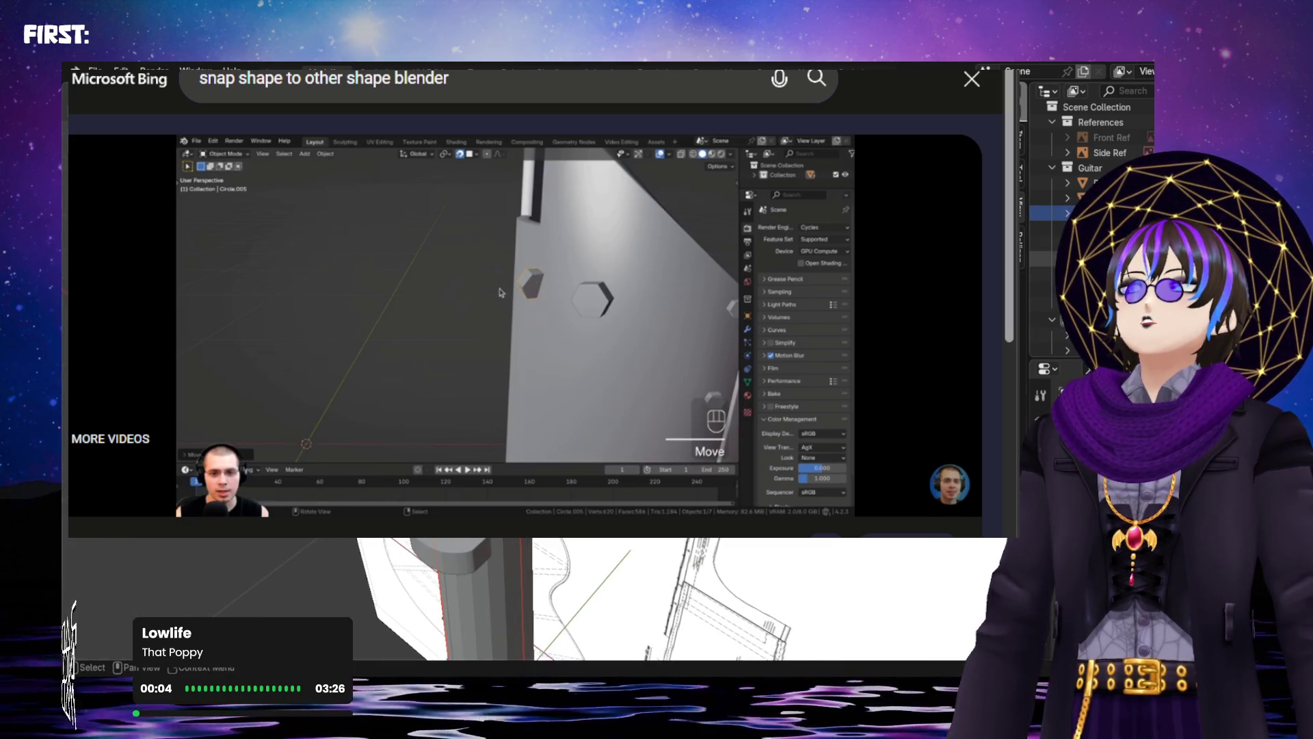
pyautogui.click(487, 595)
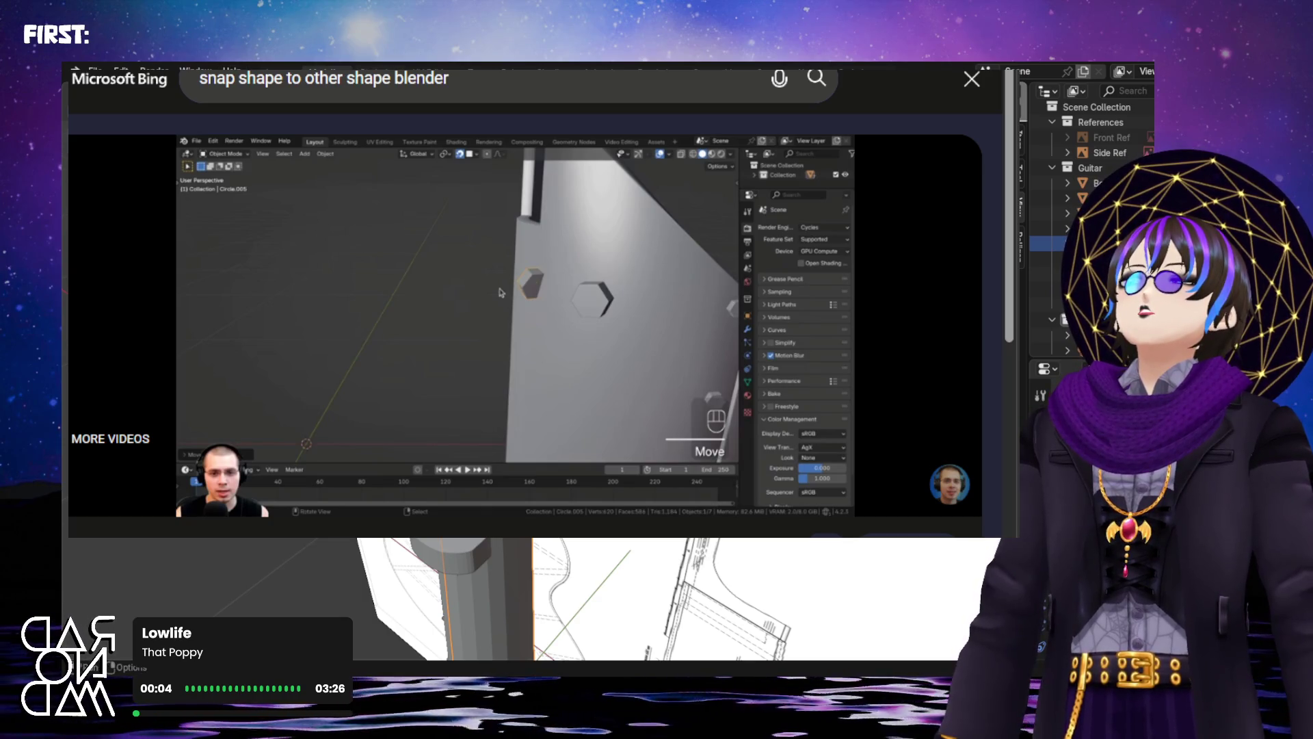
pyautogui.hotkey('ctrl', 'pagedown')
pyautogui.hotkey('ctrl', 'pageup')
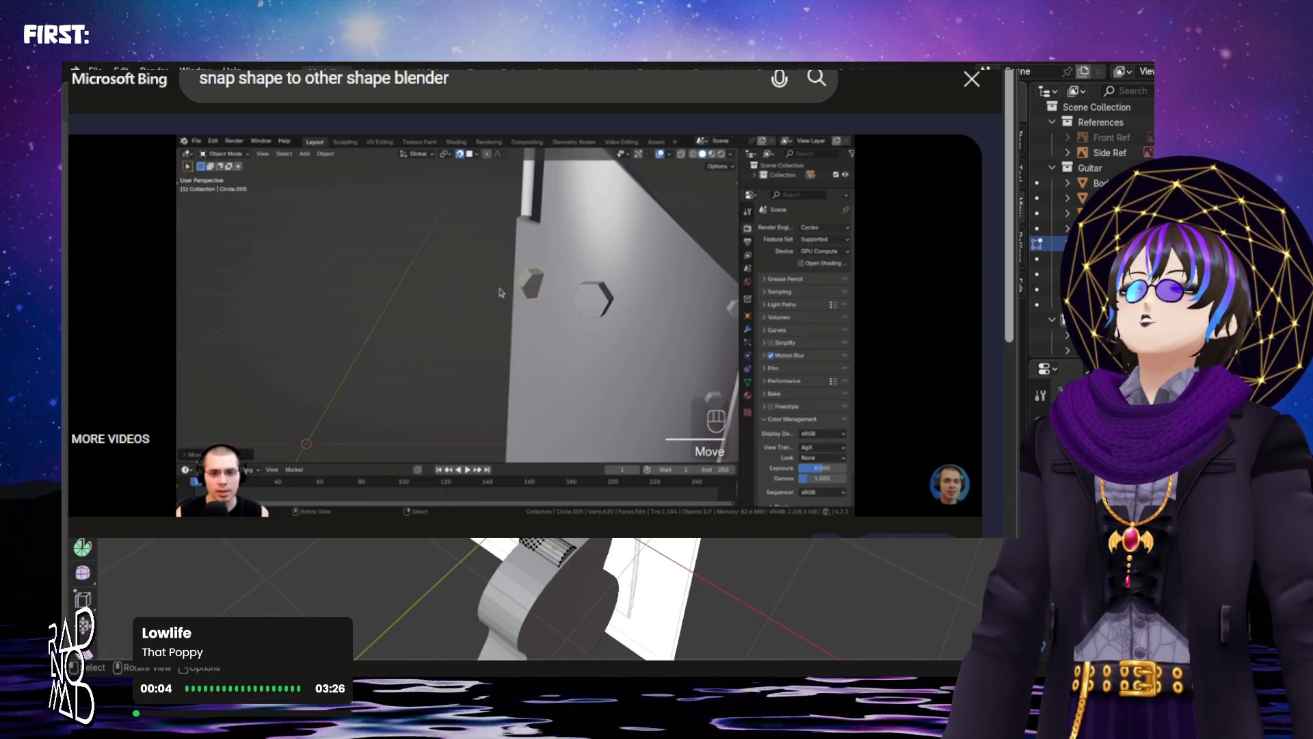
pyautogui.press('a')
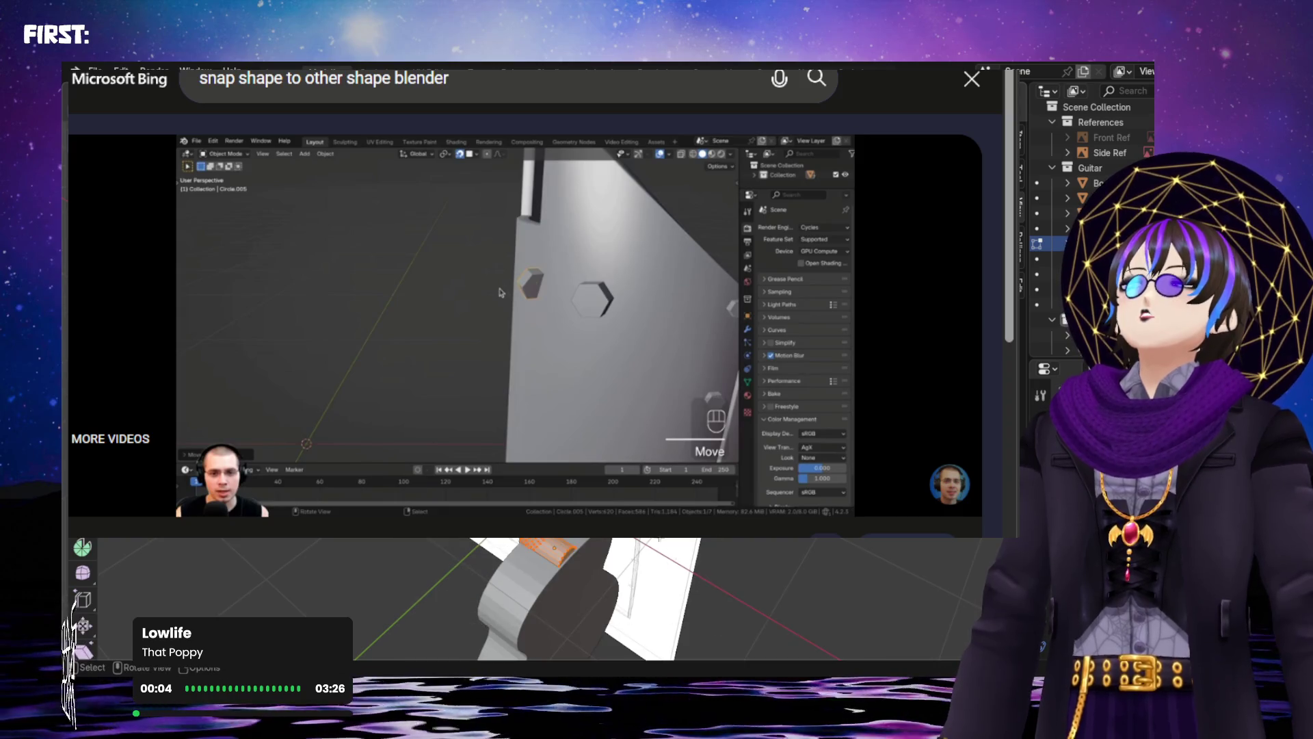
pyautogui.hotkey('alt', 'z')
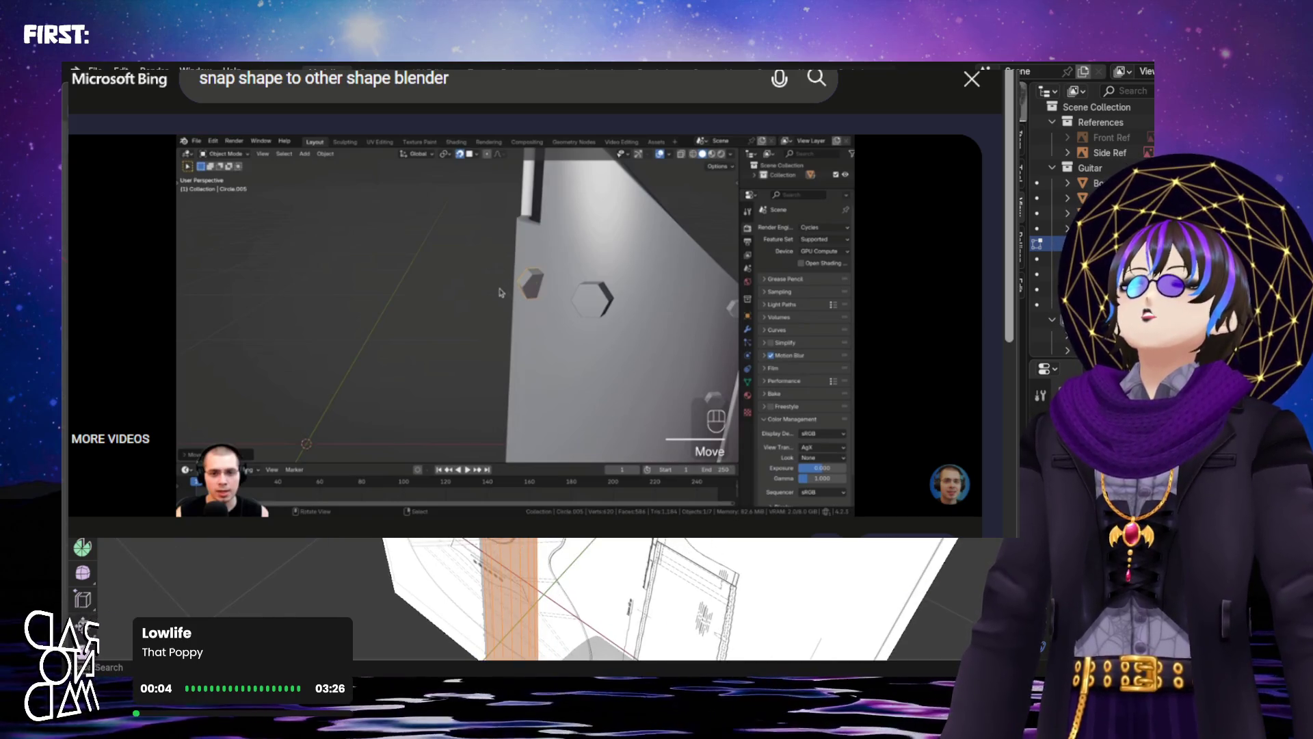
pyautogui.hotkey('alt', 'n')
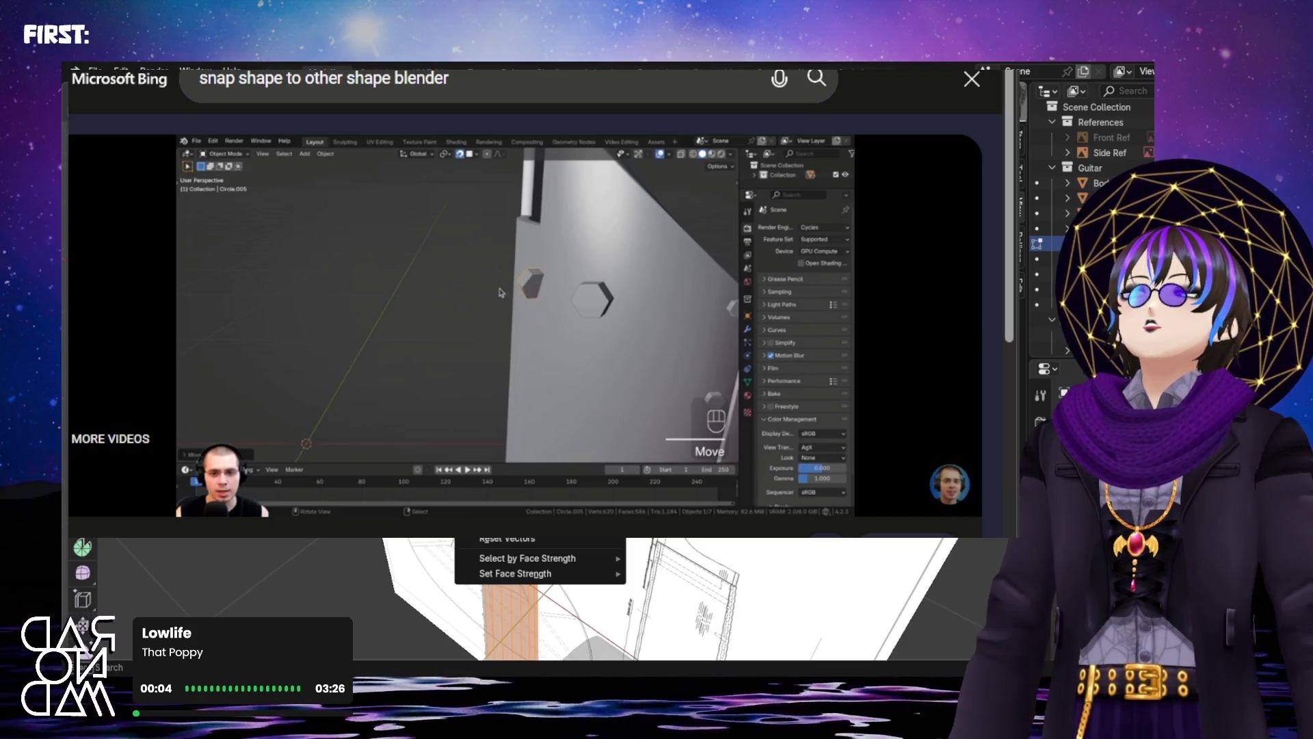
# Apply the normals fix, select and move Side Ref, and search 'snapping too'
pyautogui.press('Return')
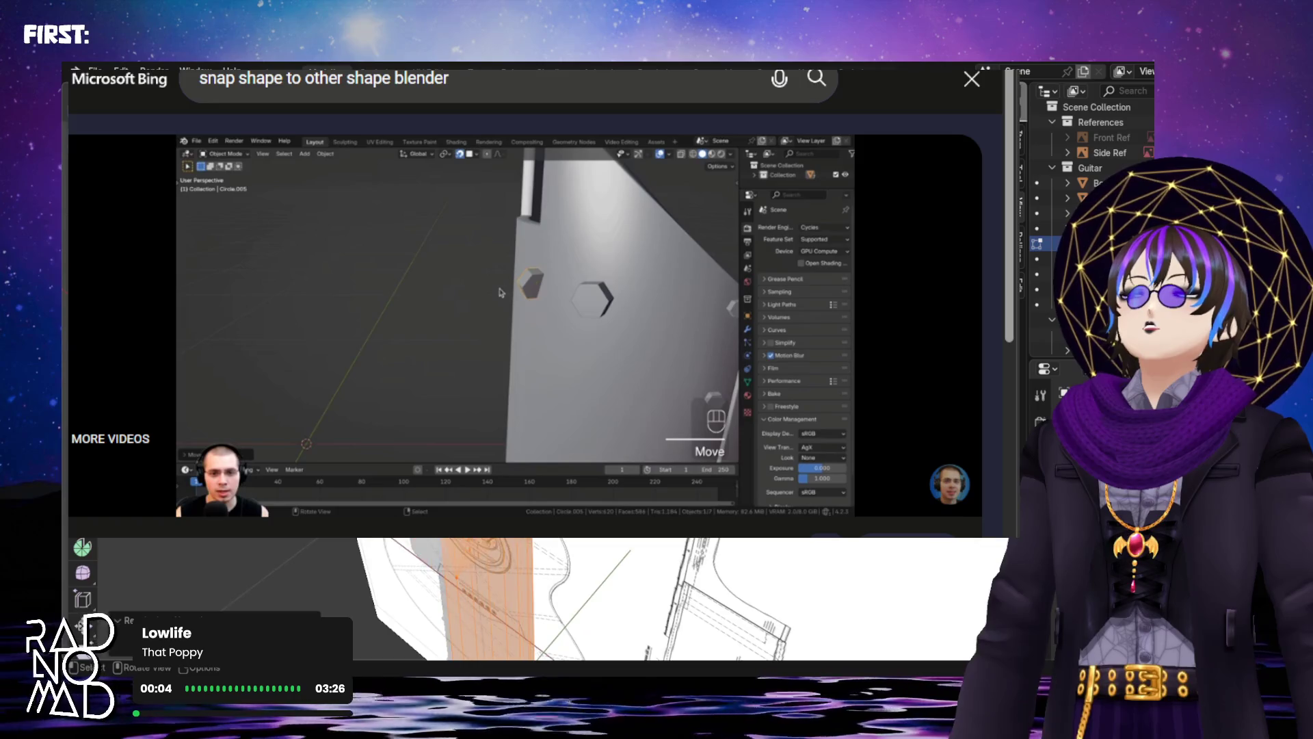
pyautogui.click(1109, 153)
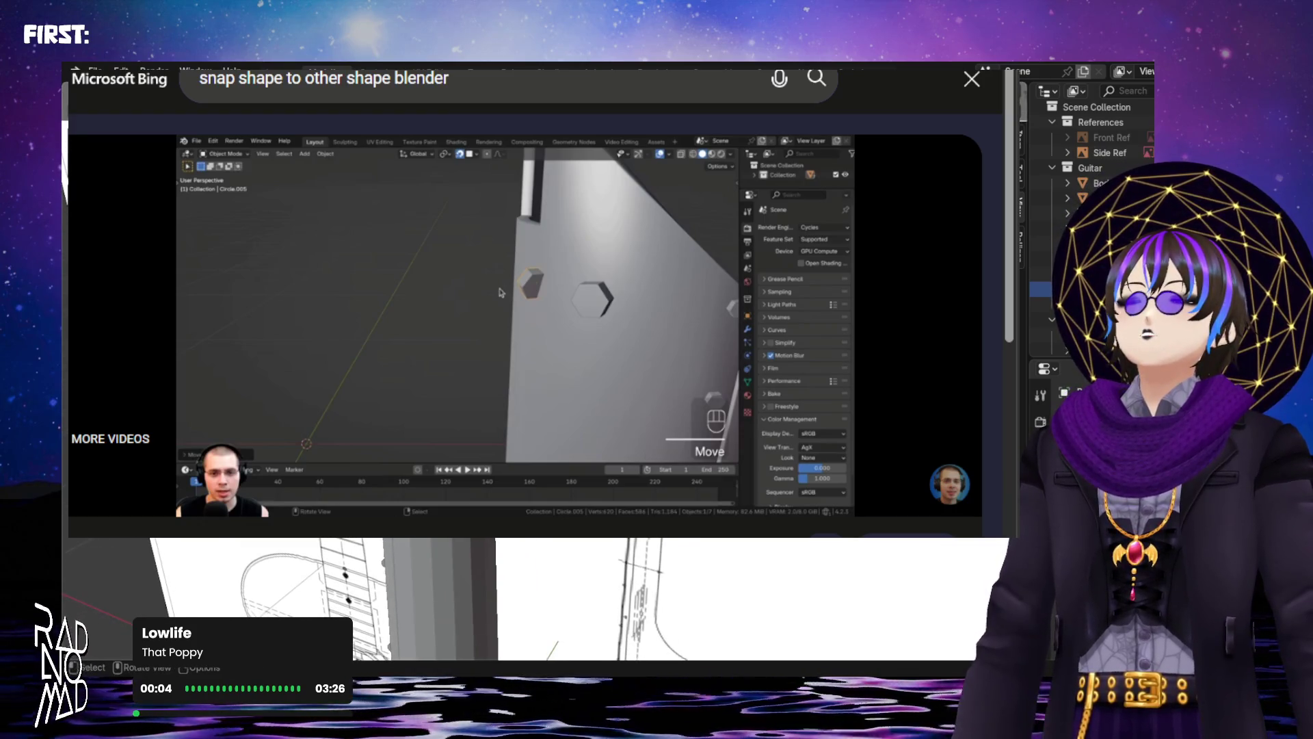
pyautogui.press('g')
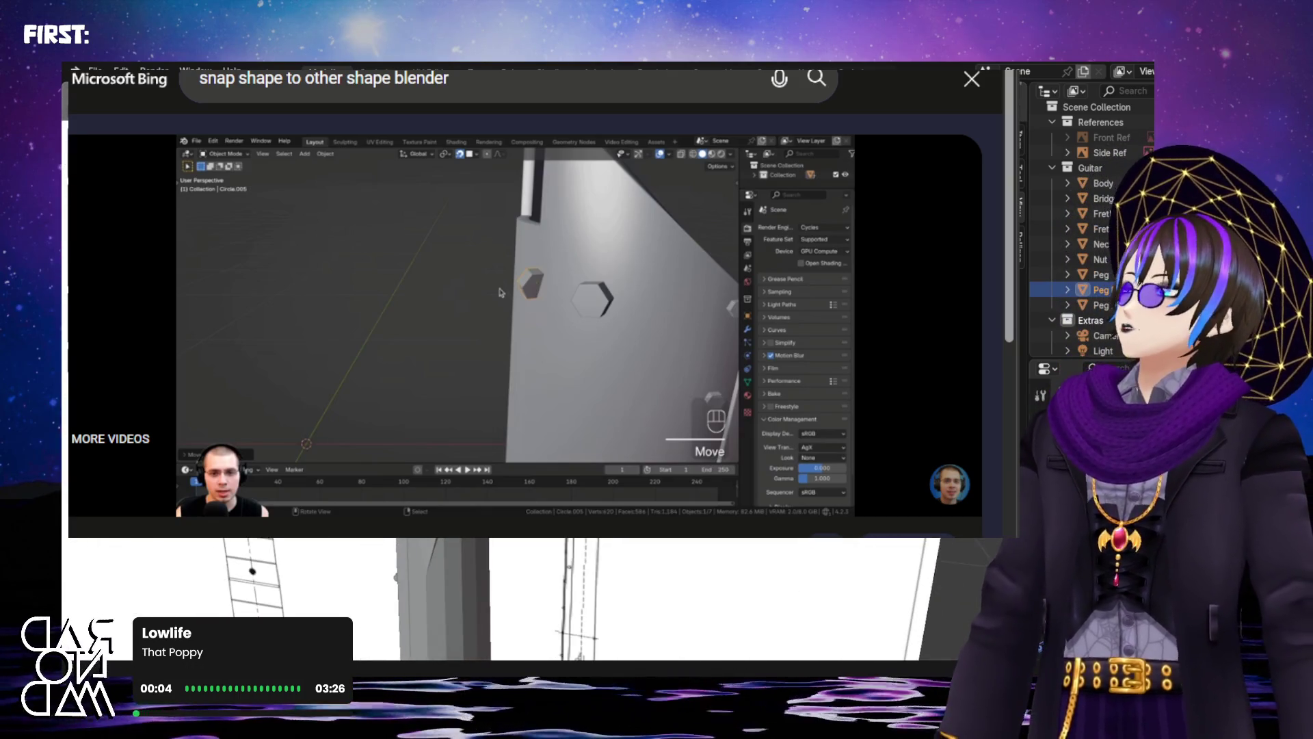
pyautogui.write('snapping too')
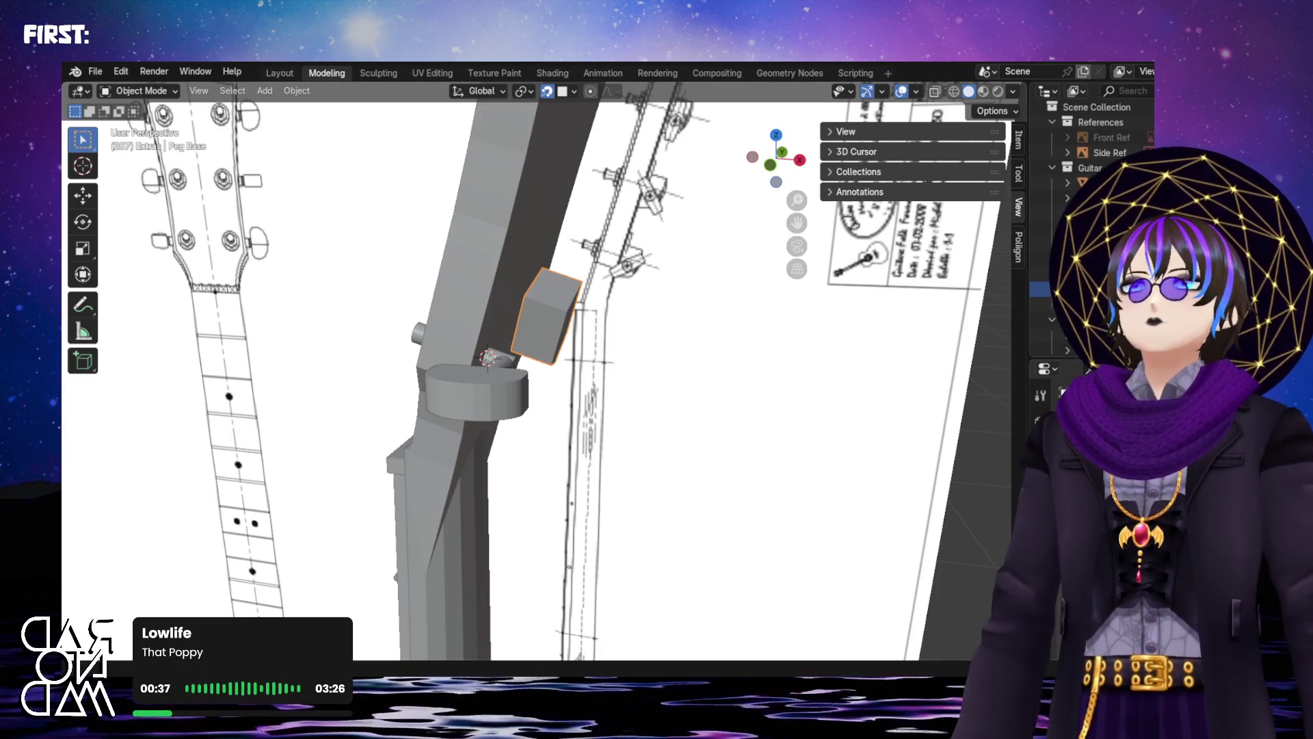
pyautogui.scroll(2, 550, 299)
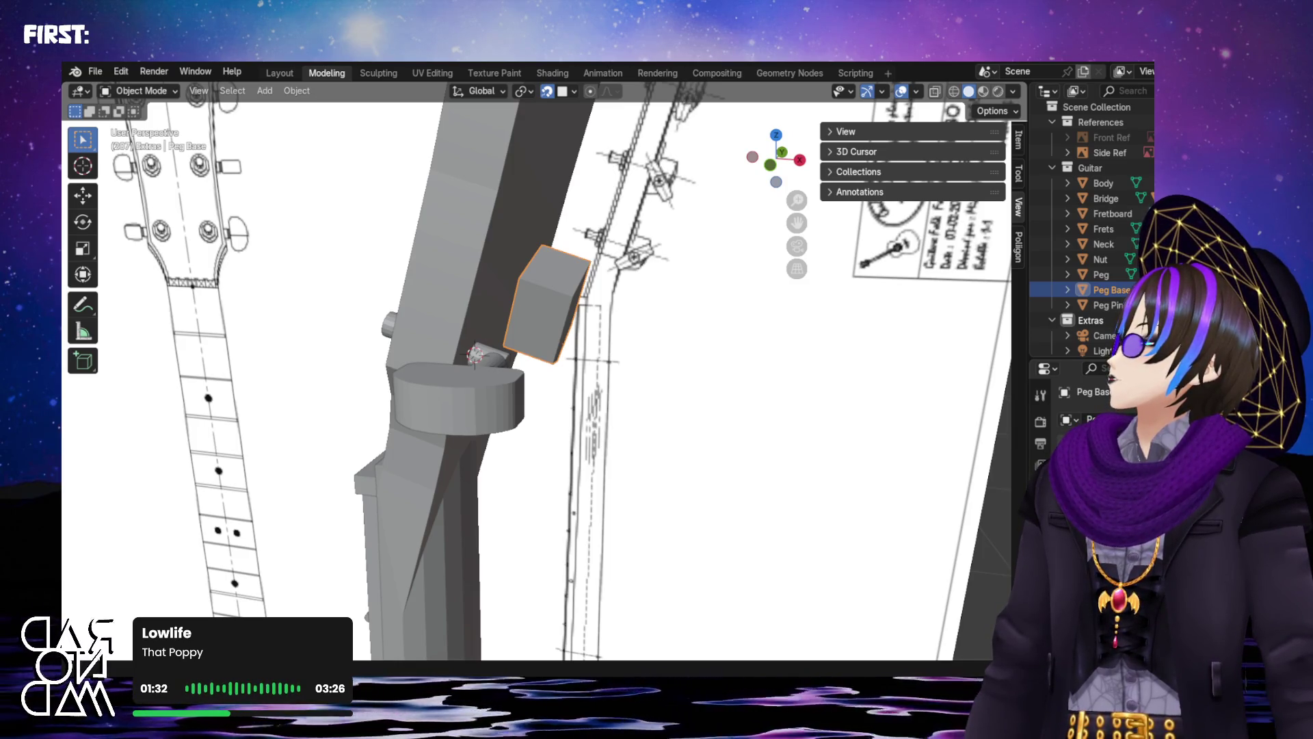
# Move the Peg Base block against the headstock beside the peg, with proportional editing back off
pyautogui.press('o')
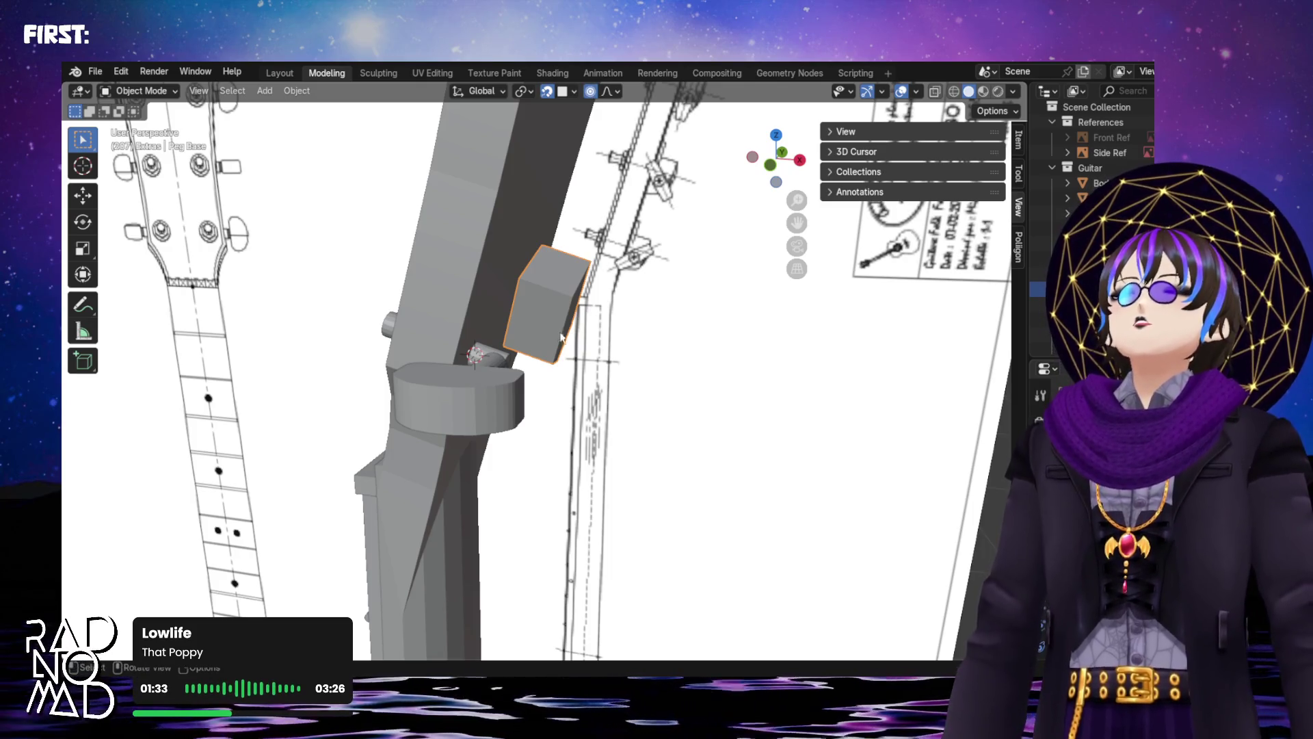
pyautogui.press('g')
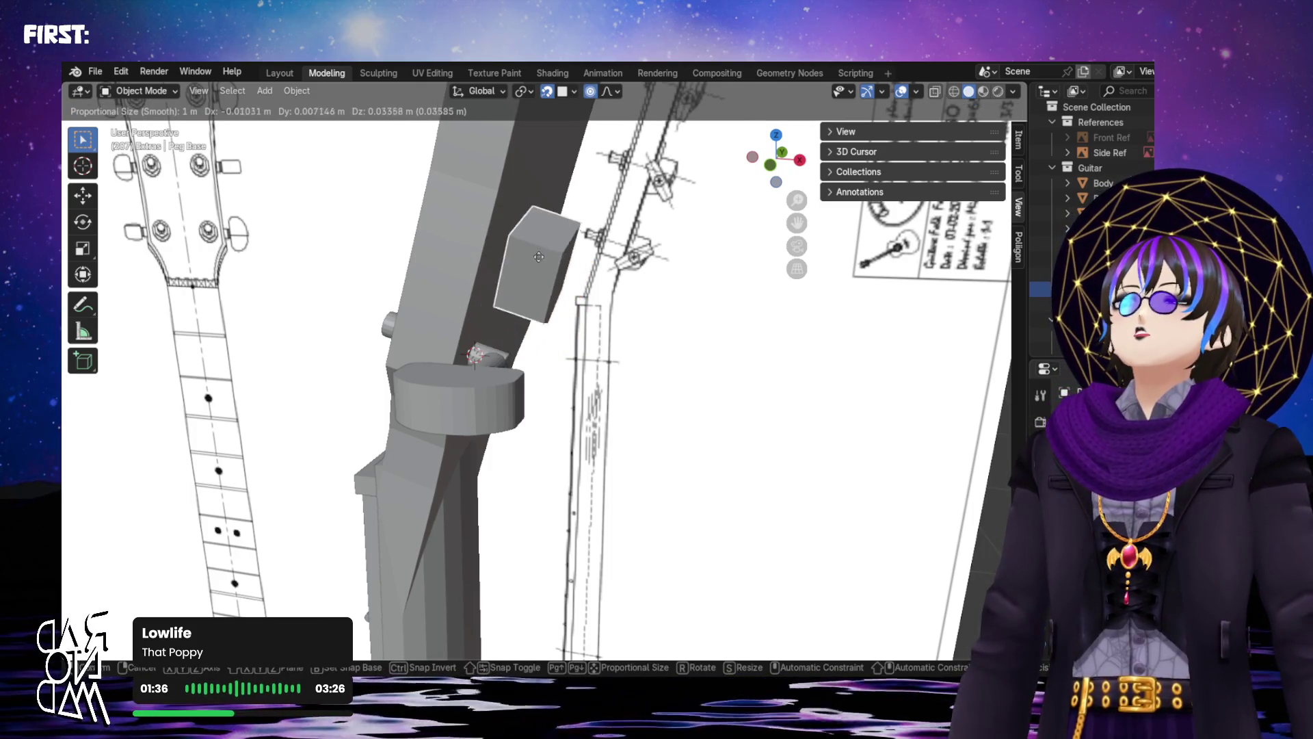
pyautogui.click(590, 295)
pyautogui.press('o')
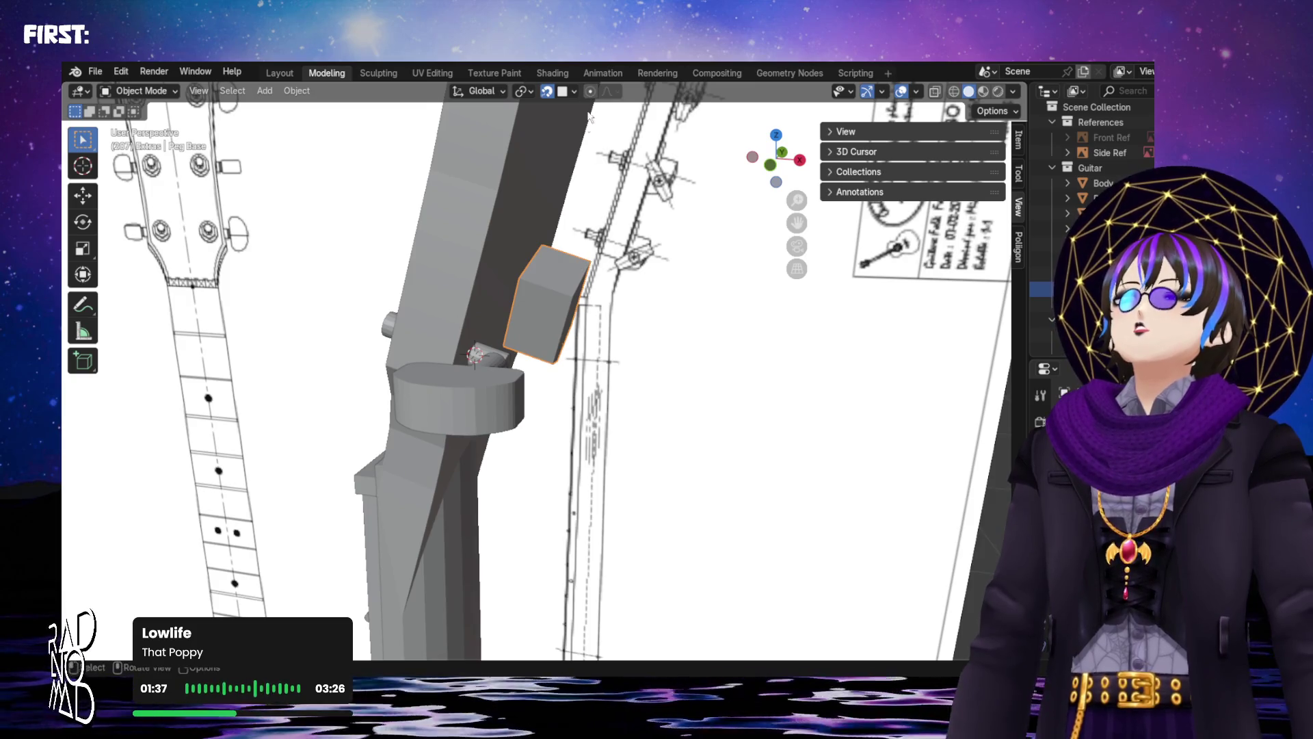
pyautogui.press('g')
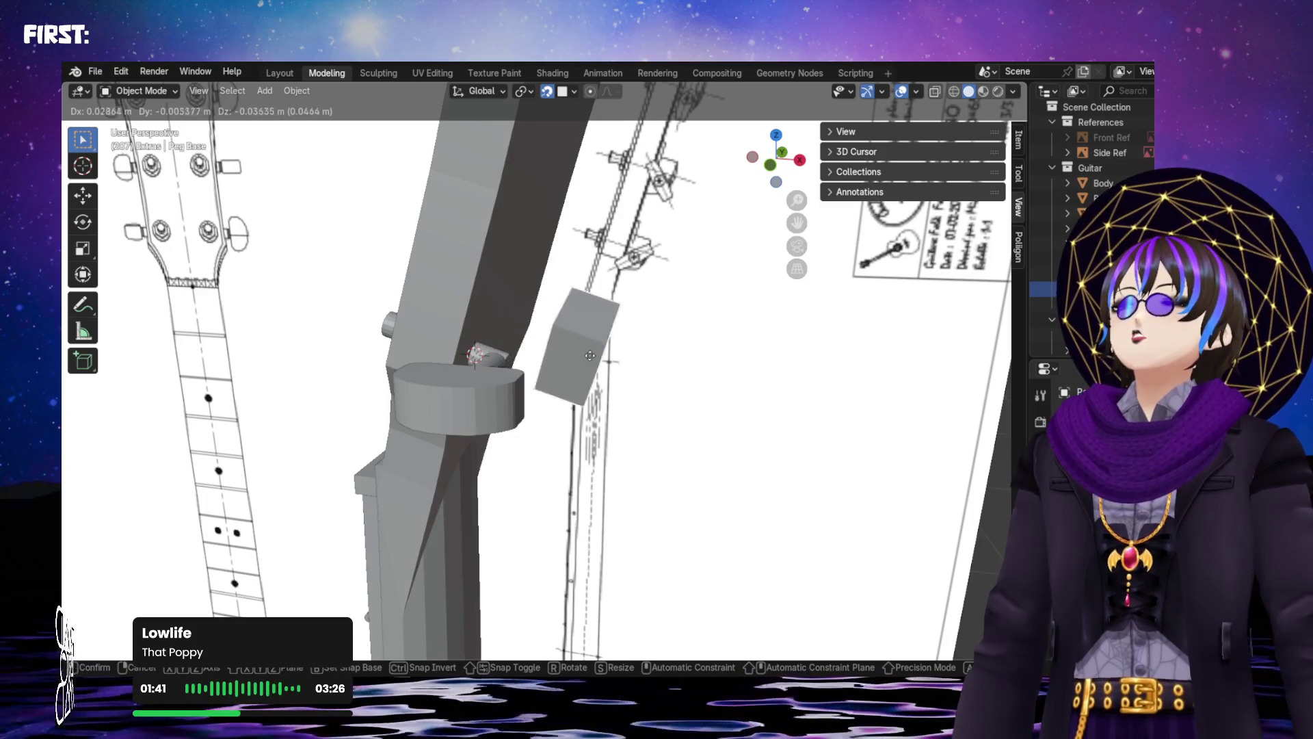
pyautogui.click(594, 325)
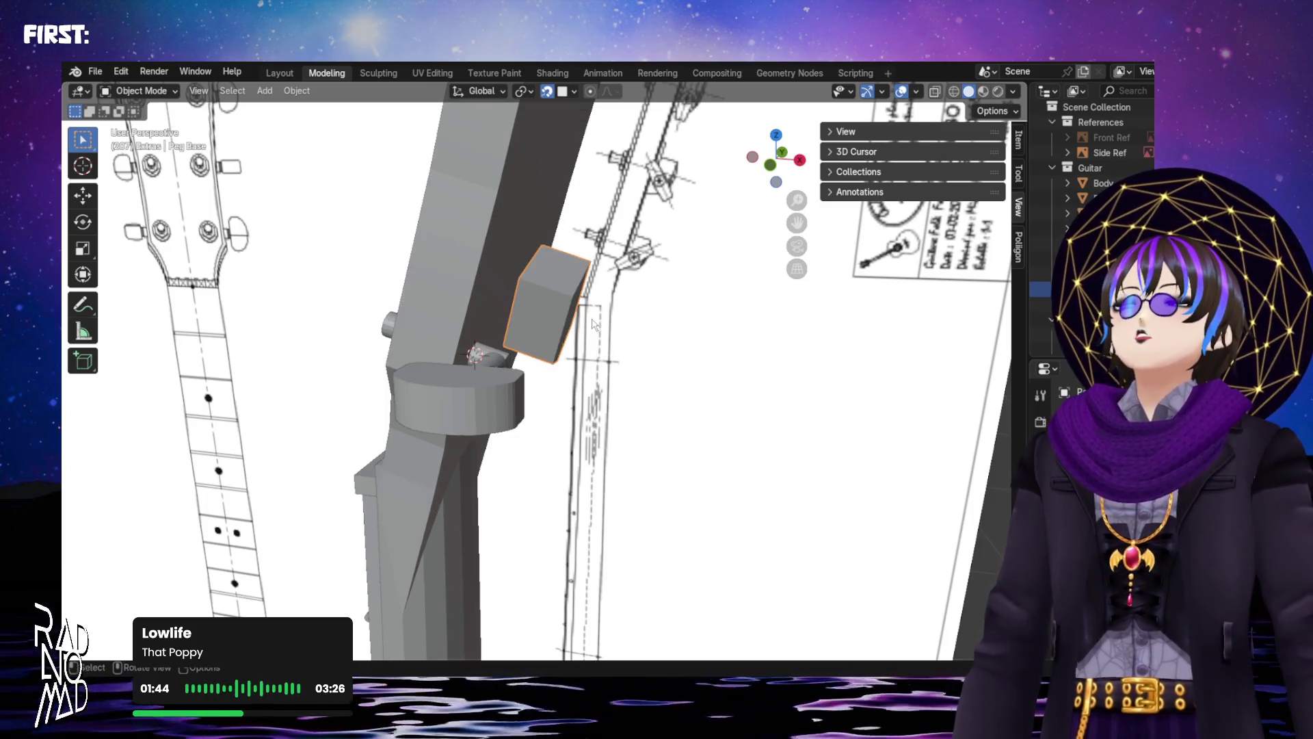
# Enter Edit Mode on the Peg Base cube and select all its vertices
pyautogui.moveTo(561, 289)
pyautogui.mouseDown(button='middle')
pyautogui.moveTo(540, 333)
pyautogui.moveTo(576, 342)
pyautogui.mouseUp(button='middle')
pyautogui.rightClick(573, 339)
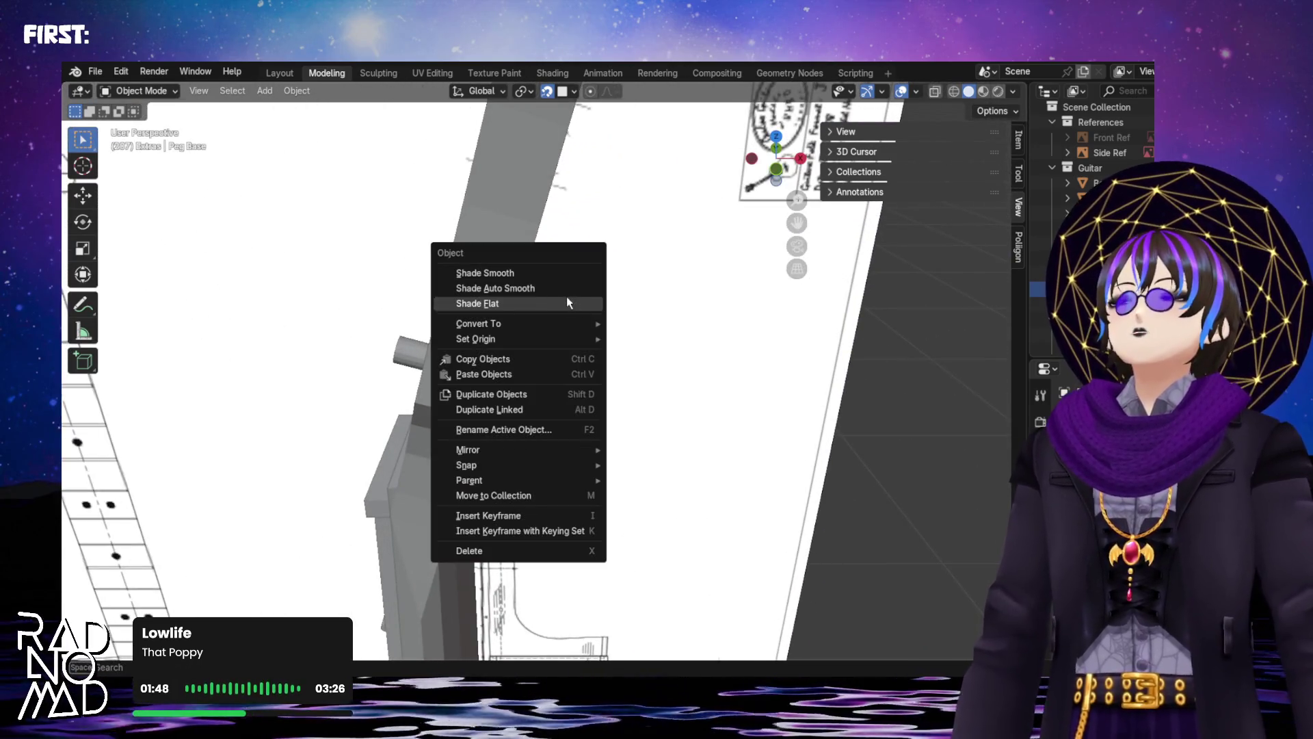
pyautogui.click(520, 272)
pyautogui.press('Tab')
pyautogui.moveTo(502, 245); pyautogui.dragTo(705, 405)
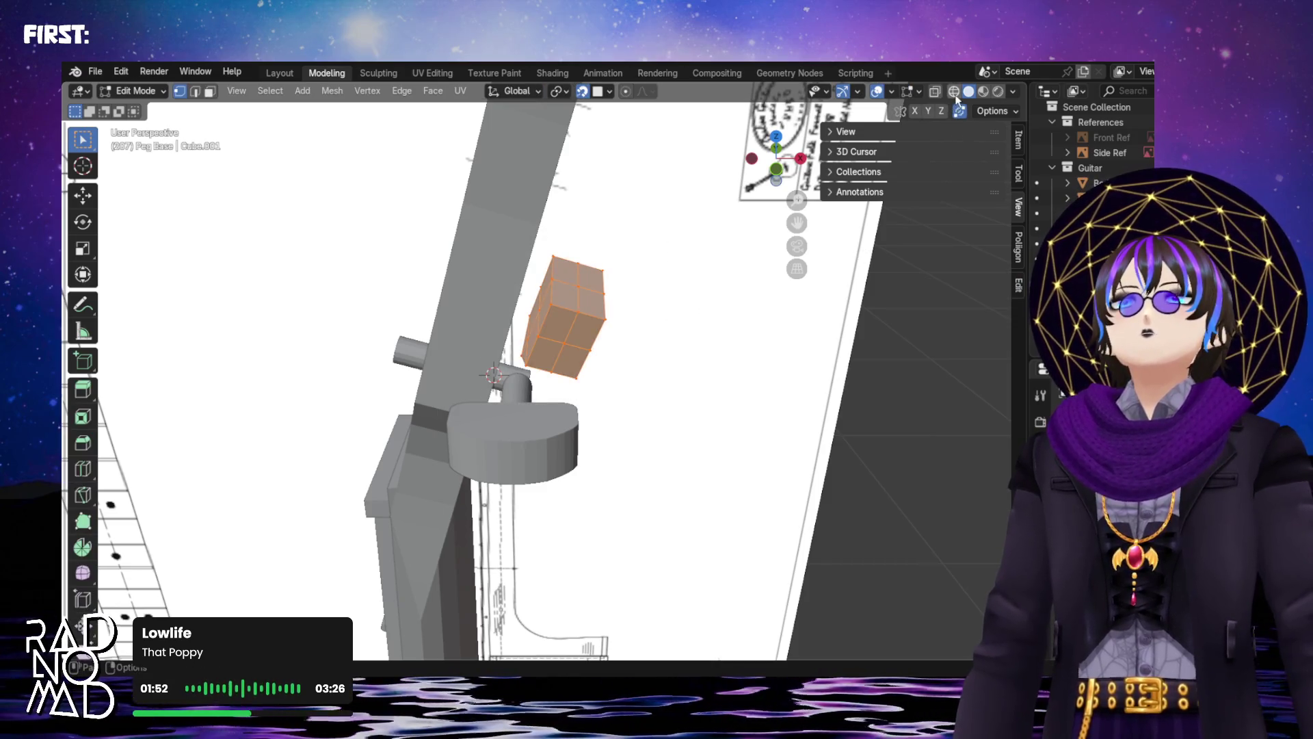
# With X-ray on, recalculate the cube's normals outside, deselect all, and return to Object Mode
pyautogui.click(936, 92)
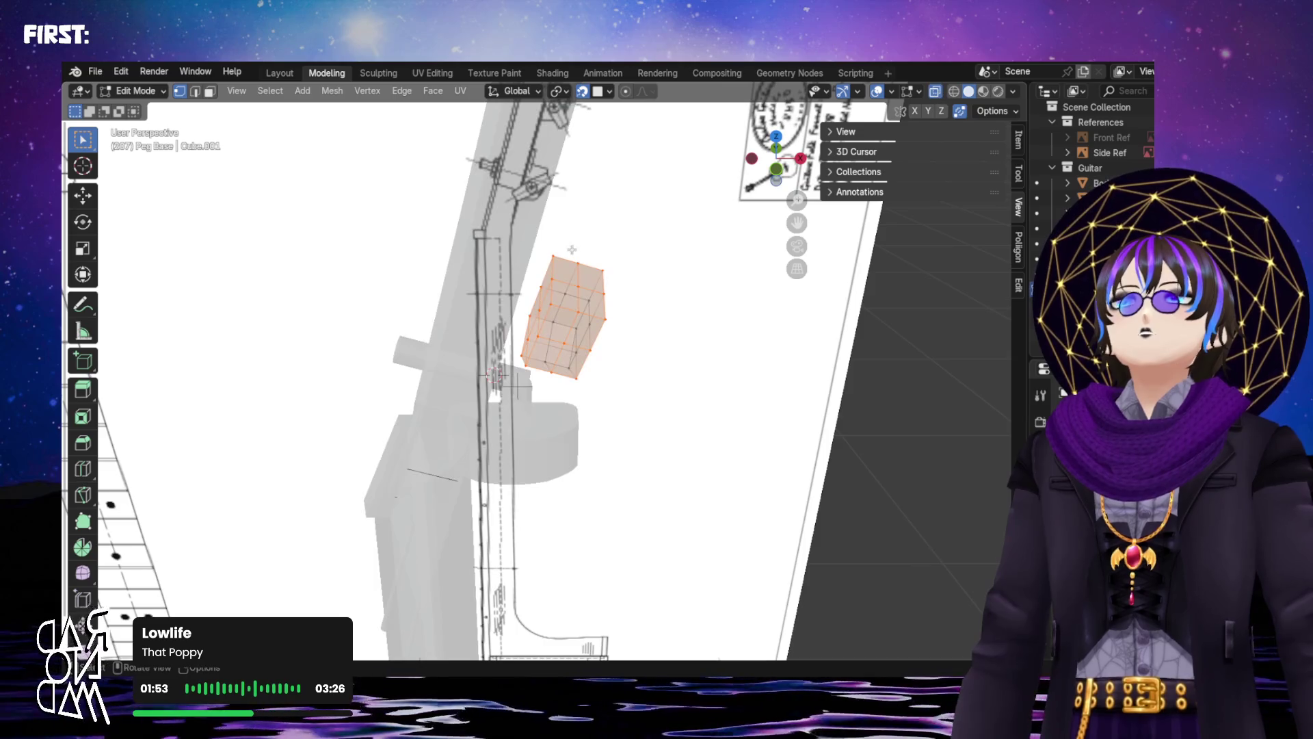
pyautogui.click(332, 91)
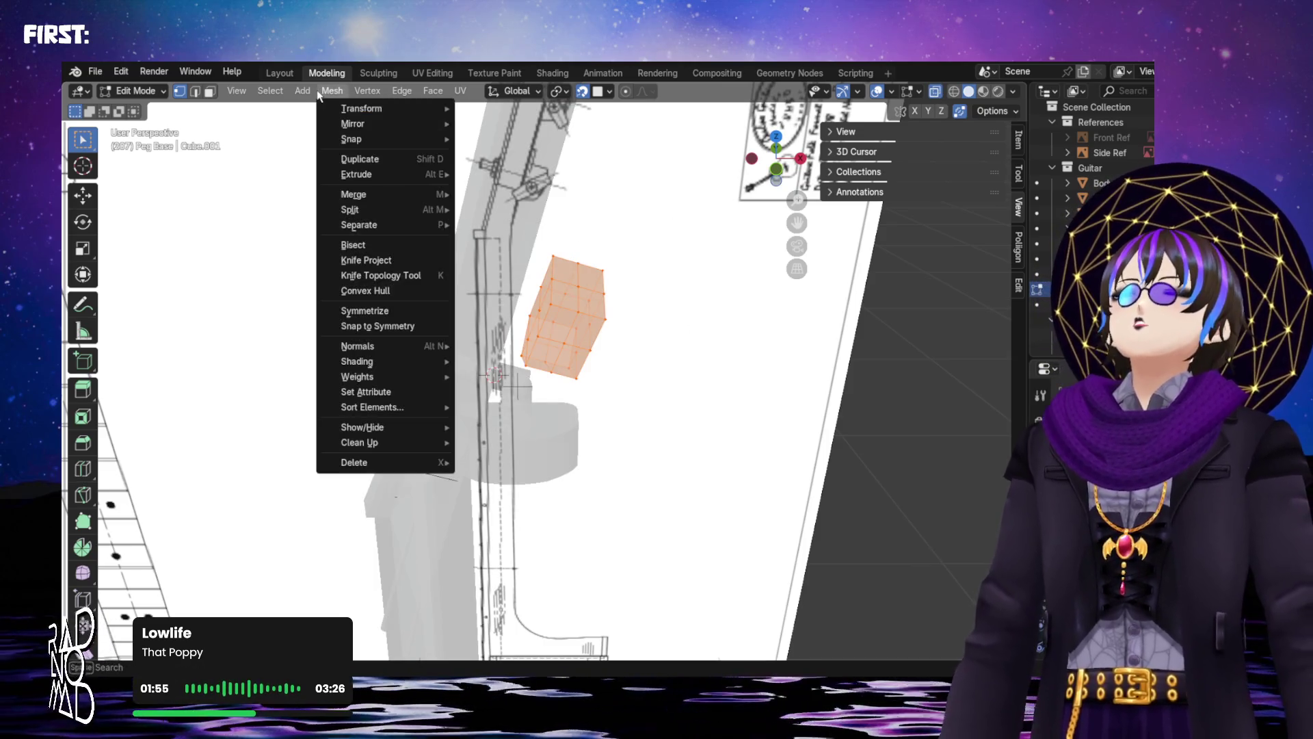
pyautogui.moveTo(383, 346)
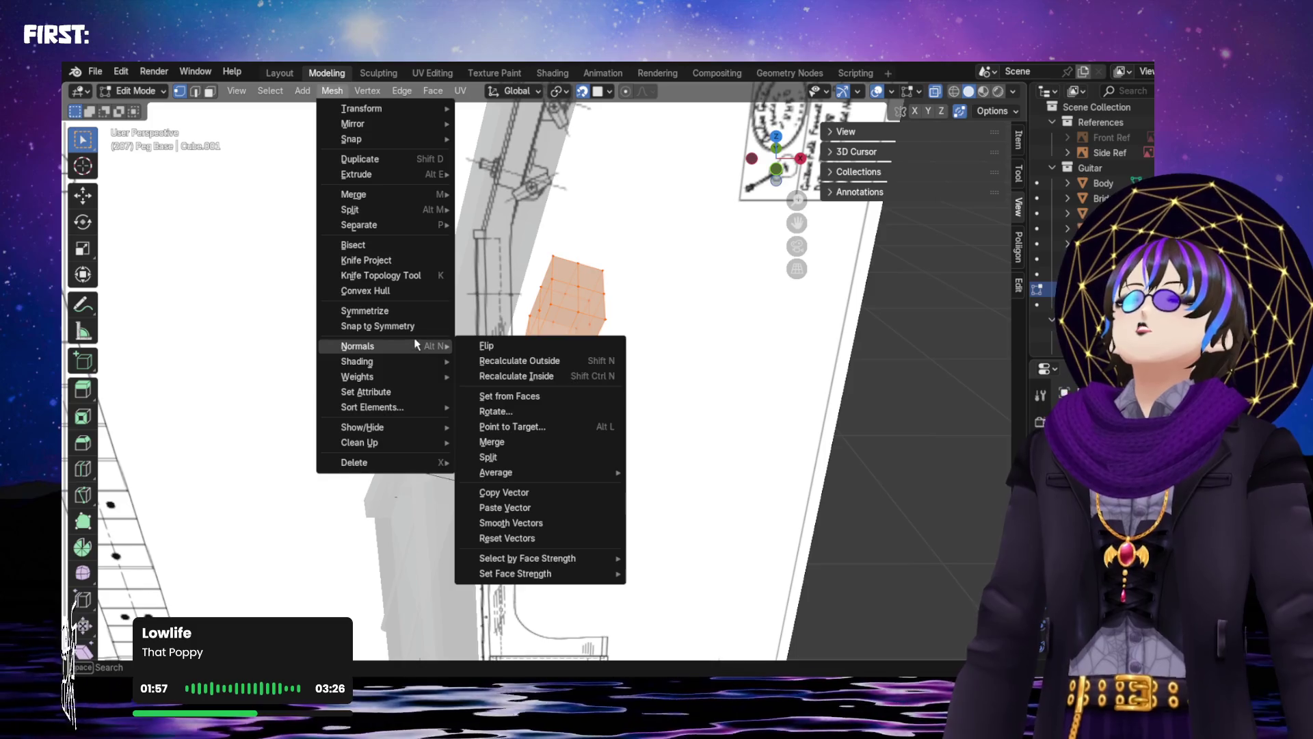
pyautogui.click(506, 361)
pyautogui.click(333, 90)
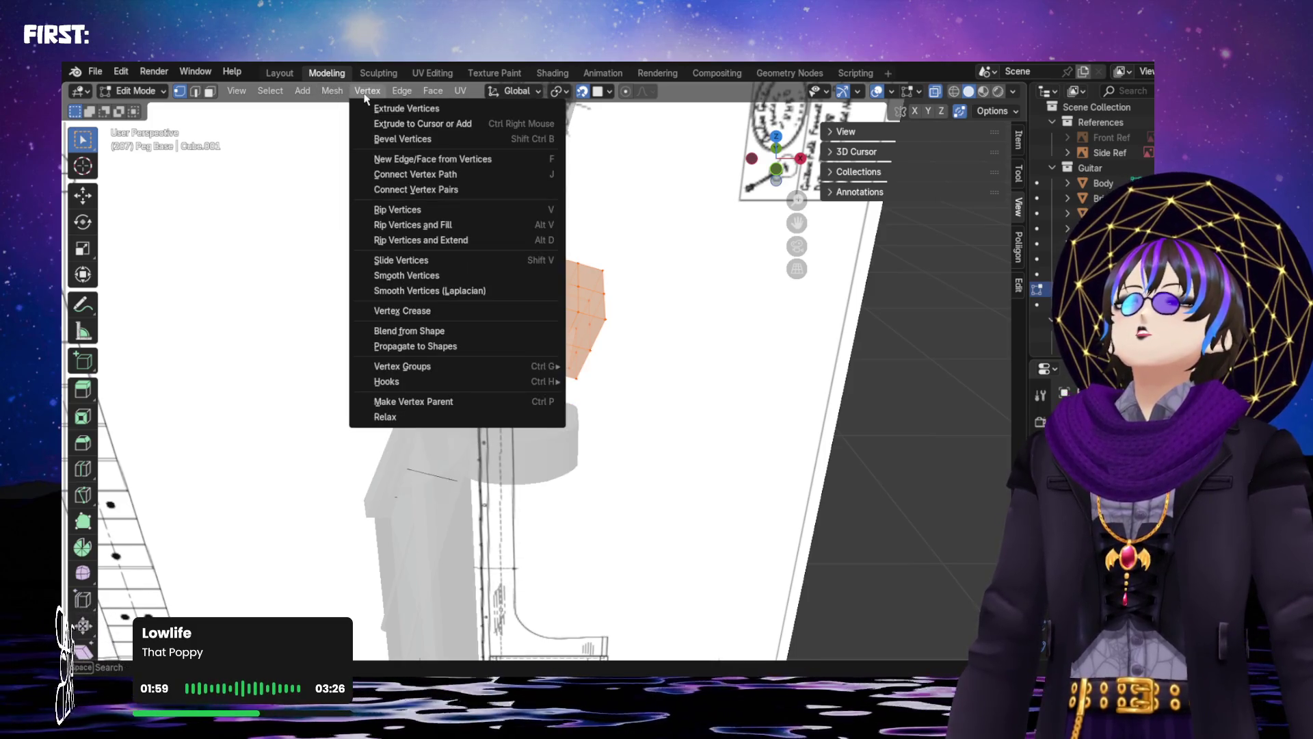
pyautogui.moveTo(408, 346)
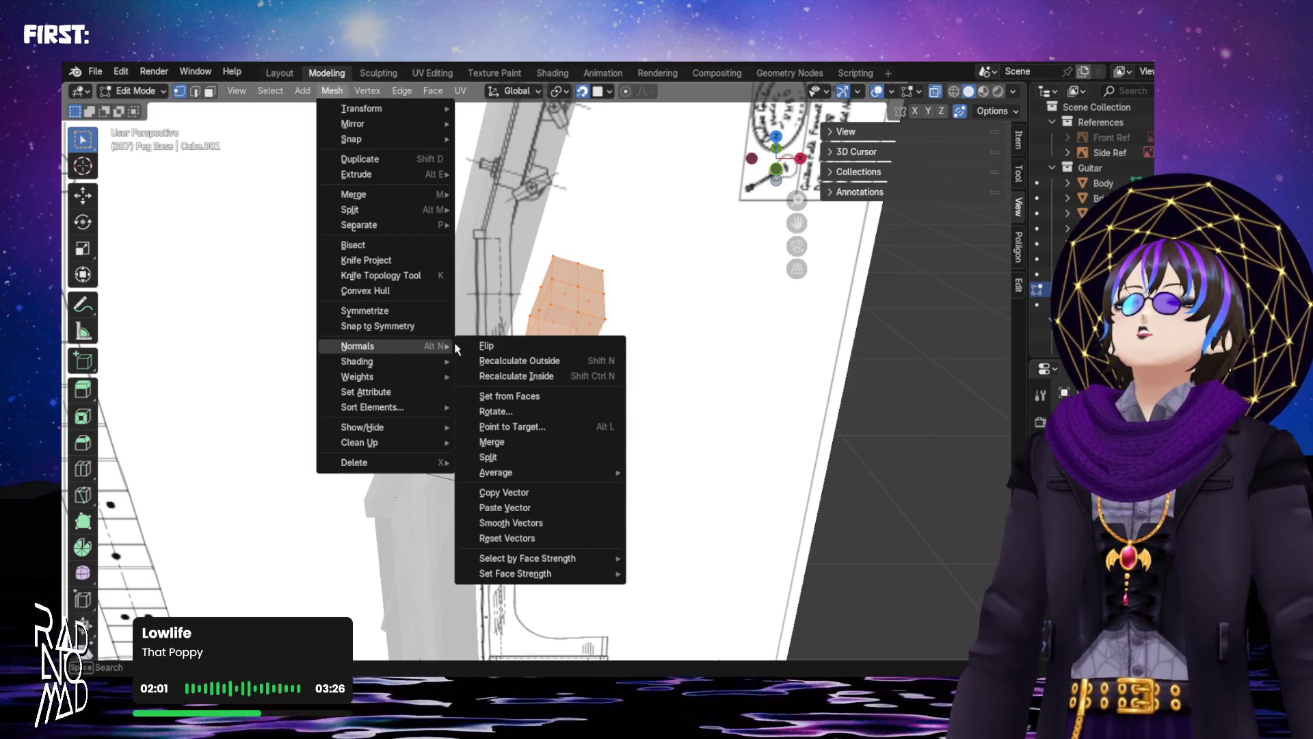
pyautogui.click(565, 360)
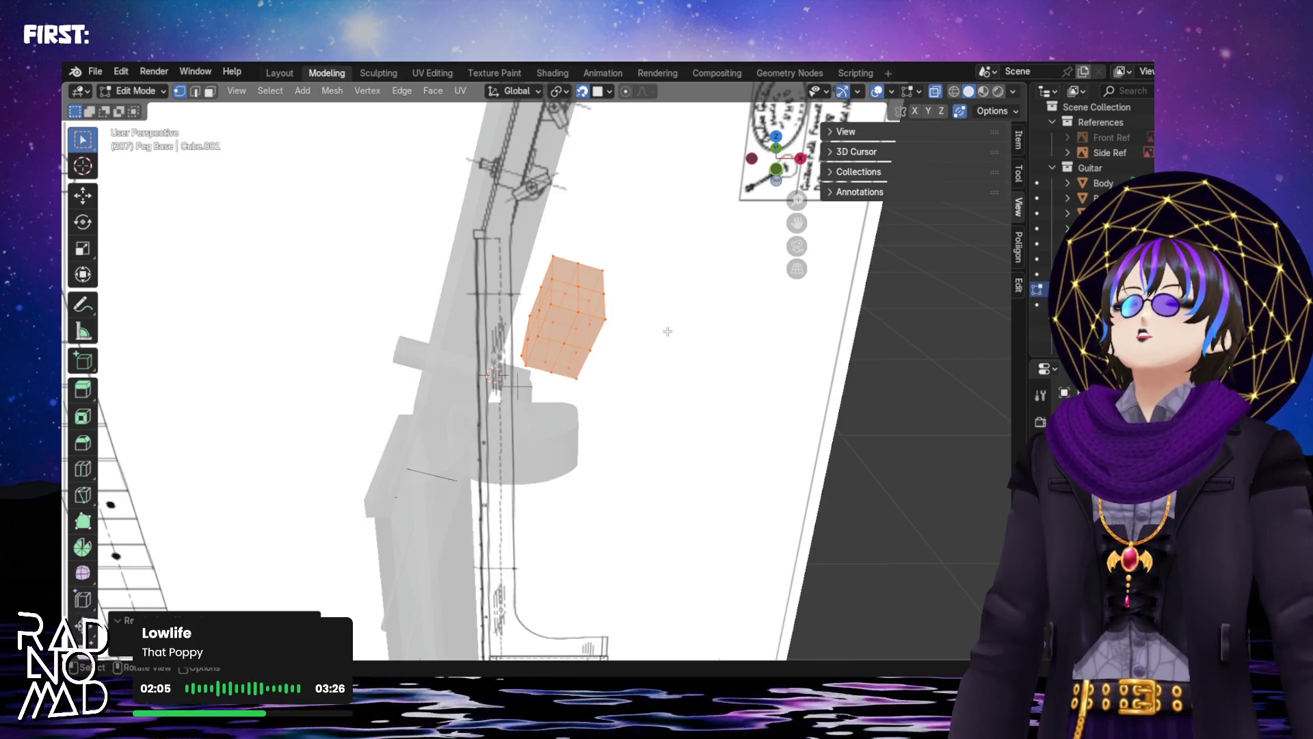
pyautogui.hotkey('alt', 'a')
pyautogui.press('Tab')
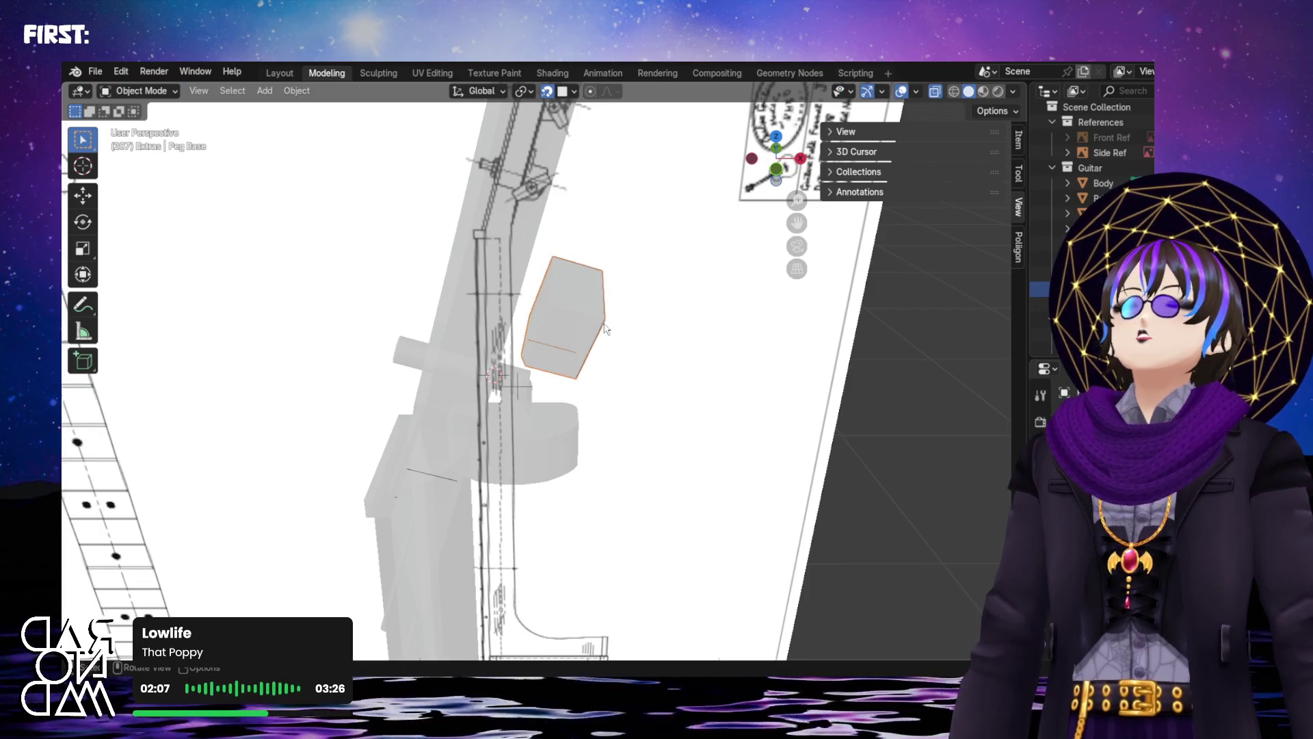
# Turn off X-ray and move the cube toward the tuning-peg pin
pyautogui.click(935, 91)
pyautogui.moveTo(547, 321)
pyautogui.mouseDown(button='middle')
pyautogui.moveTo(558, 301)
pyautogui.moveTo(453, 204)
pyautogui.moveTo(403, 224)
pyautogui.moveTo(437, 260)
pyautogui.mouseUp(button='middle')
pyautogui.press('g')
pyautogui.click(524, 286)
pyautogui.press('g')
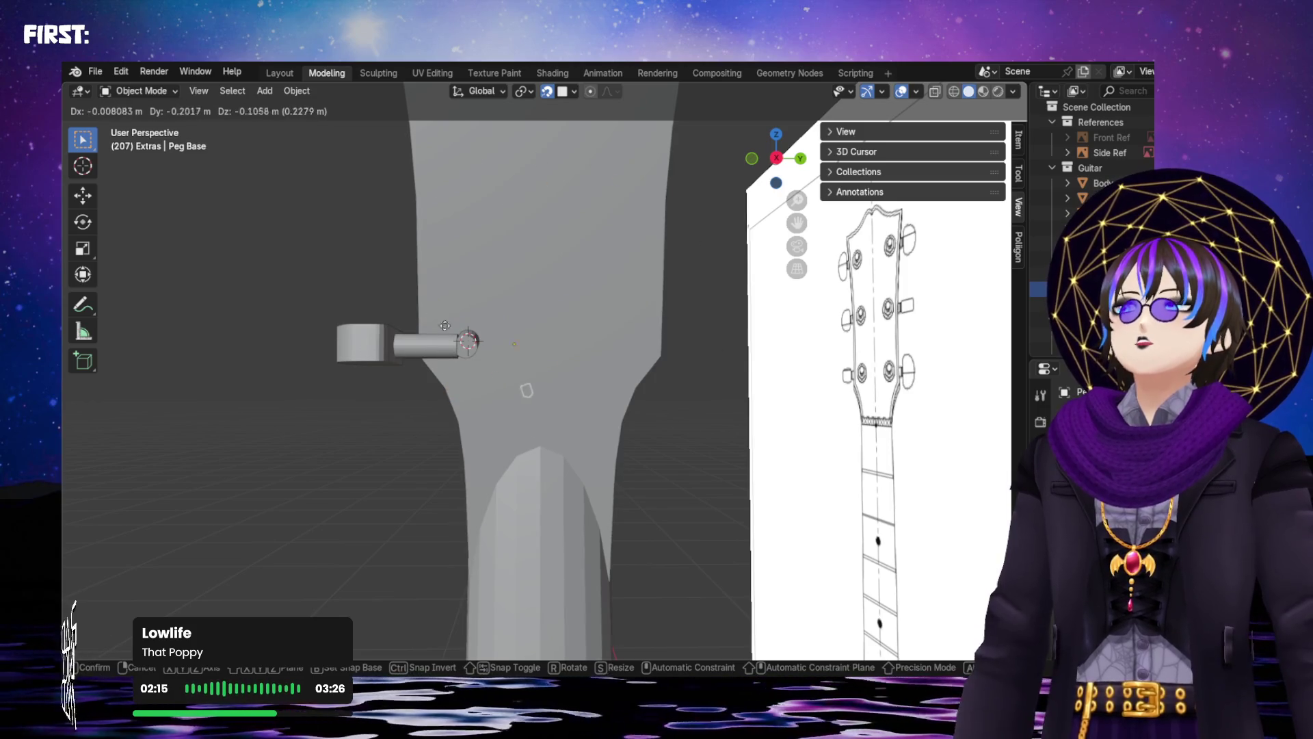
pyautogui.click(549, 328)
# Reposition the cube right beside the peg pin, undoing one stray move
pyautogui.moveTo(548, 324)
pyautogui.mouseDown(button='middle')
pyautogui.moveTo(580, 331)
pyautogui.moveTo(447, 311)
pyautogui.mouseUp(button='middle')
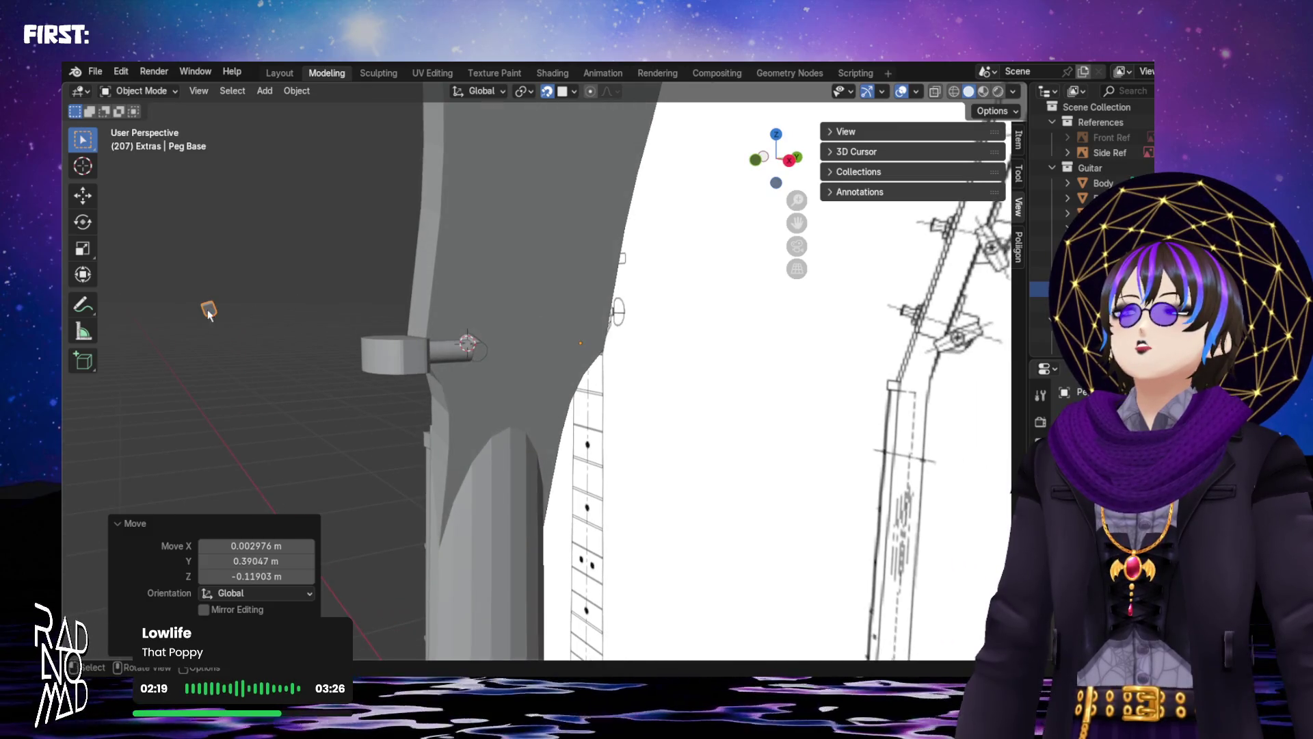
pyautogui.press('g')
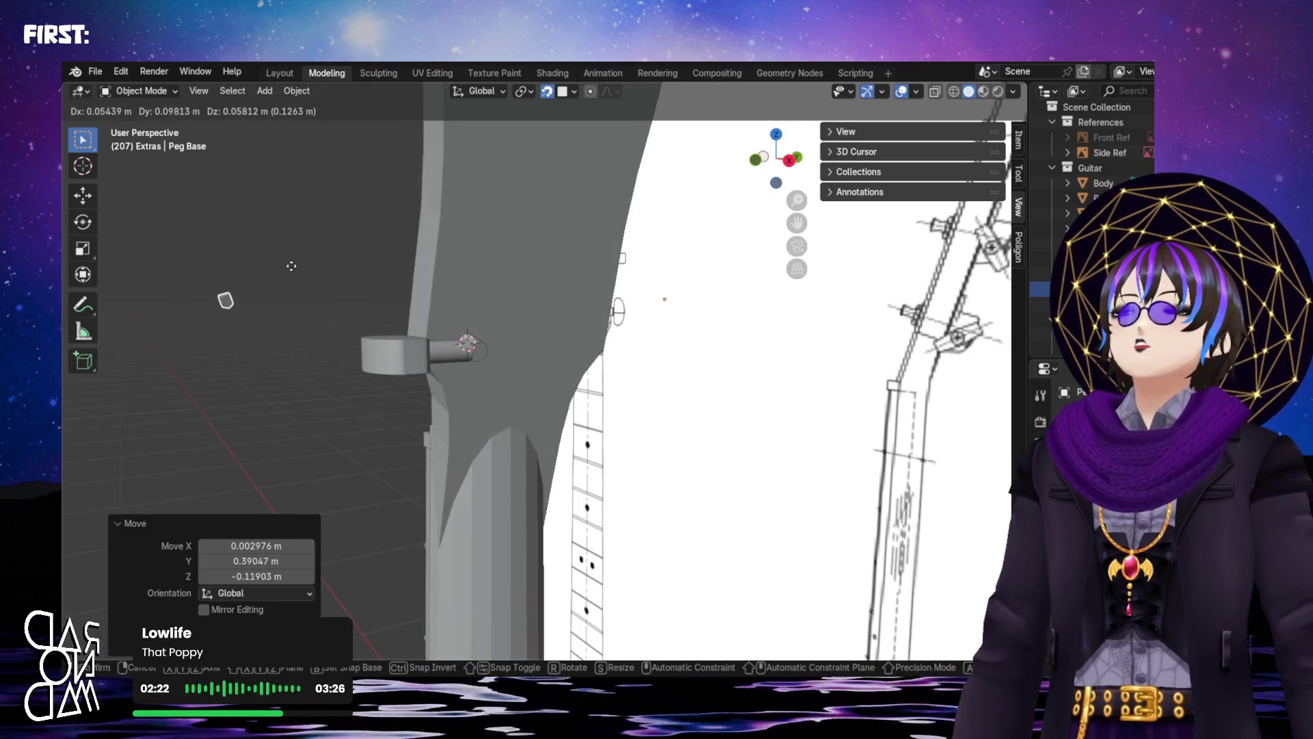
pyautogui.click(326, 290)
pyautogui.hotkey('ctrl', 'z')
pyautogui.moveTo(539, 315); pyautogui.dragTo(524, 326, button='middle')
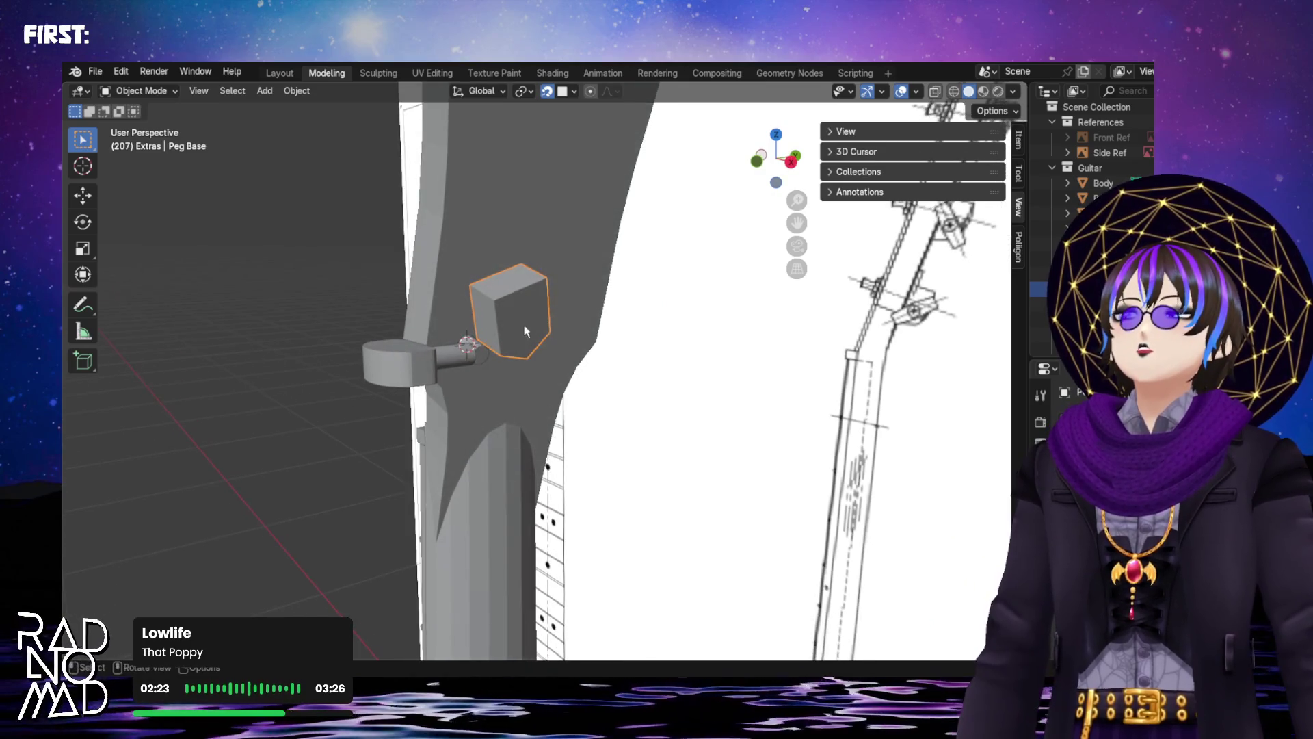
pyautogui.press('g')
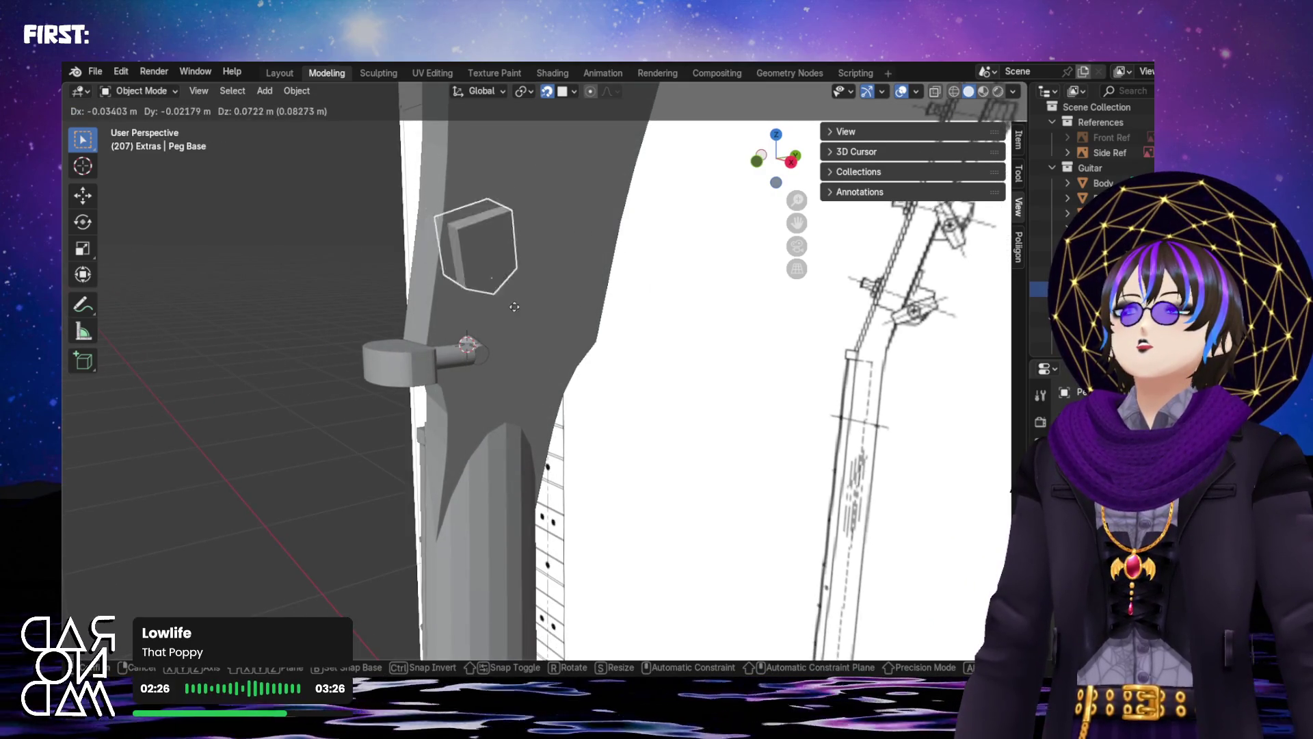
pyautogui.click(534, 336)
pyautogui.moveTo(535, 340)
pyautogui.mouseDown(button='middle')
pyautogui.moveTo(463, 302)
pyautogui.moveTo(342, 291)
pyautogui.moveTo(571, 342)
pyautogui.moveTo(520, 335)
pyautogui.mouseUp(button='middle')
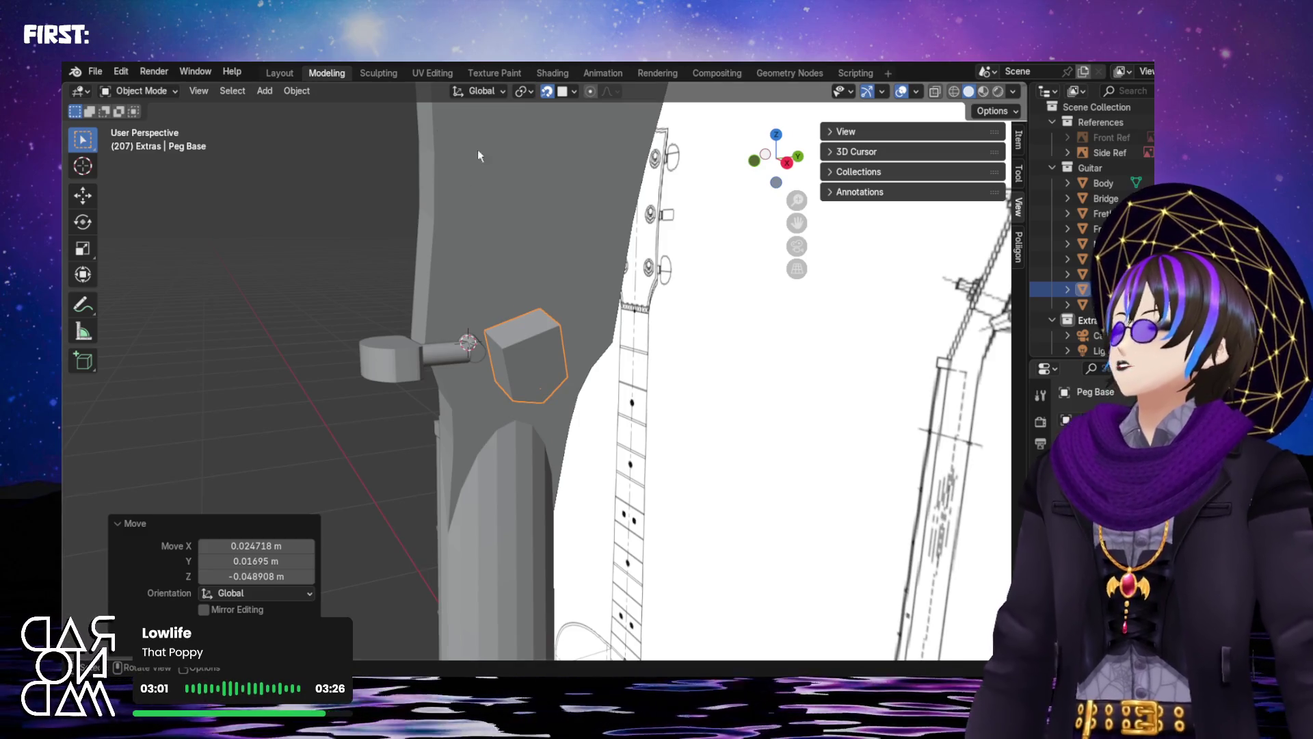
# Enable snapping with Align Rotation to Target and Backface Culling, then snap the peg base into place
pyautogui.click(573, 92)
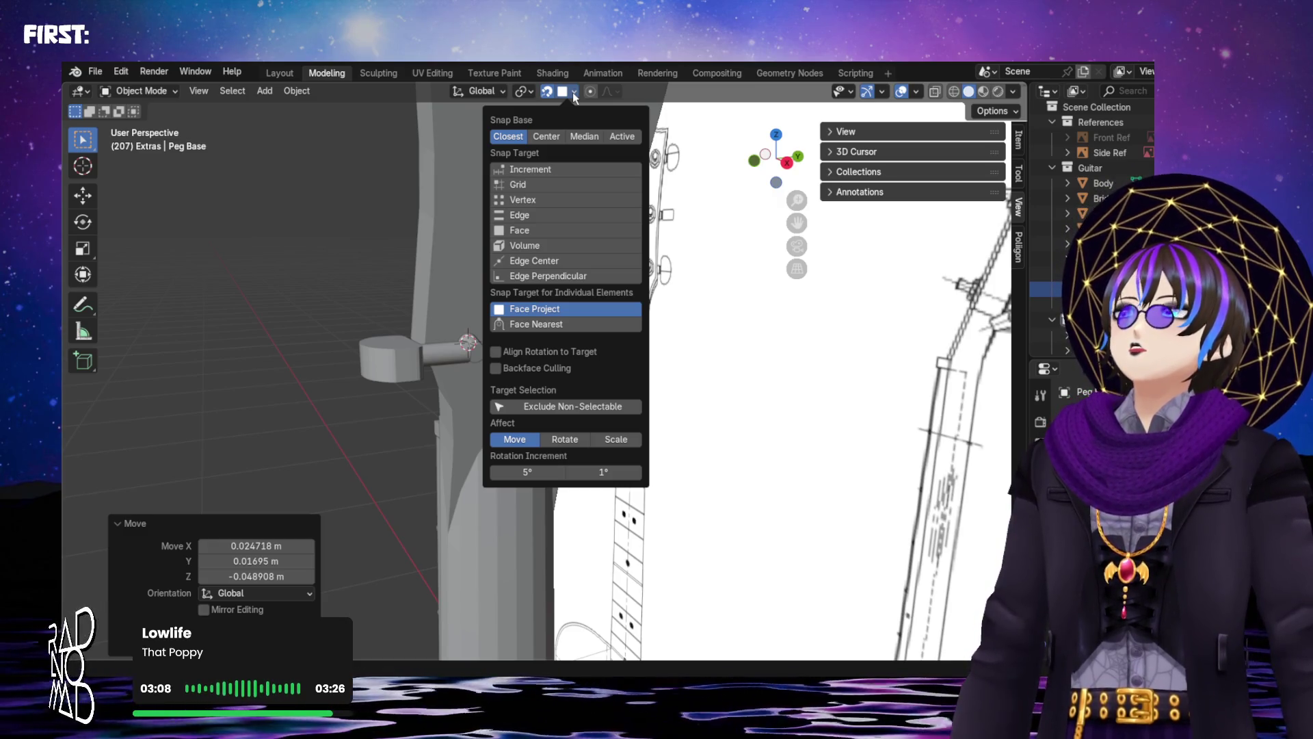
pyautogui.click(546, 92)
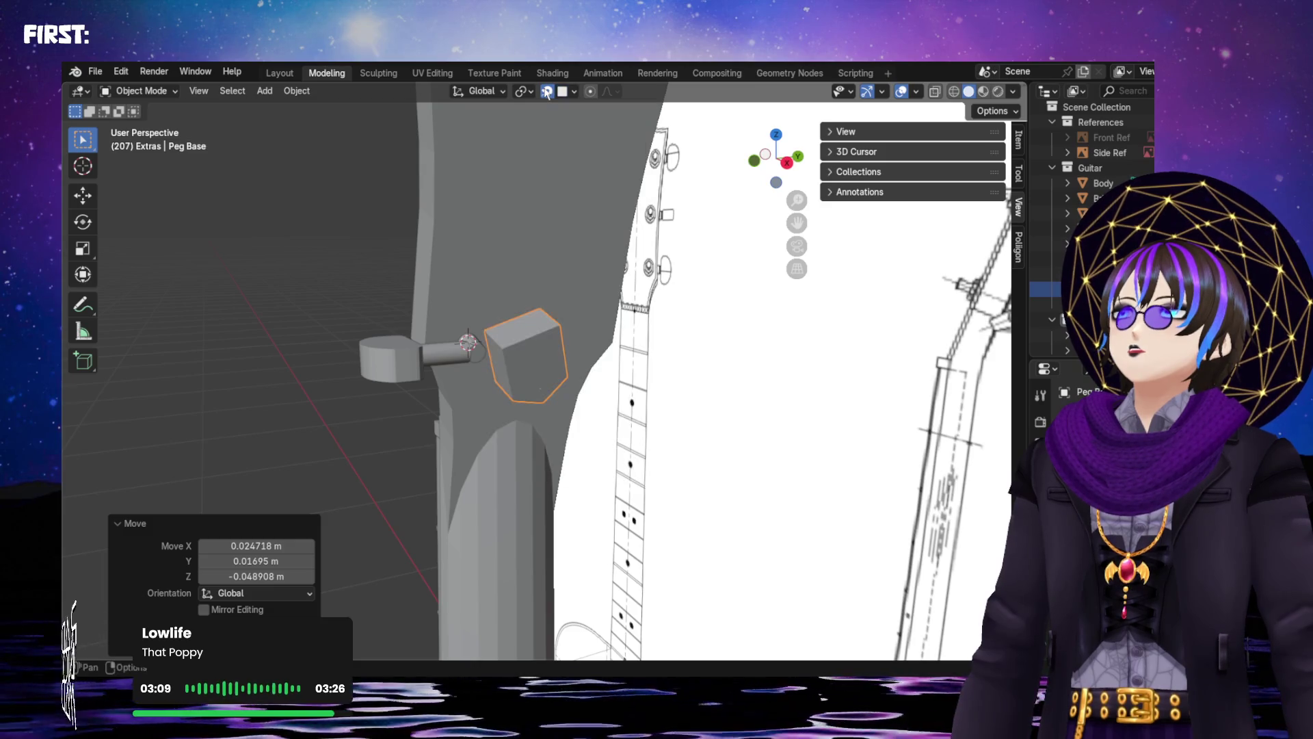
pyautogui.click(573, 92)
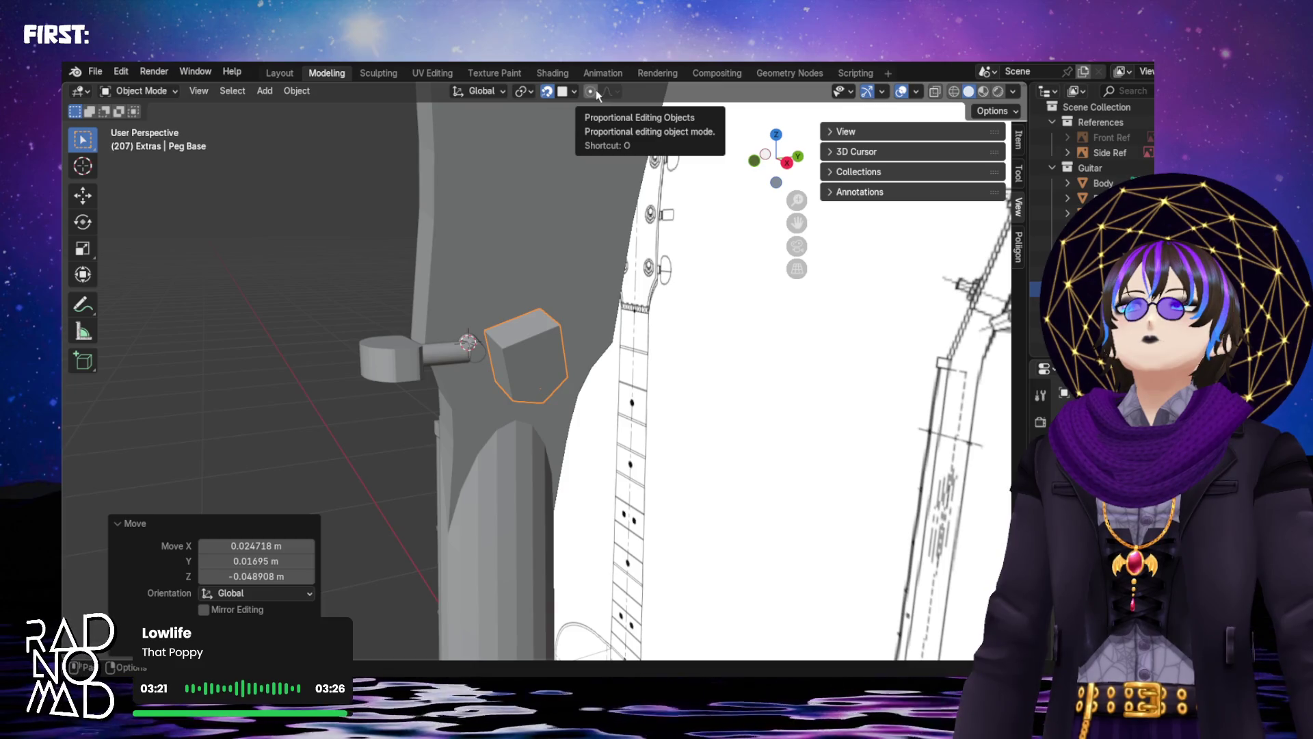
pyautogui.click(574, 91)
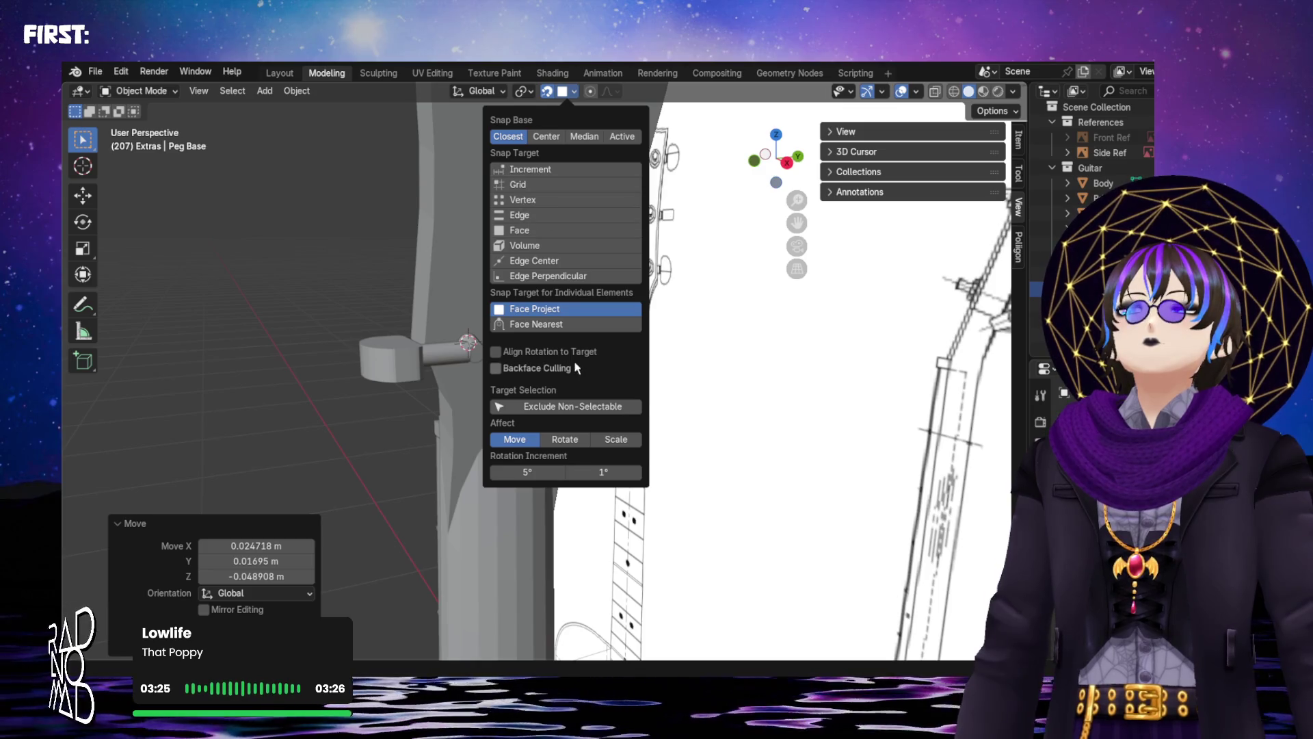
pyautogui.click(540, 352)
pyautogui.click(618, 371)
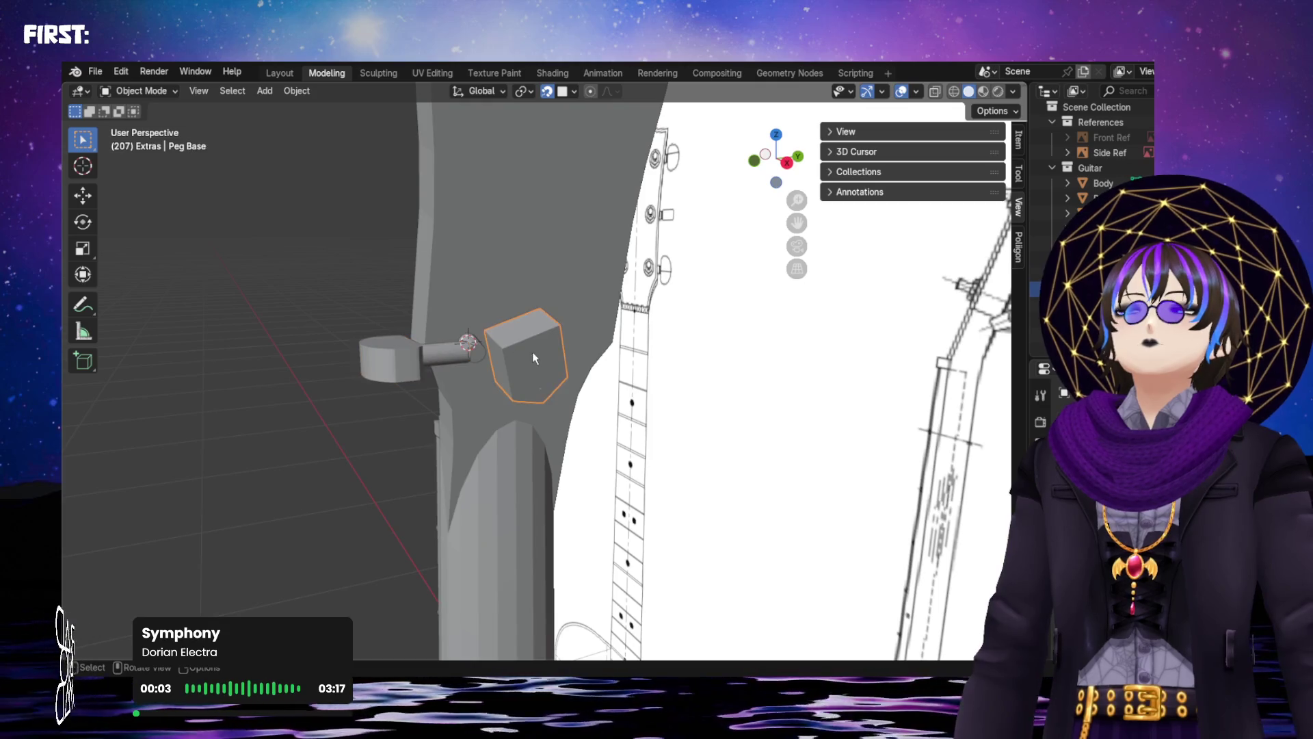
pyautogui.press('g')
pyautogui.click(521, 355)
# Try adding a plane and moving the cube to the cursor, undoing both
pyautogui.moveTo(521, 354)
pyautogui.mouseDown(button='middle')
pyautogui.moveTo(668, 369)
pyautogui.moveTo(601, 356)
pyautogui.mouseUp(button='middle')
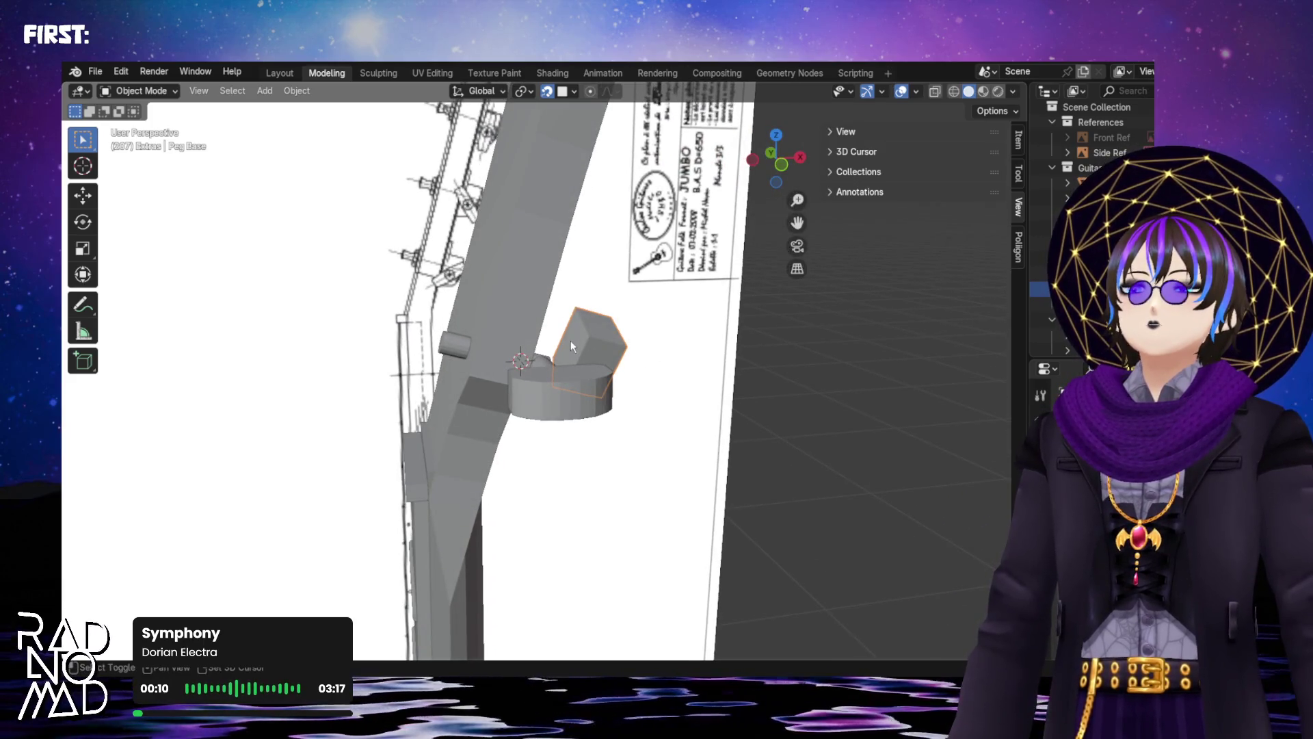
pyautogui.hotkey('shift', 'a')
pyautogui.moveTo(571, 344)
pyautogui.click(634, 338)
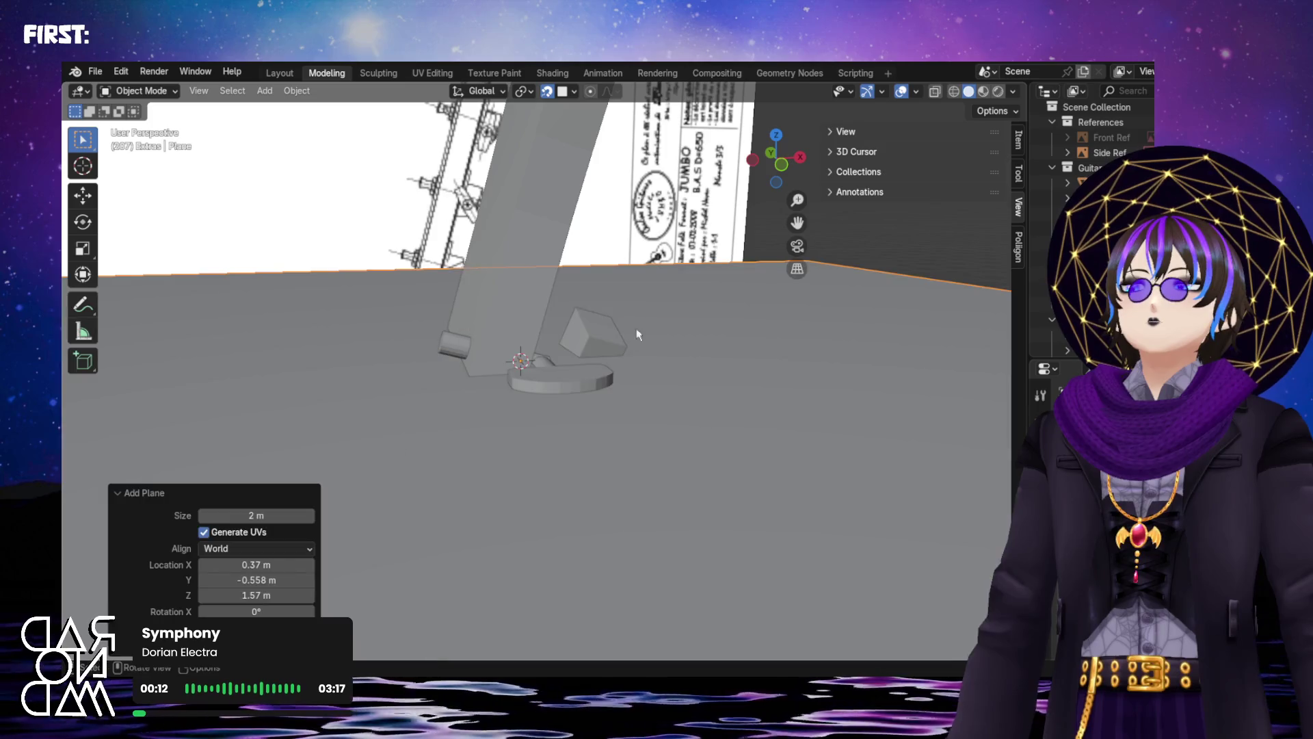
pyautogui.hotkey('ctrl', 'z')
pyautogui.hotkey('shift', 's')
pyautogui.click(582, 266)
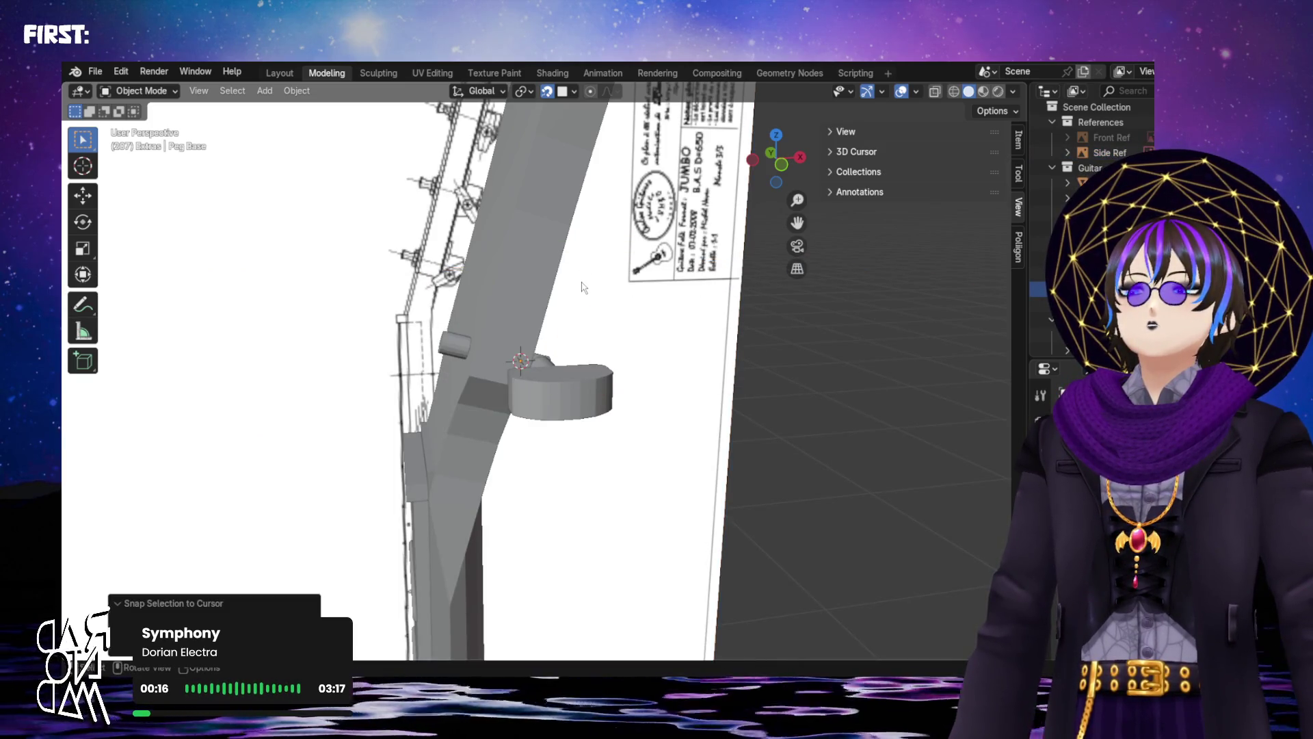
pyautogui.hotkey('ctrl', 'z')
# Place the 3D cursor on the peg base cube with Shift+S Cursor to Selected
pyautogui.hotkey('shift', 's')
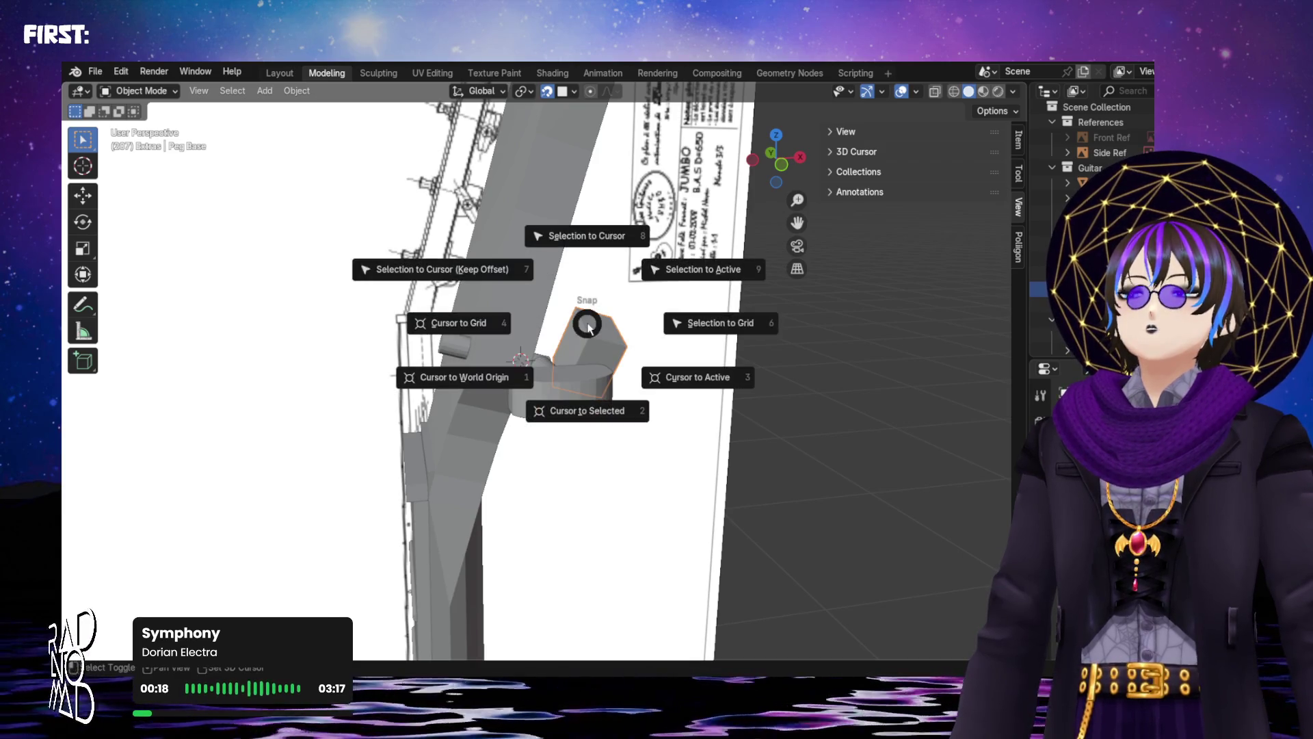
pyautogui.click(590, 403)
pyautogui.moveTo(586, 354)
pyautogui.mouseDown(button='middle')
pyautogui.moveTo(700, 274)
pyautogui.moveTo(736, 331)
pyautogui.moveTo(780, 328)
pyautogui.moveTo(666, 316)
pyautogui.moveTo(732, 354)
pyautogui.moveTo(618, 384)
pyautogui.moveTo(752, 361)
pyautogui.moveTo(766, 333)
pyautogui.moveTo(779, 339)
pyautogui.moveTo(741, 366)
pyautogui.moveTo(636, 372)
pyautogui.moveTo(467, 353)
pyautogui.moveTo(445, 314)
pyautogui.moveTo(522, 296)
pyautogui.moveTo(478, 369)
pyautogui.moveTo(520, 356)
pyautogui.moveTo(571, 378)
pyautogui.moveTo(555, 378)
pyautogui.mouseUp(button='middle')
pyautogui.scroll(-3, 571, 381)
pyautogui.scroll(5, 555, 378)
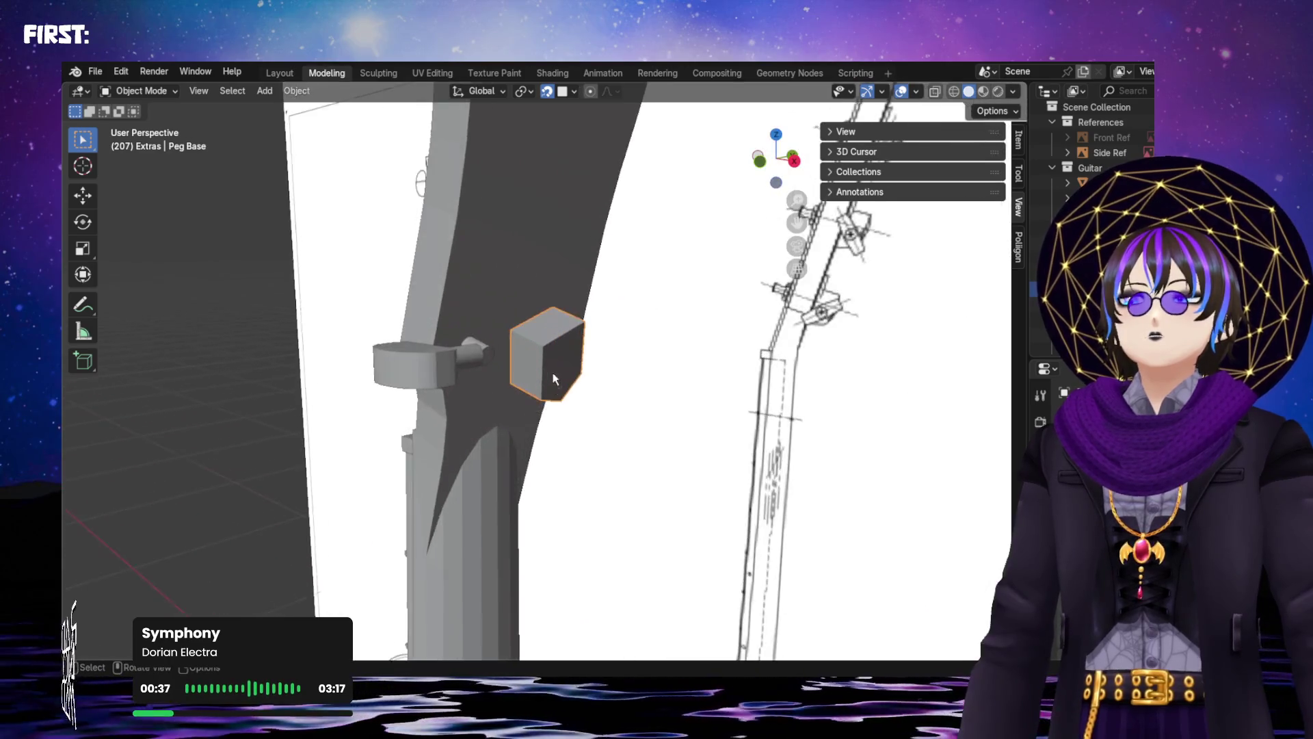
pyautogui.scroll(2, 555, 376)
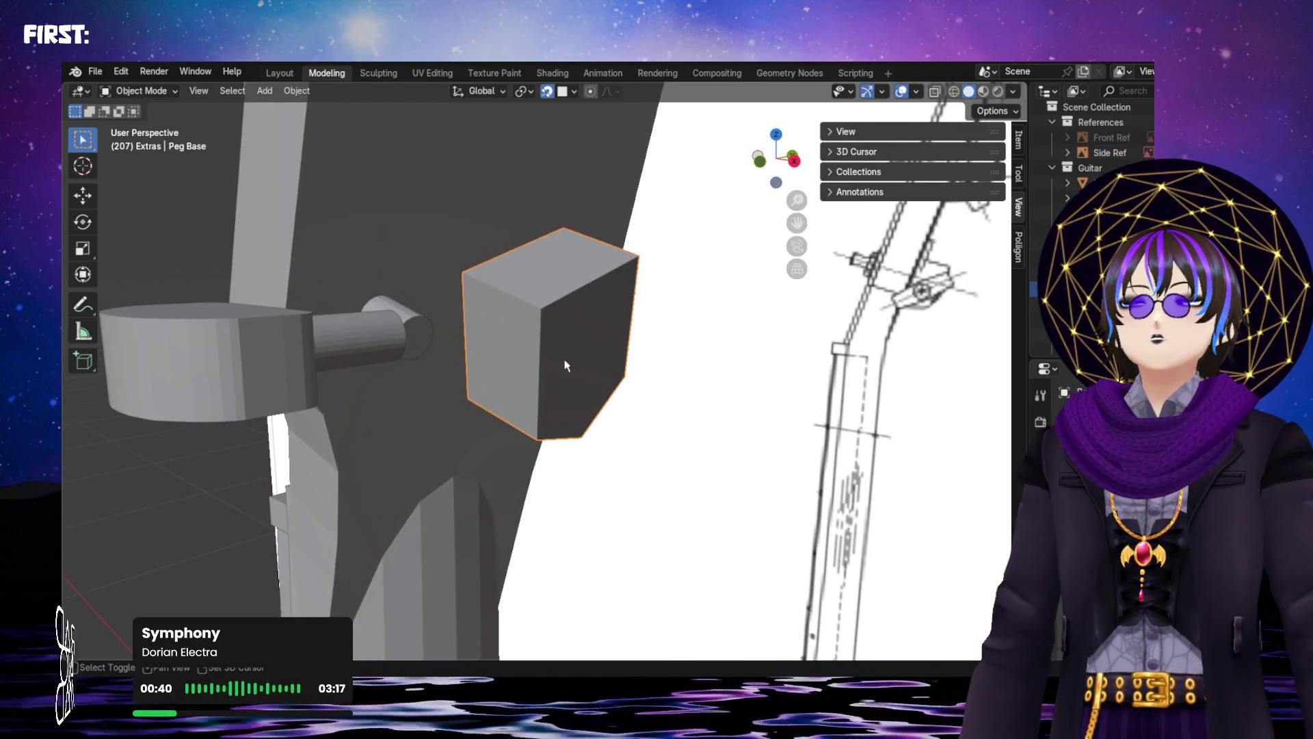
pyautogui.hotkey('shift', 's')
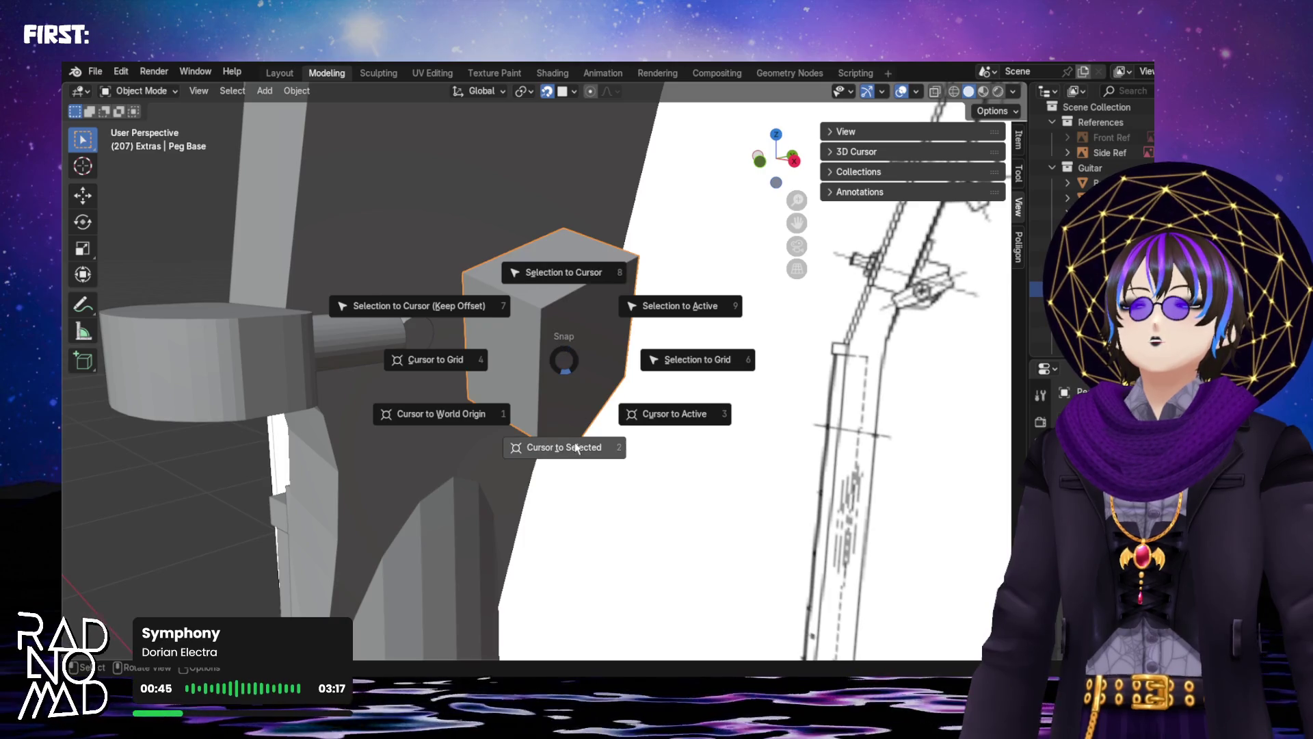
pyautogui.click(675, 414)
pyautogui.moveTo(675, 414)
pyautogui.mouseDown(button='middle')
pyautogui.moveTo(815, 369)
pyautogui.moveTo(768, 351)
pyautogui.moveTo(555, 356)
pyautogui.mouseUp(button='middle')
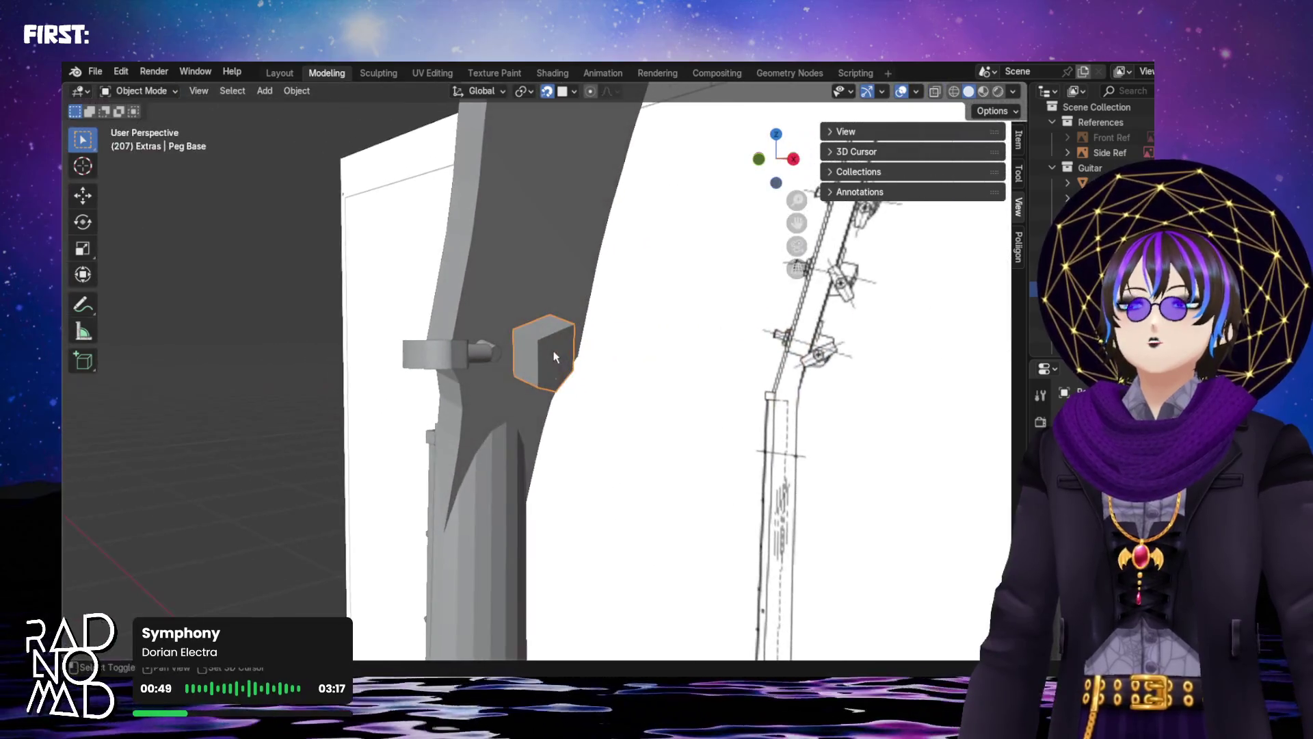
pyautogui.hotkey('shift', 's')
pyautogui.click(544, 370)
pyautogui.moveTo(544, 369)
pyautogui.mouseDown(button='middle')
pyautogui.moveTo(771, 408)
pyautogui.moveTo(775, 378)
pyautogui.moveTo(691, 342)
pyautogui.moveTo(636, 355)
pyautogui.moveTo(601, 386)
pyautogui.mouseUp(button='middle')
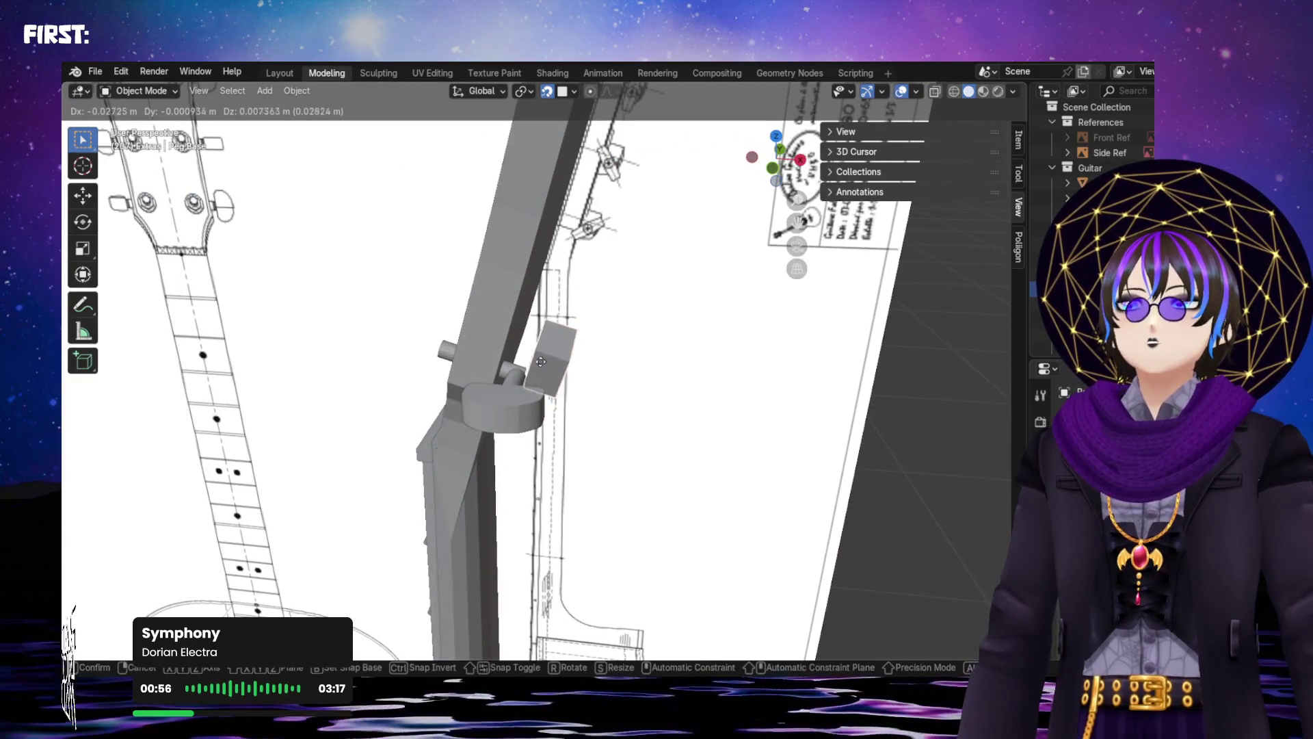
# Frame the headstock, then copy Peg Base from its Outliner right-click menu
pyautogui.moveTo(411, 331); pyautogui.dragTo(624, 409, button='middle')
pyautogui.scroll(-8, 624, 408)
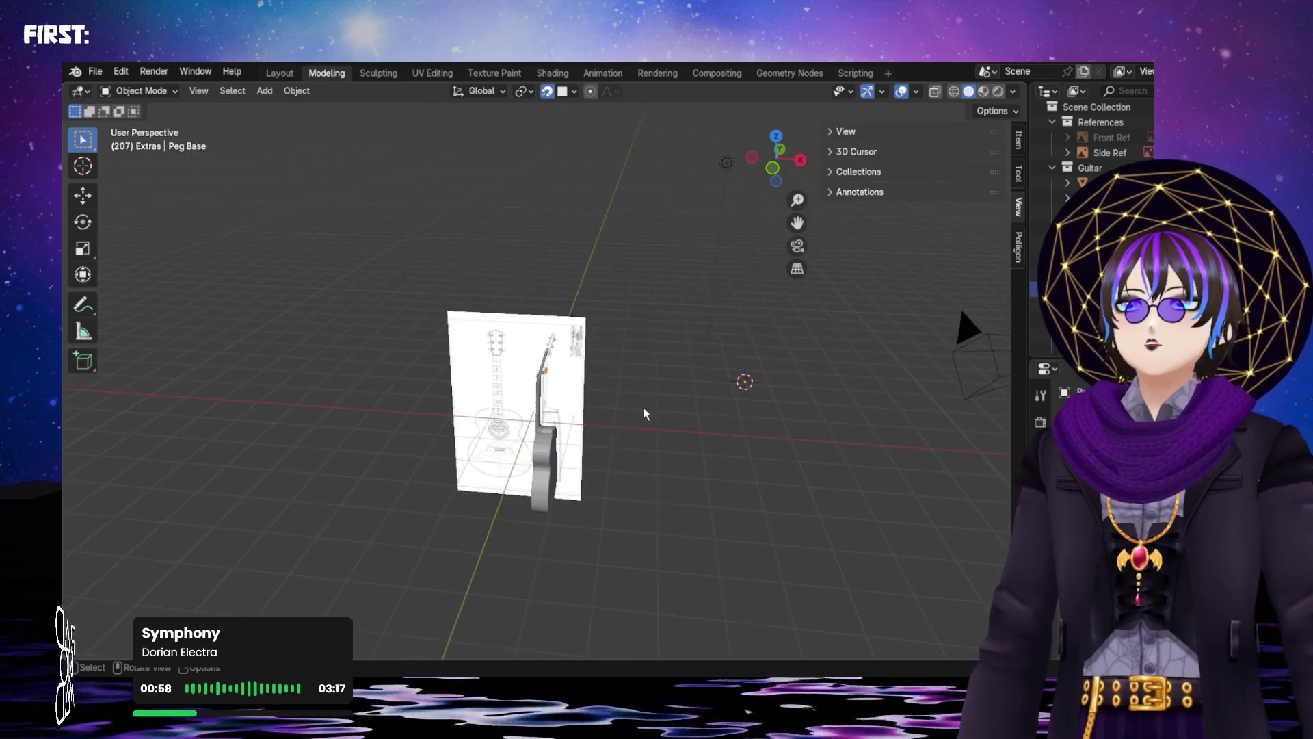
pyautogui.scroll(10, 753, 435)
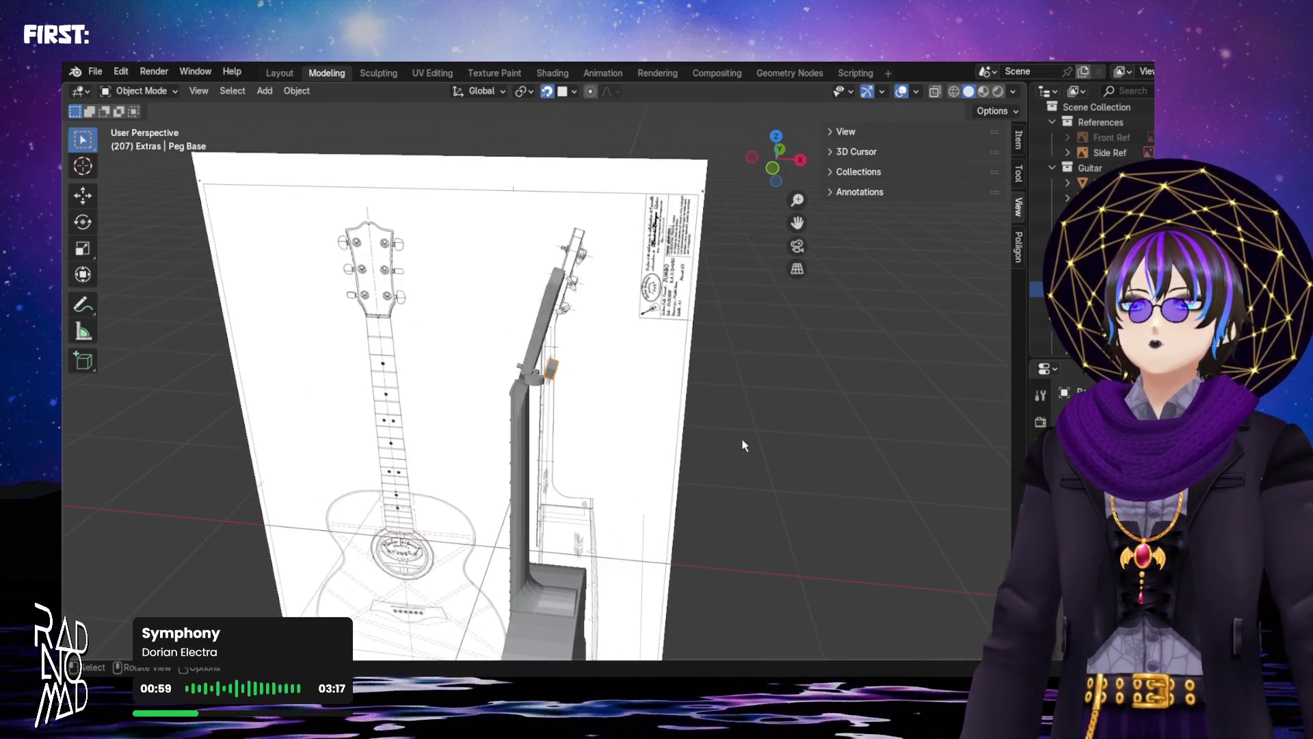
pyautogui.scroll(4, 673, 457)
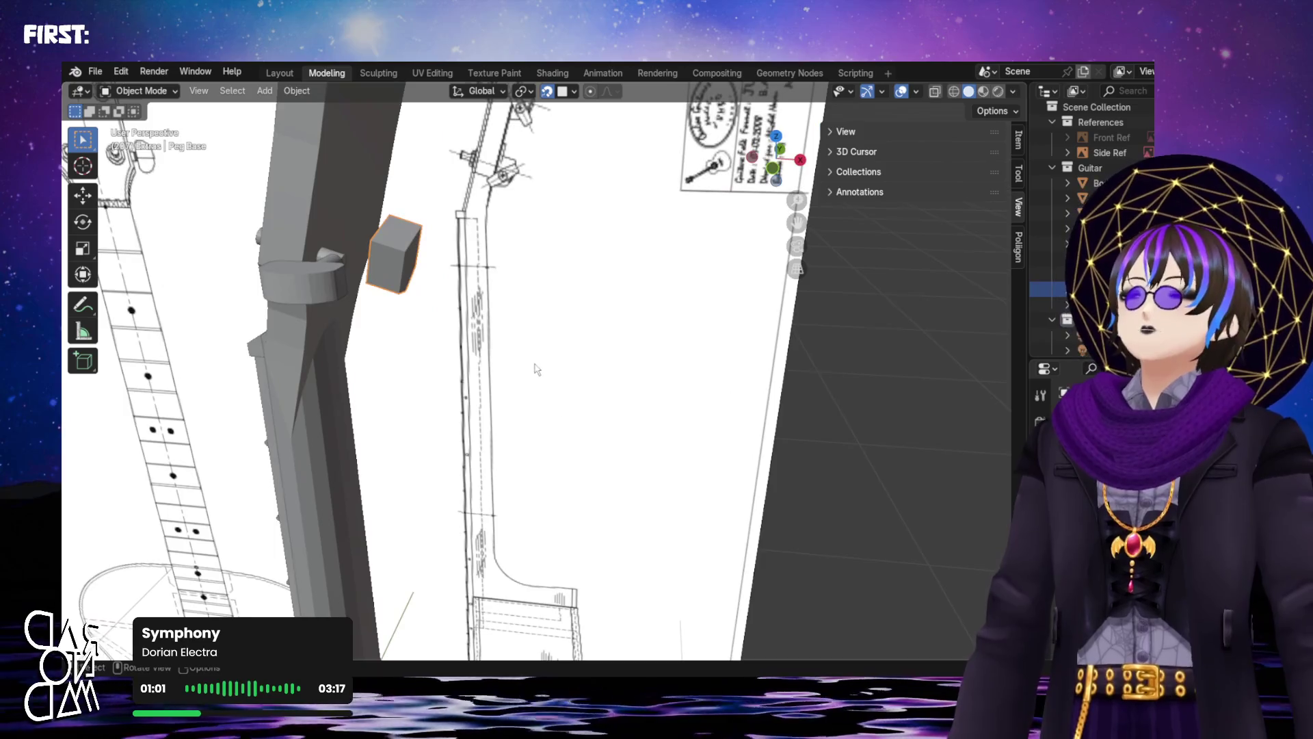
pyautogui.moveTo(616, 396); pyautogui.dragTo(443, 320, button='middle')
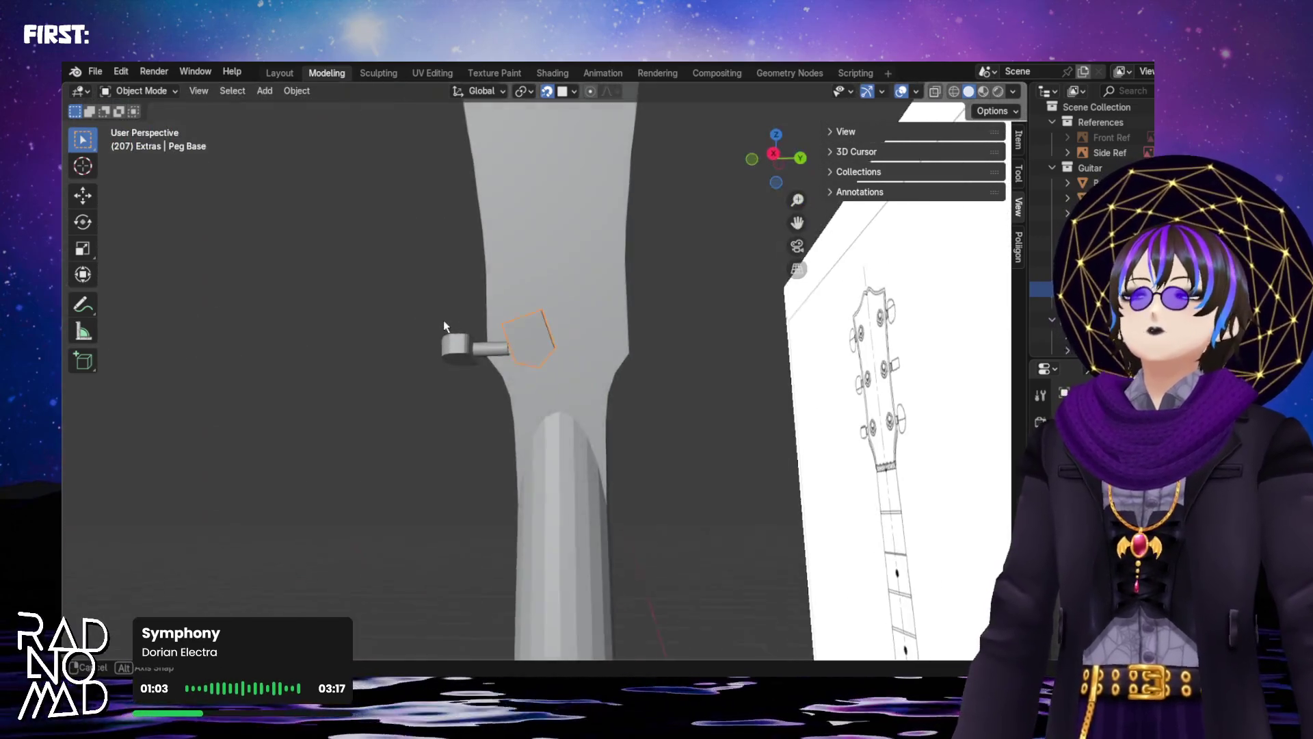
pyautogui.scroll(3, 518, 317)
pyautogui.moveTo(556, 328)
pyautogui.mouseDown(button='middle')
pyautogui.moveTo(667, 373)
pyautogui.moveTo(718, 316)
pyautogui.mouseUp(button='middle')
pyautogui.scroll(-8, 499, 396)
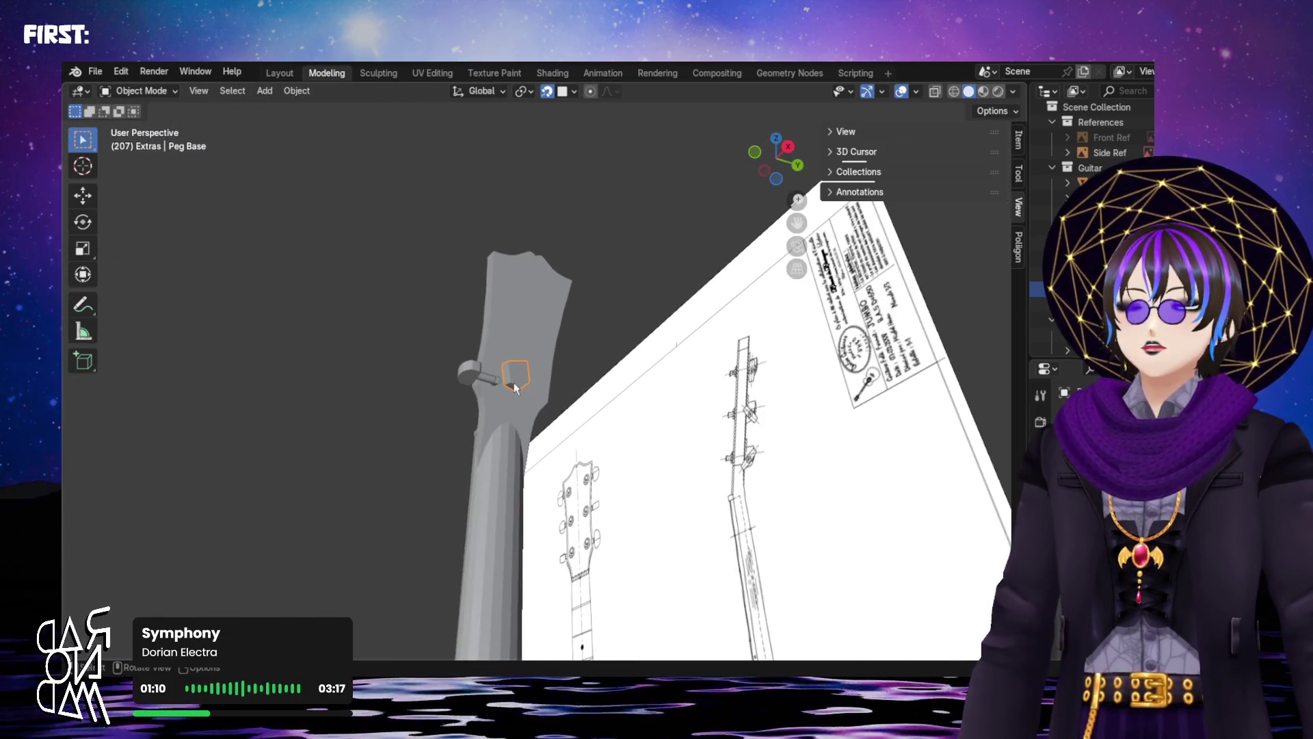
pyautogui.moveTo(518, 384); pyautogui.dragTo(671, 519, button='middle')
pyautogui.scroll(4, 470, 235)
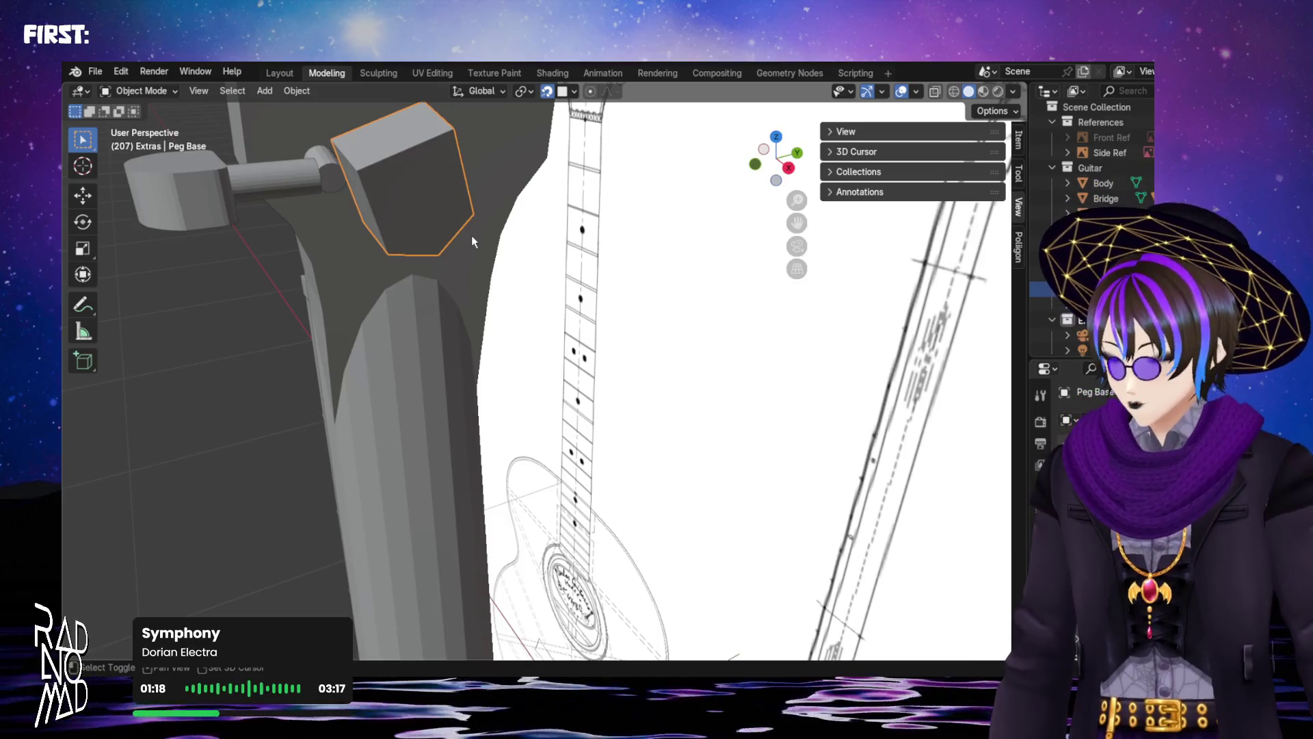
pyautogui.press('Home')
pyautogui.scroll(6, 535, 324)
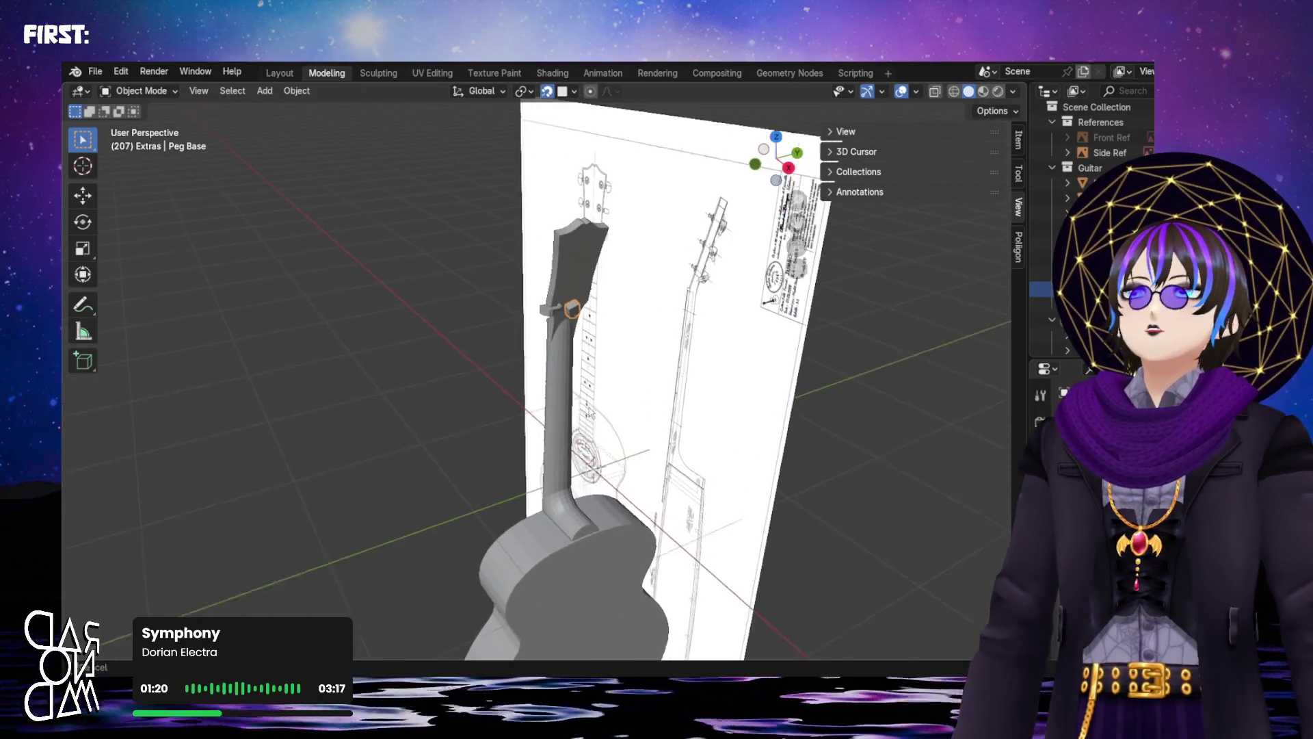
pyautogui.scroll(4, 588, 413)
pyautogui.rightClick(1066, 289)
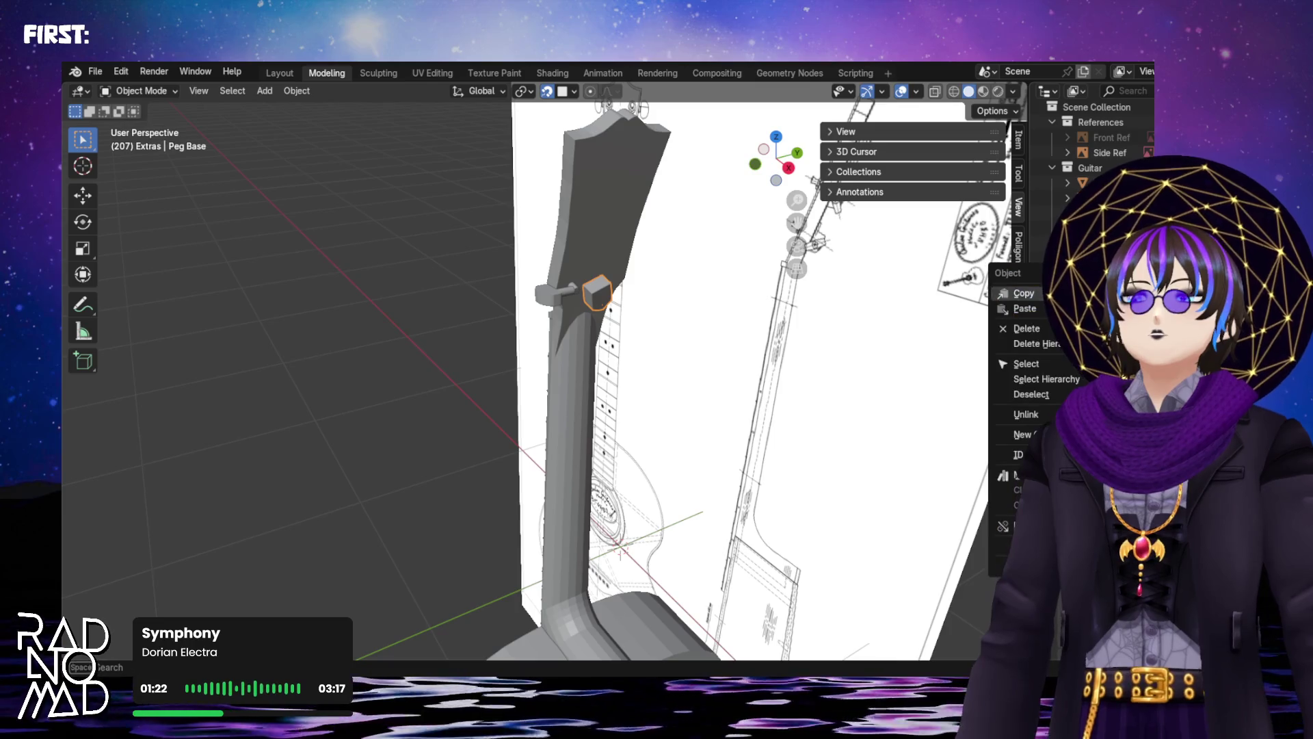
pyautogui.rightClick(1012, 287)
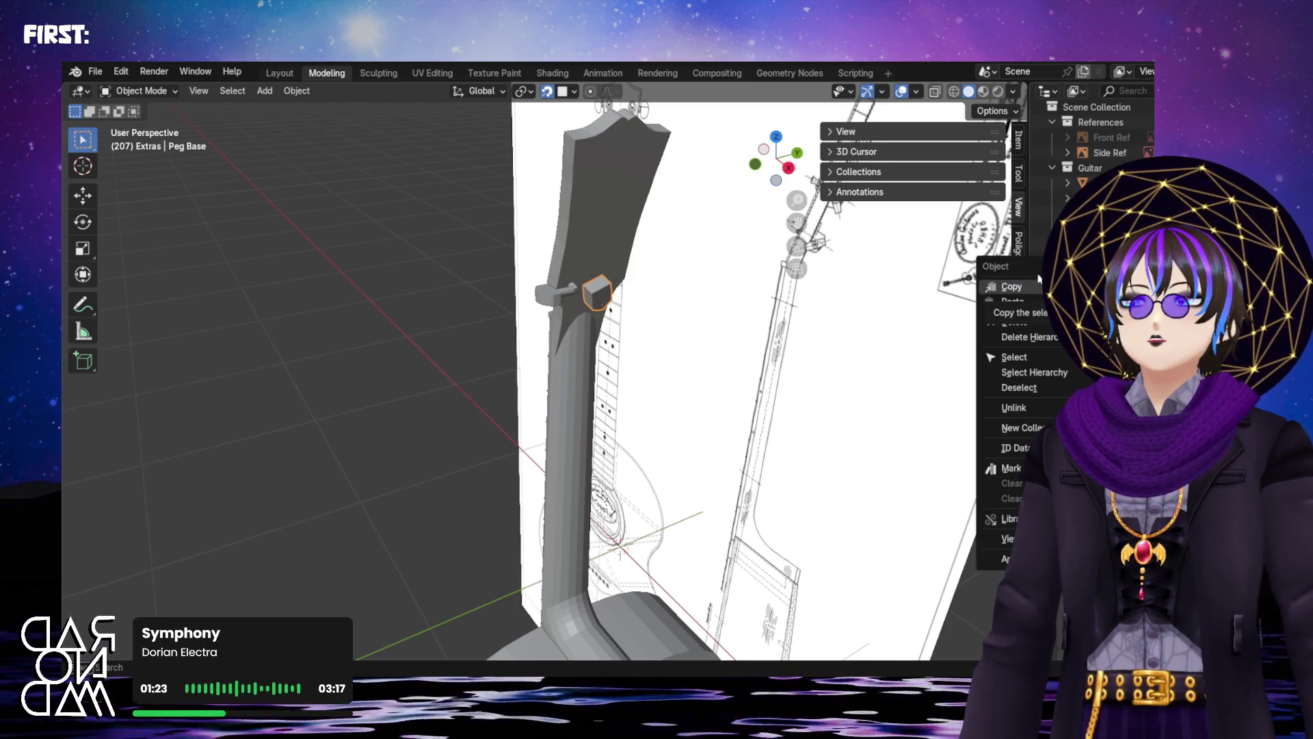
pyautogui.click(1012, 287)
pyautogui.rightClick(1020, 292)
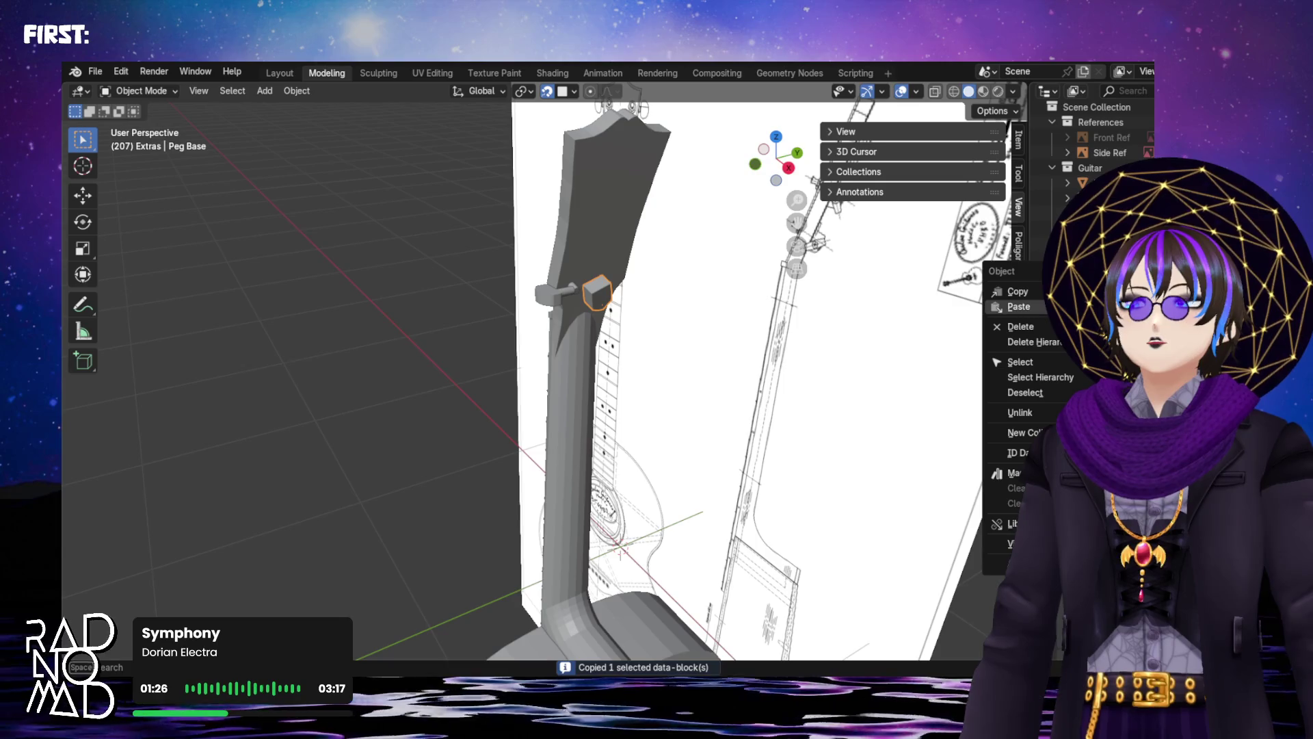
# Paste a copy of Peg Base, leaving it seated against the tuning pin
pyautogui.click(1018, 306)
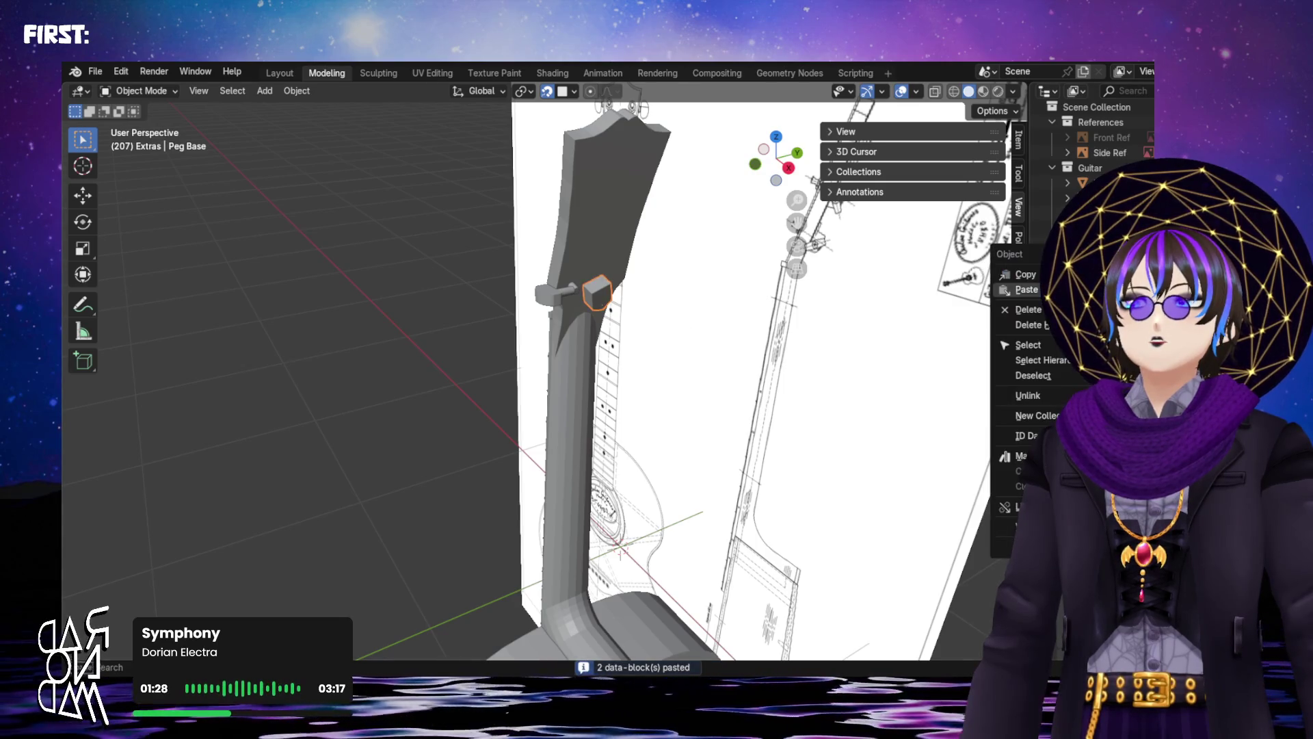
pyautogui.scroll(2, 614, 277)
pyautogui.press('g')
pyautogui.rightClick(712, 363)
pyautogui.press('g')
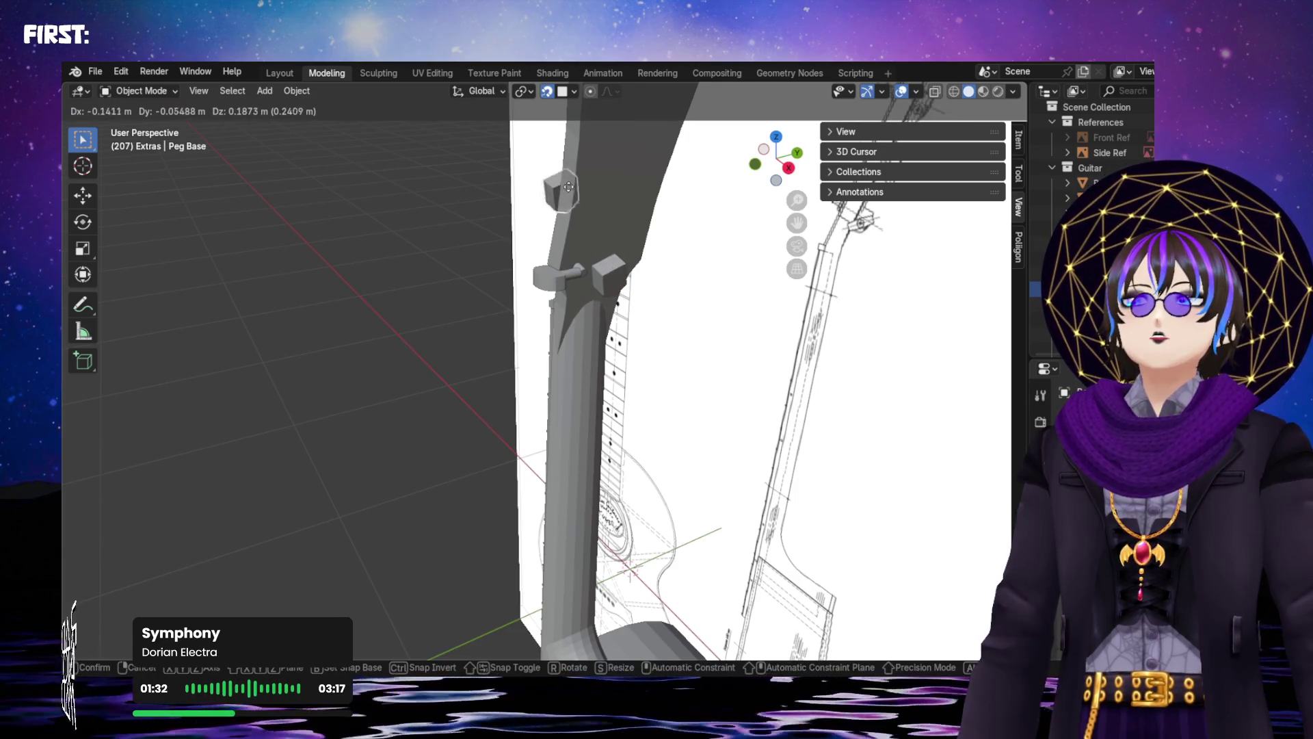
pyautogui.rightClick(618, 228)
pyautogui.click(620, 226)
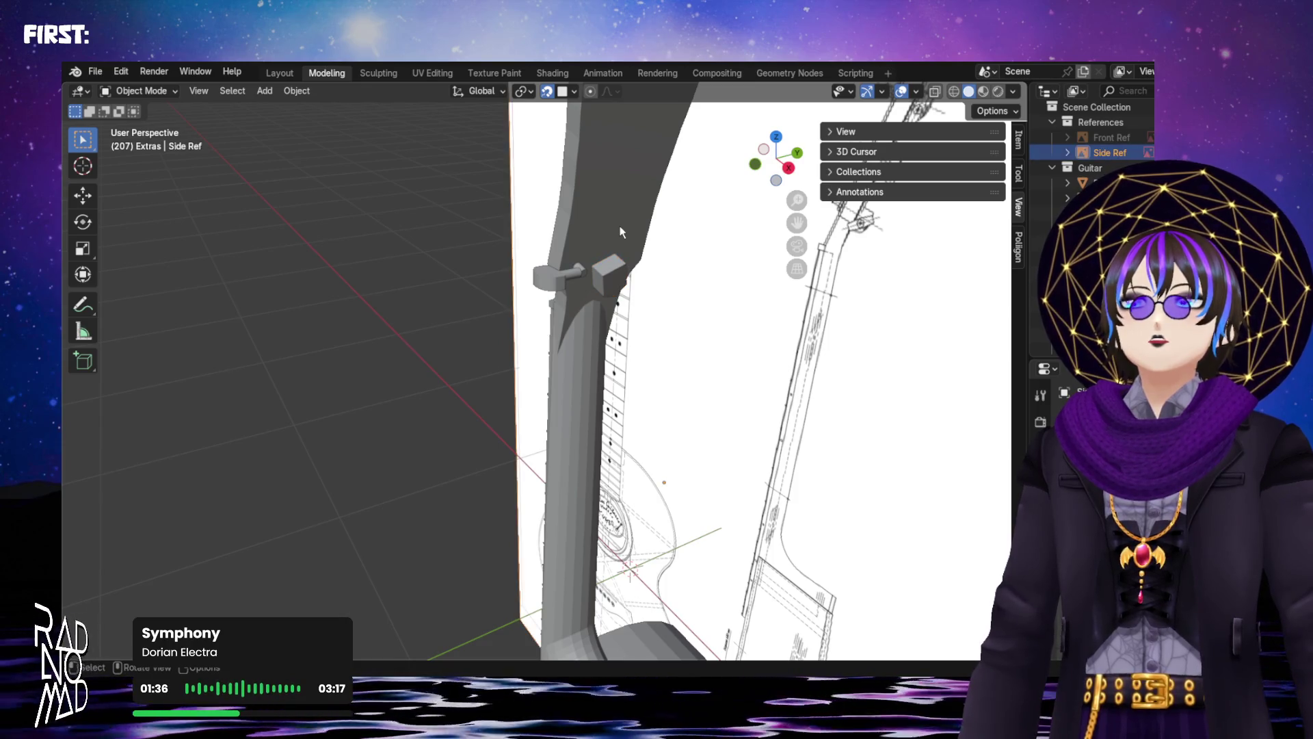
pyautogui.click(626, 274)
pyautogui.press('g')
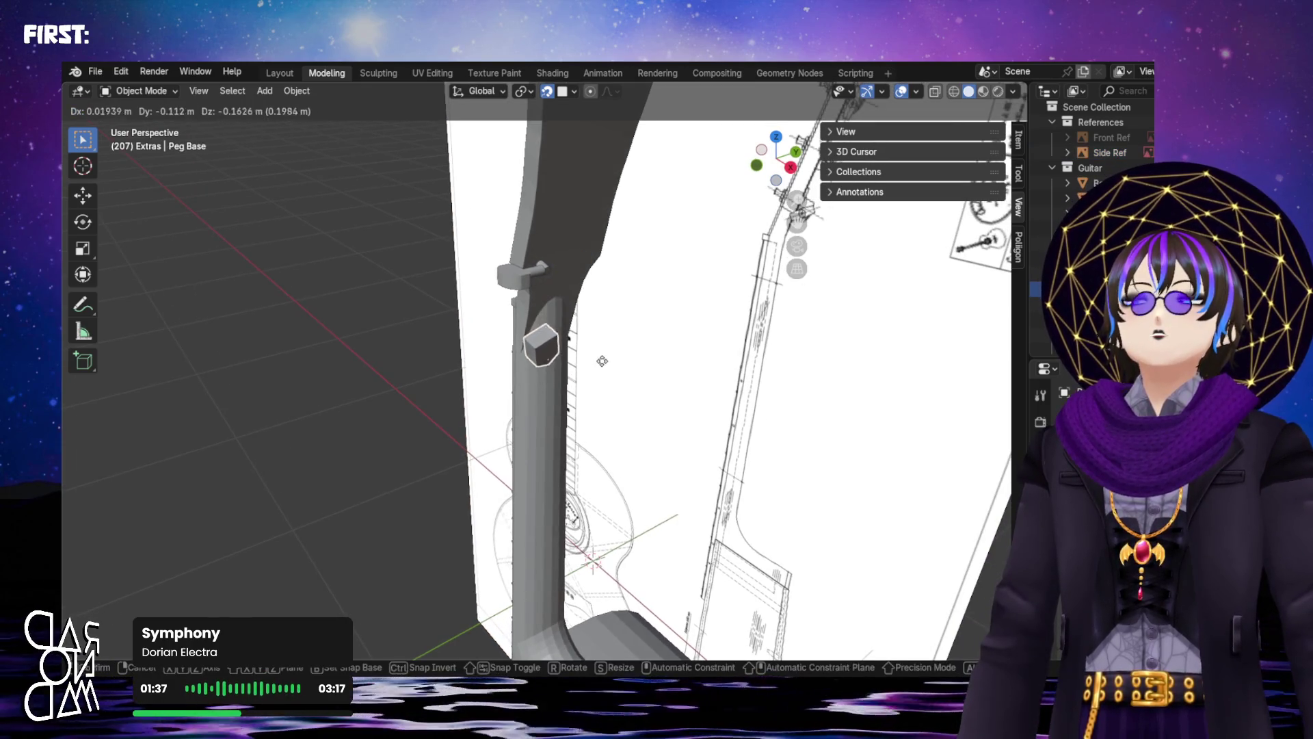
pyautogui.rightClick(632, 437)
# Orbit around the peg block and switch to the straight left-side view
pyautogui.moveTo(662, 382)
pyautogui.mouseDown(button='middle')
pyautogui.moveTo(921, 357)
pyautogui.moveTo(759, 401)
pyautogui.moveTo(490, 440)
pyautogui.moveTo(554, 341)
pyautogui.moveTo(352, 290)
pyautogui.moveTo(668, 372)
pyautogui.moveTo(418, 373)
pyautogui.mouseUp(button='middle')
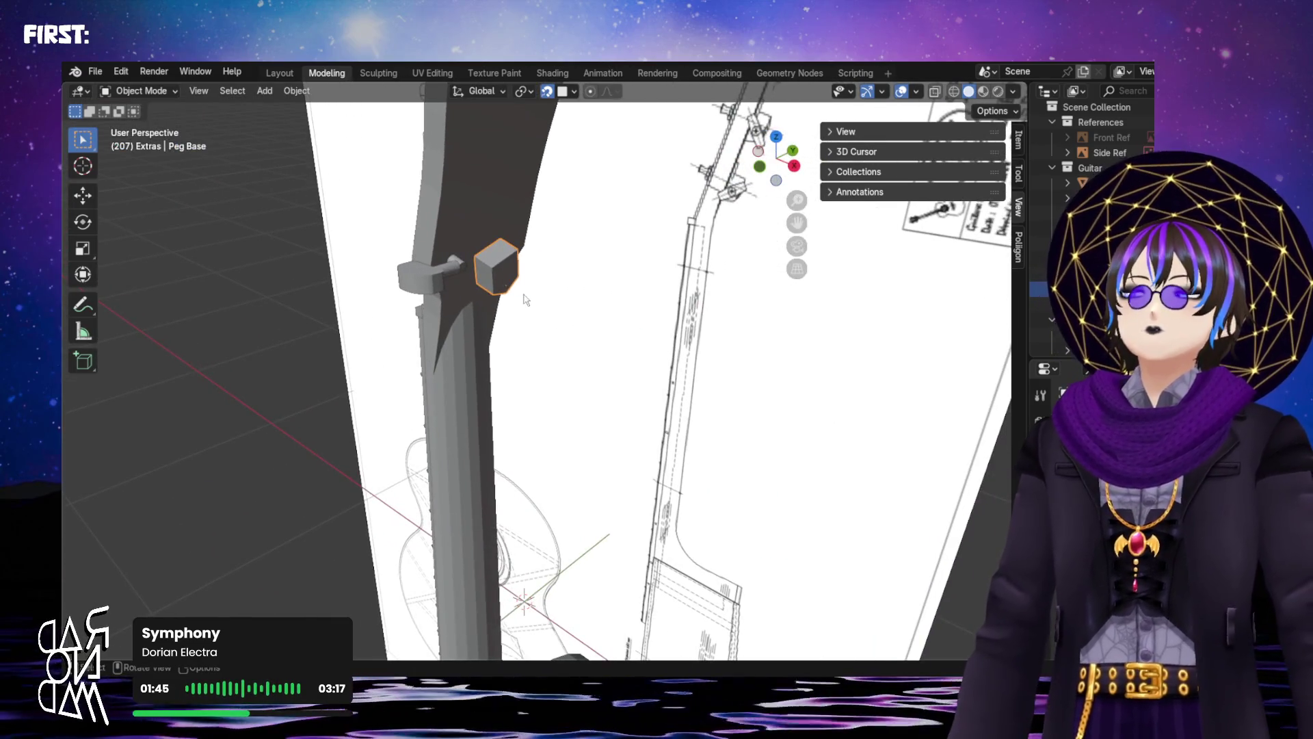
pyautogui.moveTo(520, 297)
pyautogui.mouseDown(button='middle')
pyautogui.moveTo(487, 226)
pyautogui.moveTo(525, 251)
pyautogui.moveTo(515, 258)
pyautogui.mouseUp(button='middle')
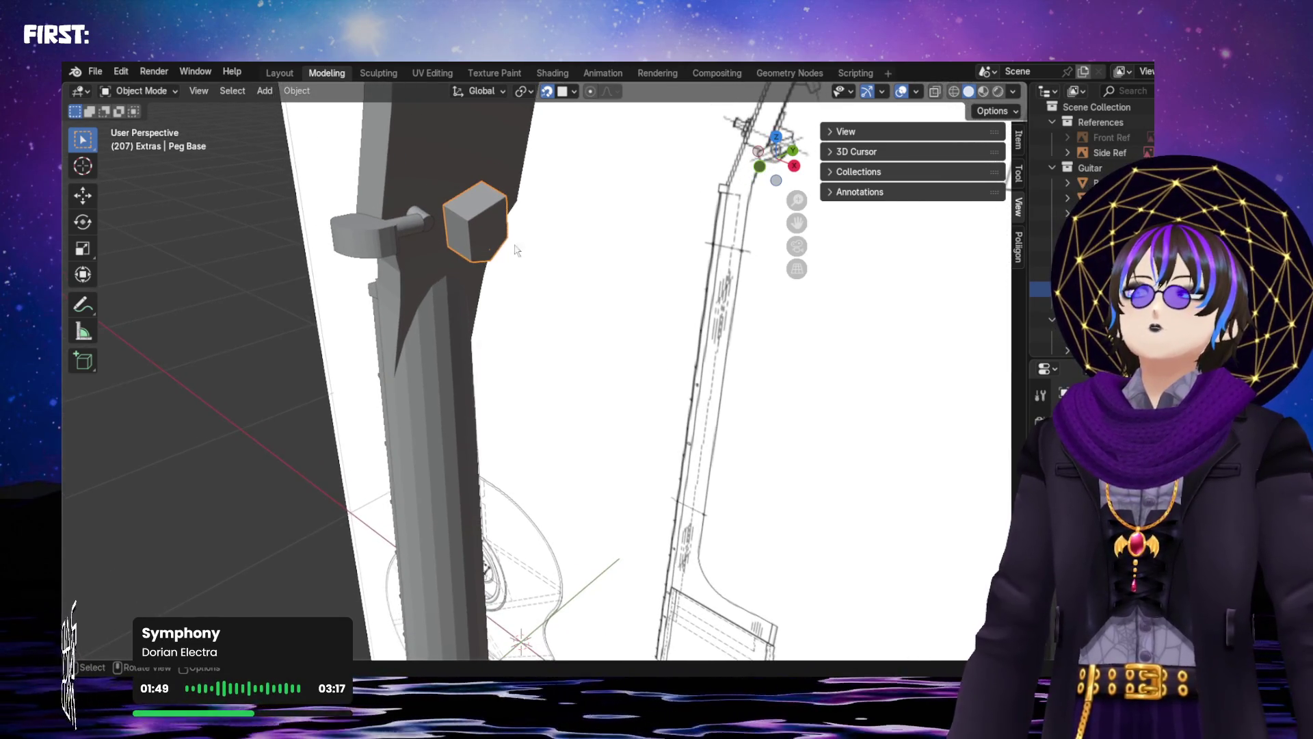
pyautogui.moveTo(374, 167); pyautogui.dragTo(481, 225, button='middle')
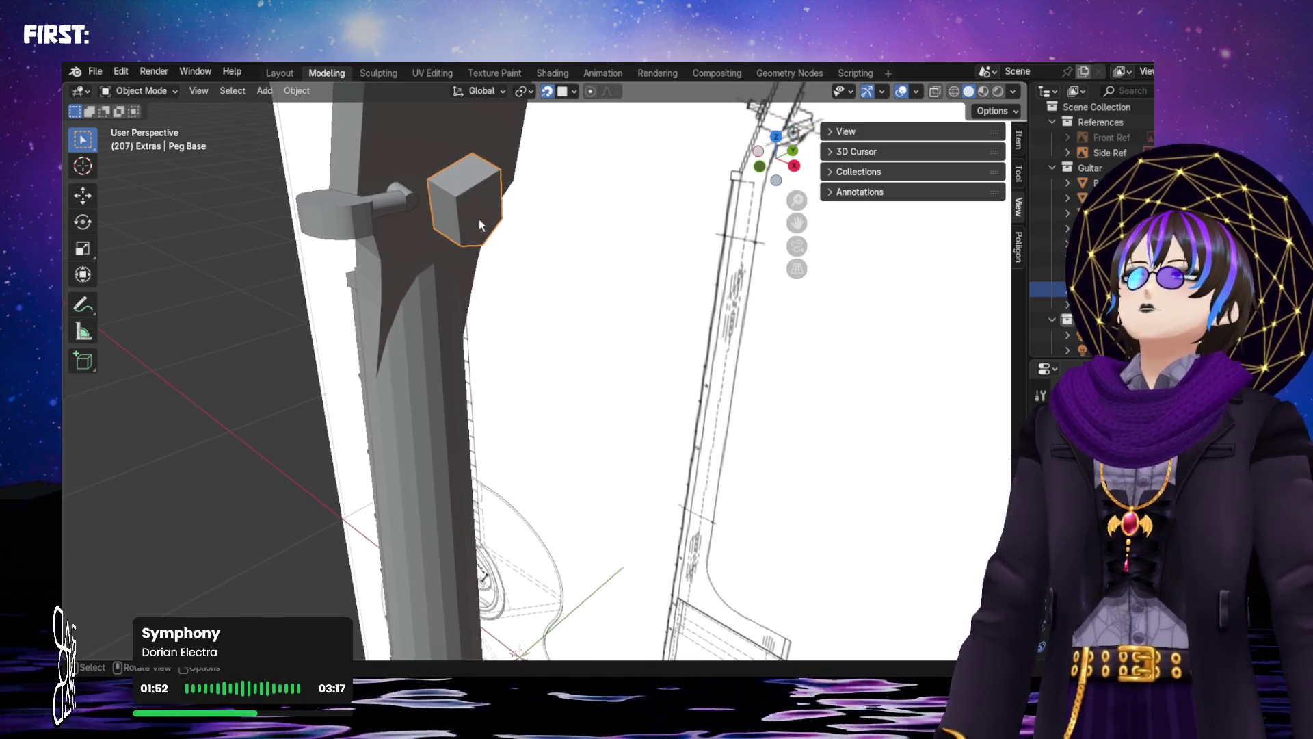
pyautogui.click(794, 166)
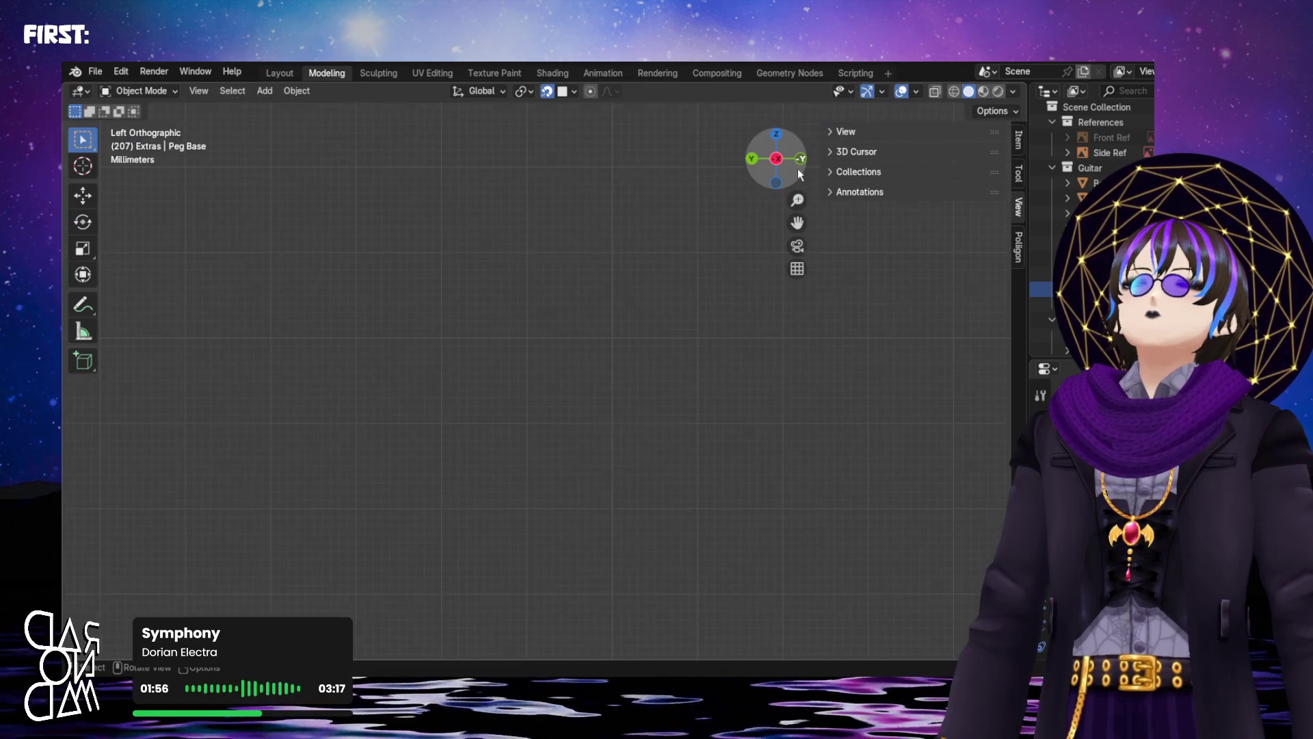
# View the headstock from the right, then deselect Peg Base and bring up the Add menu
pyautogui.scroll(-5, 469, 303)
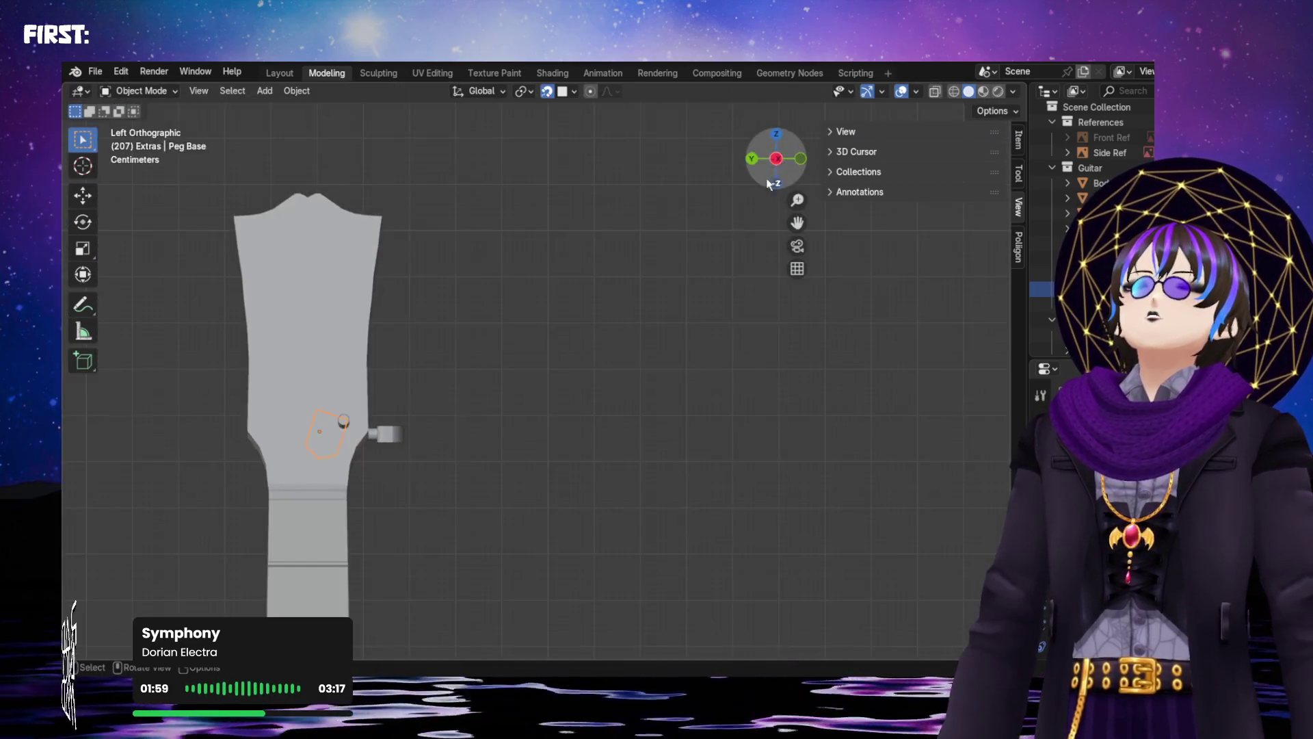
pyautogui.scroll(3, 312, 454)
pyautogui.moveTo(311, 457)
pyautogui.keyDown('shift'); pyautogui.mouseDown(button='middle')
pyautogui.moveTo(539, 363)
pyautogui.moveTo(604, 352)
pyautogui.mouseUp(button='middle'); pyautogui.keyUp('shift')
pyautogui.click(774, 159)
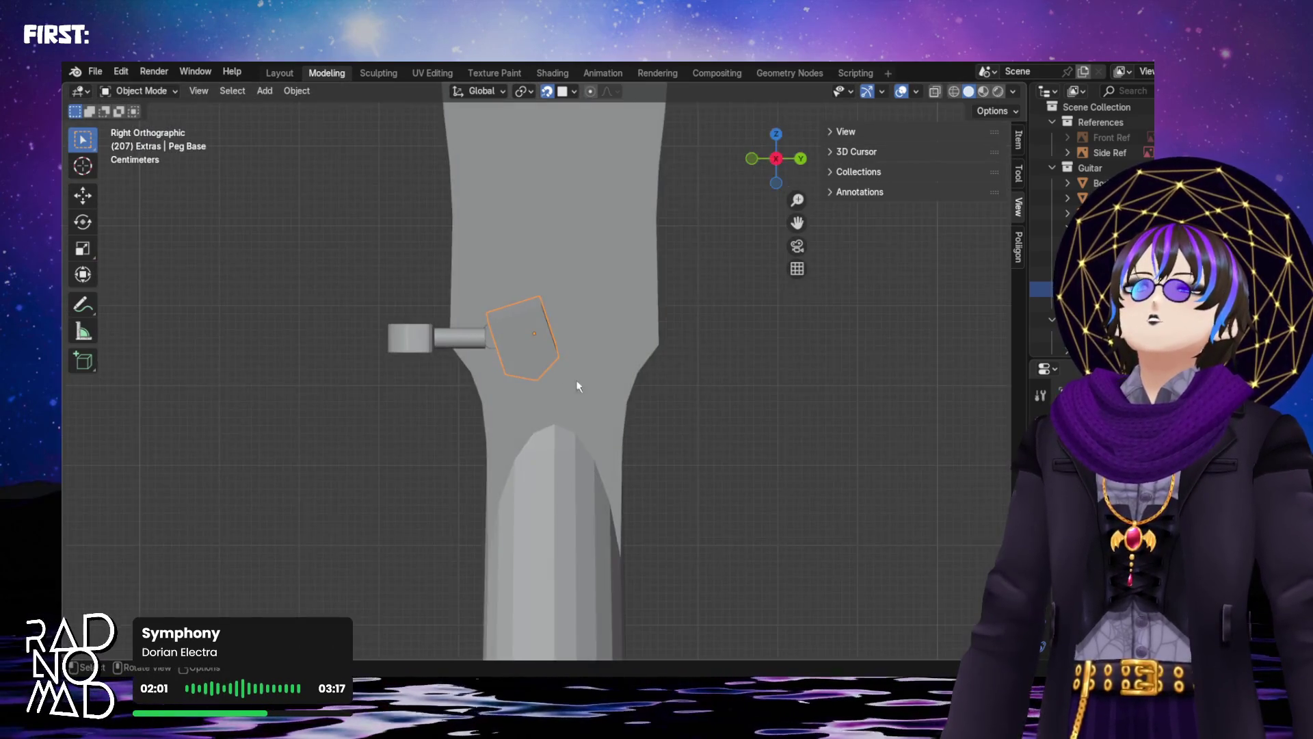
pyautogui.scroll(4, 531, 338)
pyautogui.scroll(-3, 556, 320)
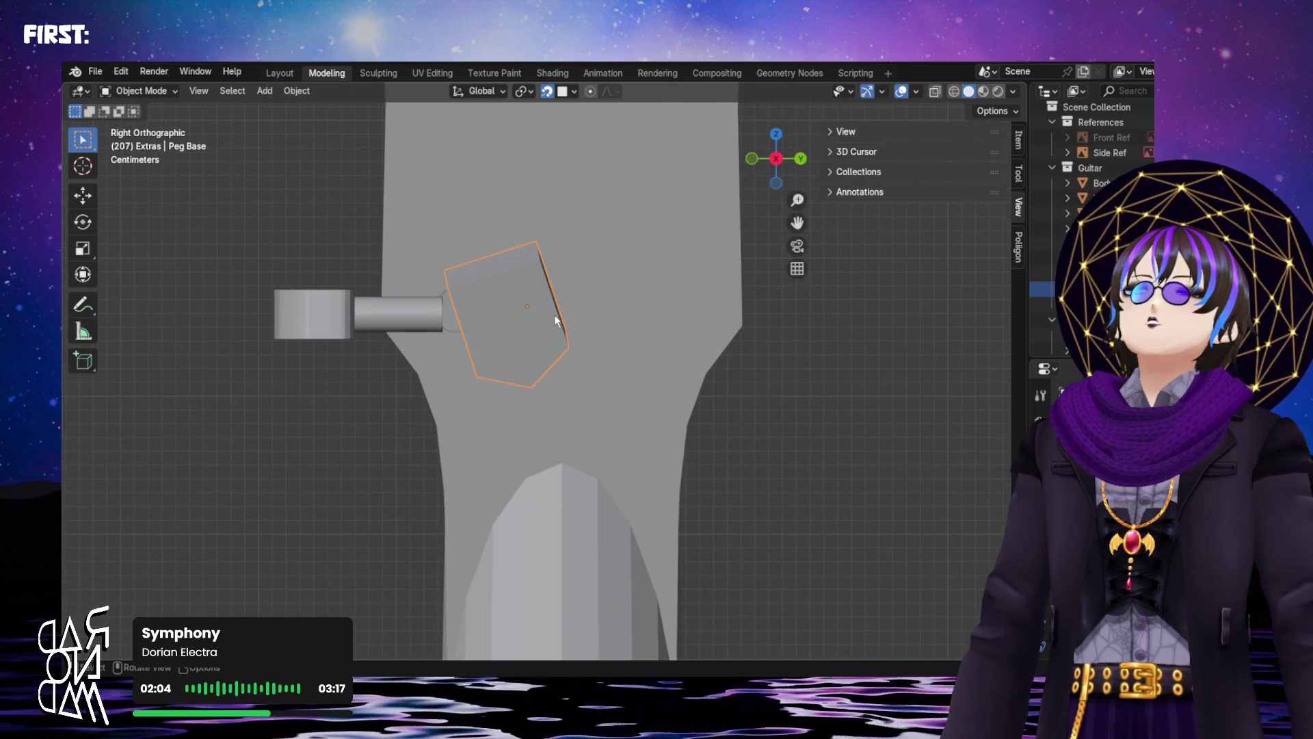
pyautogui.moveTo(553, 337); pyautogui.dragTo(551, 289, button='middle')
pyautogui.keyDown('shift'); pyautogui.moveTo(578, 433); pyautogui.dragTo(586, 314, button='middle'); pyautogui.keyUp('shift')
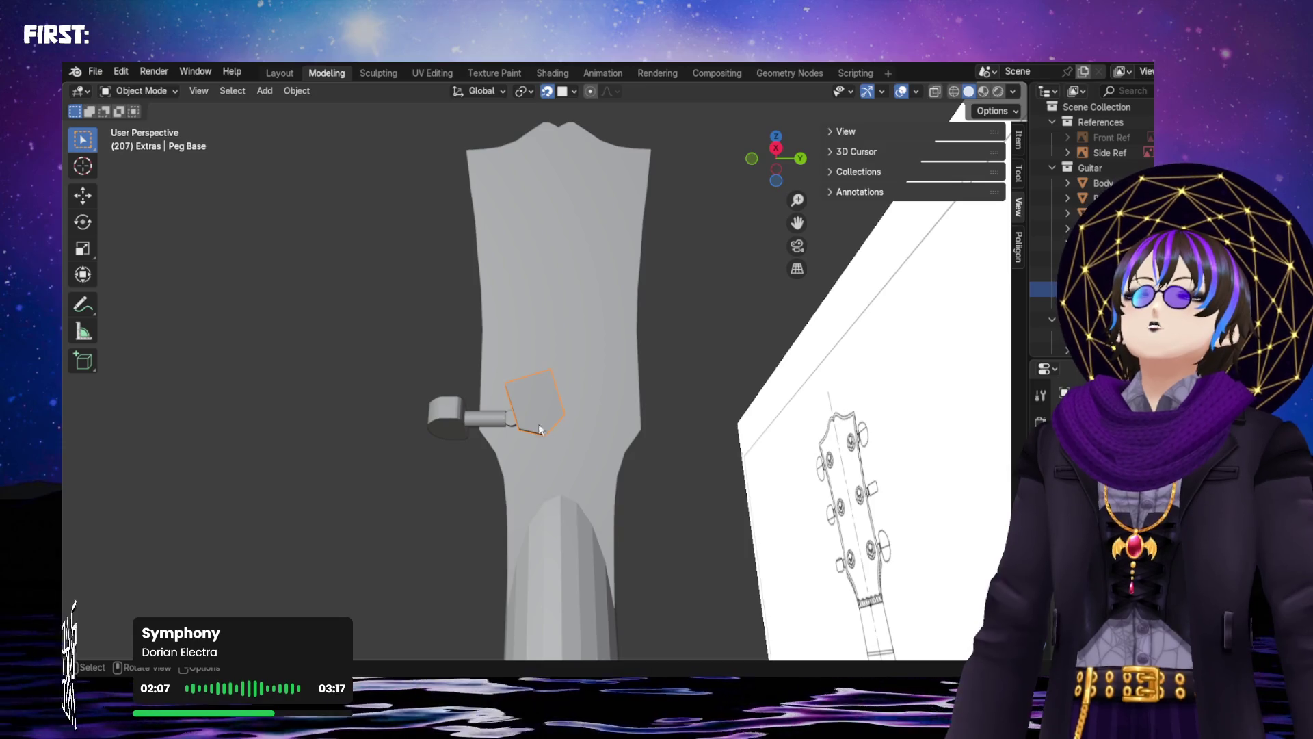
pyautogui.click(197, 280)
pyautogui.hotkey('shift', 'a')
# Add a cube mesh and shrink it to 0.1 m
pyautogui.moveTo(216, 286)
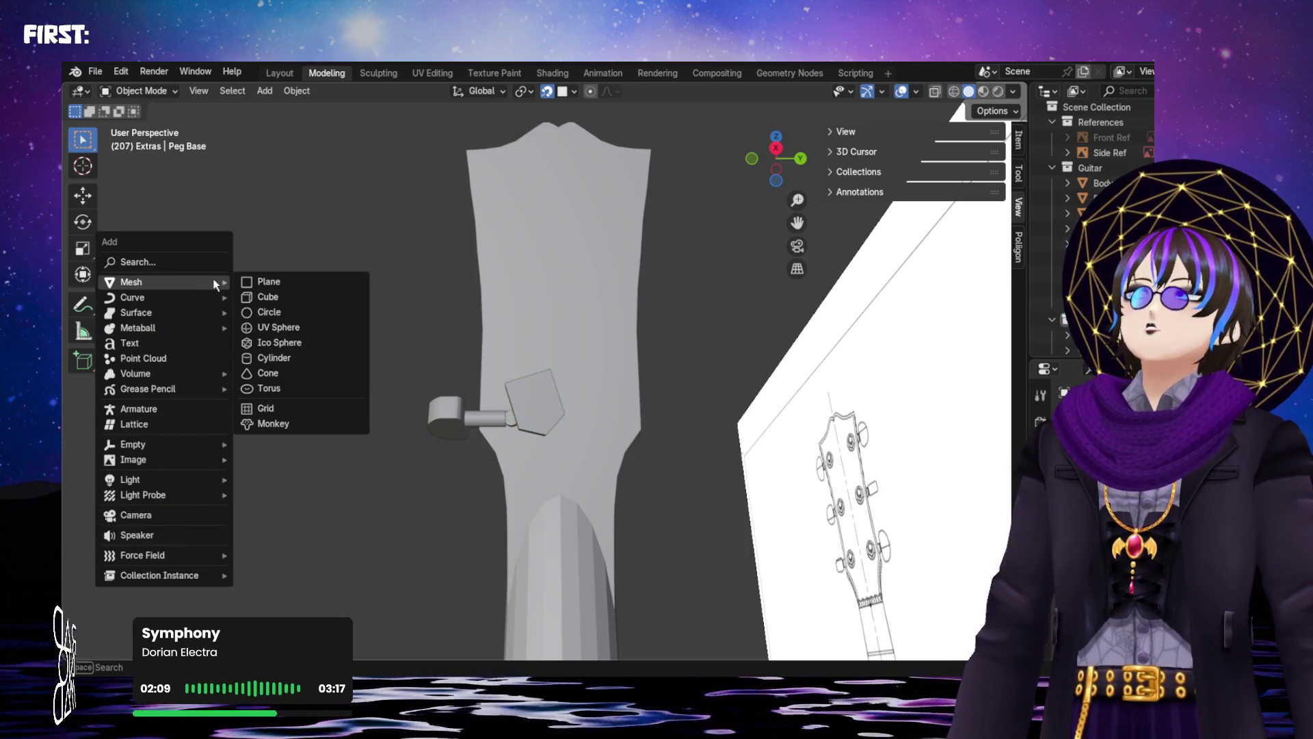
pyautogui.click(260, 296)
pyautogui.scroll(-5, 366, 390)
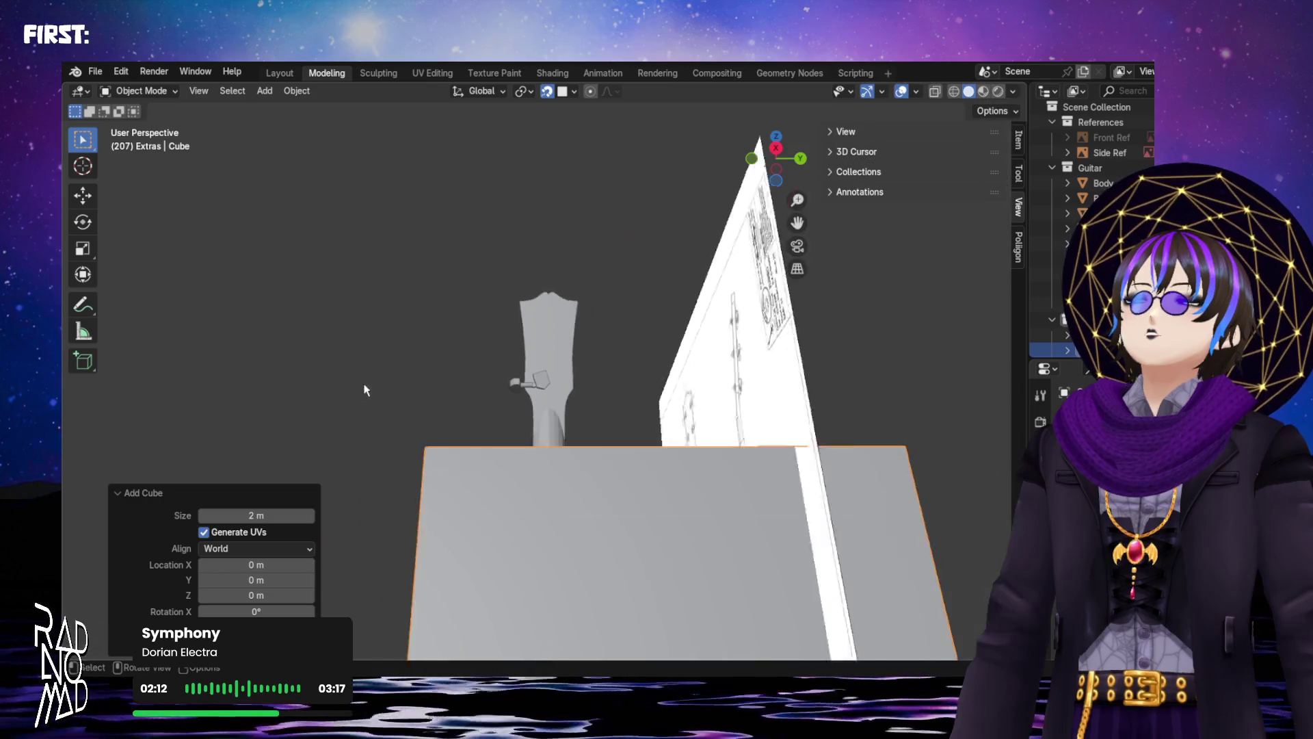
pyautogui.scroll(-3, 366, 390)
pyautogui.moveTo(346, 381); pyautogui.dragTo(367, 415, button='middle')
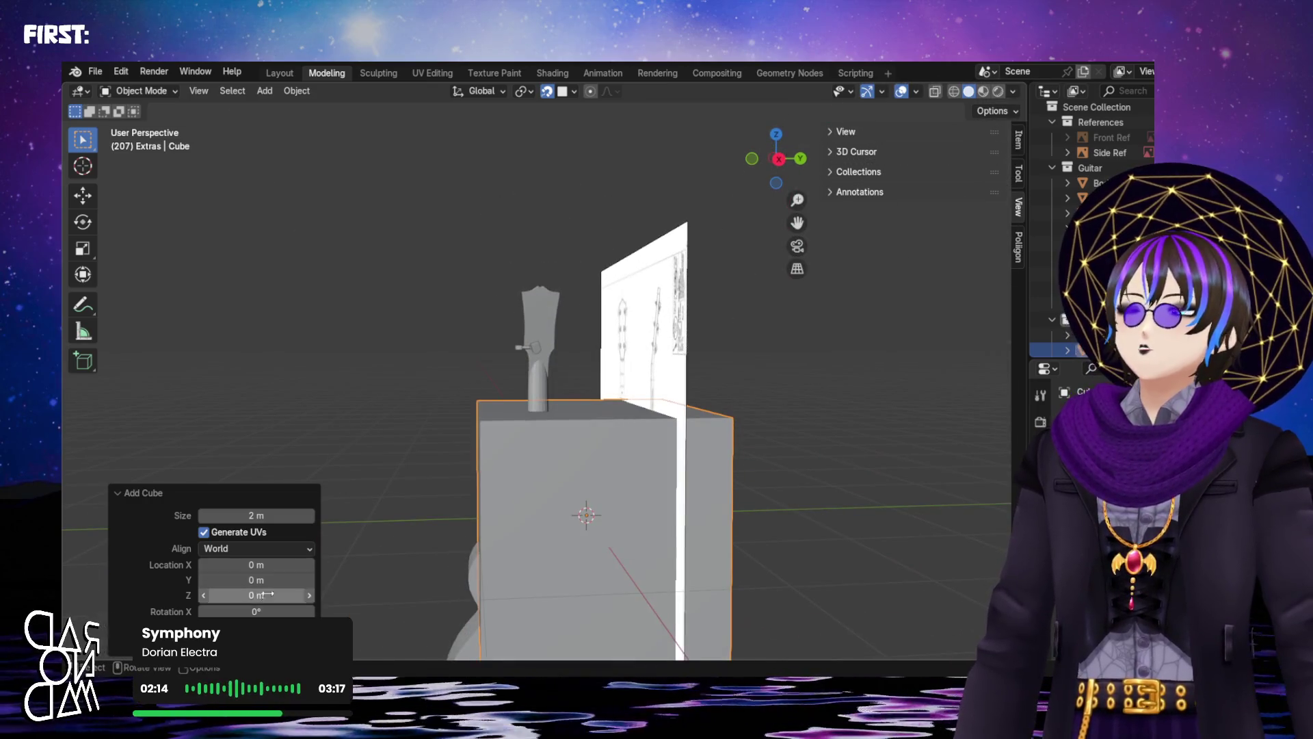
pyautogui.moveTo(270, 515); pyautogui.dragTo(157, 515)
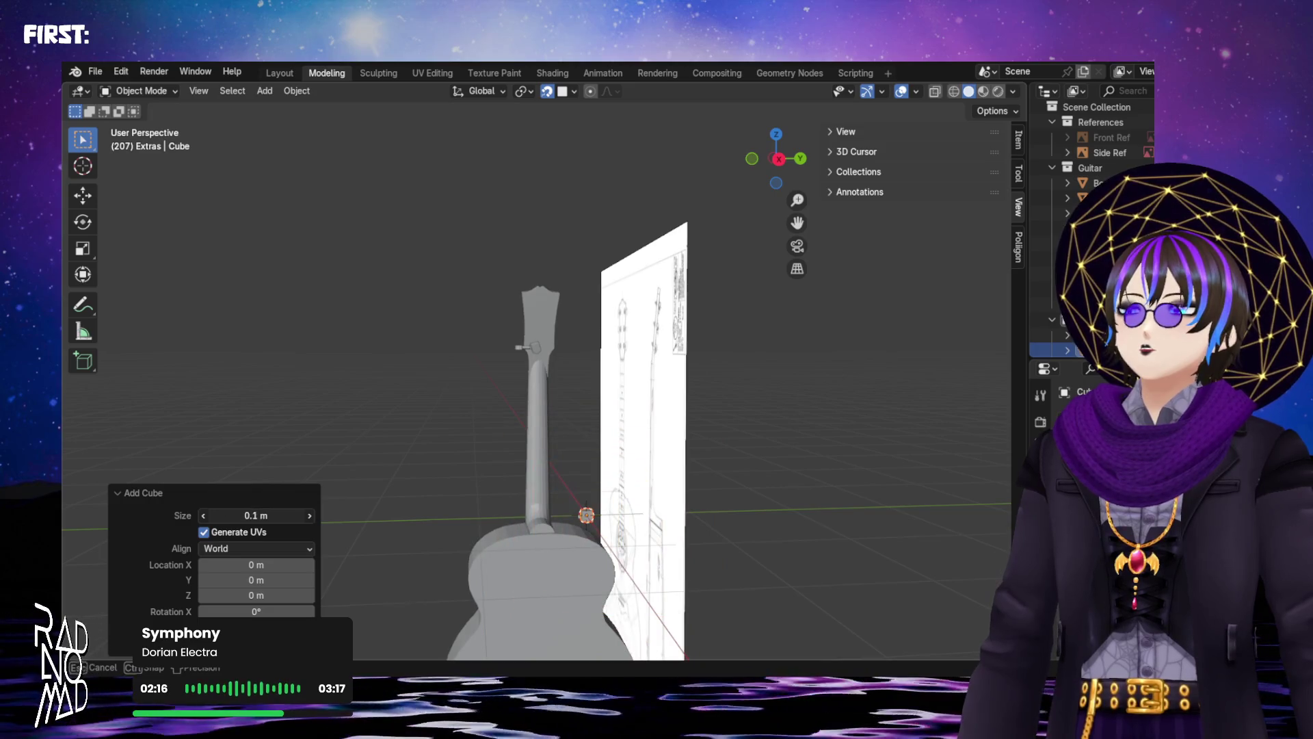
# Place the new cube at Y −0.52 m and Z 1.59 m over the tuning pin
pyautogui.click(779, 159)
pyautogui.scroll(1, 533, 531)
pyautogui.scroll(-1, 533, 531)
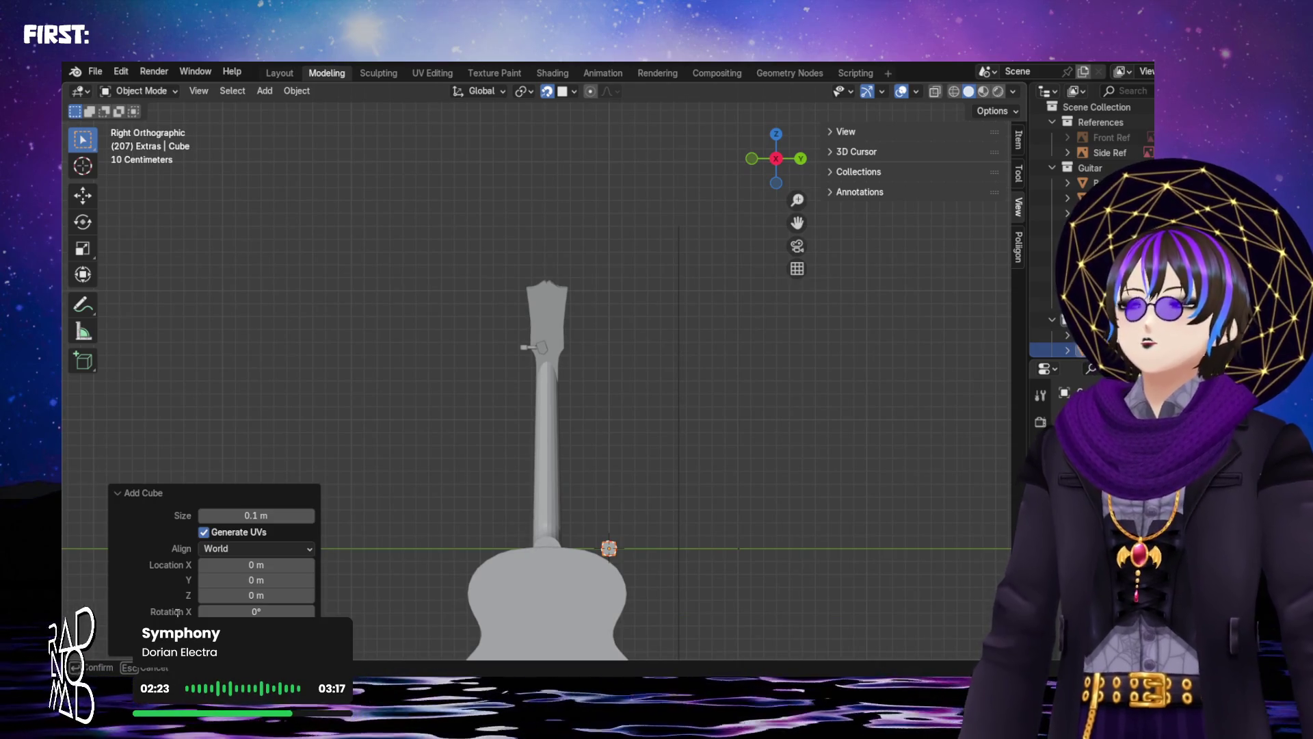
pyautogui.moveTo(255, 579); pyautogui.dragTo(213, 204)
pyautogui.moveTo(261, 594)
pyautogui.mouseDown()
pyautogui.moveTo(293, 214)
pyautogui.moveTo(348, 213)
pyautogui.mouseUp()
pyautogui.scroll(10, 512, 363)
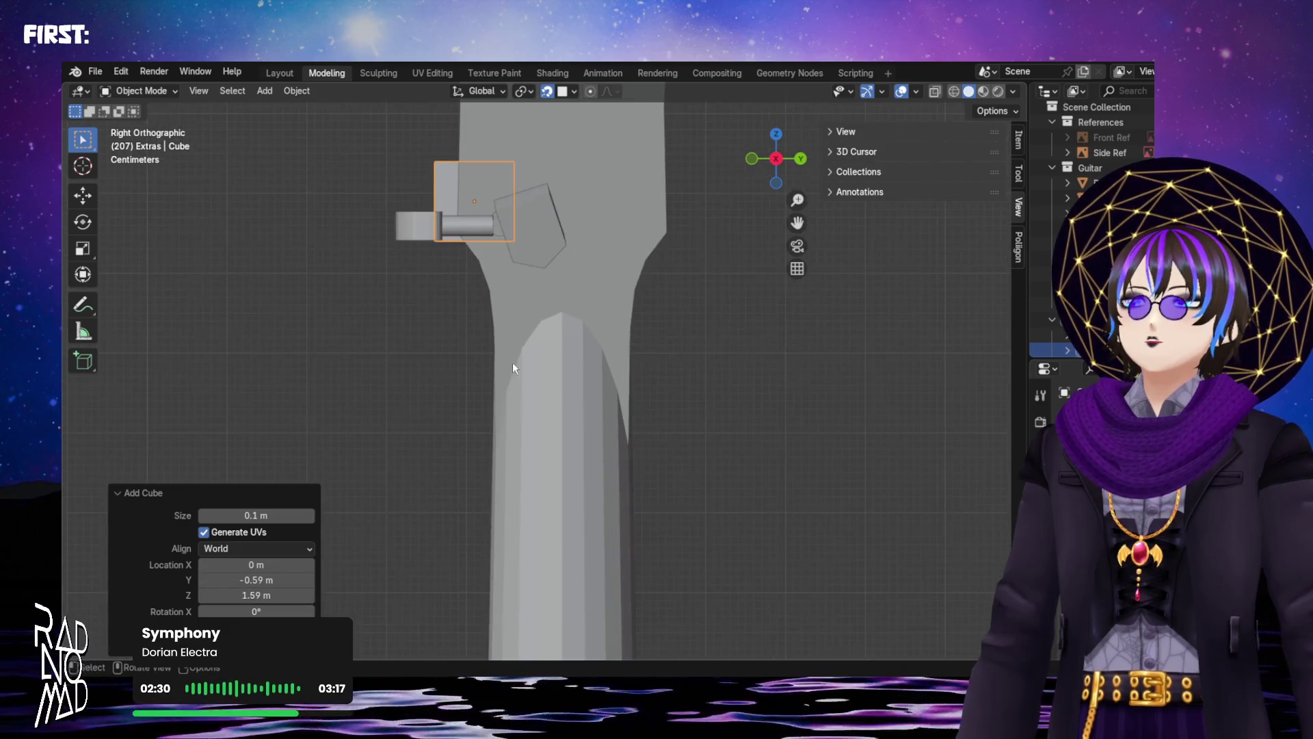
pyautogui.keyDown('shift'); pyautogui.moveTo(604, 383); pyautogui.dragTo(553, 454, button='middle'); pyautogui.keyUp('shift')
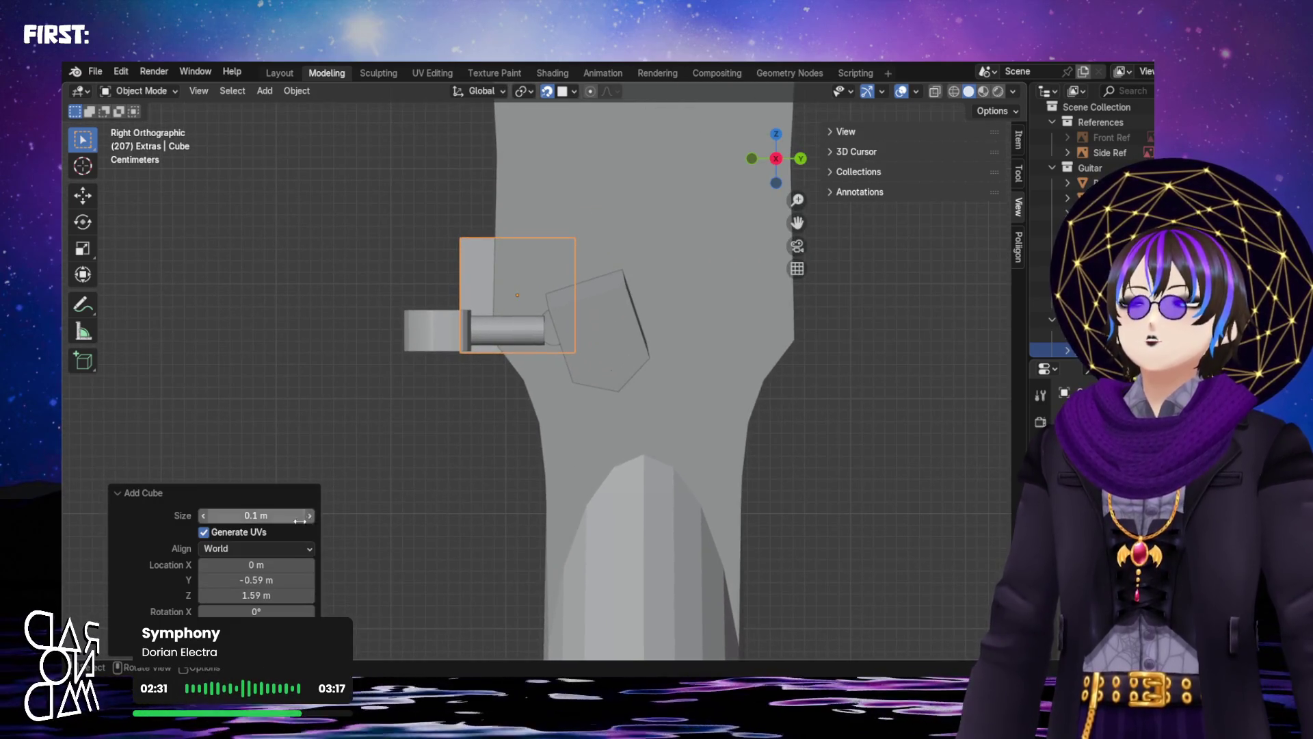
pyautogui.moveTo(256, 579); pyautogui.dragTo(263, 579)
pyautogui.moveTo(263, 200); pyautogui.dragTo(266, 199)
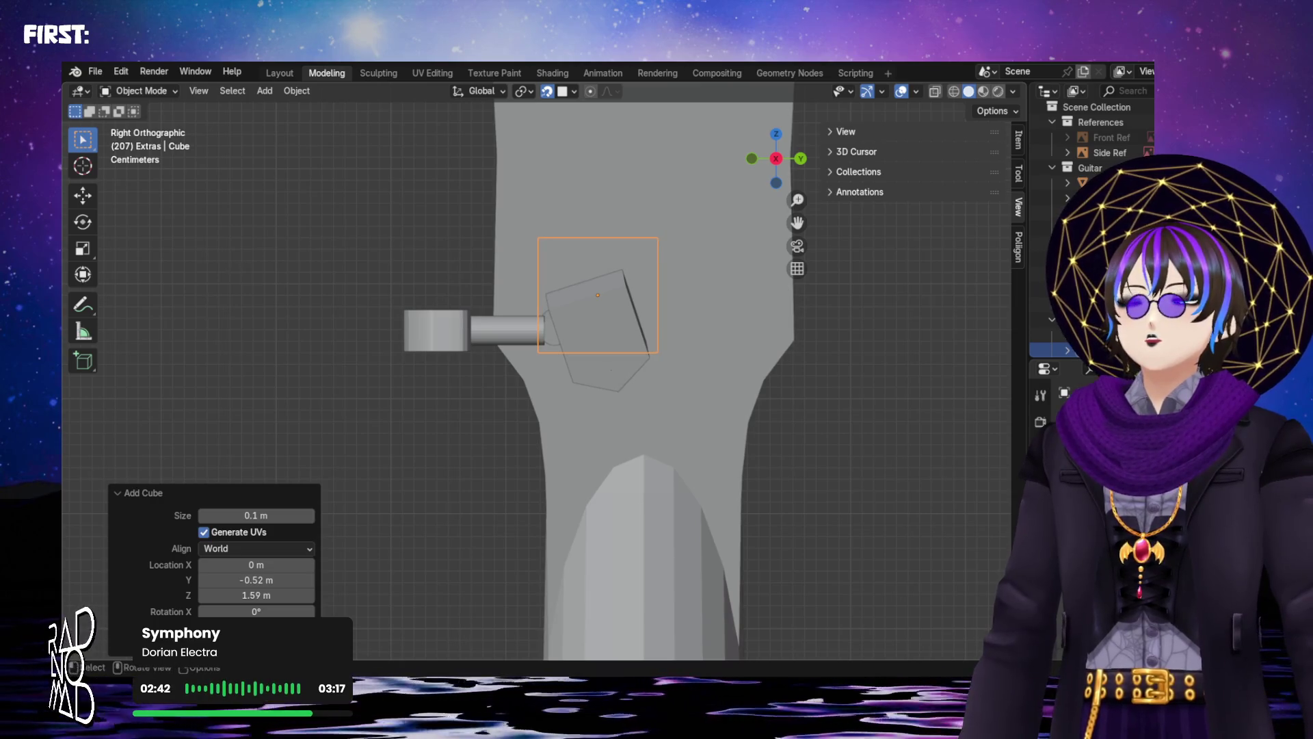
# Tilt the cube 18.6° about X, size it 0.07 m, and set Z 1.56, Y −0.52 m
pyautogui.moveTo(252, 232); pyautogui.dragTo(250, 232)
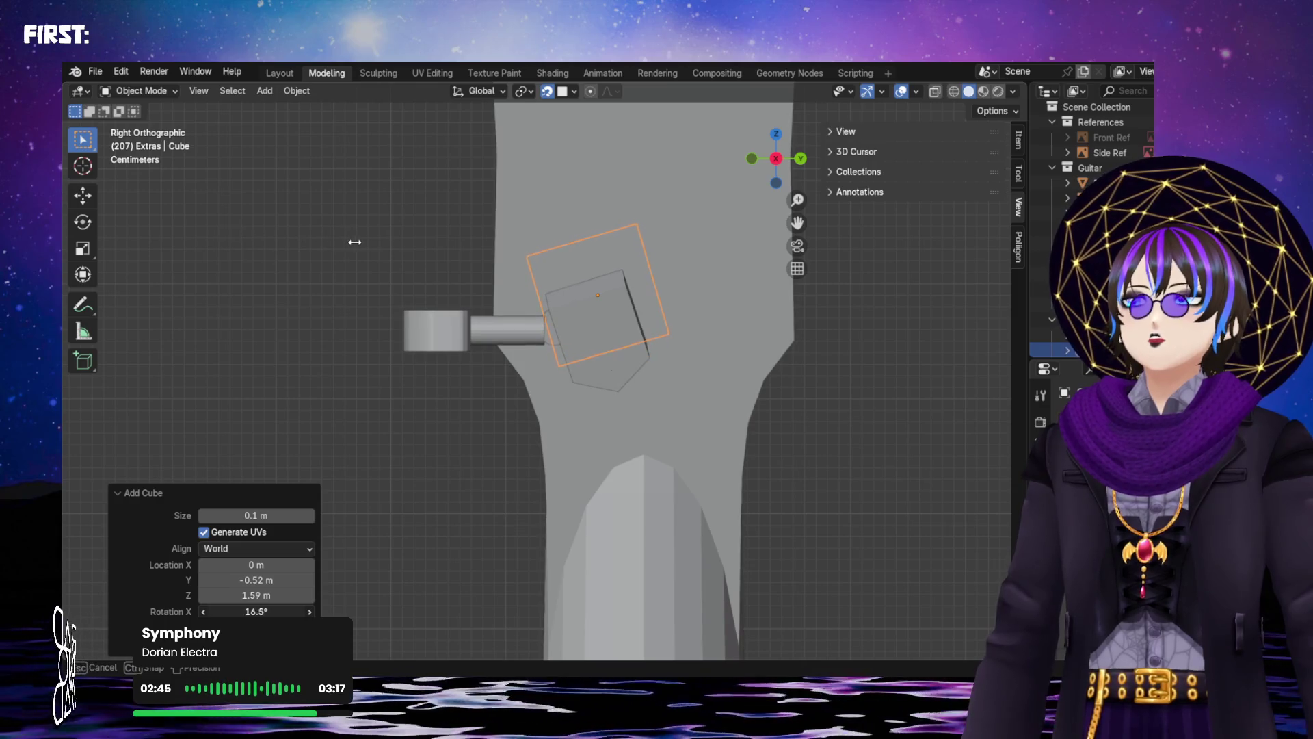
pyautogui.moveTo(349, 242); pyautogui.dragTo(346, 243)
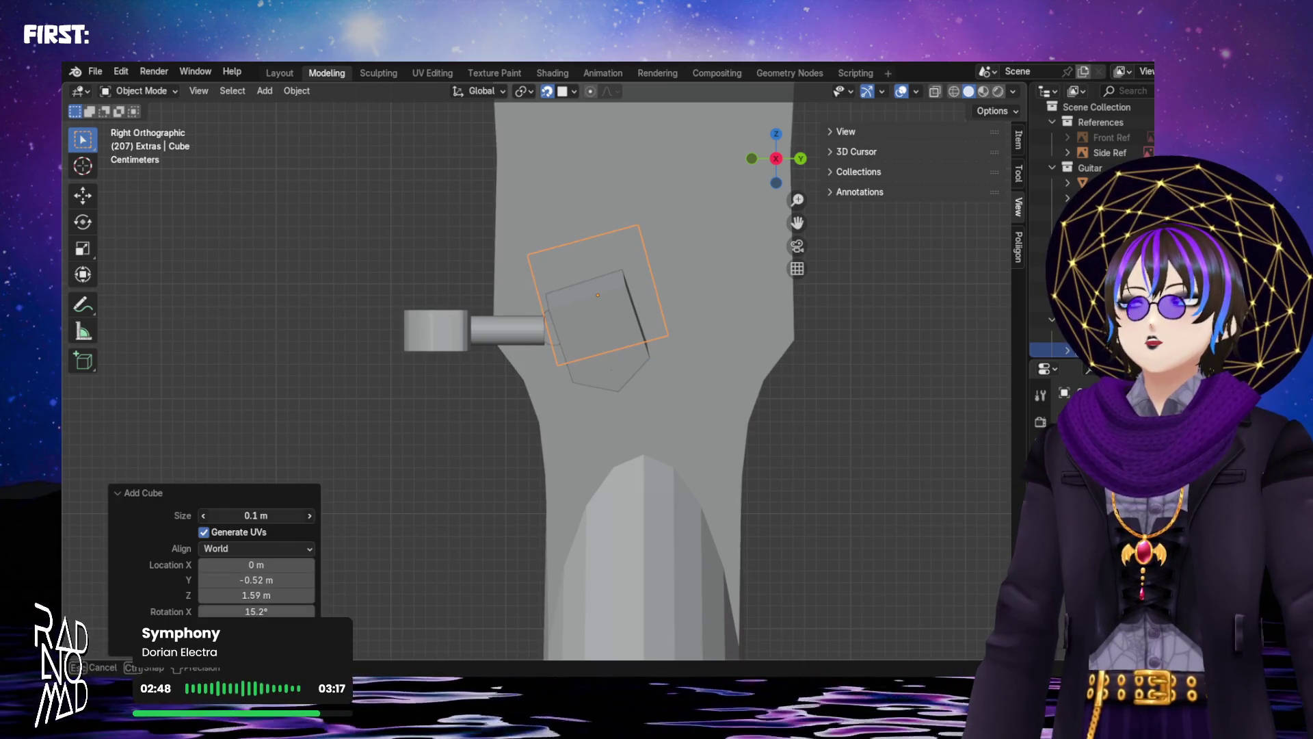
pyautogui.moveTo(250, 516); pyautogui.dragTo(233, 518)
pyautogui.moveTo(256, 565)
pyautogui.mouseDown()
pyautogui.moveTo(255, 196)
pyautogui.moveTo(255, 611)
pyautogui.mouseUp()
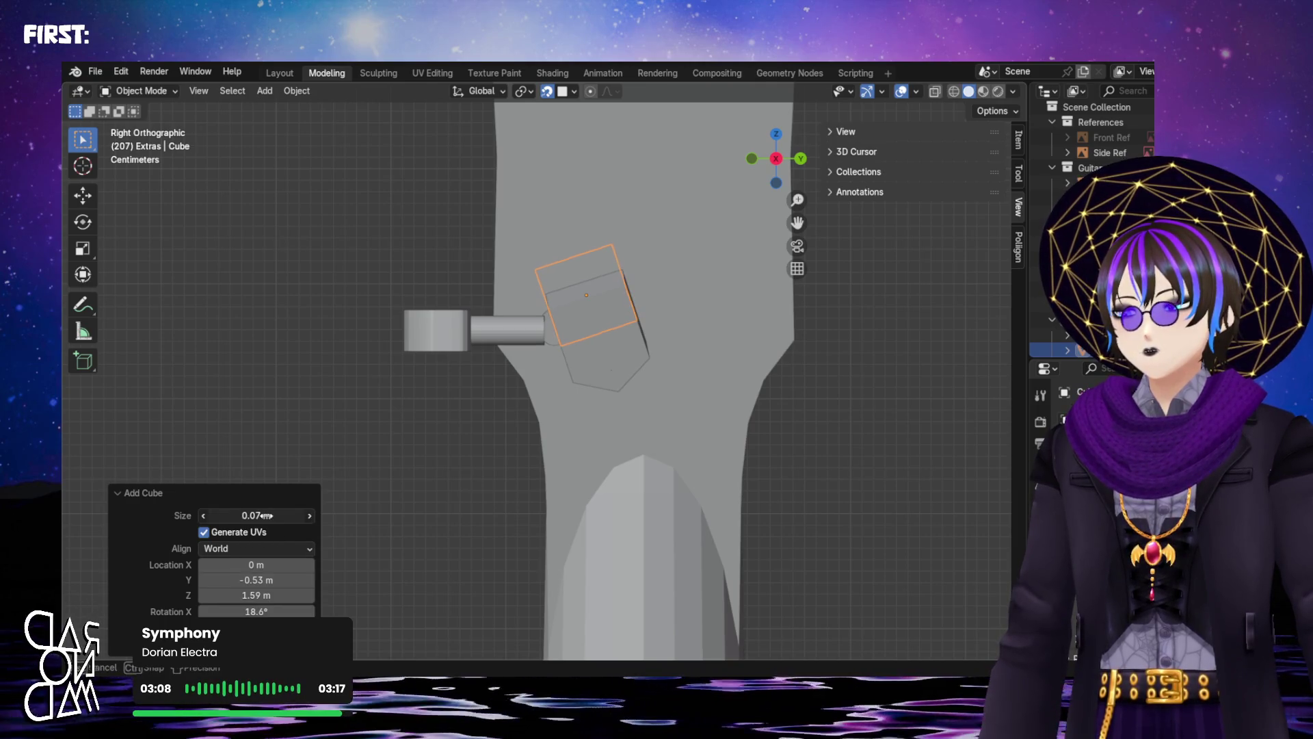
pyautogui.moveTo(266, 516); pyautogui.dragTo(281, 547)
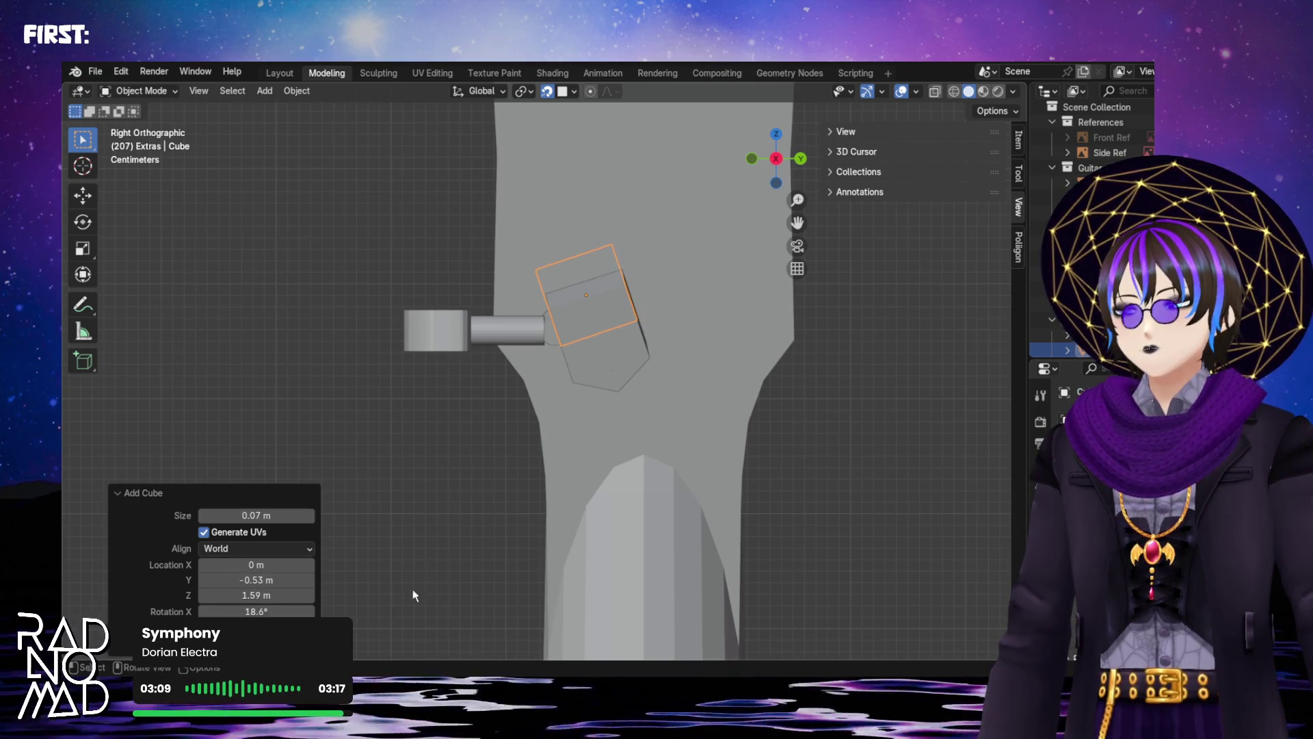
pyautogui.moveTo(255, 595)
pyautogui.mouseDown()
pyautogui.moveTo(263, 215)
pyautogui.moveTo(388, 554)
pyautogui.mouseUp()
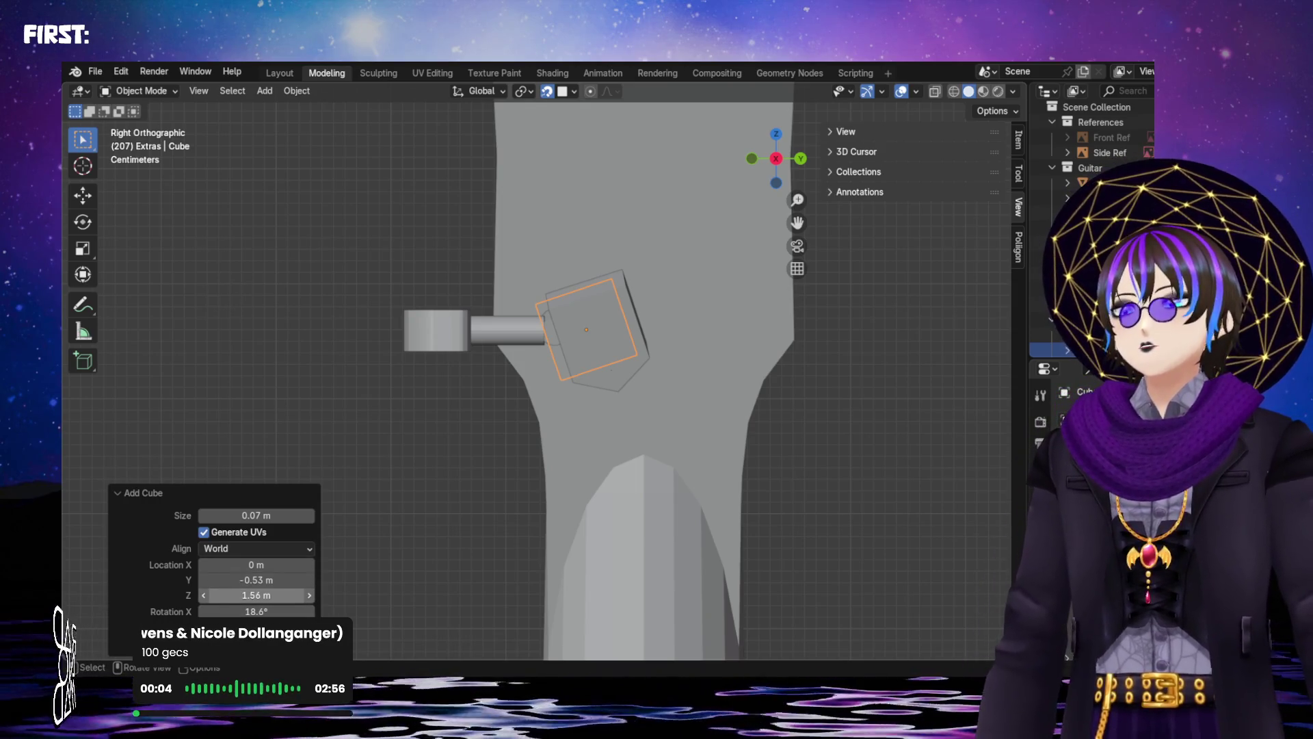
pyautogui.moveTo(257, 579); pyautogui.dragTo(261, 204)
pyautogui.moveTo(667, 376); pyautogui.dragTo(668, 358, button='middle')
# Orbit and switch to the right view to check the cube against the blueprint
pyautogui.moveTo(642, 370); pyautogui.dragTo(557, 302, button='middle')
pyautogui.scroll(4, 557, 301)
pyautogui.moveTo(650, 317)
pyautogui.keyDown('shift'); pyautogui.mouseDown(button='middle')
pyautogui.moveTo(514, 418)
pyautogui.moveTo(549, 290)
pyautogui.moveTo(608, 347)
pyautogui.moveTo(653, 349)
pyautogui.mouseUp(button='middle'); pyautogui.keyUp('shift')
pyautogui.scroll(-7, 552, 290)
pyautogui.moveTo(478, 362)
pyautogui.mouseDown(button='middle')
pyautogui.moveTo(410, 299)
pyautogui.moveTo(375, 312)
pyautogui.mouseUp(button='middle')
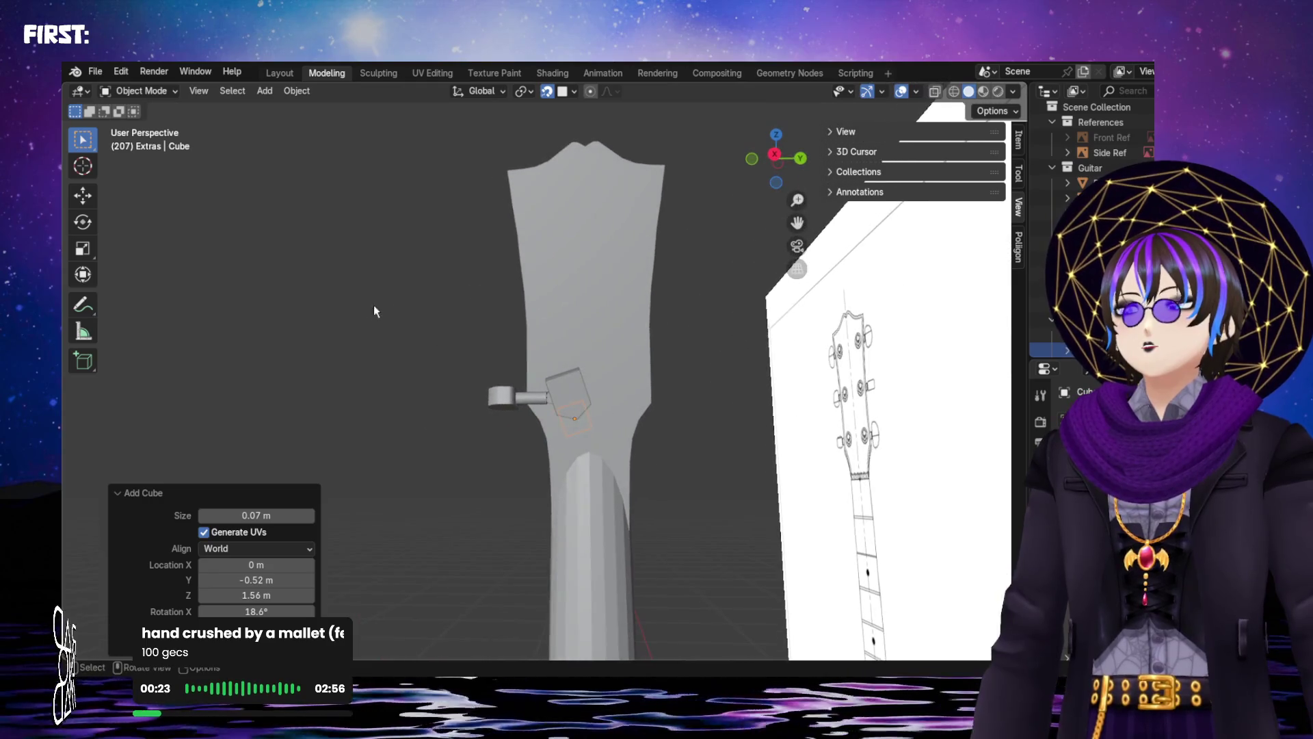
pyautogui.click(774, 155)
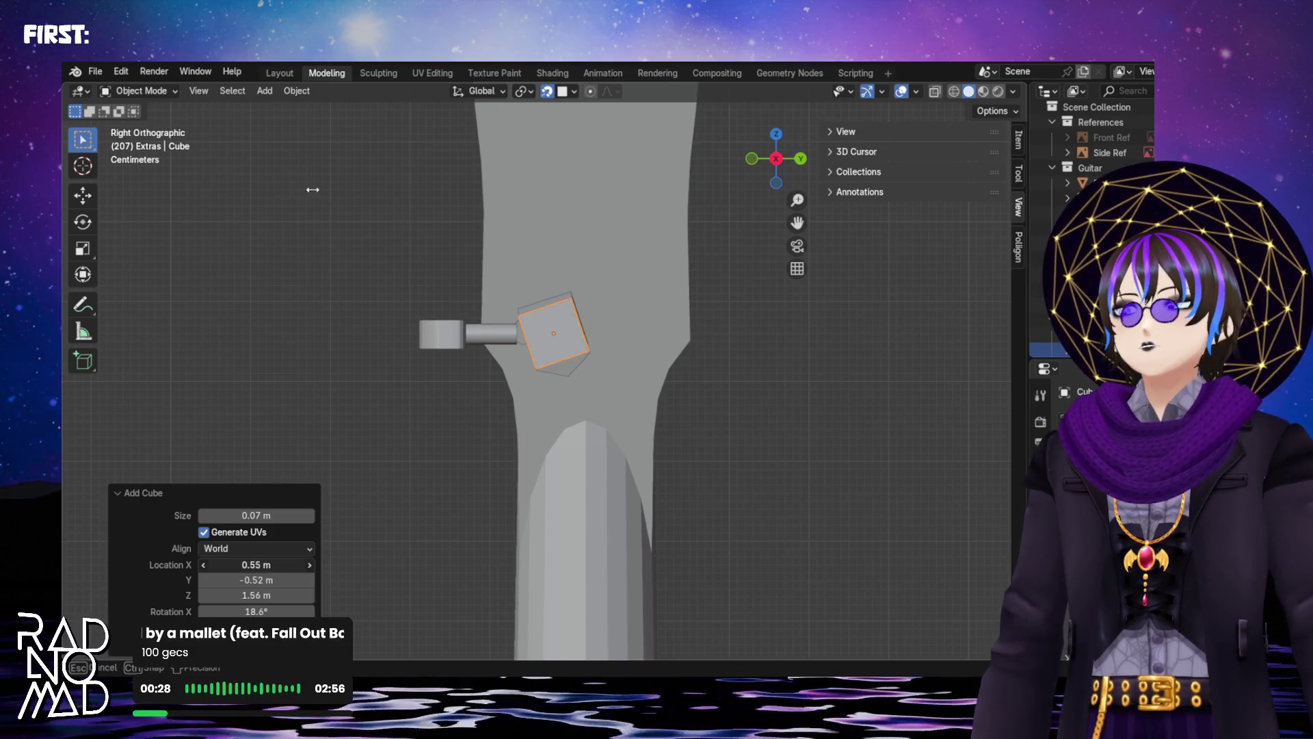
pyautogui.moveTo(395, 429); pyautogui.dragTo(538, 433, button='middle')
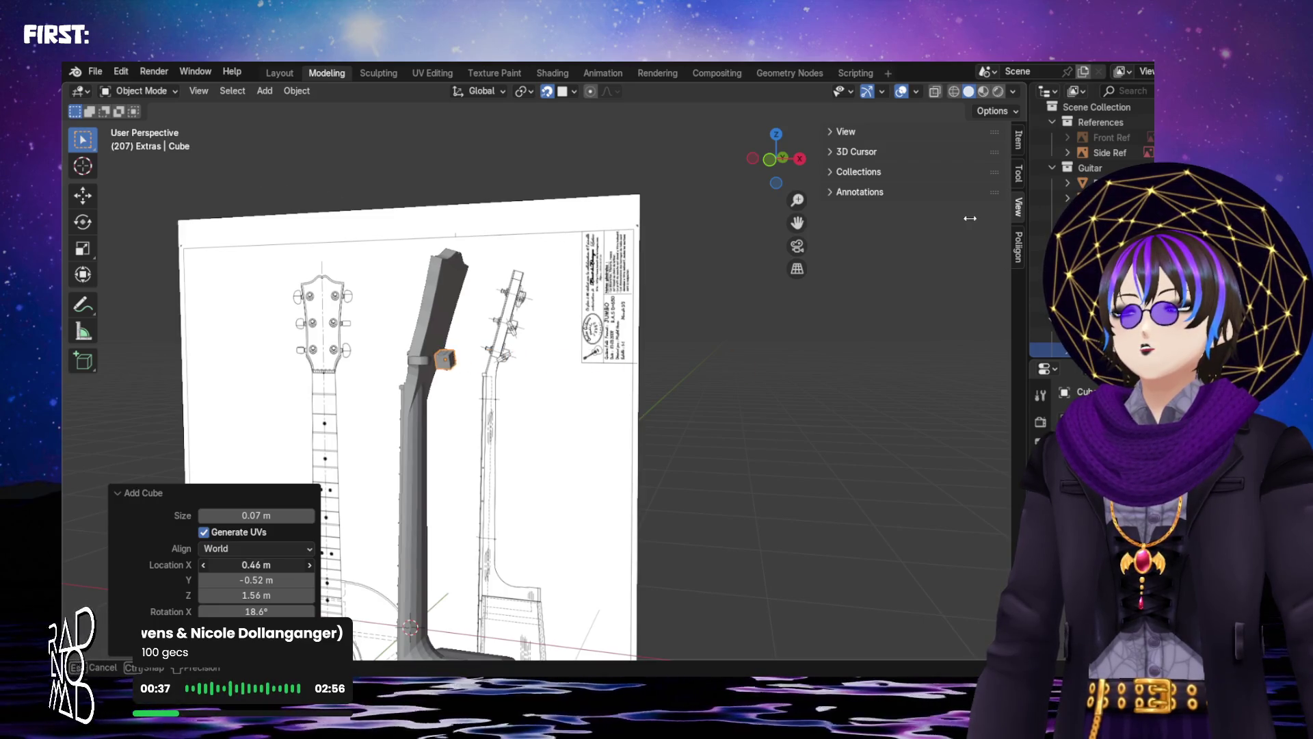
pyautogui.scroll(5, 403, 458)
# Move the new cube onto the headstock just above the Peg Base and peg pin
pyautogui.moveTo(415, 410)
pyautogui.mouseDown(button='middle')
pyautogui.moveTo(264, 404)
pyautogui.moveTo(494, 323)
pyautogui.moveTo(506, 359)
pyautogui.moveTo(613, 328)
pyautogui.moveTo(343, 314)
pyautogui.moveTo(609, 322)
pyautogui.moveTo(506, 316)
pyautogui.moveTo(653, 288)
pyautogui.mouseUp(button='middle')
pyautogui.click(633, 322)
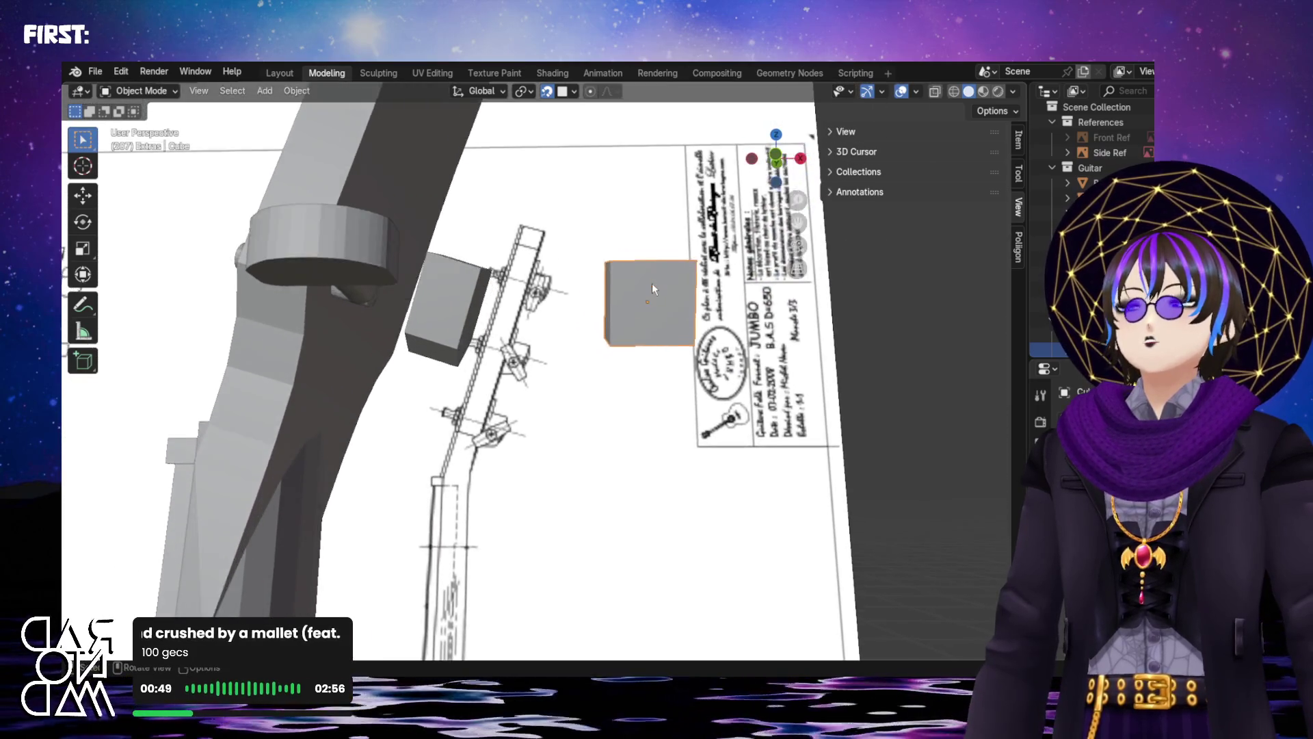
pyautogui.scroll(2, 651, 290)
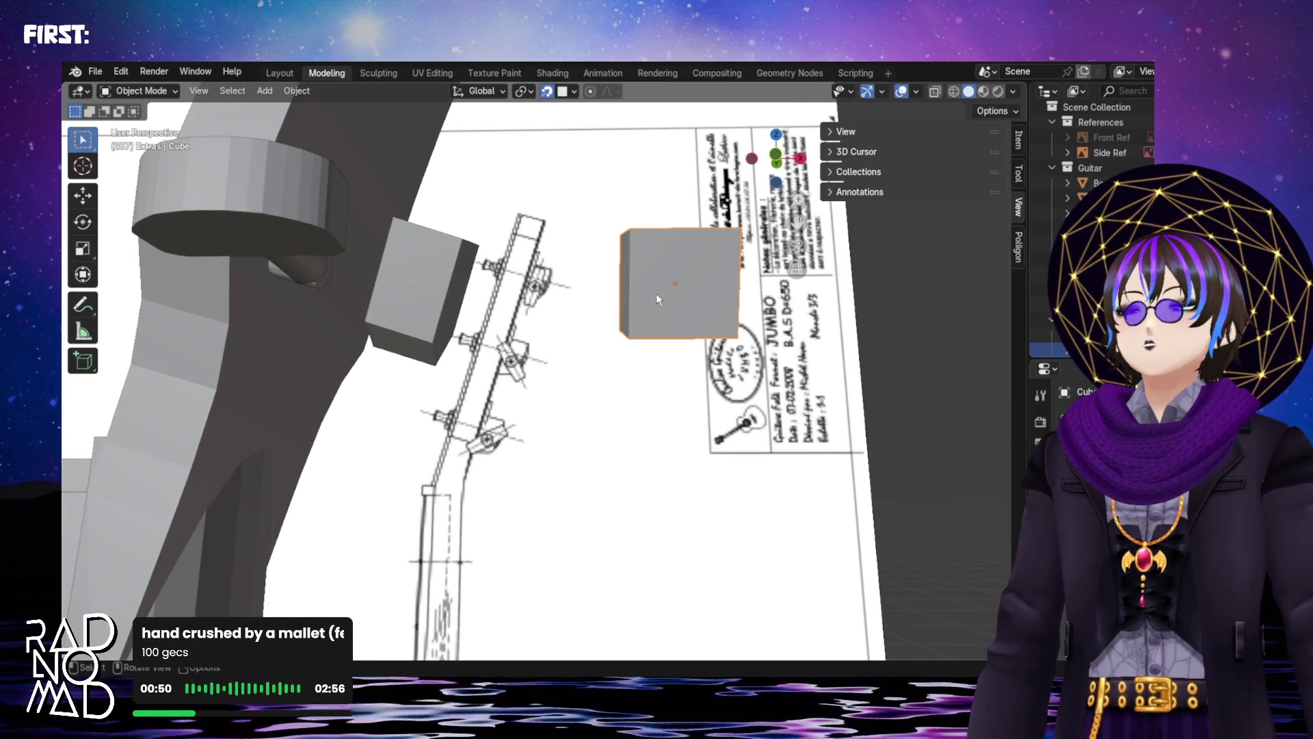
pyautogui.press('g')
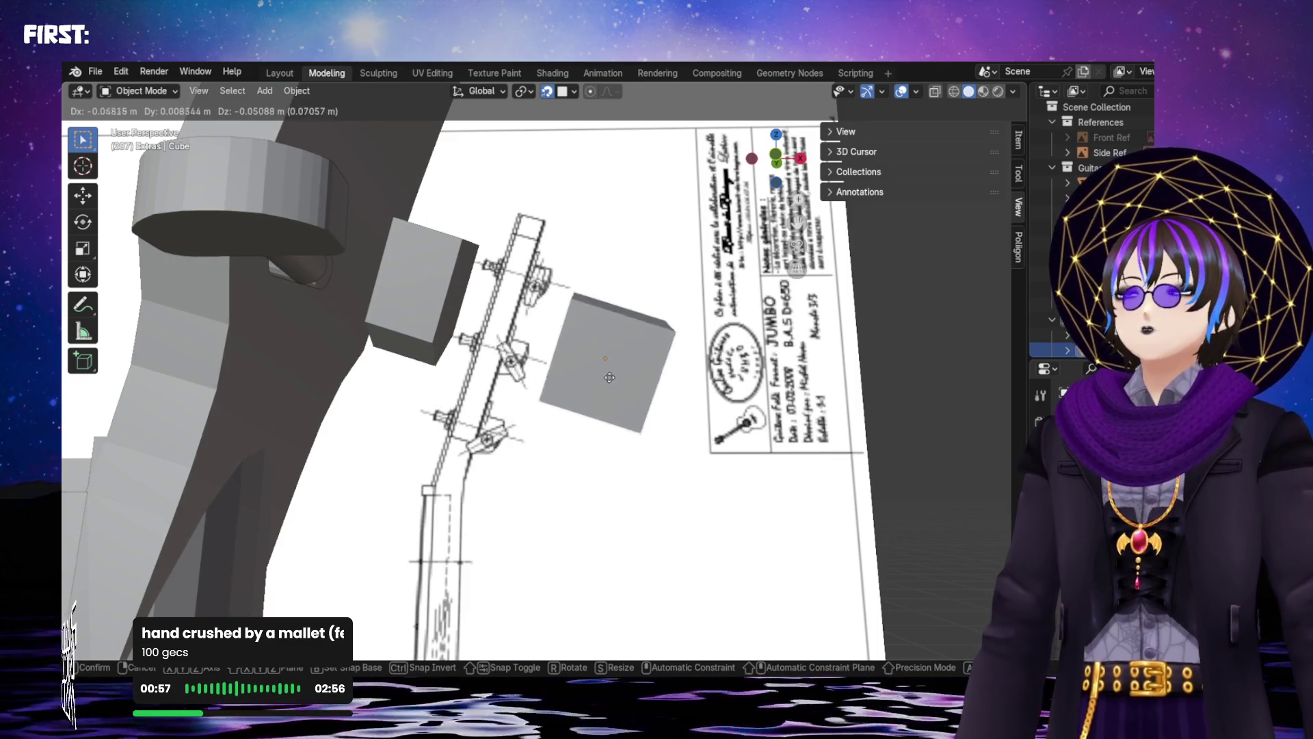
pyautogui.press('Escape')
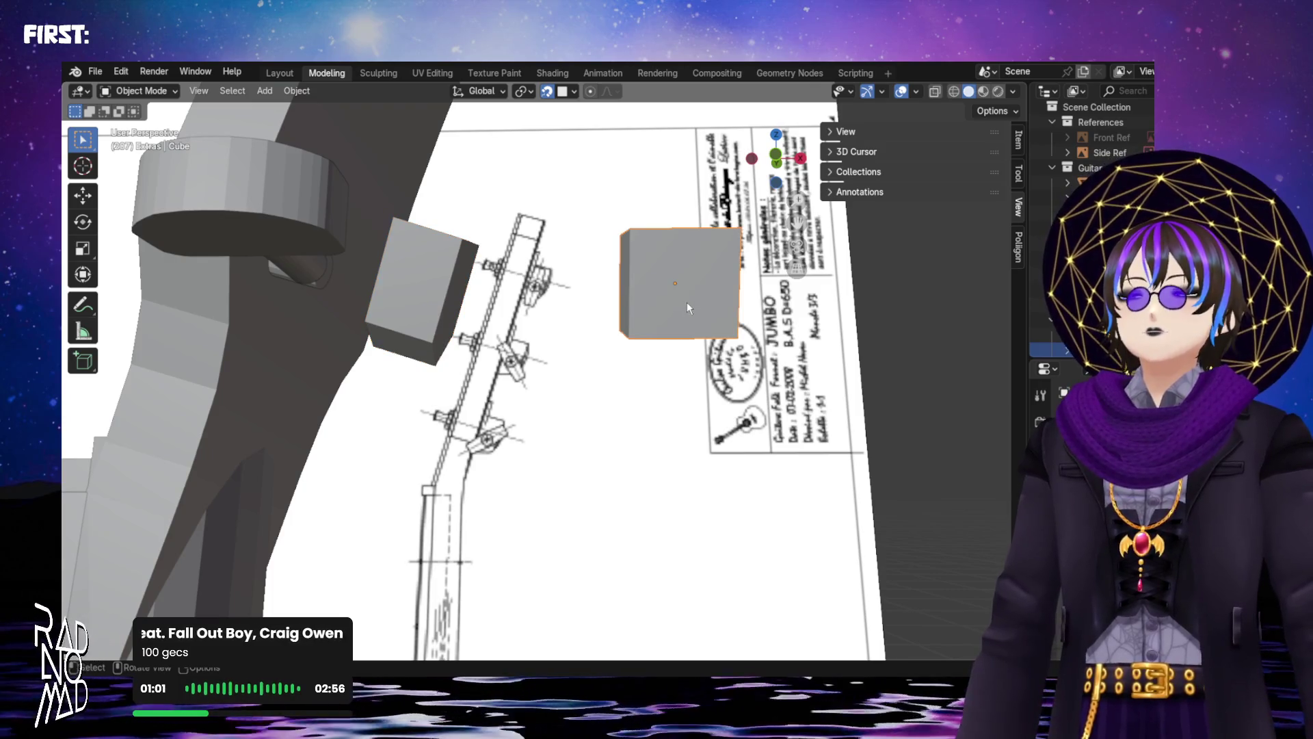
pyautogui.press('g')
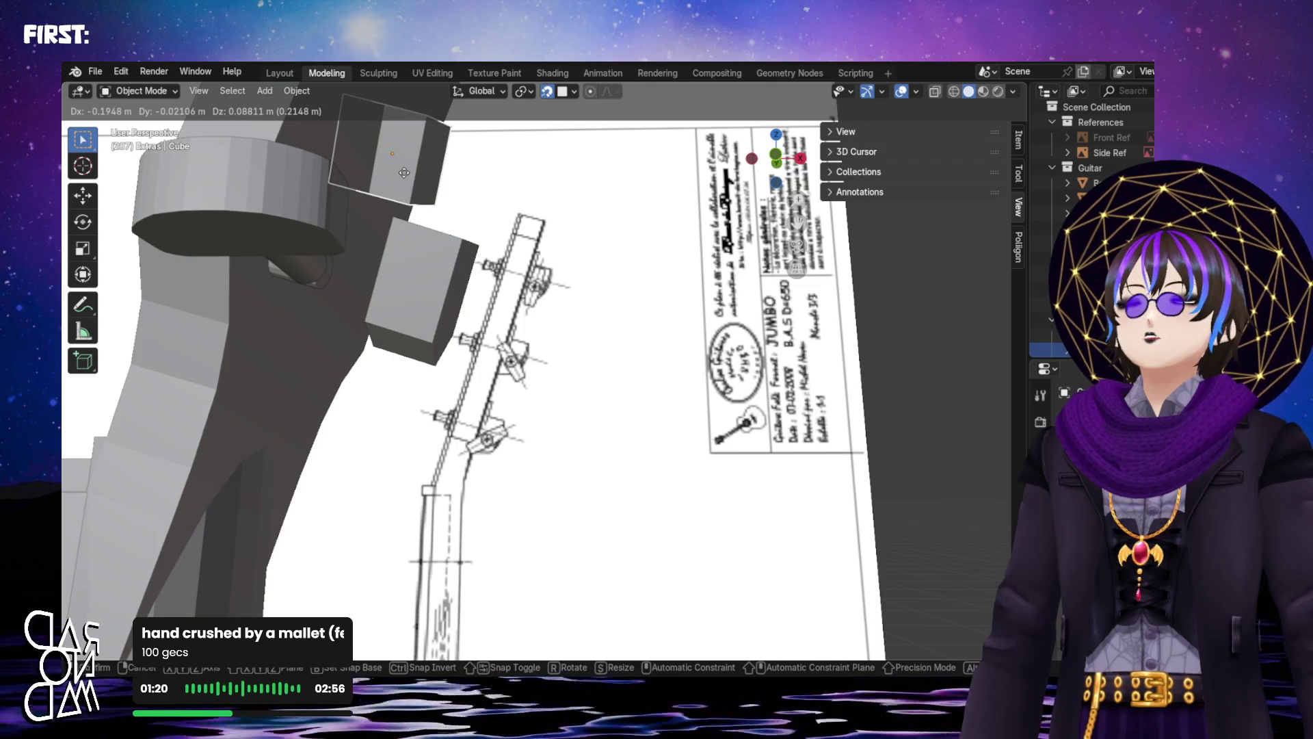
pyautogui.click(405, 172)
pyautogui.moveTo(405, 172)
pyautogui.mouseDown(button='middle')
pyautogui.moveTo(296, 193)
pyautogui.moveTo(618, 244)
pyautogui.moveTo(433, 294)
pyautogui.moveTo(507, 314)
pyautogui.moveTo(444, 378)
pyautogui.moveTo(450, 354)
pyautogui.moveTo(498, 324)
pyautogui.moveTo(514, 346)
pyautogui.moveTo(508, 389)
pyautogui.mouseUp(button='middle')
pyautogui.click(444, 378)
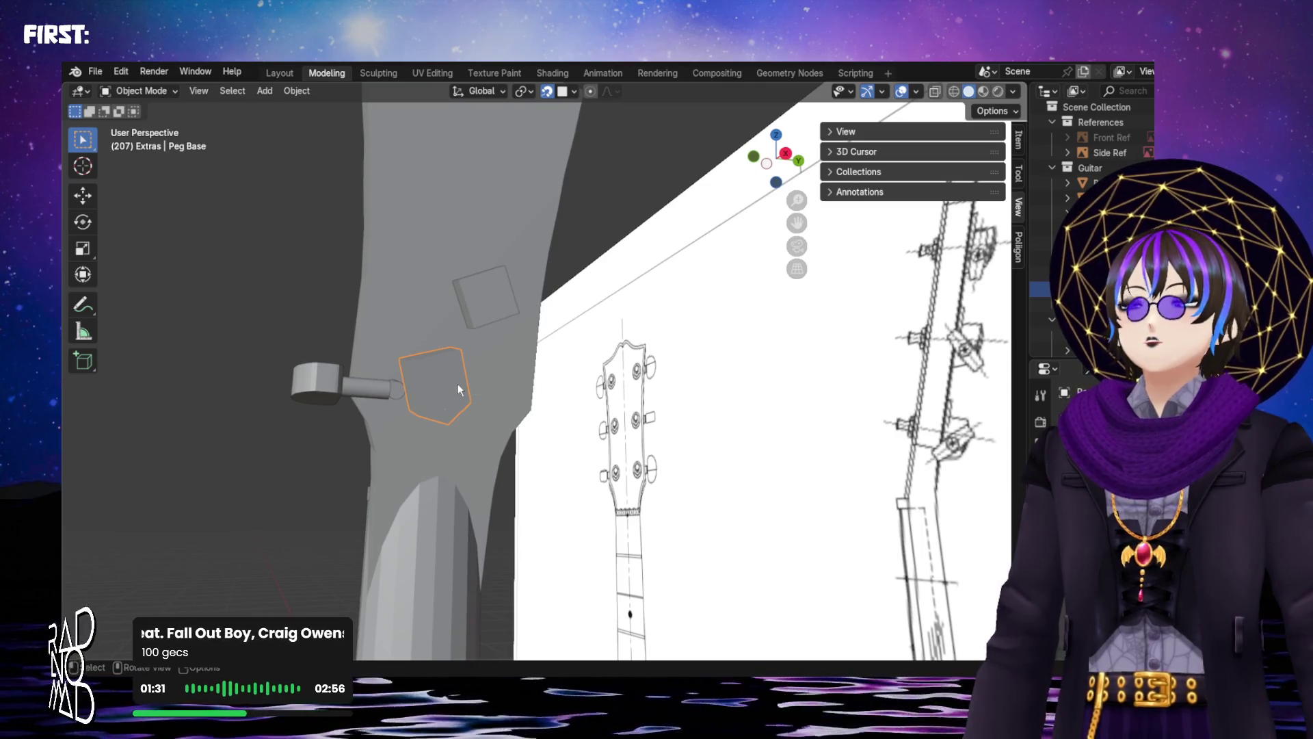
# Delete the pentagonal Peg Base and move the cube block over the peg pin
pyautogui.press('Delete')
pyautogui.click(495, 303)
pyautogui.press('g')
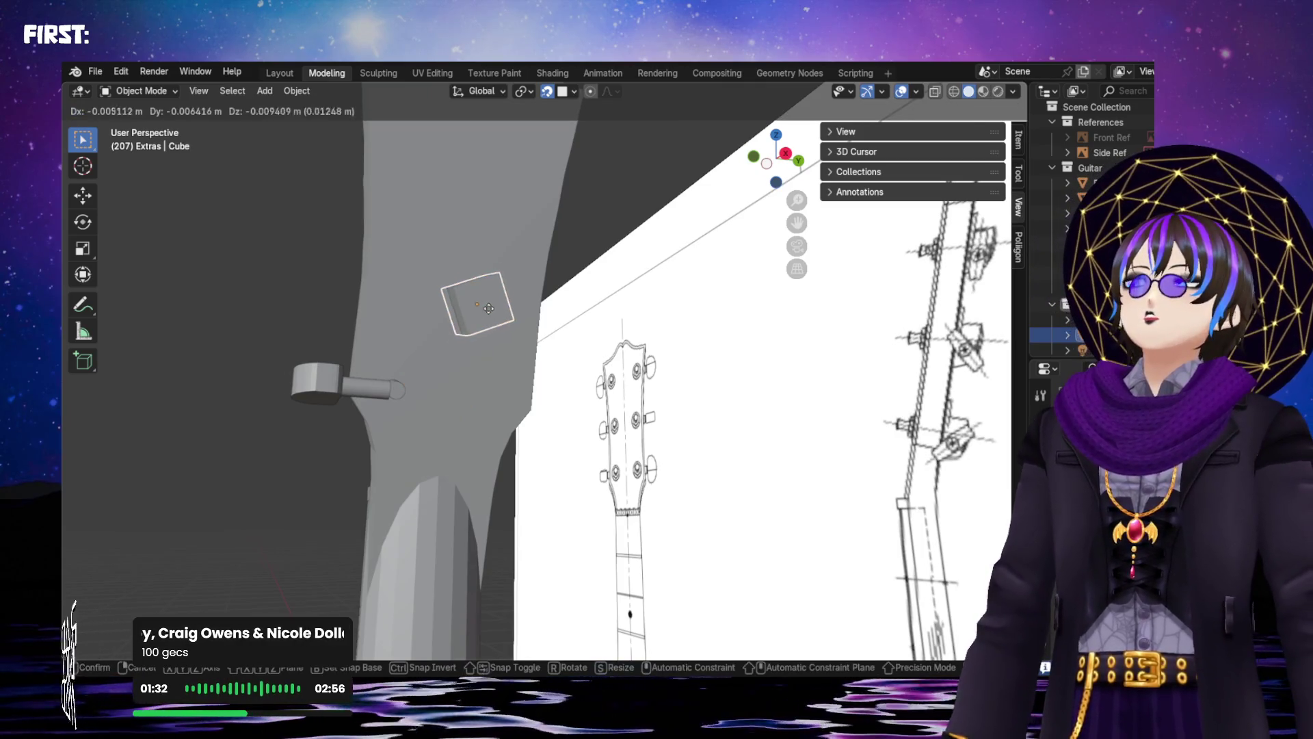
pyautogui.click(411, 394)
pyautogui.moveTo(384, 386)
pyautogui.mouseDown(button='middle')
pyautogui.moveTo(354, 397)
pyautogui.moveTo(616, 305)
pyautogui.moveTo(506, 339)
pyautogui.moveTo(496, 316)
pyautogui.moveTo(551, 375)
pyautogui.moveTo(519, 381)
pyautogui.moveTo(604, 381)
pyautogui.moveTo(569, 420)
pyautogui.moveTo(561, 405)
pyautogui.moveTo(563, 428)
pyautogui.mouseUp(button='middle')
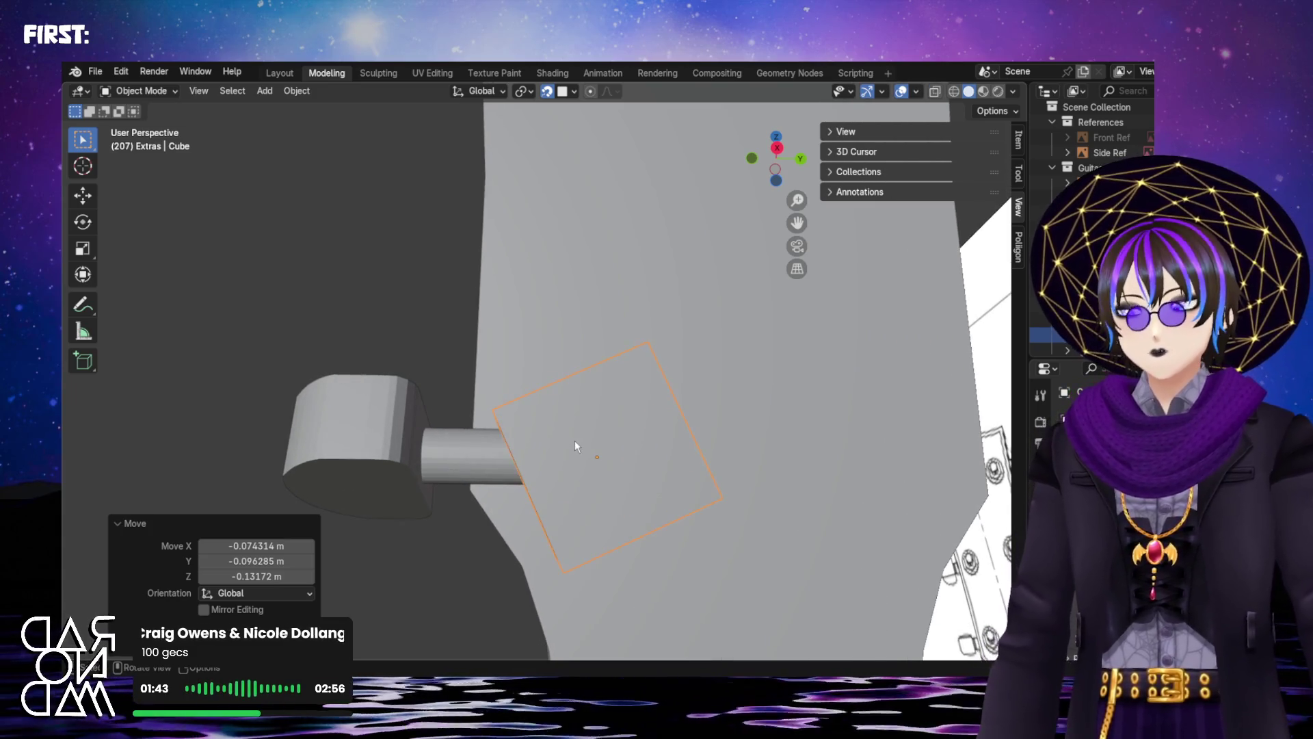
# Rotate the cube 26.1°, then tilt it -20.9° with axis constraints
pyautogui.press('r')
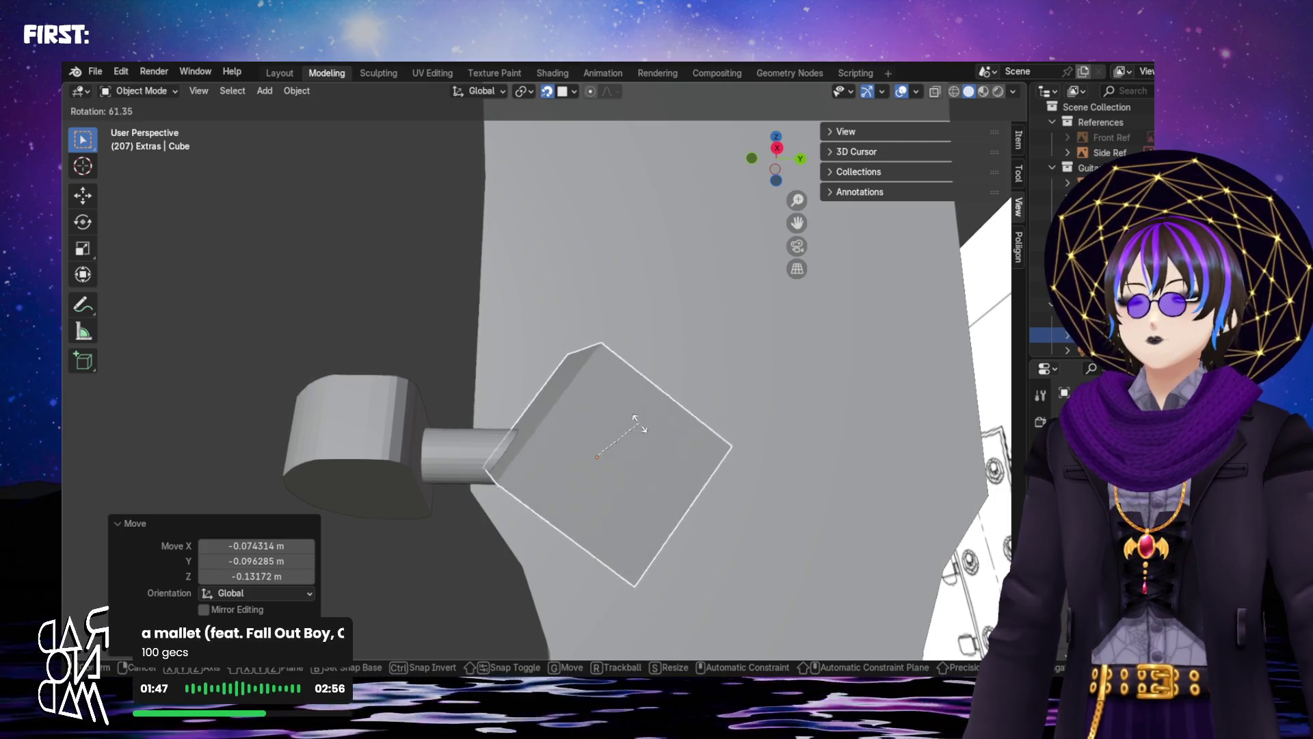
pyautogui.click(605, 411)
pyautogui.moveTo(609, 413)
pyautogui.mouseDown(button='middle')
pyautogui.moveTo(650, 439)
pyautogui.moveTo(482, 424)
pyautogui.moveTo(706, 448)
pyautogui.moveTo(511, 399)
pyautogui.moveTo(459, 406)
pyautogui.moveTo(630, 454)
pyautogui.moveTo(565, 420)
pyautogui.moveTo(582, 430)
pyautogui.moveTo(472, 491)
pyautogui.moveTo(493, 479)
pyautogui.moveTo(474, 410)
pyautogui.moveTo(525, 428)
pyautogui.moveTo(501, 395)
pyautogui.moveTo(512, 368)
pyautogui.moveTo(638, 506)
pyautogui.moveTo(401, 445)
pyautogui.moveTo(260, 375)
pyautogui.moveTo(280, 402)
pyautogui.moveTo(396, 454)
pyautogui.moveTo(585, 455)
pyautogui.moveTo(575, 411)
pyautogui.moveTo(586, 433)
pyautogui.moveTo(683, 418)
pyautogui.moveTo(424, 390)
pyautogui.moveTo(388, 398)
pyautogui.mouseUp(button='middle')
pyautogui.moveTo(590, 432)
pyautogui.mouseDown(button='middle')
pyautogui.moveTo(522, 504)
pyautogui.moveTo(531, 580)
pyautogui.moveTo(657, 592)
pyautogui.moveTo(661, 576)
pyautogui.moveTo(671, 586)
pyautogui.moveTo(703, 571)
pyautogui.moveTo(843, 448)
pyautogui.moveTo(865, 358)
pyautogui.moveTo(794, 390)
pyautogui.moveTo(694, 482)
pyautogui.moveTo(765, 472)
pyautogui.moveTo(556, 387)
pyautogui.moveTo(595, 381)
pyautogui.moveTo(477, 374)
pyautogui.moveTo(457, 314)
pyautogui.mouseUp(button='middle')
pyautogui.click(530, 375)
pyautogui.press('r')
pyautogui.press('z')
pyautogui.press('x')
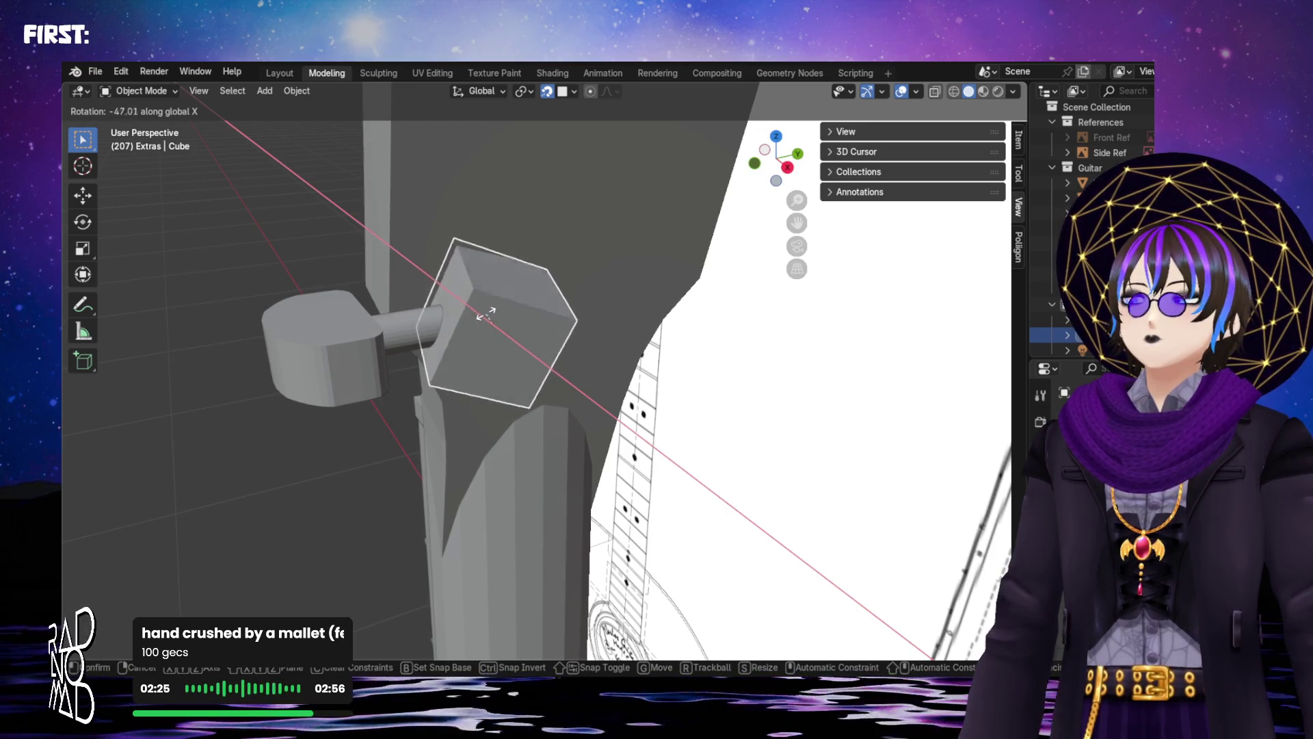
pyautogui.click(479, 314)
pyautogui.moveTo(479, 314)
pyautogui.mouseDown(button='middle')
pyautogui.moveTo(535, 277)
pyautogui.moveTo(439, 257)
pyautogui.moveTo(475, 273)
pyautogui.moveTo(523, 328)
pyautogui.mouseUp(button='middle')
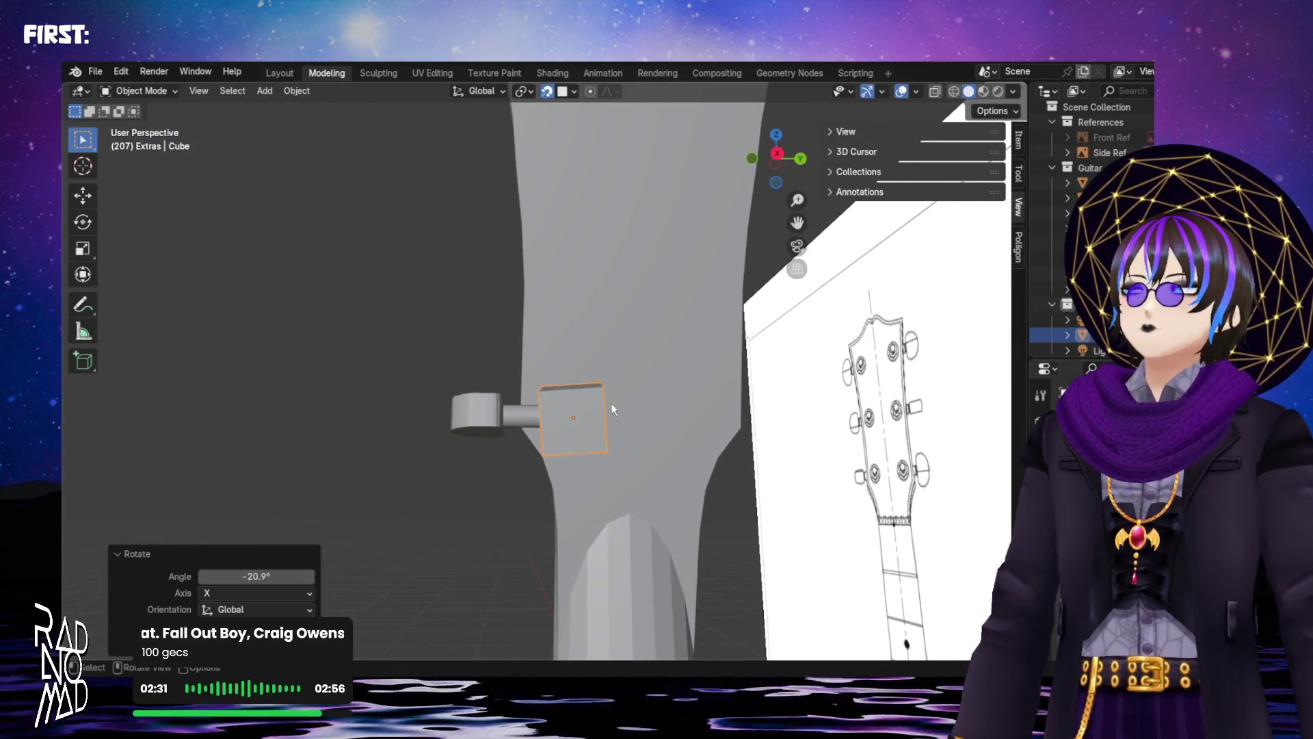
pyautogui.scroll(2, 630, 446)
pyautogui.moveTo(632, 451); pyautogui.dragTo(629, 355, button='middle')
# Rotate the cube about X, then 64.8° about Z to line it up with the headstock
pyautogui.press('x')
pyautogui.press('r')
pyautogui.press('x')
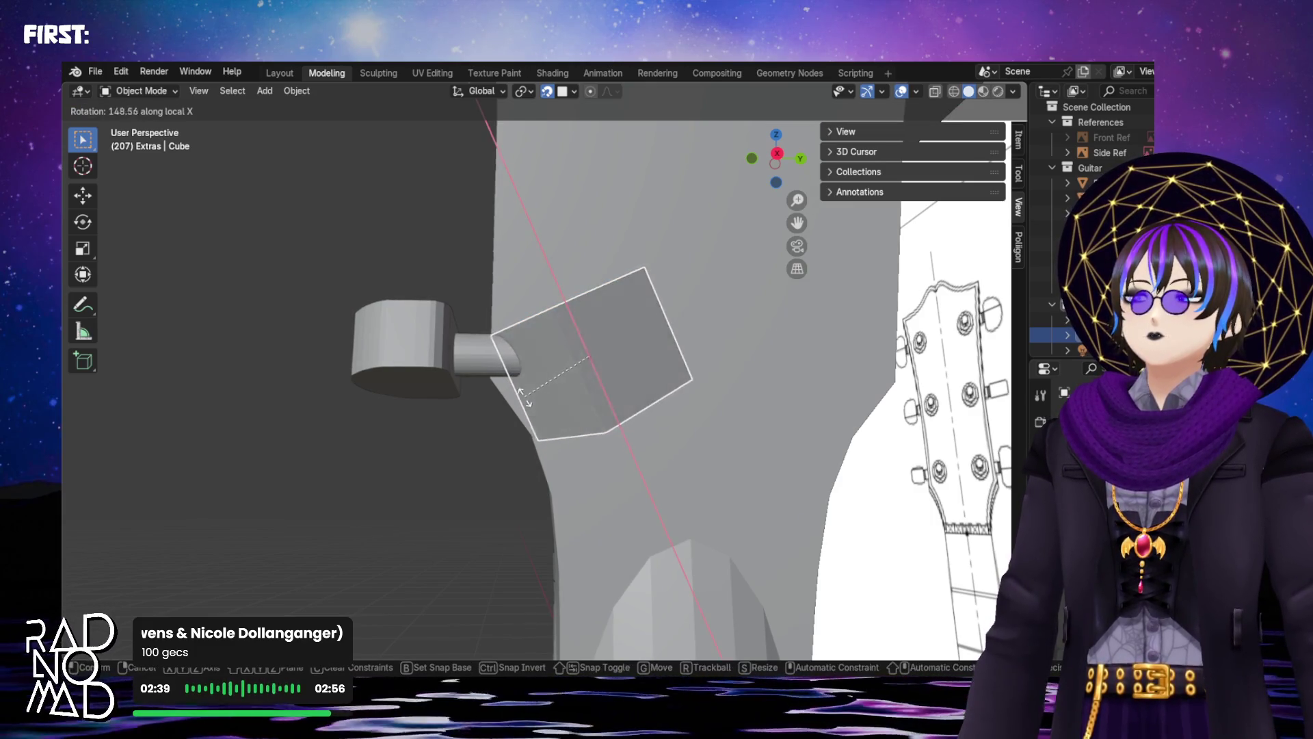
pyautogui.click(411, 419)
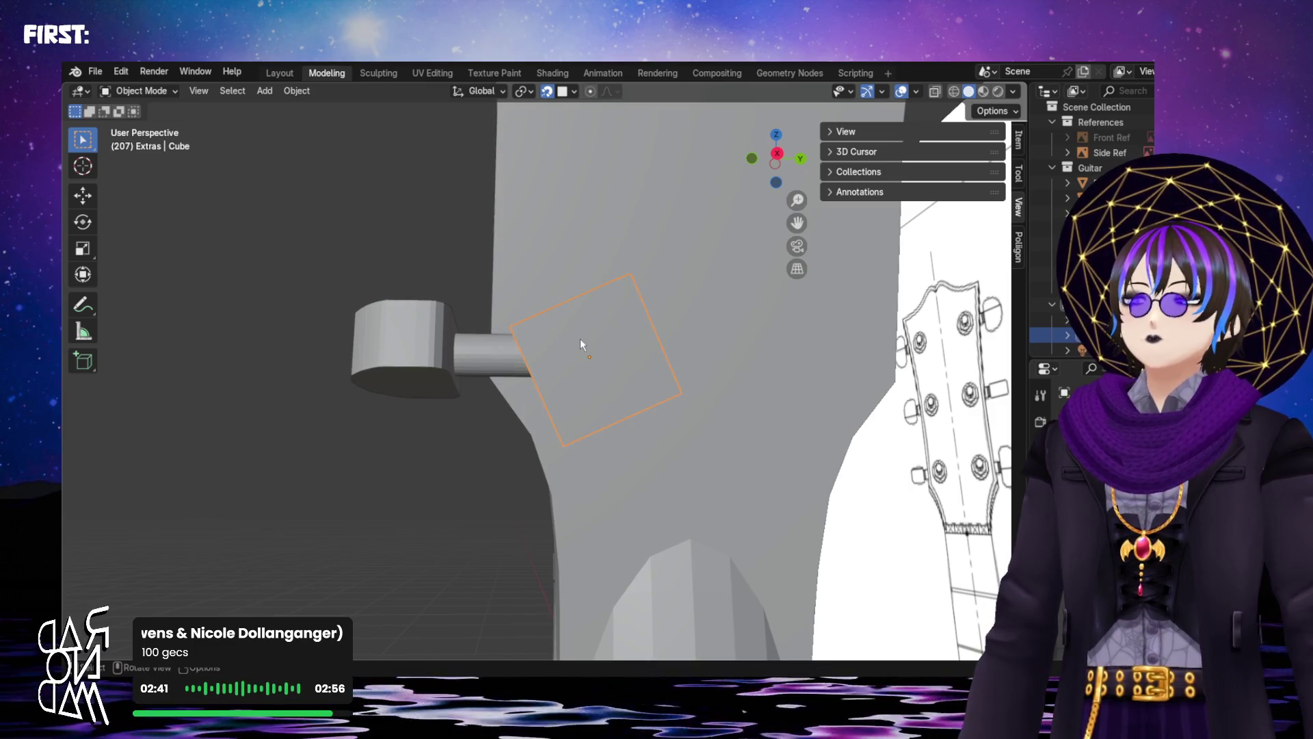
pyautogui.press('r')
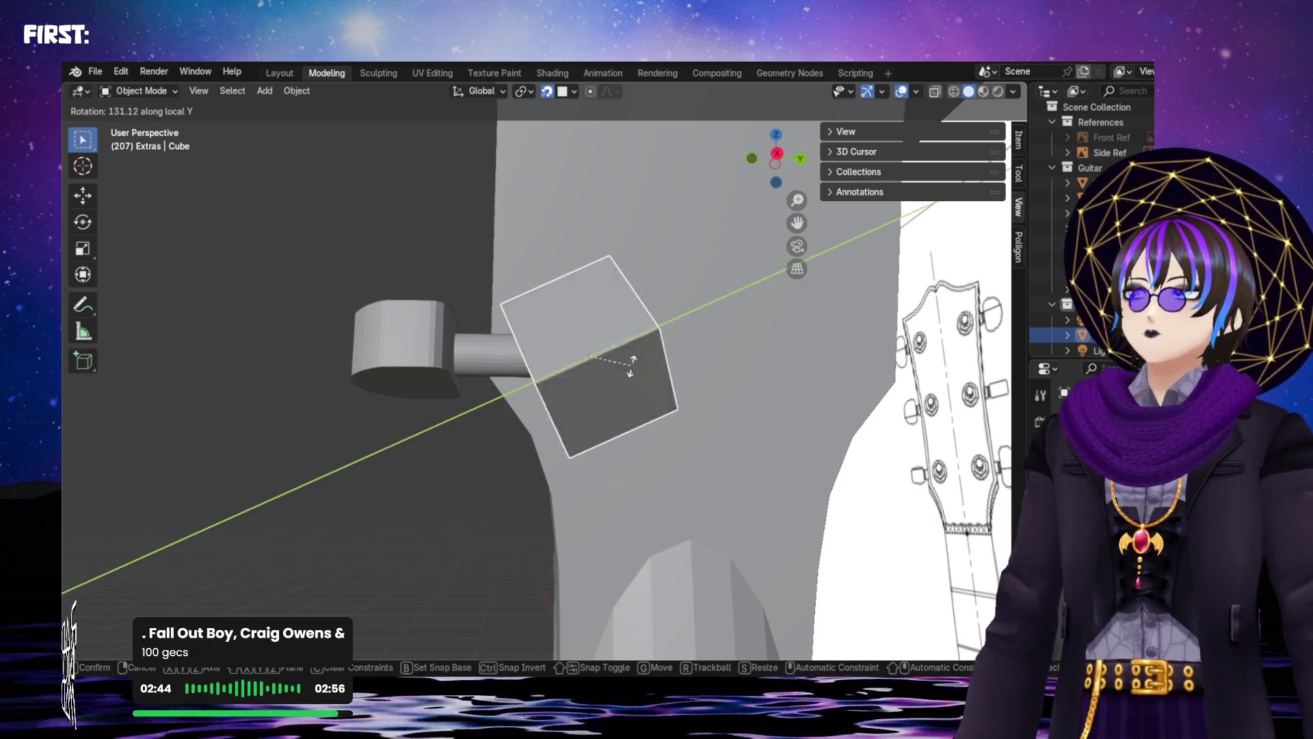
pyautogui.rightClick(624, 383)
pyautogui.press('r')
pyautogui.press('z')
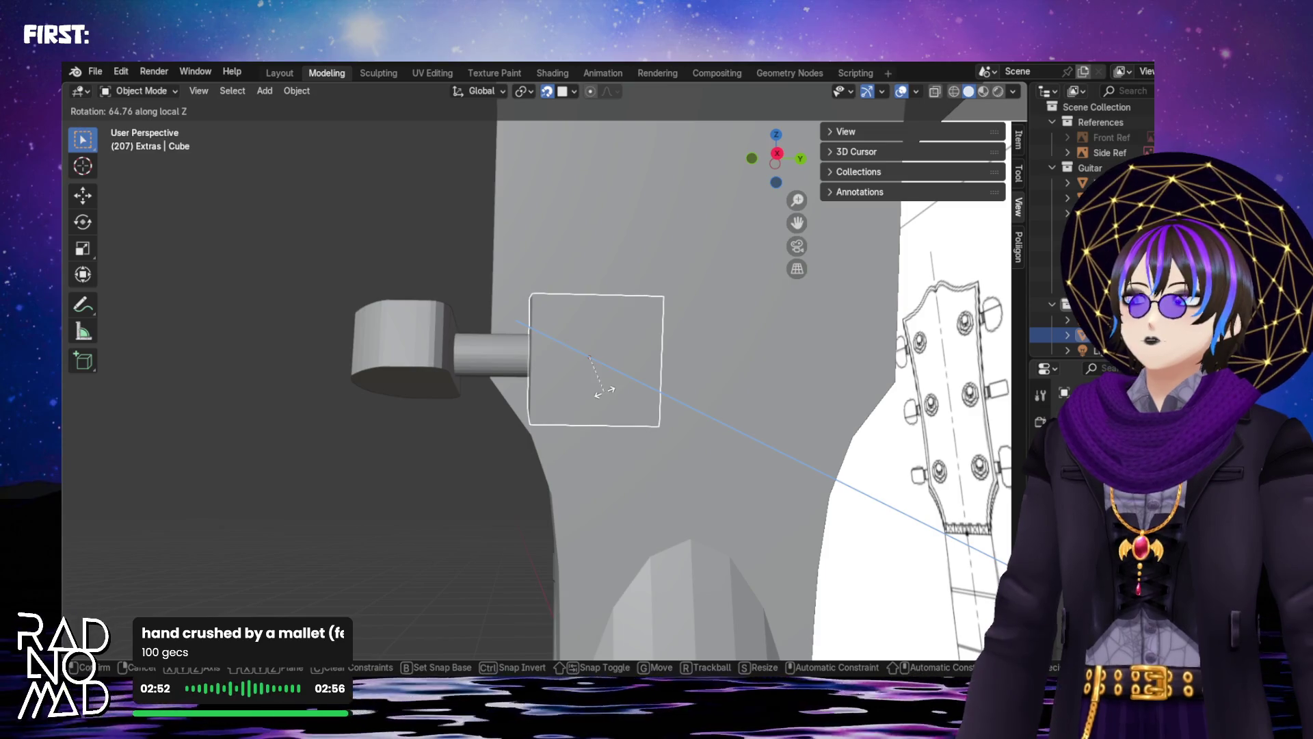
pyautogui.click(603, 389)
pyautogui.scroll(-3, 584, 372)
pyautogui.moveTo(577, 367)
pyautogui.keyDown('shift'); pyautogui.mouseDown(button='middle')
pyautogui.moveTo(707, 463)
pyautogui.moveTo(659, 471)
pyautogui.moveTo(577, 441)
pyautogui.moveTo(823, 482)
pyautogui.moveTo(907, 473)
pyautogui.mouseUp(button='middle'); pyautogui.keyUp('shift')
pyautogui.moveTo(630, 458)
pyautogui.mouseDown(button='middle')
pyautogui.moveTo(688, 460)
pyautogui.moveTo(375, 433)
pyautogui.moveTo(337, 395)
pyautogui.moveTo(361, 397)
pyautogui.moveTo(337, 390)
pyautogui.moveTo(338, 357)
pyautogui.moveTo(372, 422)
pyautogui.moveTo(342, 407)
pyautogui.moveTo(709, 551)
pyautogui.moveTo(720, 483)
pyautogui.moveTo(661, 441)
pyautogui.moveTo(588, 479)
pyautogui.moveTo(650, 521)
pyautogui.moveTo(635, 490)
pyautogui.moveTo(467, 428)
pyautogui.moveTo(448, 456)
pyautogui.moveTo(453, 412)
pyautogui.moveTo(709, 362)
pyautogui.moveTo(663, 297)
pyautogui.moveTo(684, 274)
pyautogui.mouseUp(button='middle')
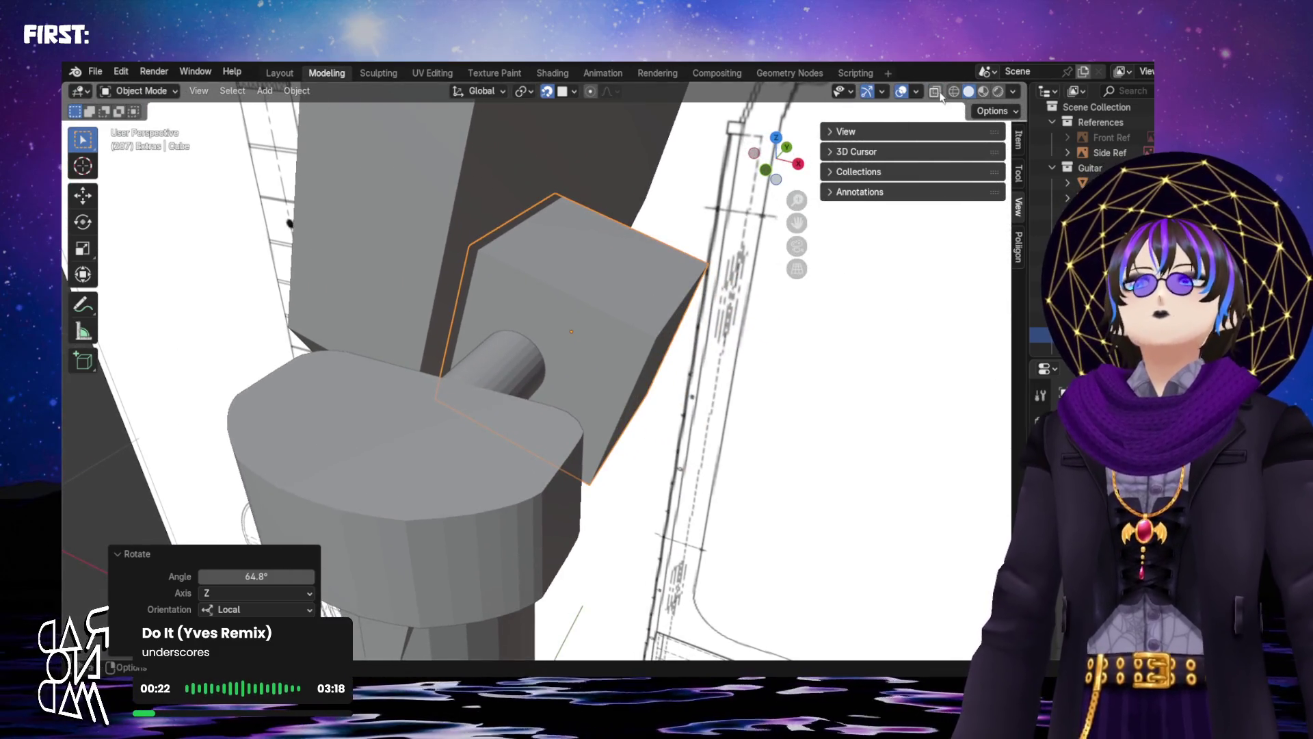
# Turn on X-ray and select all of the cube's faces in Edit Mode
pyautogui.click(939, 95)
pyautogui.moveTo(820, 198)
pyautogui.mouseDown(button='middle')
pyautogui.moveTo(670, 283)
pyautogui.moveTo(617, 244)
pyautogui.moveTo(842, 120)
pyautogui.mouseUp(button='middle')
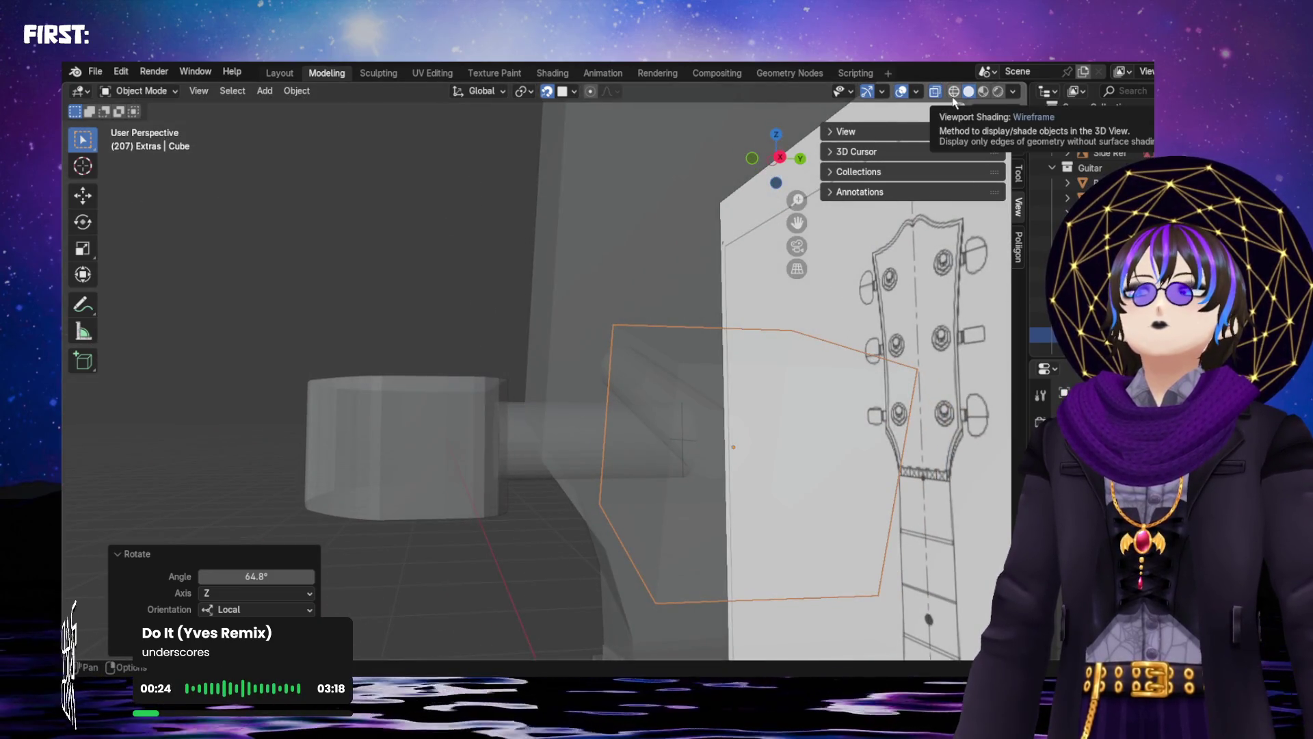
pyautogui.press('Tab')
pyautogui.click(517, 424)
pyautogui.press('a')
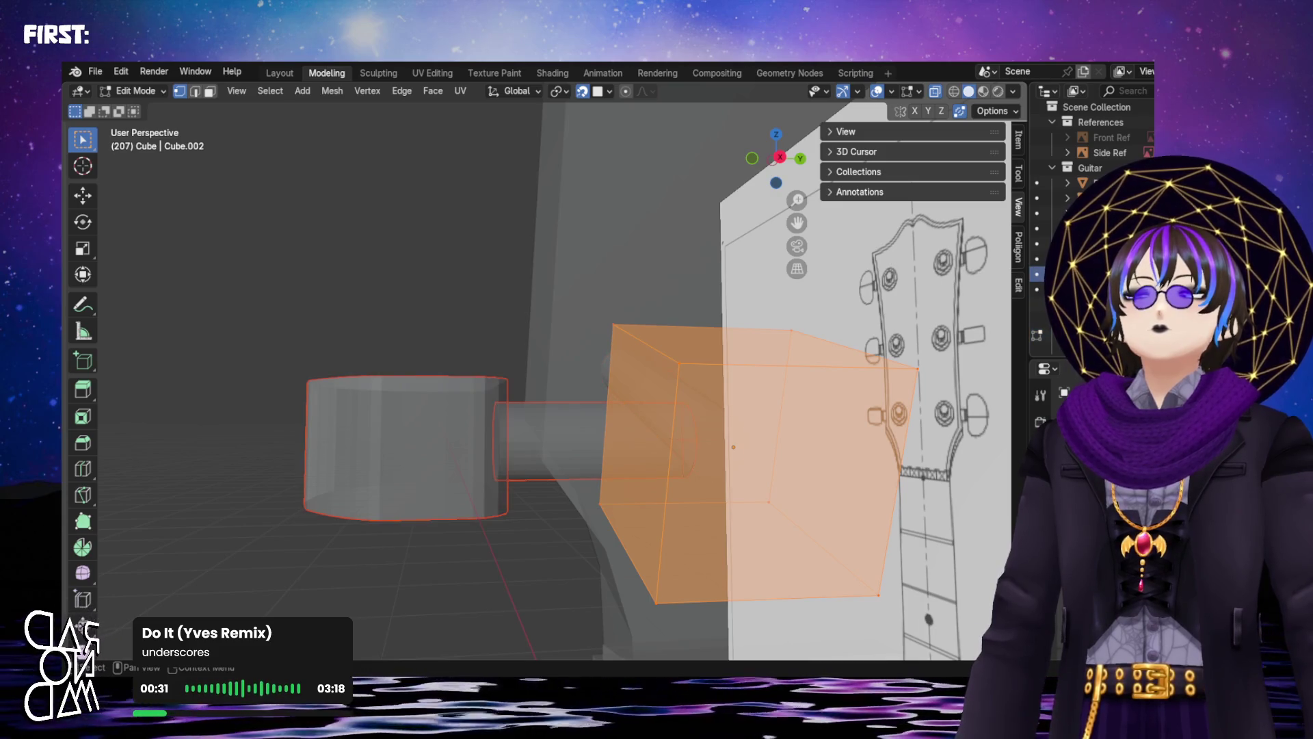
pyautogui.hotkey('alt', 'a')
pyautogui.press('a')
# Reposition the cube's mesh against the headstock reference
pyautogui.moveTo(480, 331)
pyautogui.mouseDown(button='middle')
pyautogui.moveTo(714, 431)
pyautogui.moveTo(765, 368)
pyautogui.mouseUp(button='middle')
pyautogui.moveTo(763, 320)
pyautogui.mouseDown(button='middle')
pyautogui.moveTo(721, 391)
pyautogui.moveTo(844, 414)
pyautogui.moveTo(950, 396)
pyautogui.moveTo(935, 413)
pyautogui.moveTo(902, 407)
pyautogui.moveTo(930, 427)
pyautogui.moveTo(919, 417)
pyautogui.moveTo(937, 395)
pyautogui.moveTo(855, 387)
pyautogui.moveTo(858, 376)
pyautogui.mouseUp(button='middle')
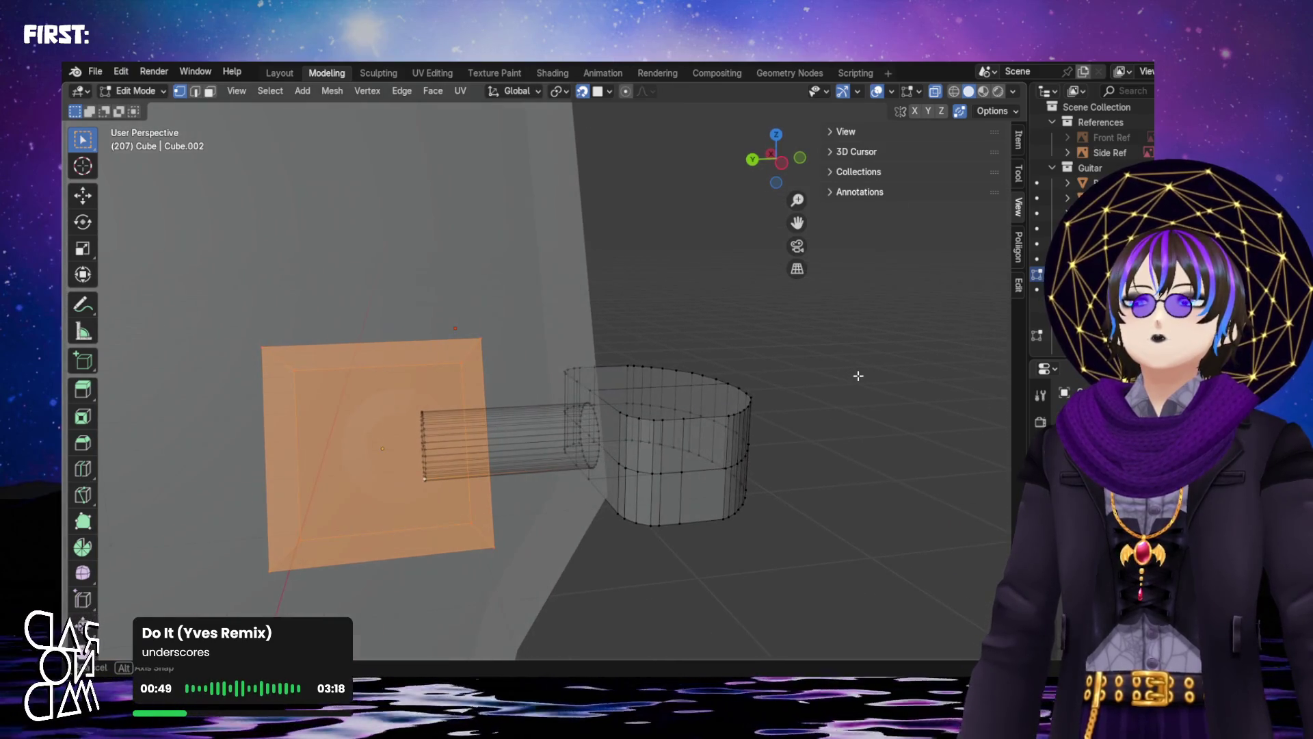
pyautogui.moveTo(787, 175)
pyautogui.mouseDown()
pyautogui.moveTo(768, 307)
pyautogui.moveTo(725, 317)
pyautogui.moveTo(706, 384)
pyautogui.moveTo(675, 366)
pyautogui.mouseUp()
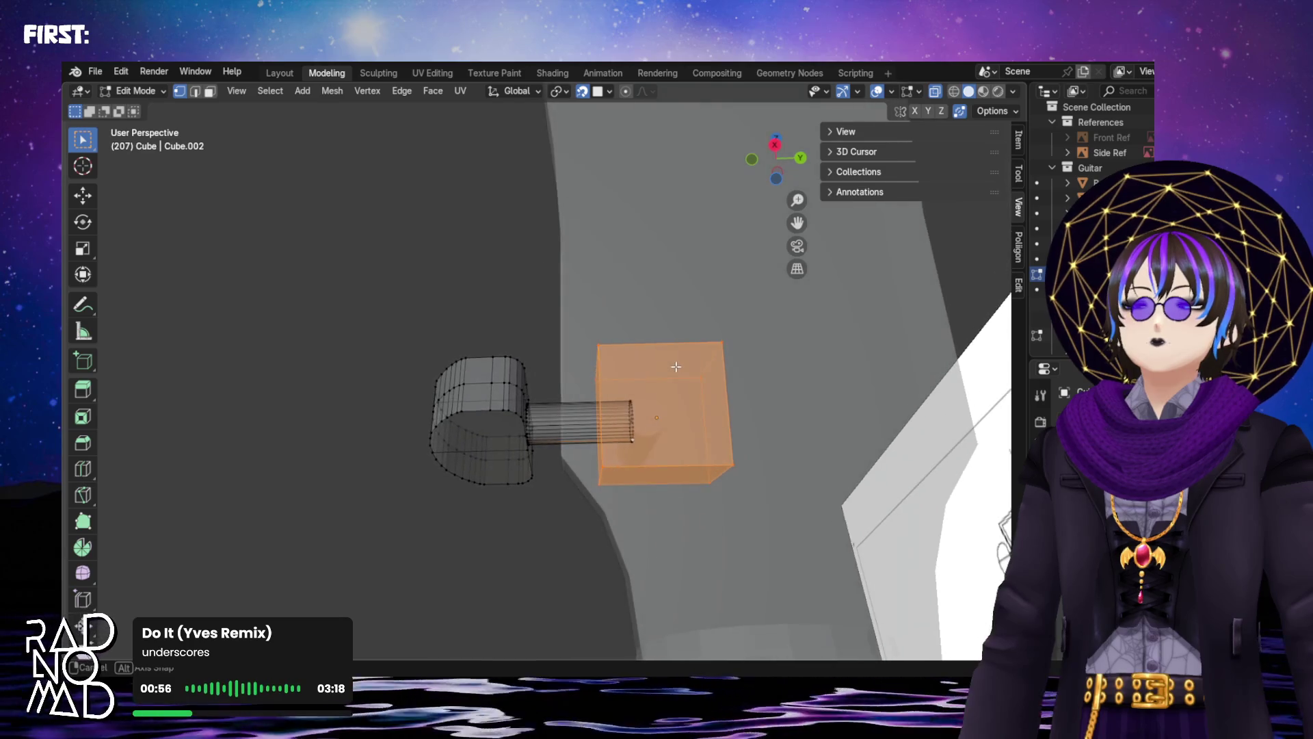
pyautogui.moveTo(727, 400)
pyautogui.mouseDown(button='middle')
pyautogui.moveTo(735, 424)
pyautogui.moveTo(653, 419)
pyautogui.moveTo(701, 395)
pyautogui.moveTo(703, 268)
pyautogui.moveTo(624, 249)
pyautogui.moveTo(664, 338)
pyautogui.moveTo(732, 311)
pyautogui.moveTo(690, 329)
pyautogui.moveTo(679, 353)
pyautogui.mouseUp(button='middle')
pyautogui.scroll(3, 650, 410)
pyautogui.scroll(-2, 644, 408)
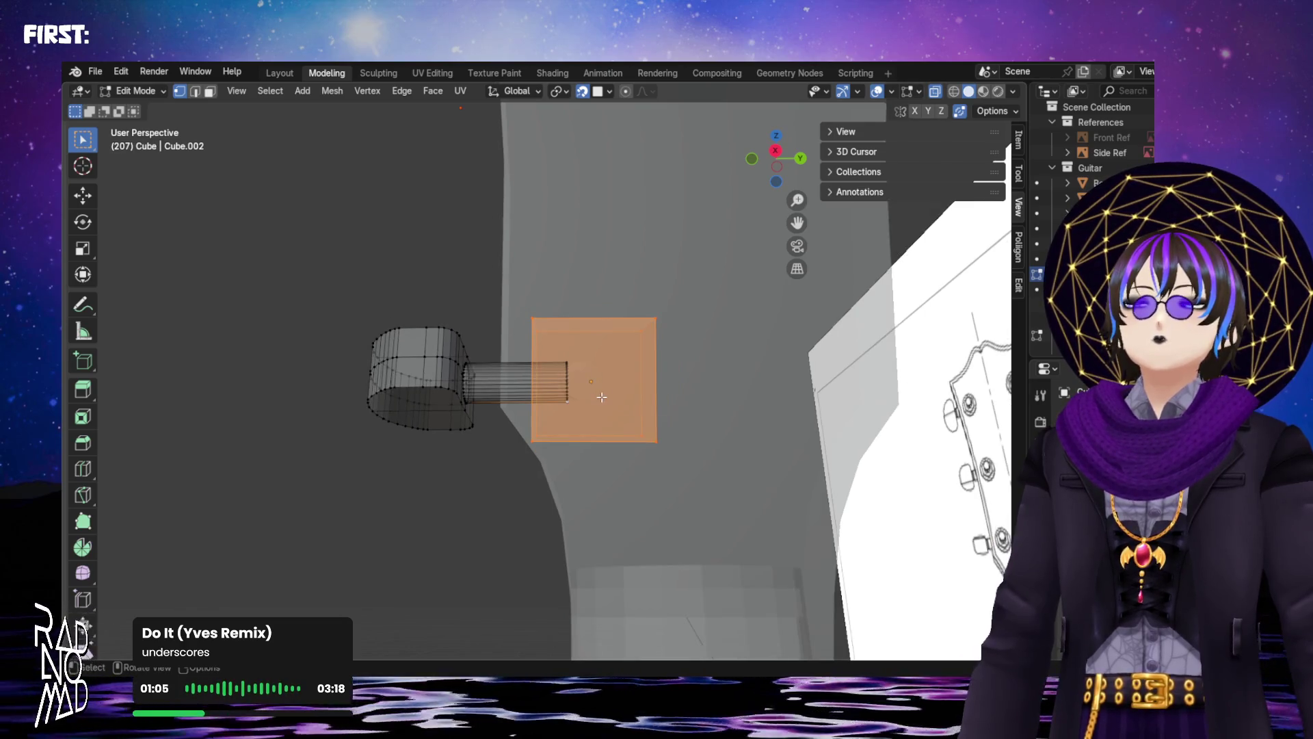
pyautogui.scroll(1, 596, 389)
pyautogui.moveTo(596, 389)
pyautogui.keyDown('shift'); pyautogui.mouseDown(button='middle')
pyautogui.moveTo(562, 434)
pyautogui.moveTo(576, 432)
pyautogui.moveTo(563, 432)
pyautogui.mouseUp(button='middle'); pyautogui.keyUp('shift')
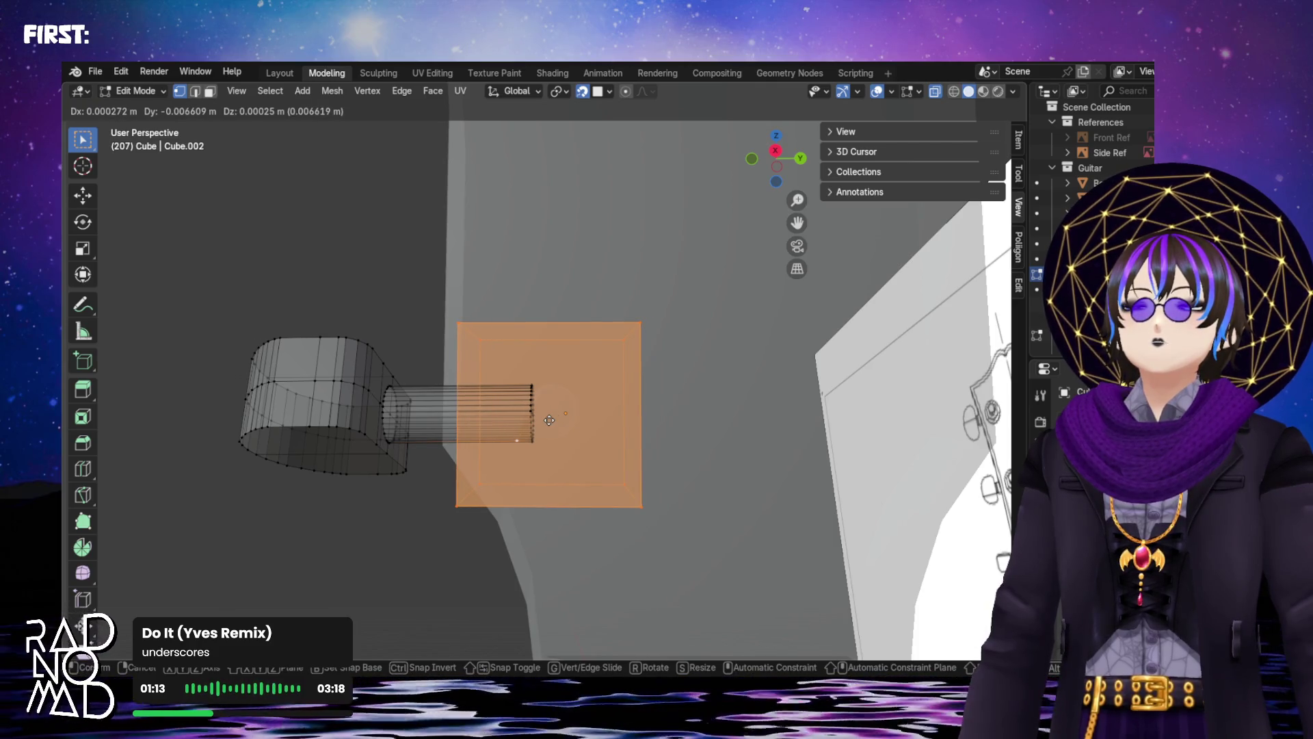
pyautogui.click(550, 420)
# Move the cube's mesh over the headstock again and deselect its faces
pyautogui.moveTo(547, 420)
pyautogui.mouseDown(button='middle')
pyautogui.moveTo(659, 443)
pyautogui.moveTo(553, 453)
pyautogui.moveTo(600, 454)
pyautogui.mouseUp(button='middle')
pyautogui.press('g')
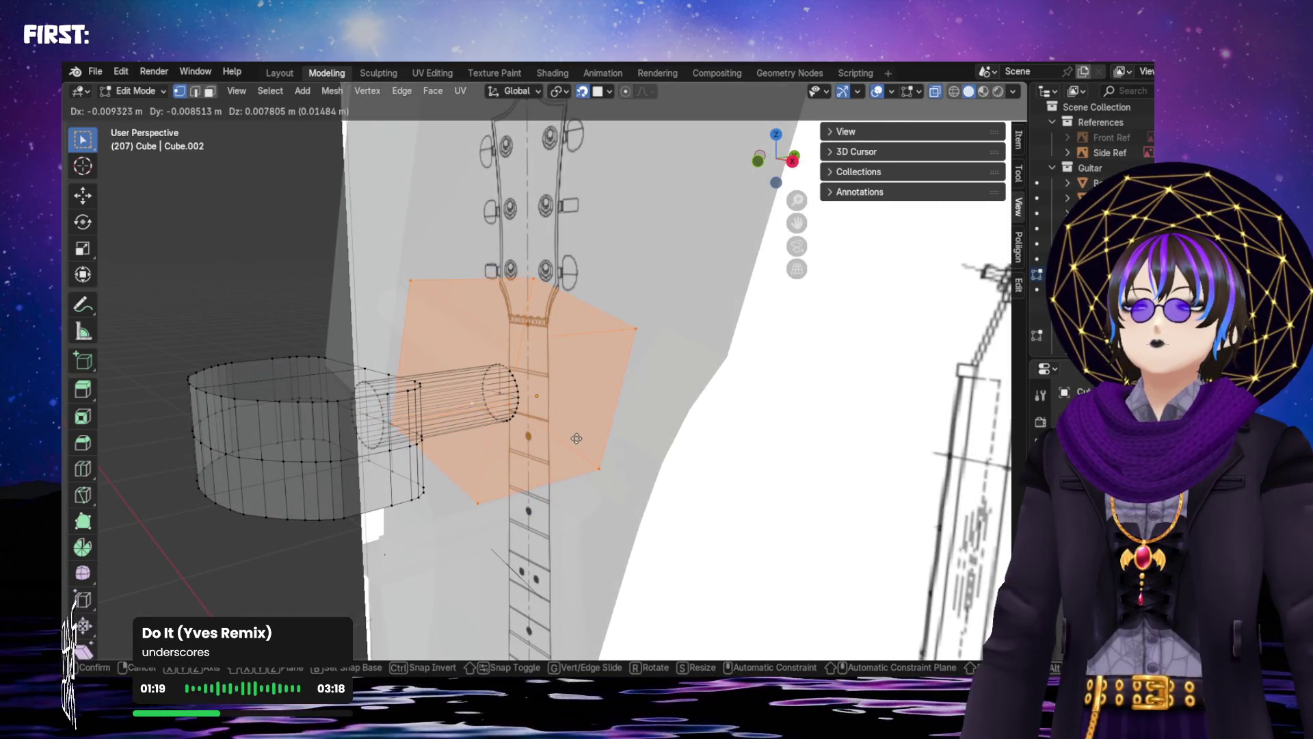
pyautogui.click(576, 439)
pyautogui.moveTo(577, 438); pyautogui.dragTo(607, 417, button='middle')
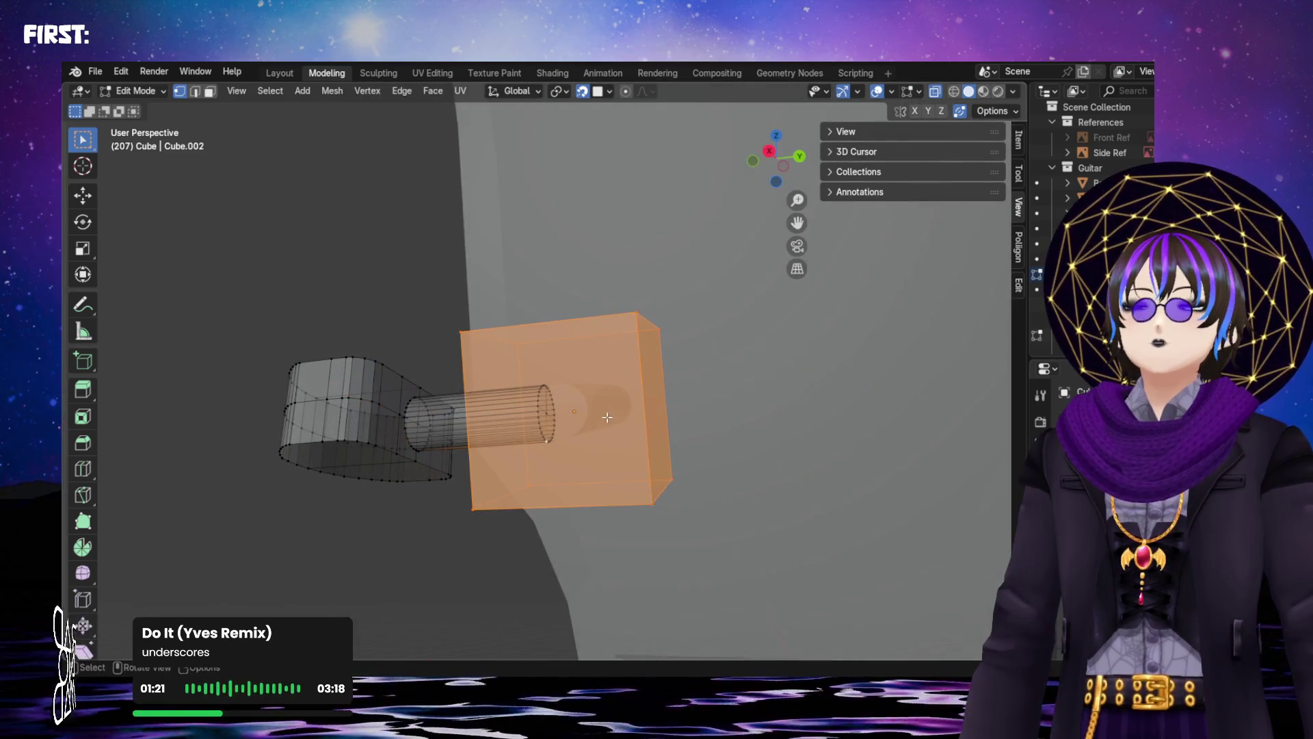
pyautogui.click(711, 395)
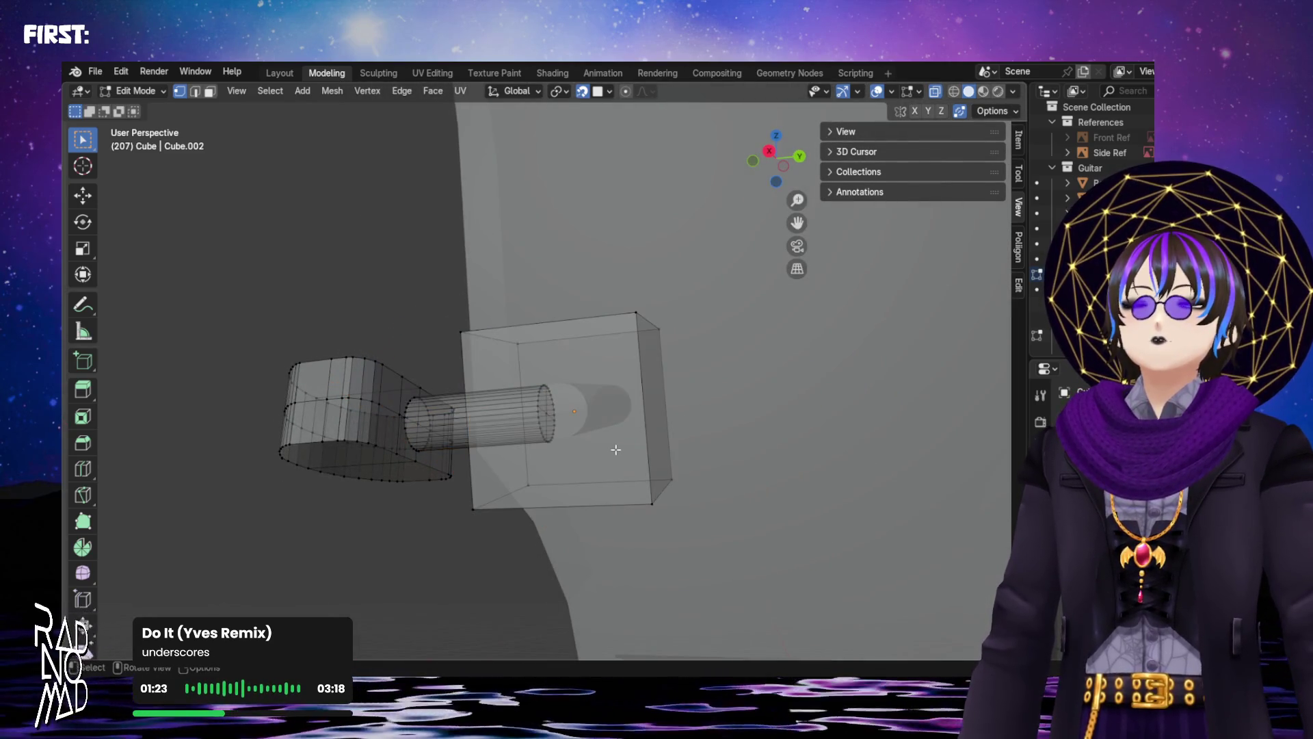
# In Object Mode, nudge the whole cube by X -0.000206 m and Y -0.006144 m
pyautogui.press('Tab')
pyautogui.moveTo(624, 465)
pyautogui.mouseDown(button='middle')
pyautogui.moveTo(656, 481)
pyautogui.moveTo(730, 472)
pyautogui.moveTo(720, 427)
pyautogui.mouseUp(button='middle')
pyautogui.press('g')
pyautogui.click(630, 474)
pyautogui.press('KP_Decimal')
pyautogui.moveTo(553, 366)
pyautogui.mouseDown(button='middle')
pyautogui.moveTo(552, 413)
pyautogui.moveTo(650, 417)
pyautogui.moveTo(738, 457)
pyautogui.moveTo(871, 446)
pyautogui.moveTo(835, 440)
pyautogui.moveTo(853, 445)
pyautogui.moveTo(846, 507)
pyautogui.moveTo(849, 400)
pyautogui.moveTo(818, 432)
pyautogui.moveTo(869, 468)
pyautogui.moveTo(840, 499)
pyautogui.moveTo(846, 484)
pyautogui.moveTo(921, 475)
pyautogui.moveTo(818, 507)
pyautogui.moveTo(846, 527)
pyautogui.moveTo(865, 479)
pyautogui.moveTo(897, 457)
pyautogui.moveTo(81, 427)
pyautogui.moveTo(945, 416)
pyautogui.moveTo(817, 438)
pyautogui.moveTo(828, 473)
pyautogui.moveTo(855, 463)
pyautogui.moveTo(870, 407)
pyautogui.moveTo(768, 440)
pyautogui.moveTo(630, 453)
pyautogui.moveTo(539, 374)
pyautogui.moveTo(802, 450)
pyautogui.moveTo(847, 494)
pyautogui.moveTo(707, 467)
pyautogui.mouseUp(button='middle')
pyautogui.scroll(5, 552, 413)
pyautogui.scroll(-5, 602, 386)
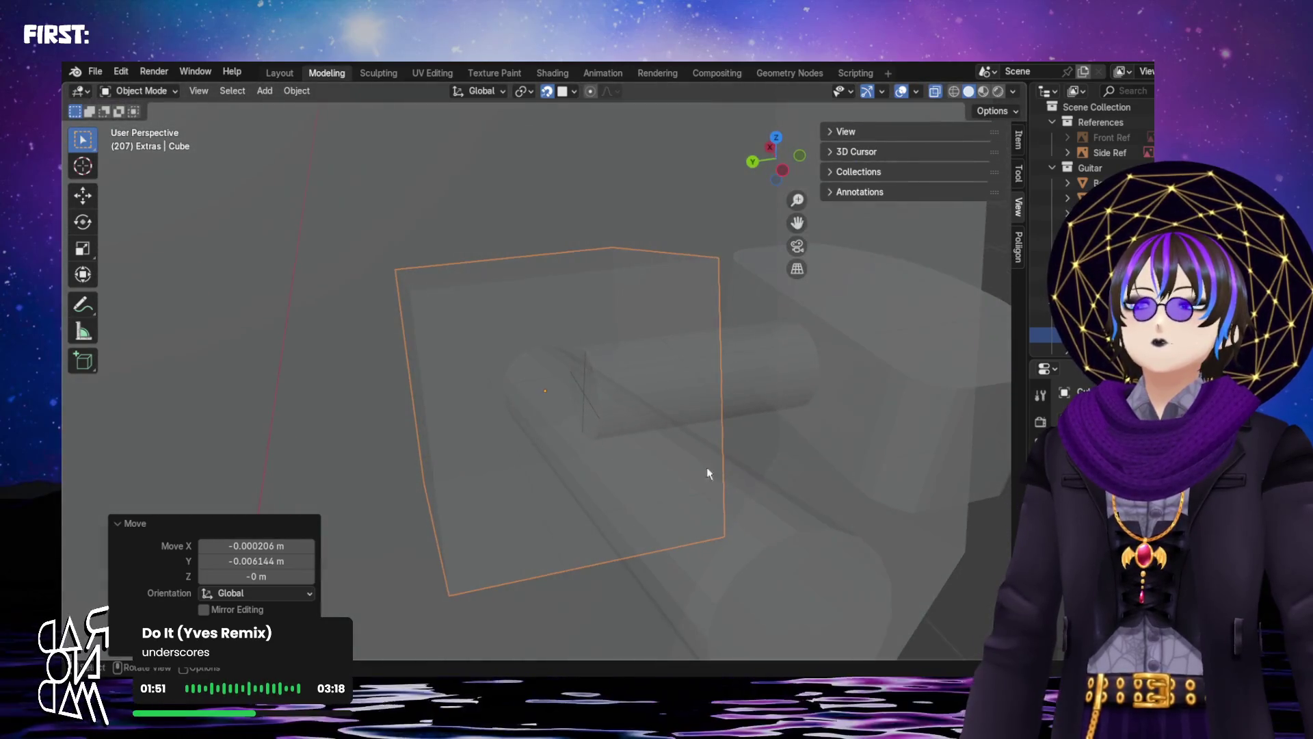
# Place the 3D cursor at the Peg Pin's origin
pyautogui.click(516, 504)
pyautogui.click(486, 563)
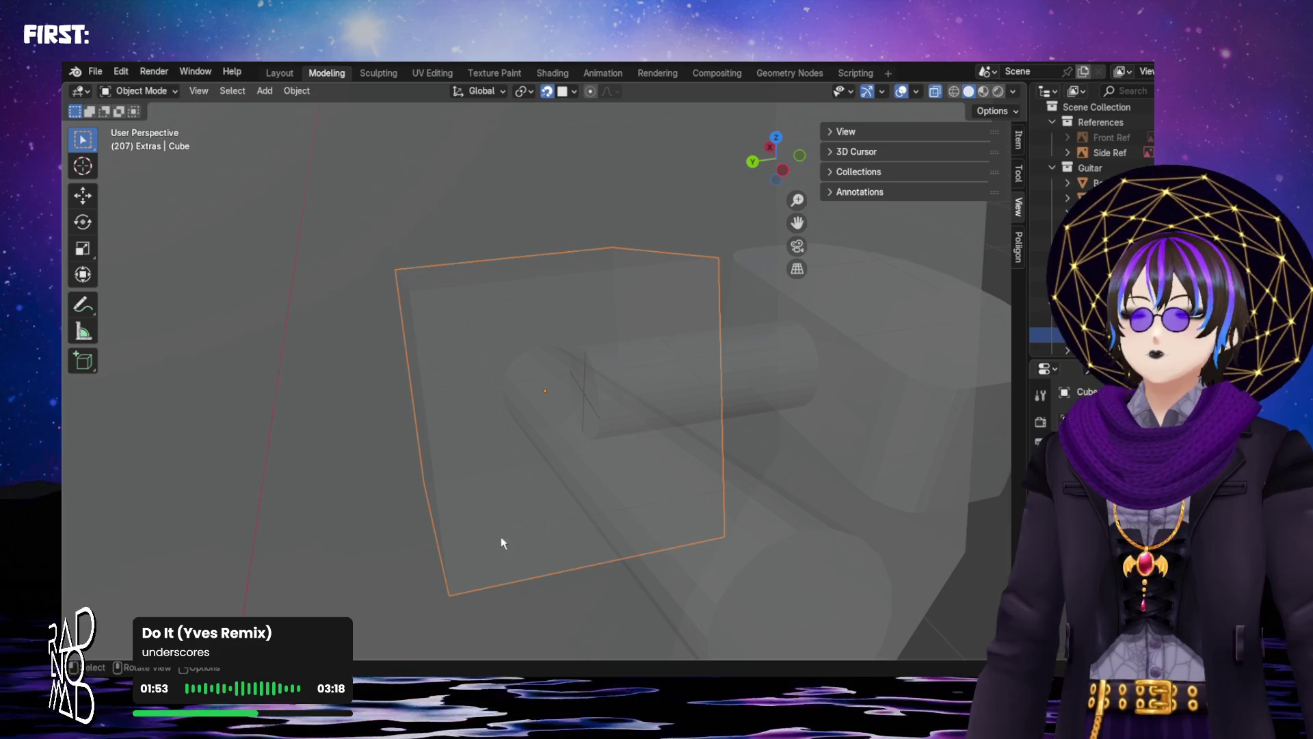
pyautogui.hotkey('shift', 's')
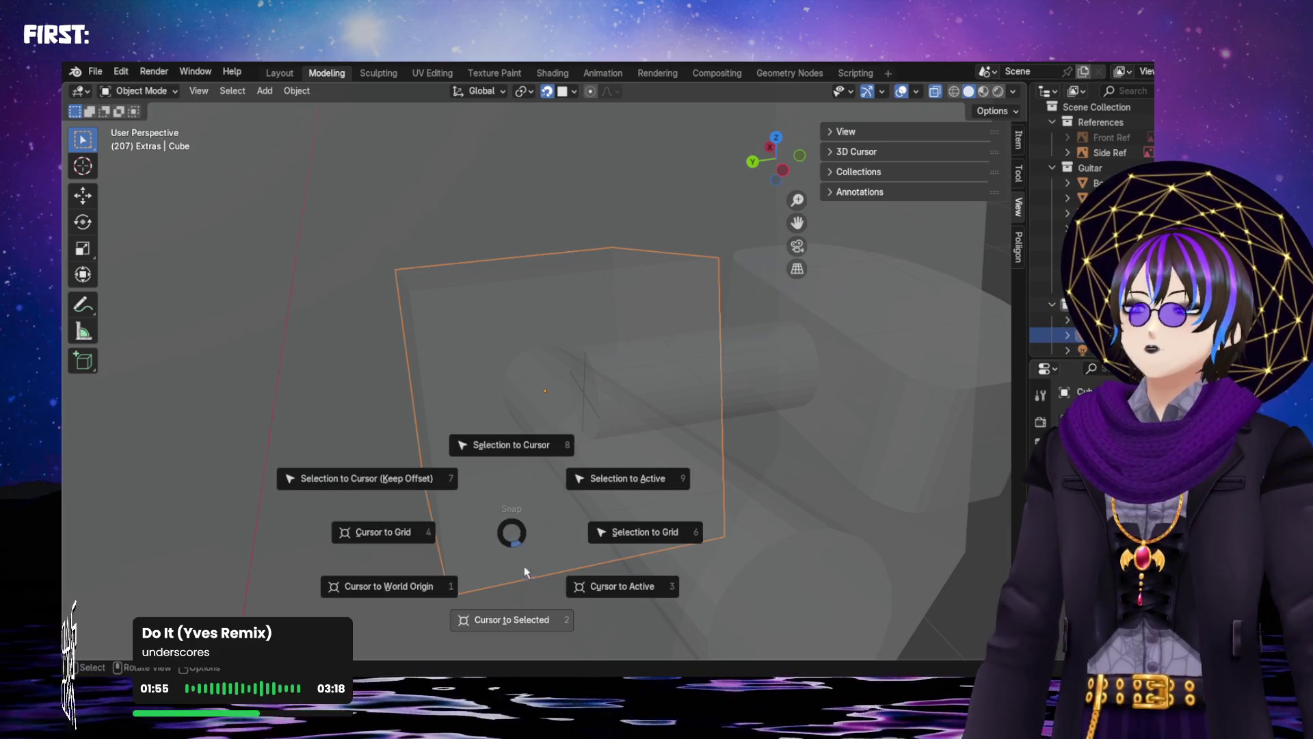
pyautogui.click(525, 617)
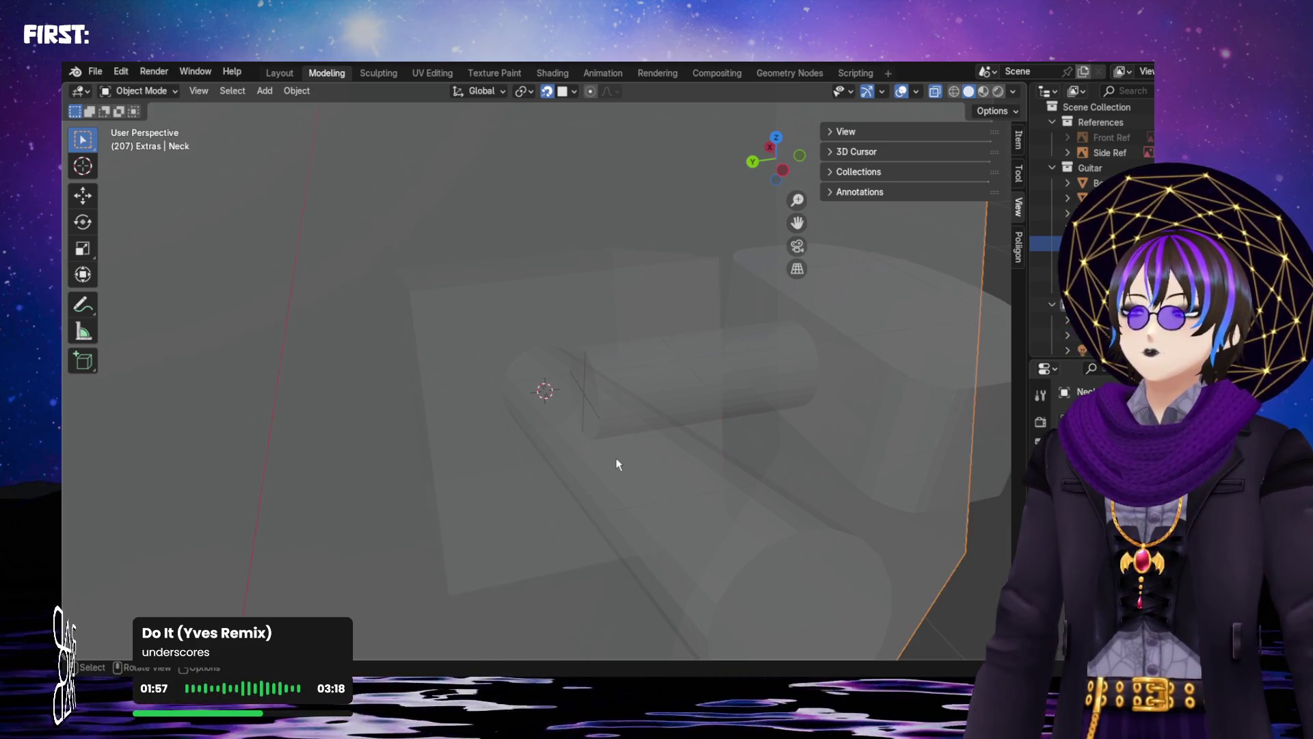
pyautogui.click(724, 517)
pyautogui.click(822, 594)
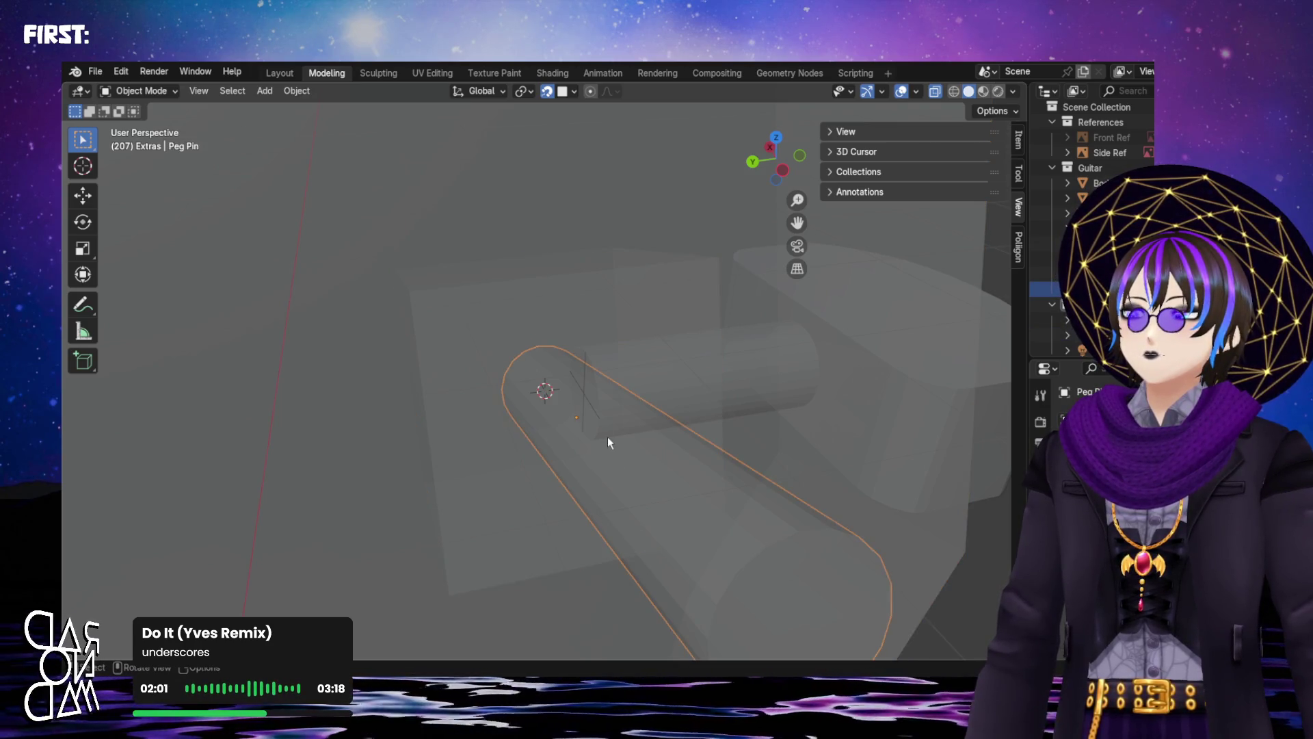
pyautogui.hotkey('shift', 's')
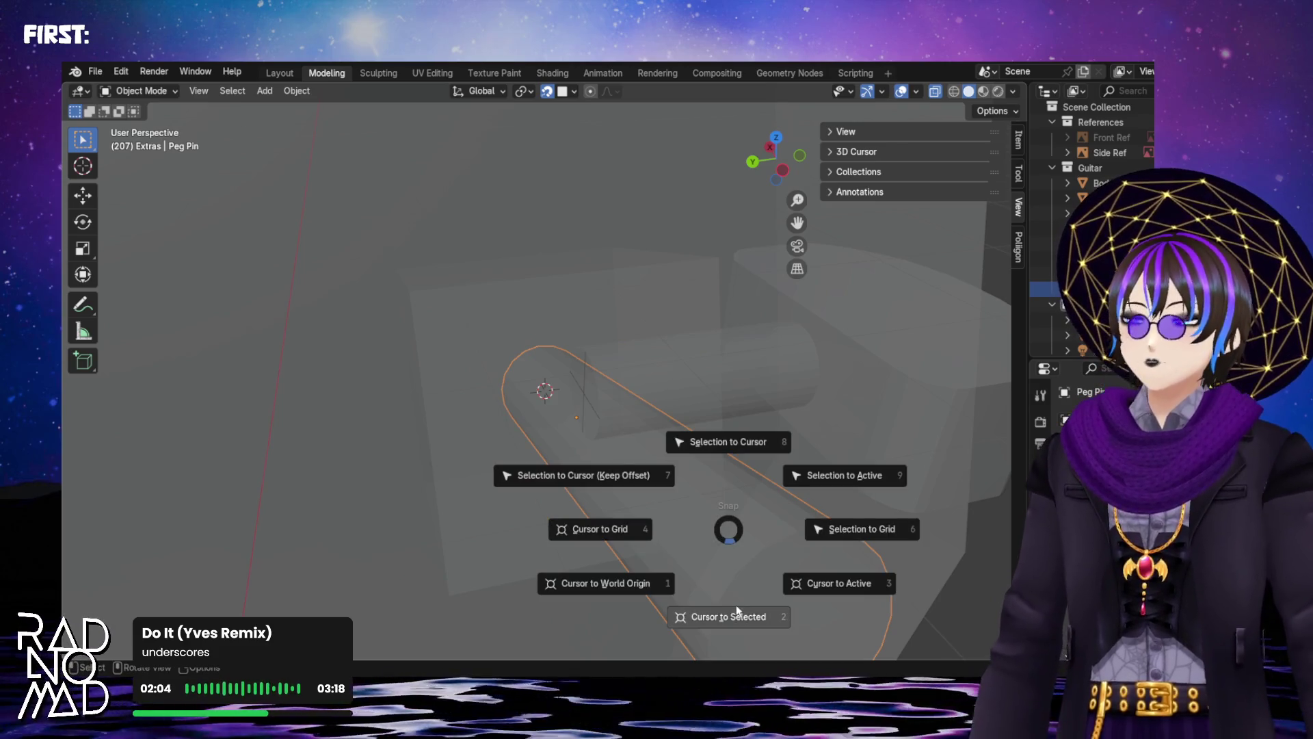
pyautogui.click(736, 605)
# Snap the cube block to the 3D cursor with Selection to Cursor
pyautogui.click(514, 318)
pyautogui.click(479, 404)
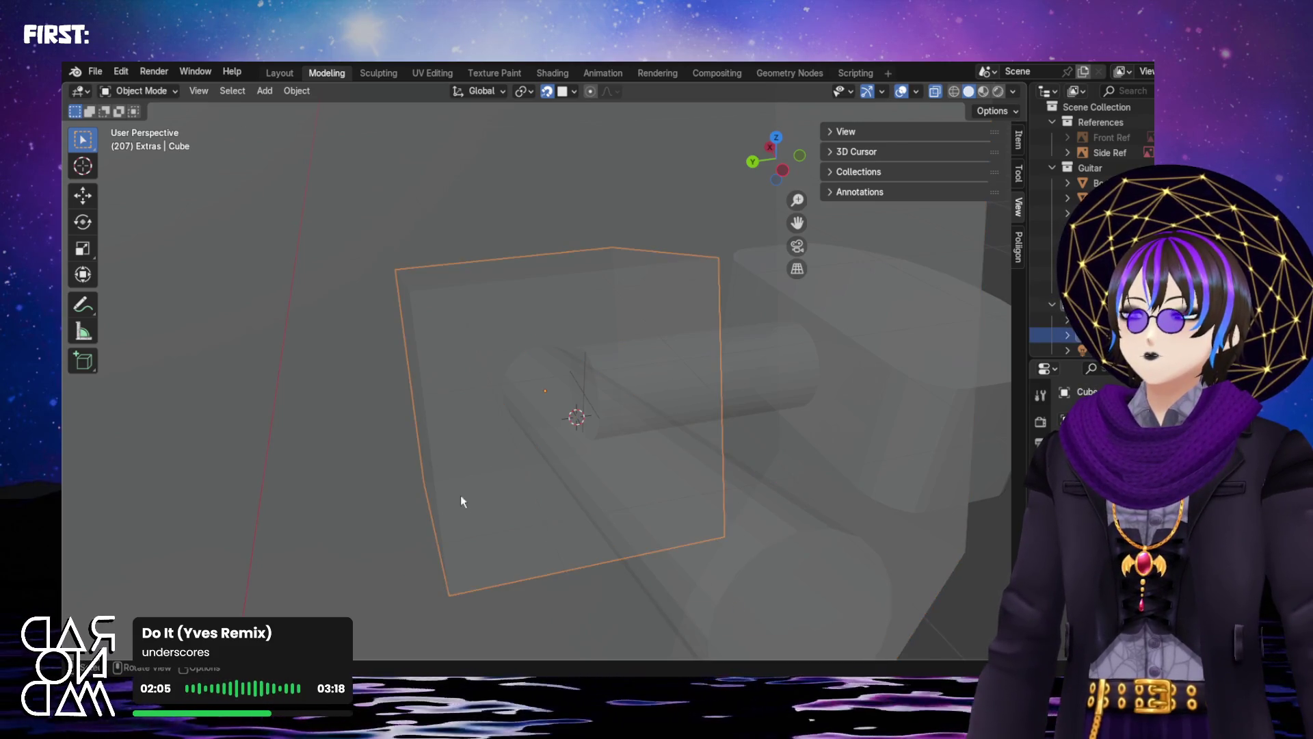
pyautogui.hotkey('shift', 's')
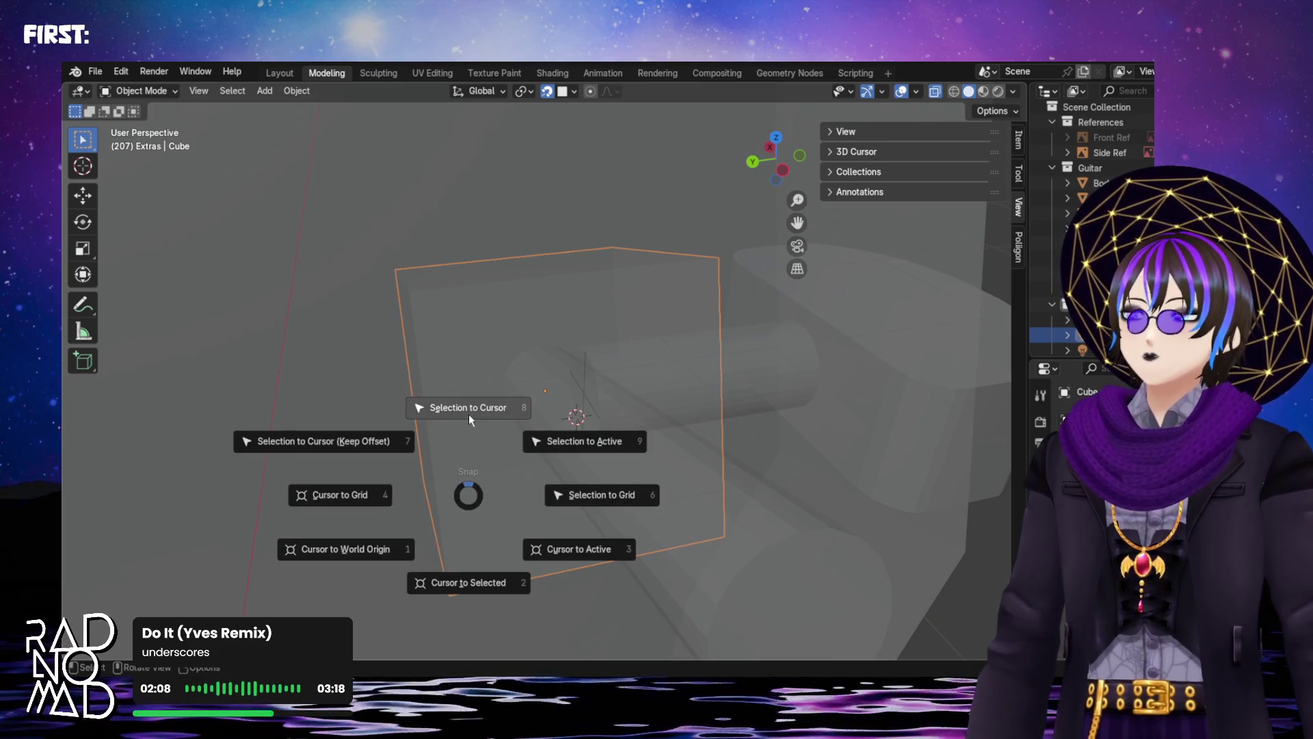
pyautogui.click(469, 413)
pyautogui.moveTo(469, 419)
pyautogui.mouseDown(button='middle')
pyautogui.moveTo(486, 416)
pyautogui.moveTo(407, 374)
pyautogui.moveTo(460, 349)
pyautogui.moveTo(469, 298)
pyautogui.moveTo(456, 262)
pyautogui.moveTo(436, 313)
pyautogui.moveTo(454, 388)
pyautogui.moveTo(452, 373)
pyautogui.moveTo(617, 405)
pyautogui.moveTo(490, 452)
pyautogui.moveTo(428, 391)
pyautogui.moveTo(457, 392)
pyautogui.mouseUp(button='middle')
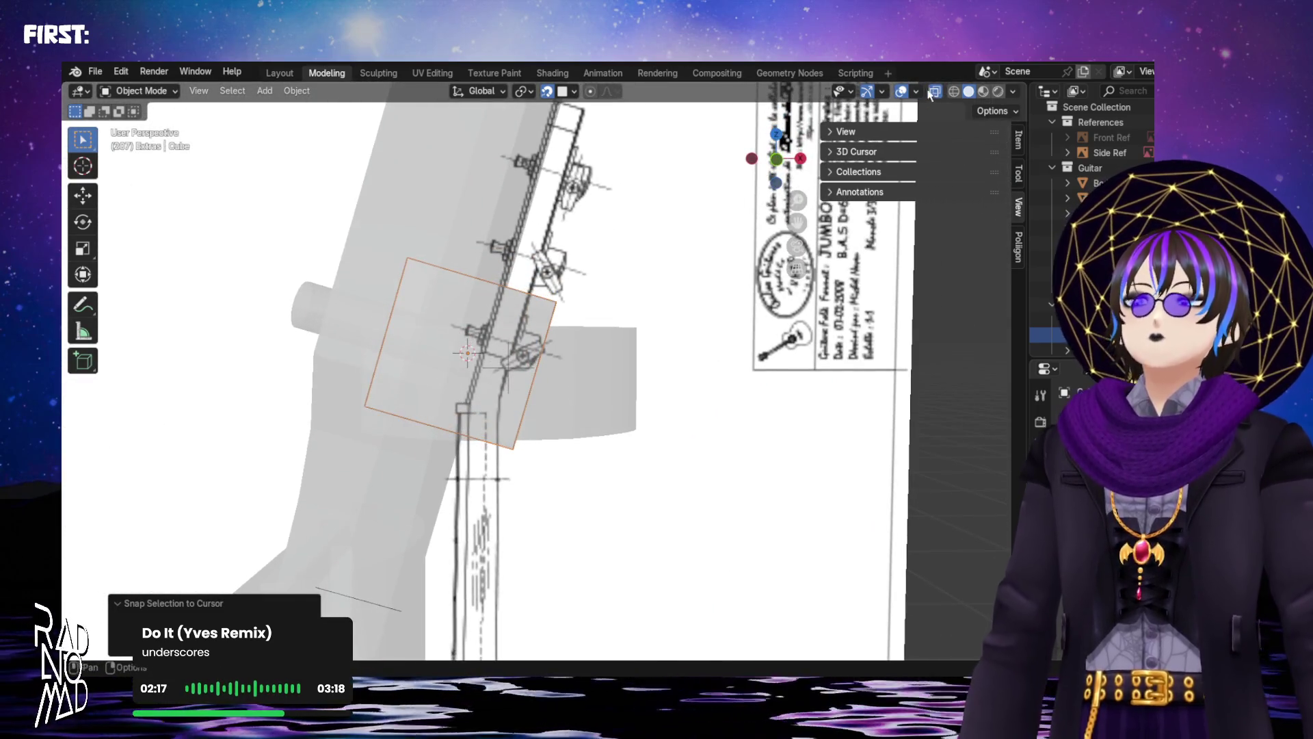
# Toggle overlays off and on, turn X-ray off, and open the block in Edit Mode
pyautogui.click(901, 92)
pyautogui.click(901, 93)
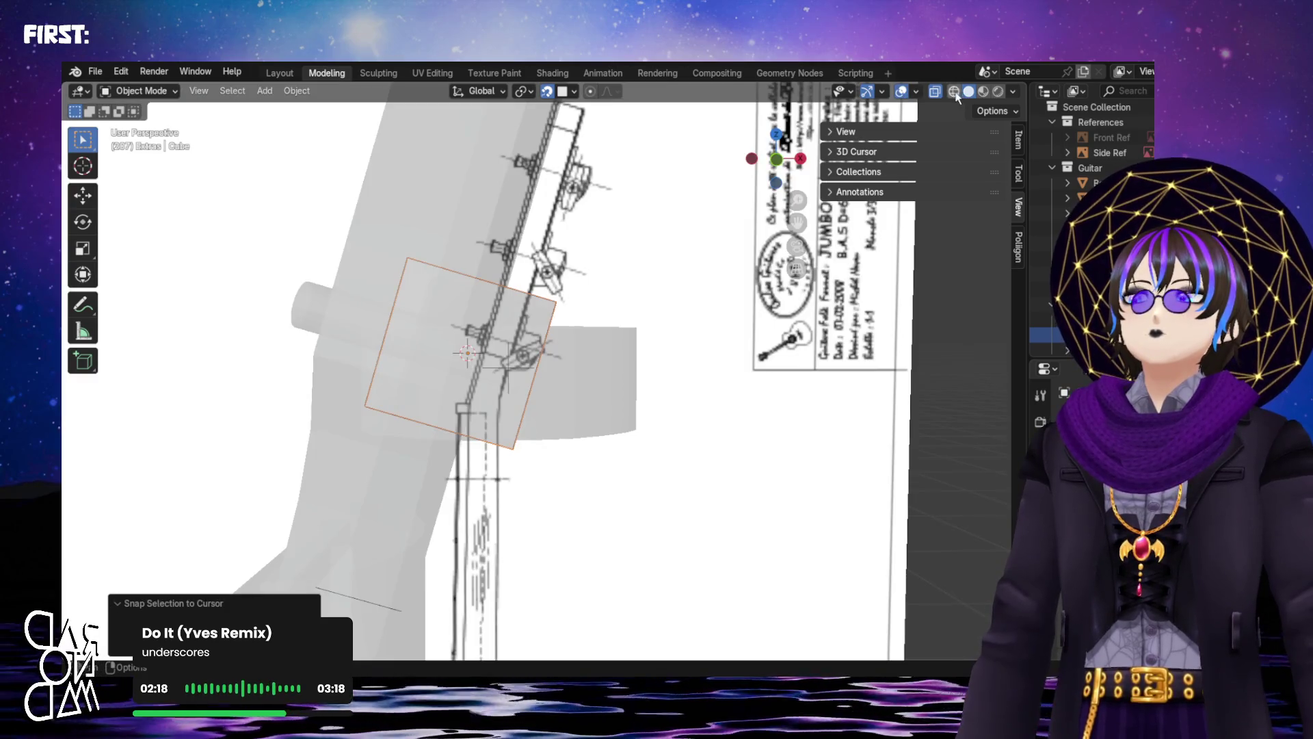
pyautogui.click(935, 92)
pyautogui.moveTo(503, 366)
pyautogui.mouseDown(button='middle')
pyautogui.moveTo(494, 417)
pyautogui.moveTo(460, 387)
pyautogui.moveTo(506, 301)
pyautogui.moveTo(544, 291)
pyautogui.moveTo(517, 265)
pyautogui.moveTo(488, 297)
pyautogui.moveTo(510, 400)
pyautogui.moveTo(532, 400)
pyautogui.moveTo(582, 343)
pyautogui.moveTo(526, 318)
pyautogui.moveTo(378, 364)
pyautogui.moveTo(326, 287)
pyautogui.moveTo(368, 331)
pyautogui.moveTo(369, 302)
pyautogui.moveTo(346, 352)
pyautogui.moveTo(379, 412)
pyautogui.moveTo(446, 433)
pyautogui.moveTo(683, 399)
pyautogui.moveTo(690, 380)
pyautogui.moveTo(508, 400)
pyautogui.moveTo(362, 357)
pyautogui.moveTo(353, 341)
pyautogui.moveTo(481, 399)
pyautogui.moveTo(481, 331)
pyautogui.moveTo(540, 292)
pyautogui.moveTo(528, 285)
pyautogui.moveTo(539, 334)
pyautogui.moveTo(527, 343)
pyautogui.mouseUp(button='middle')
pyautogui.click(513, 388)
pyautogui.press('Tab')
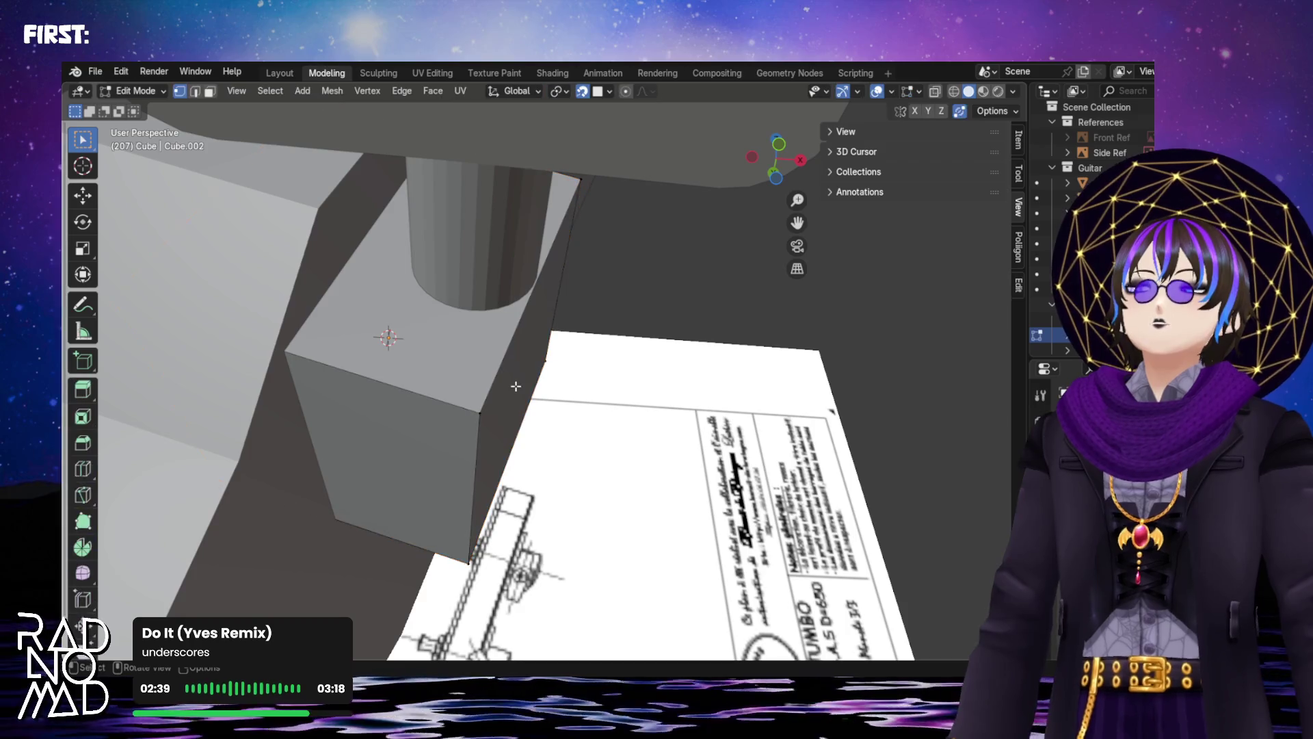
# Select a side face of the block and extrude it, reaching 0.12 m
pyautogui.moveTo(487, 396); pyautogui.dragTo(457, 192, button='middle')
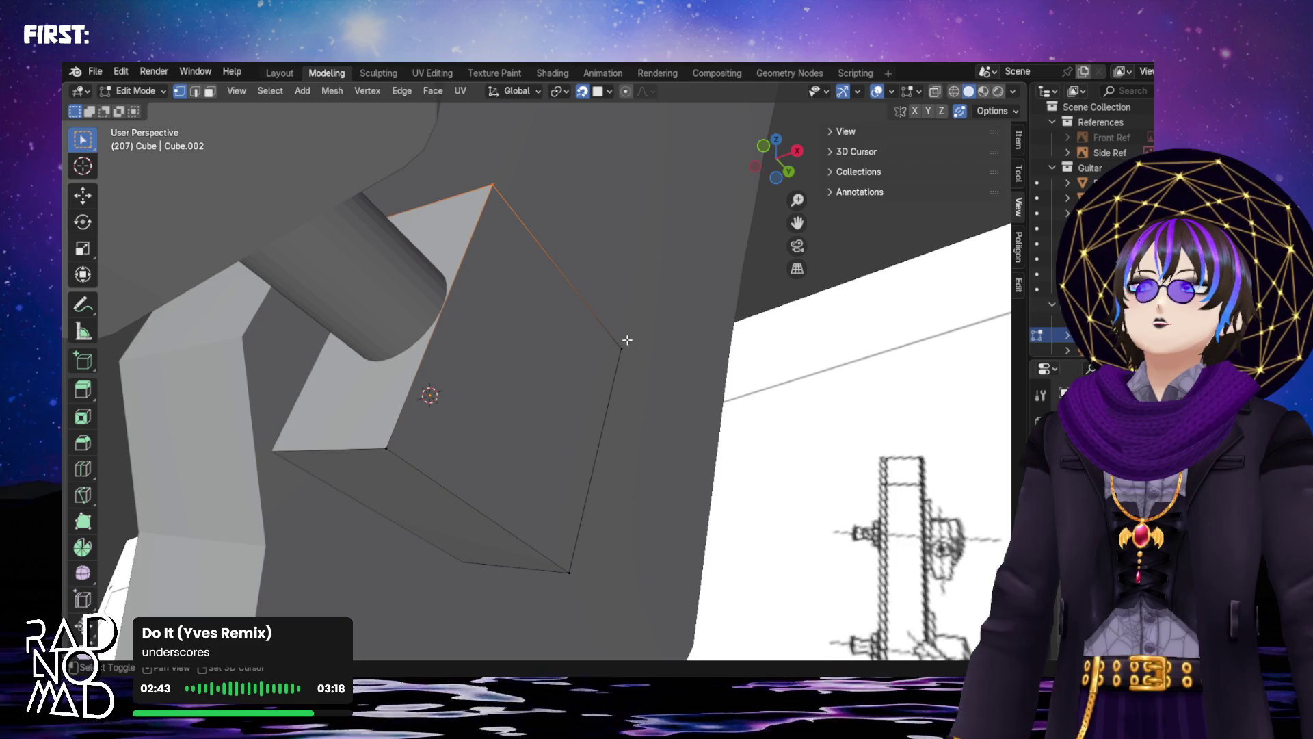
pyautogui.keyDown('shift'); pyautogui.click(574, 570); pyautogui.keyUp('shift')
pyautogui.moveTo(521, 463)
pyautogui.mouseDown(button='middle')
pyautogui.moveTo(513, 445)
pyautogui.moveTo(547, 454)
pyautogui.moveTo(526, 402)
pyautogui.mouseUp(button='middle')
pyautogui.press('e')
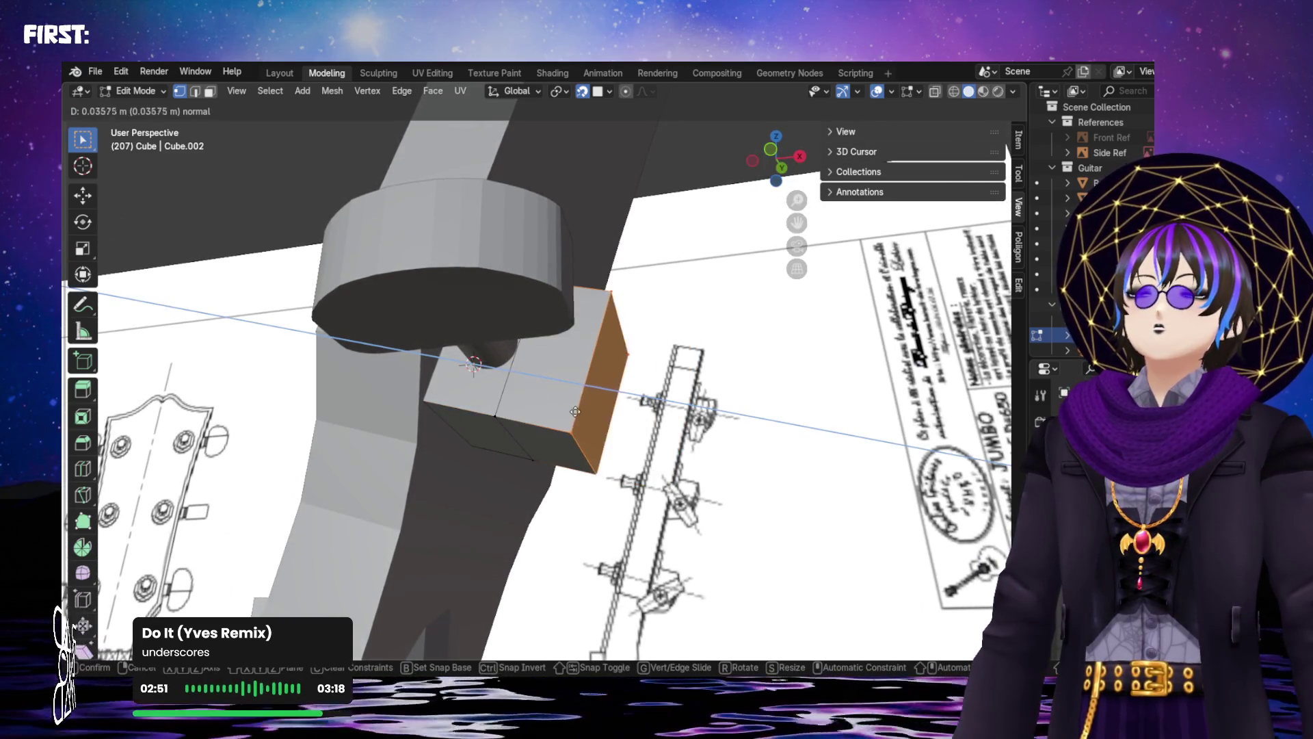
pyautogui.click(584, 413)
pyautogui.moveTo(584, 413)
pyautogui.mouseDown(button='middle')
pyautogui.moveTo(613, 502)
pyautogui.moveTo(488, 339)
pyautogui.mouseUp(button='middle')
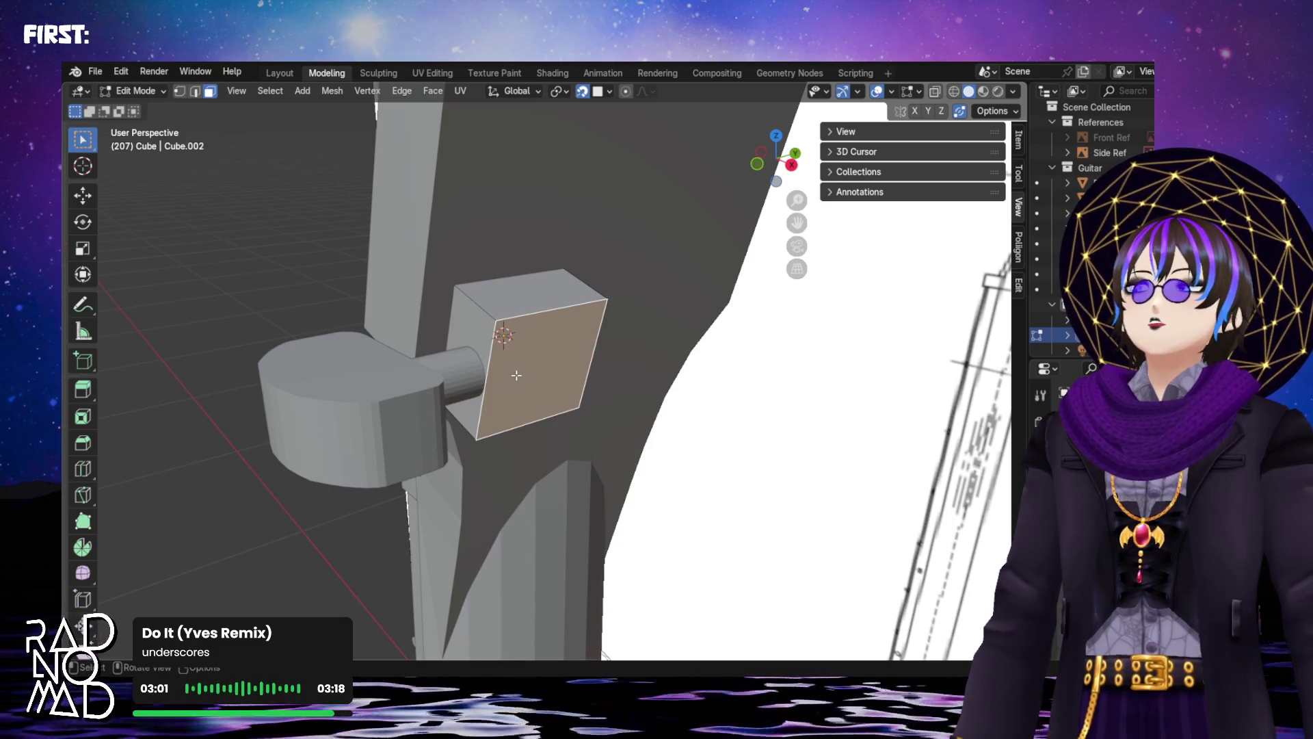
pyautogui.press('e')
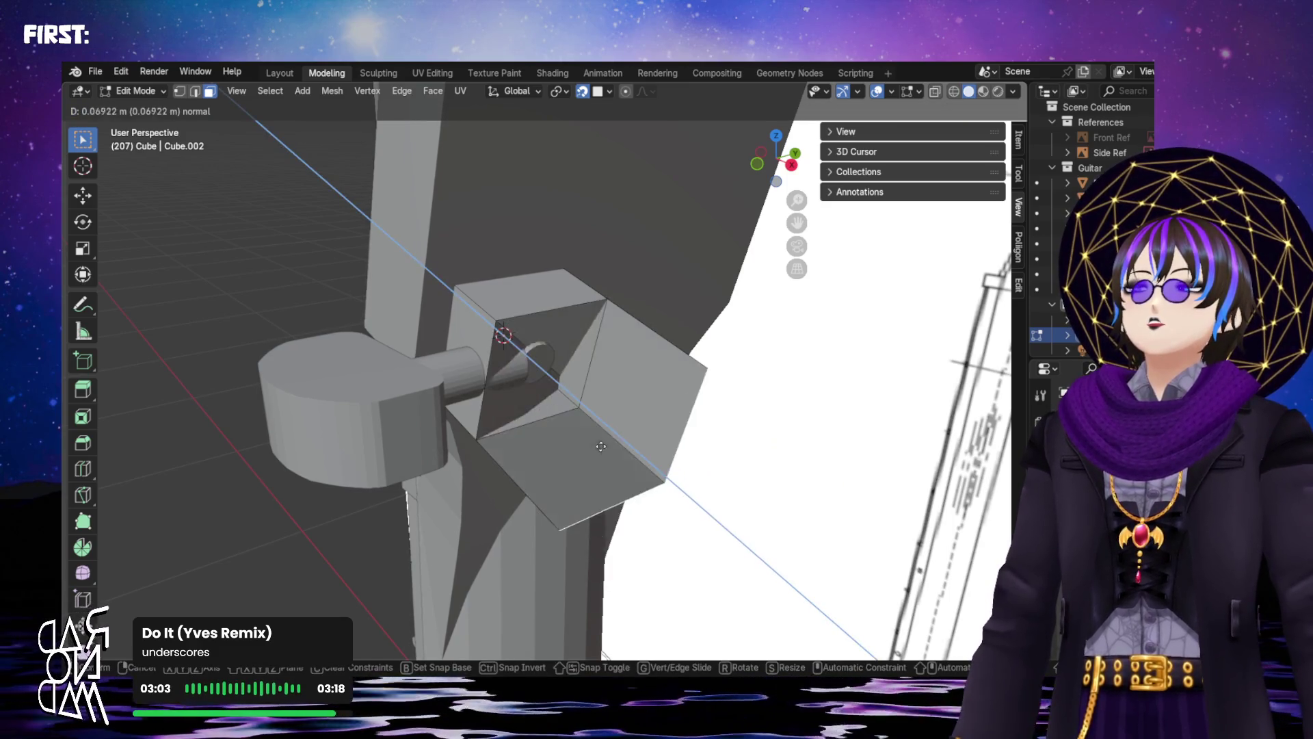
pyautogui.click(672, 502)
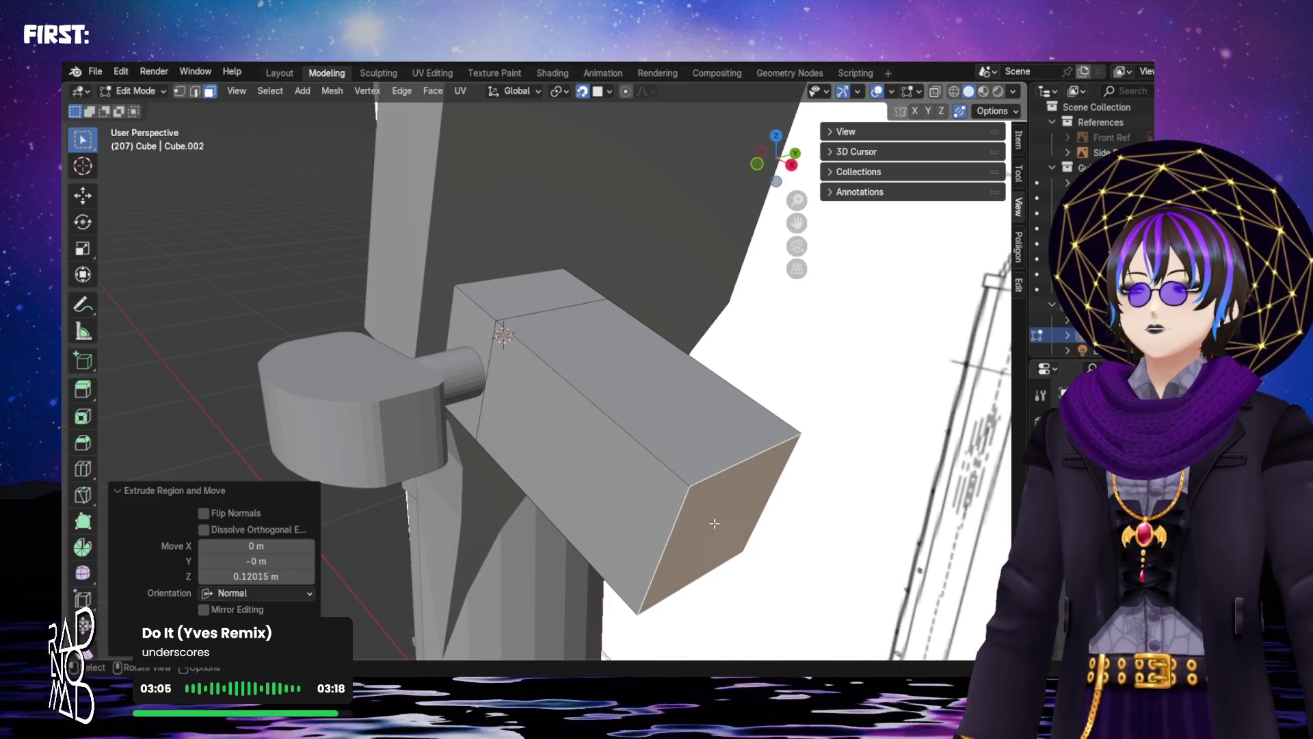
# Cancel an extra extrusion and view the selected face straight on
pyautogui.press('e')
pyautogui.rightClick(557, 398)
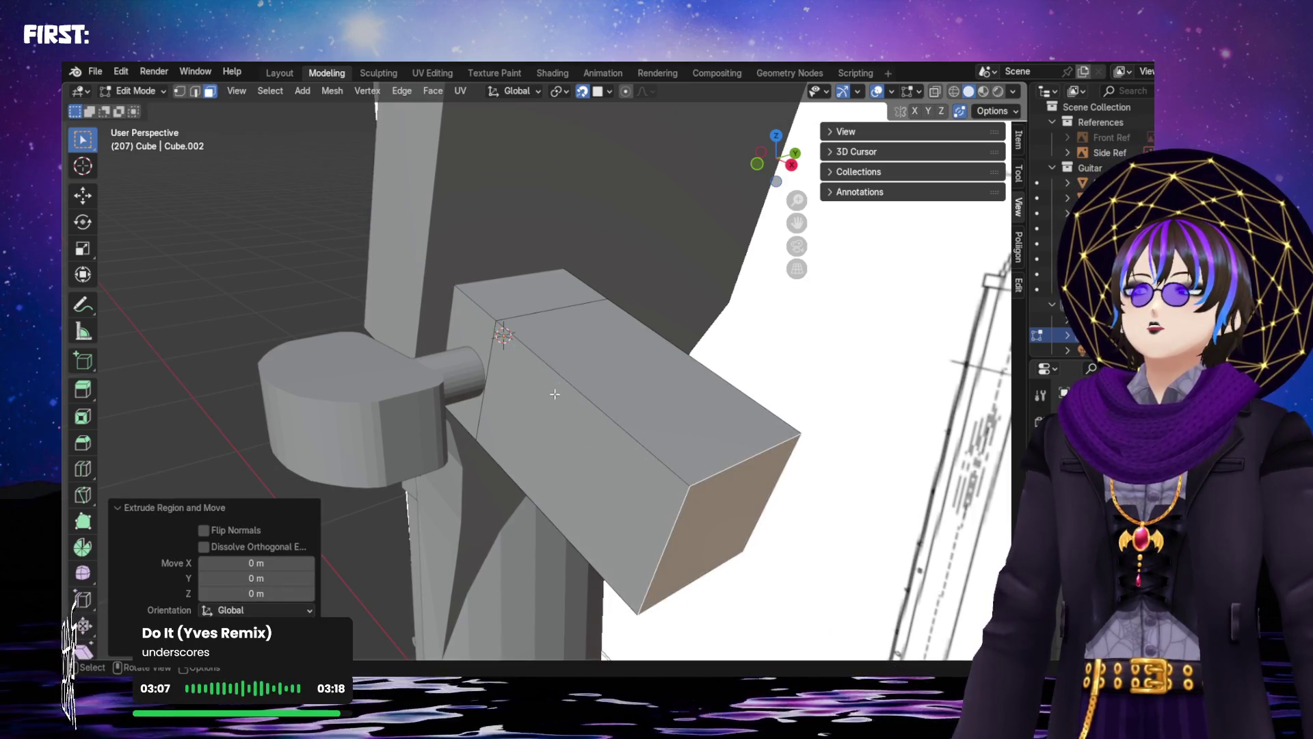
pyautogui.press('shift+KP_7')
pyautogui.moveTo(475, 299)
pyautogui.mouseDown(button='middle')
pyautogui.moveTo(473, 310)
pyautogui.moveTo(461, 235)
pyautogui.moveTo(551, 214)
pyautogui.moveTo(553, 287)
pyautogui.mouseUp(button='middle')
pyautogui.press('Tab')
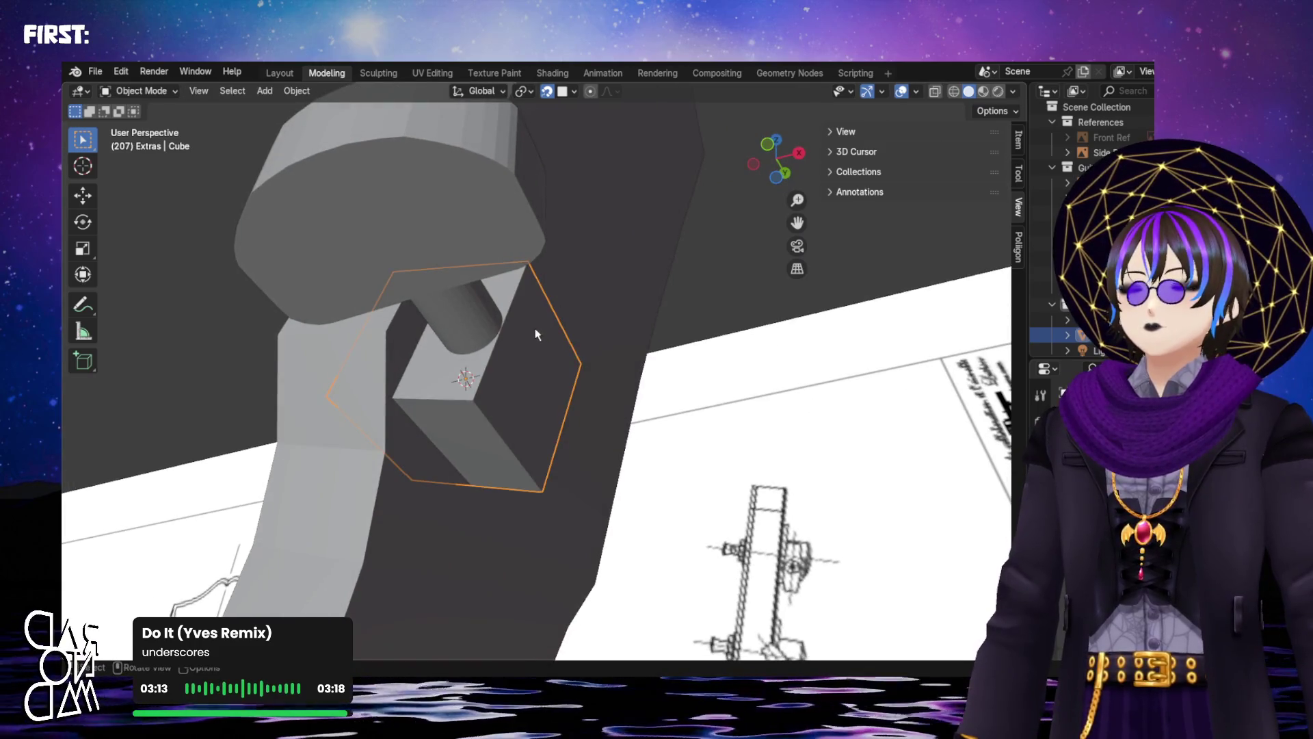
pyautogui.press('Tab')
pyautogui.moveTo(535, 334); pyautogui.dragTo(284, 119, button='middle')
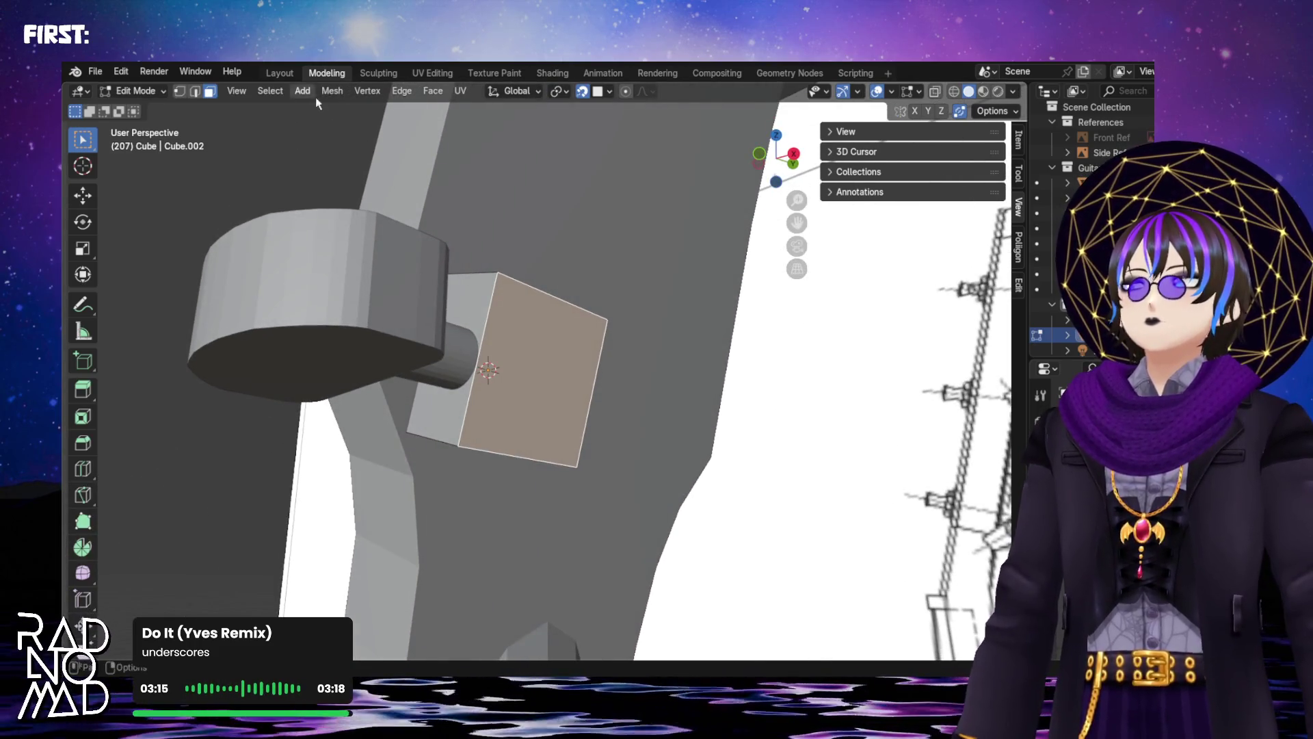
# Switch to vertex selection and pick the block's top-left corner vertex
pyautogui.click(368, 90)
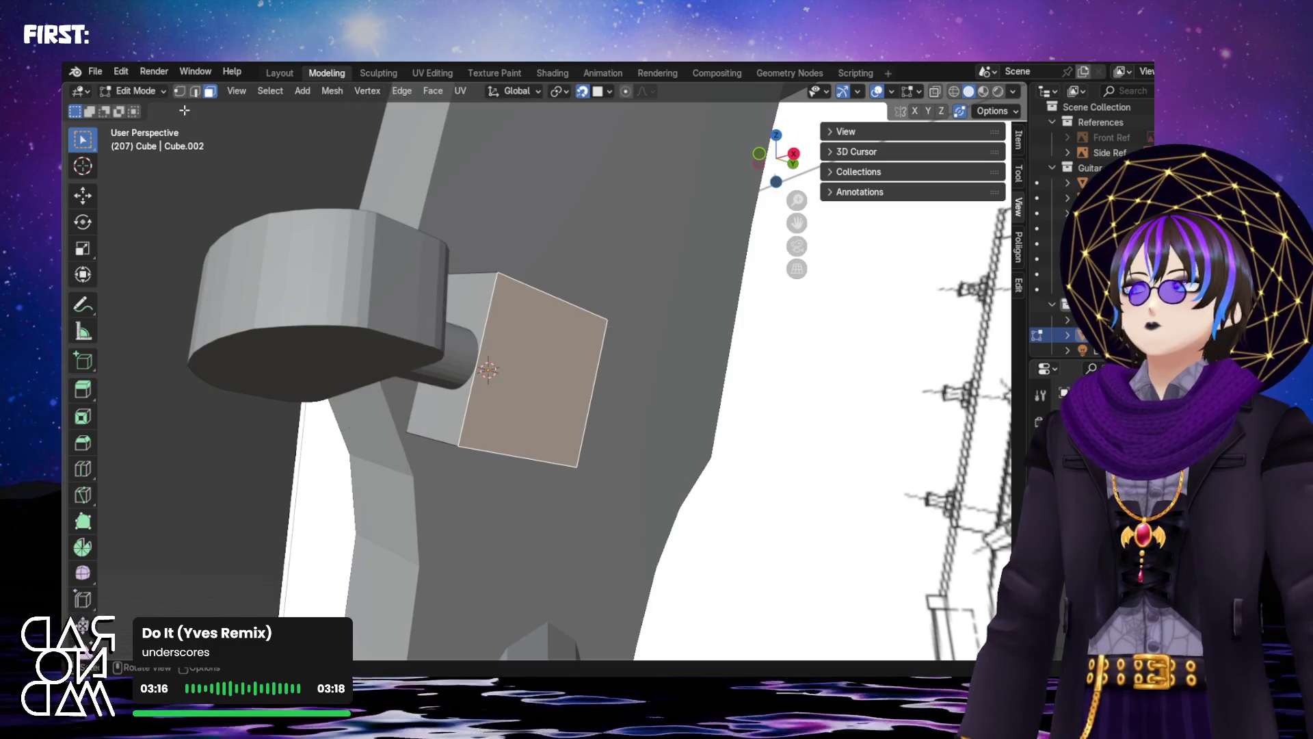
pyautogui.click(180, 91)
pyautogui.click(495, 267)
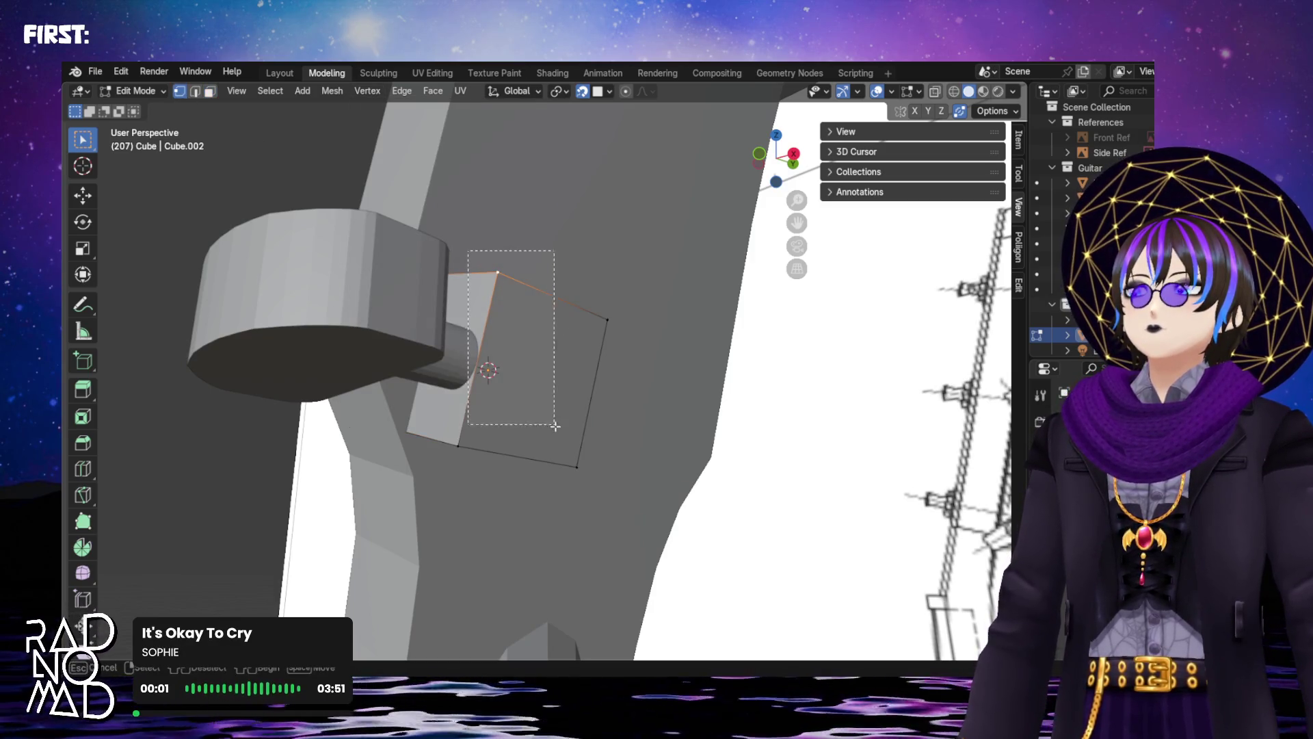
pyautogui.moveTo(456, 447)
pyautogui.mouseDown(button='middle')
pyautogui.moveTo(454, 475)
pyautogui.moveTo(541, 491)
pyautogui.moveTo(548, 353)
pyautogui.mouseUp(button='middle')
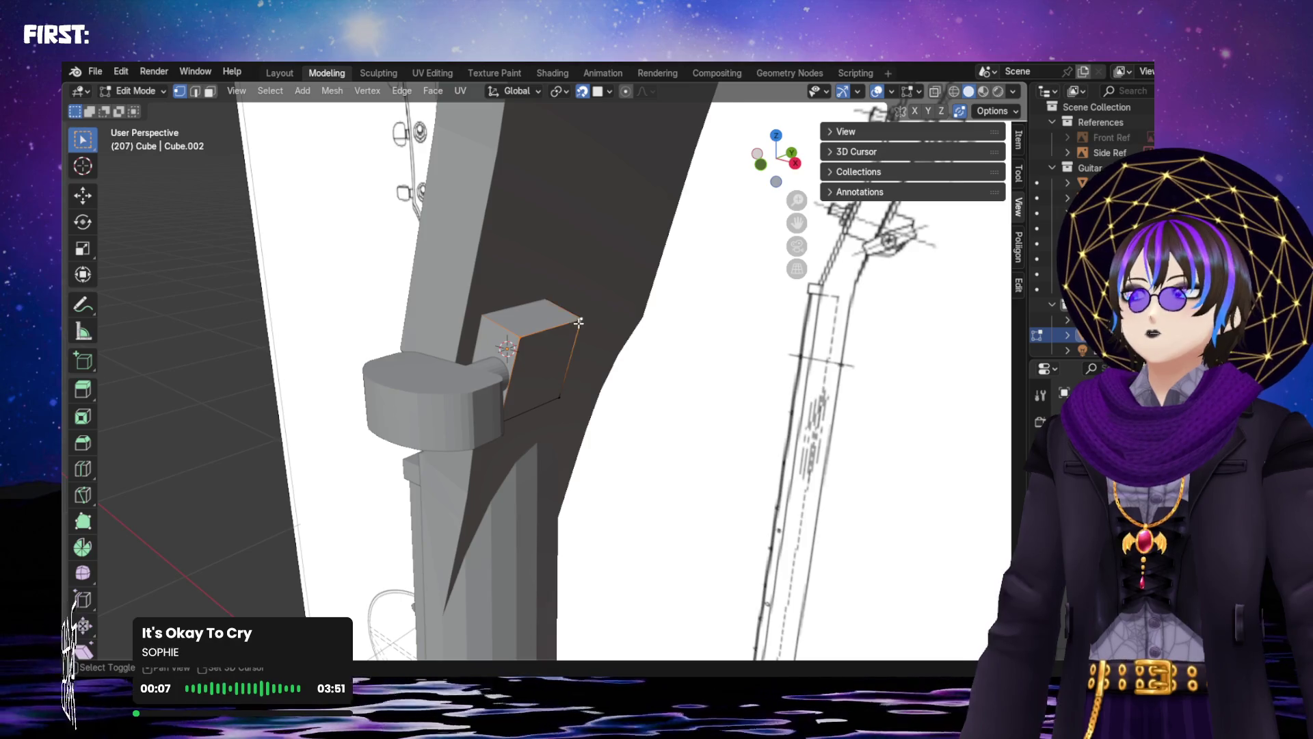
pyautogui.scroll(4, 540, 406)
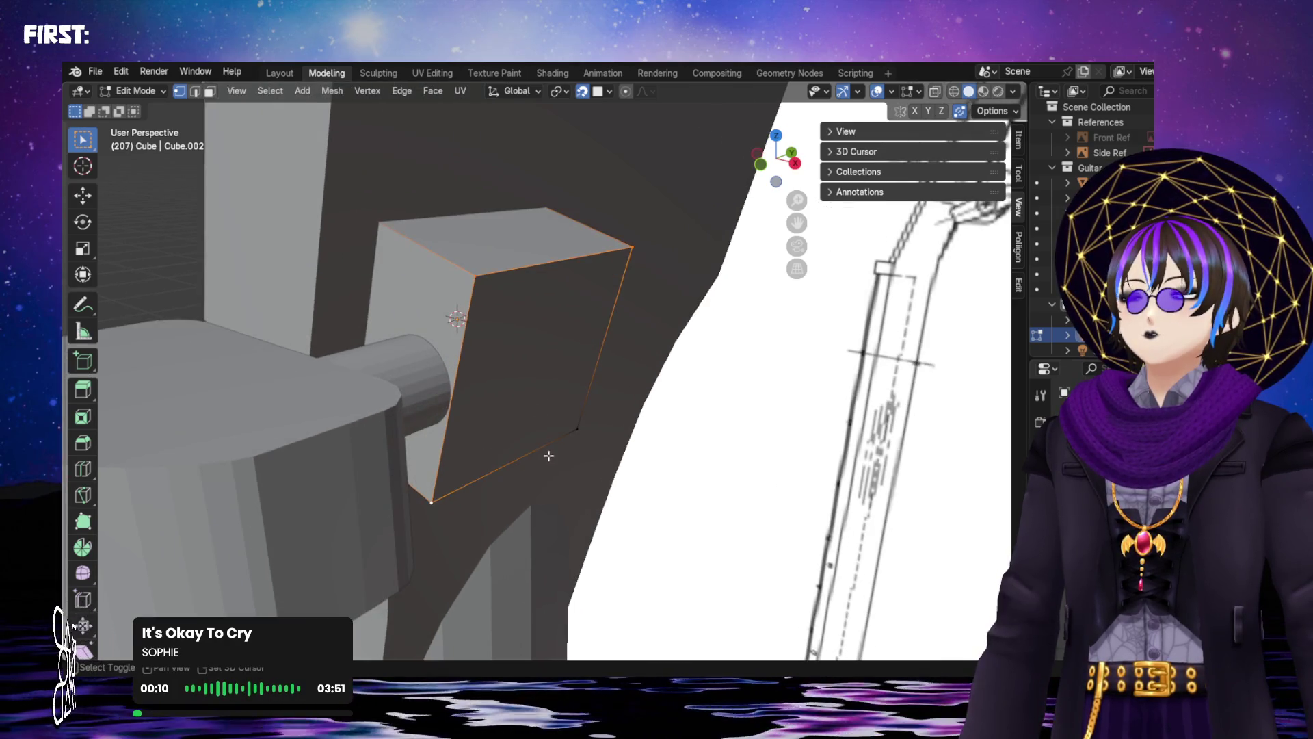
# In face mode, extrude the face 0.009033 m along its normal, then deselect all
pyautogui.press('f')
pyautogui.press('e')
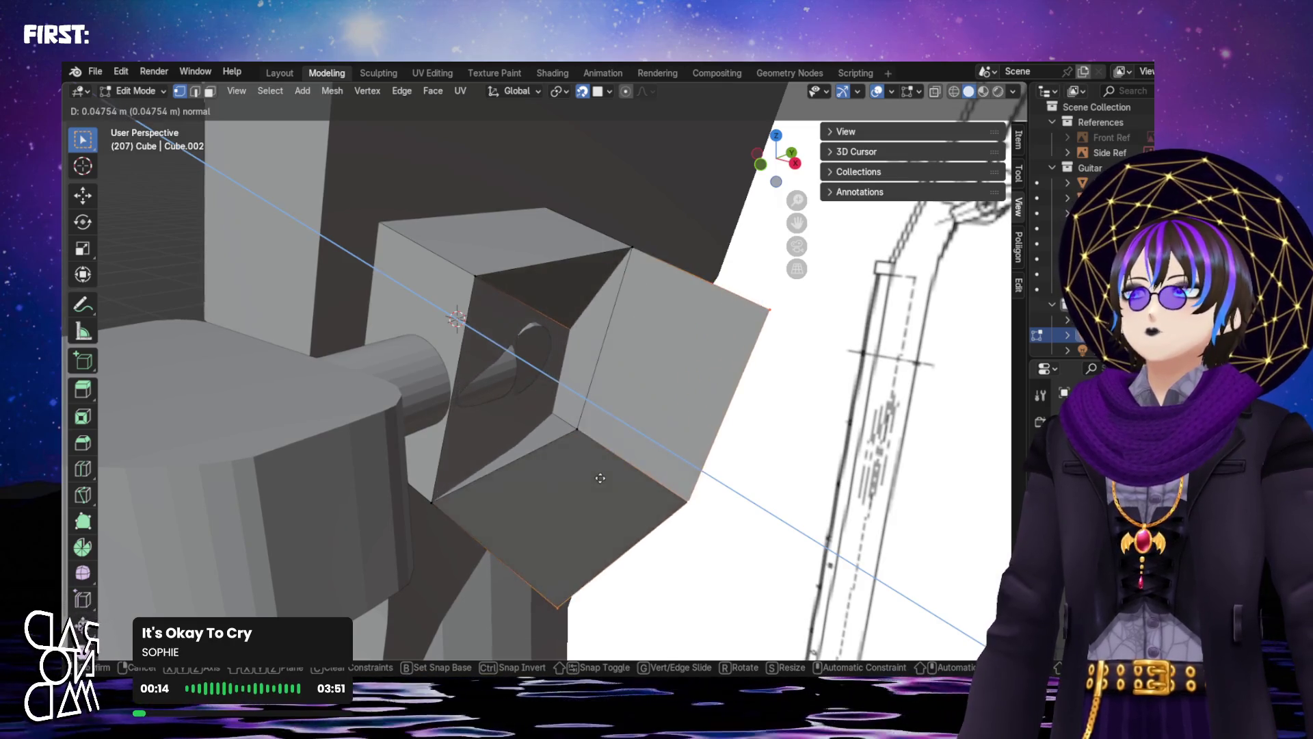
pyautogui.rightClick(583, 408)
pyautogui.press('e')
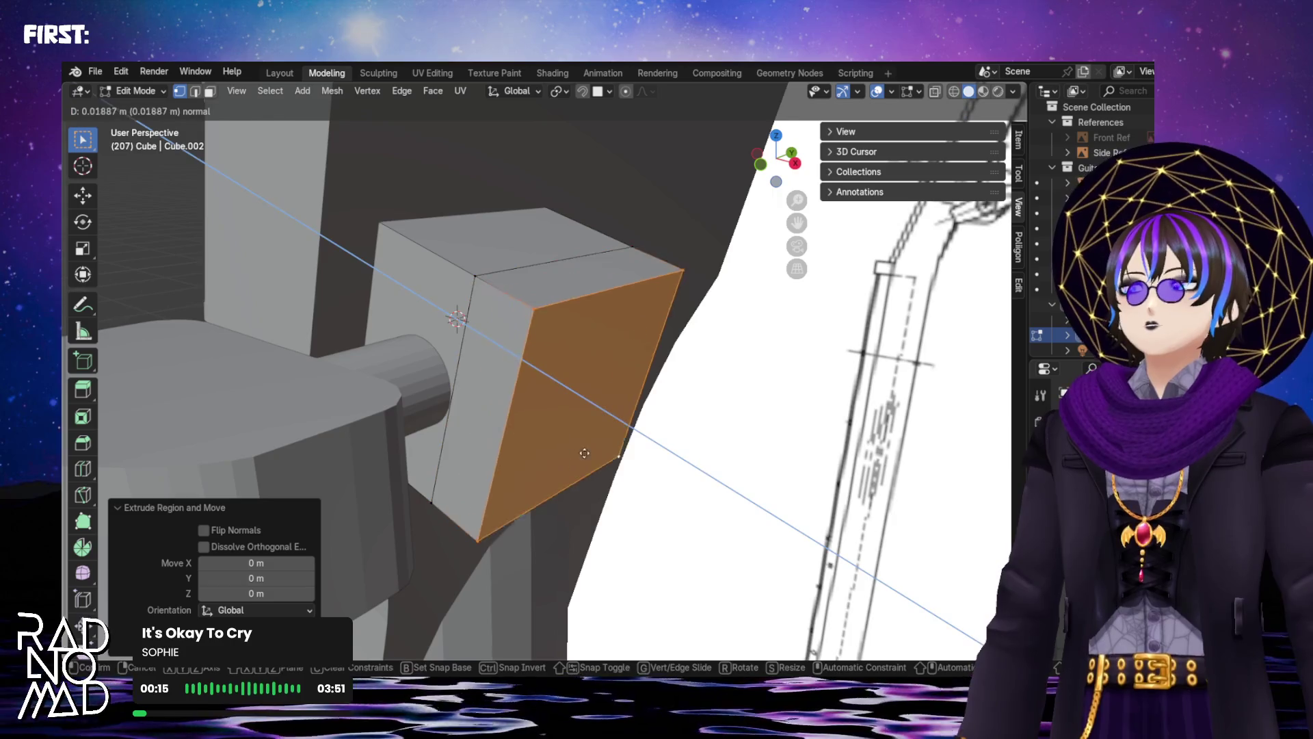
pyautogui.click(524, 493)
pyautogui.moveTo(524, 493)
pyautogui.mouseDown(button='middle')
pyautogui.moveTo(573, 469)
pyautogui.moveTo(601, 335)
pyautogui.moveTo(554, 328)
pyautogui.moveTo(593, 360)
pyautogui.mouseUp(button='middle')
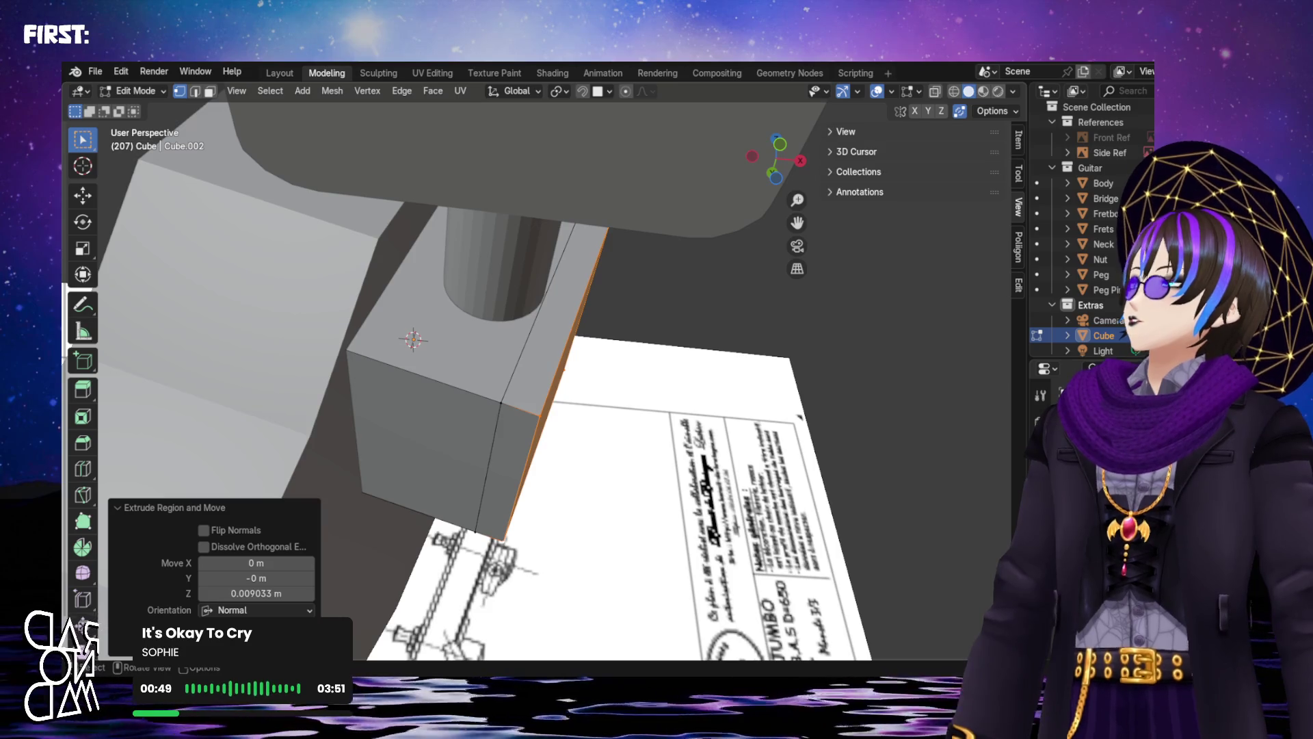
pyautogui.hotkey('alt', 'a')
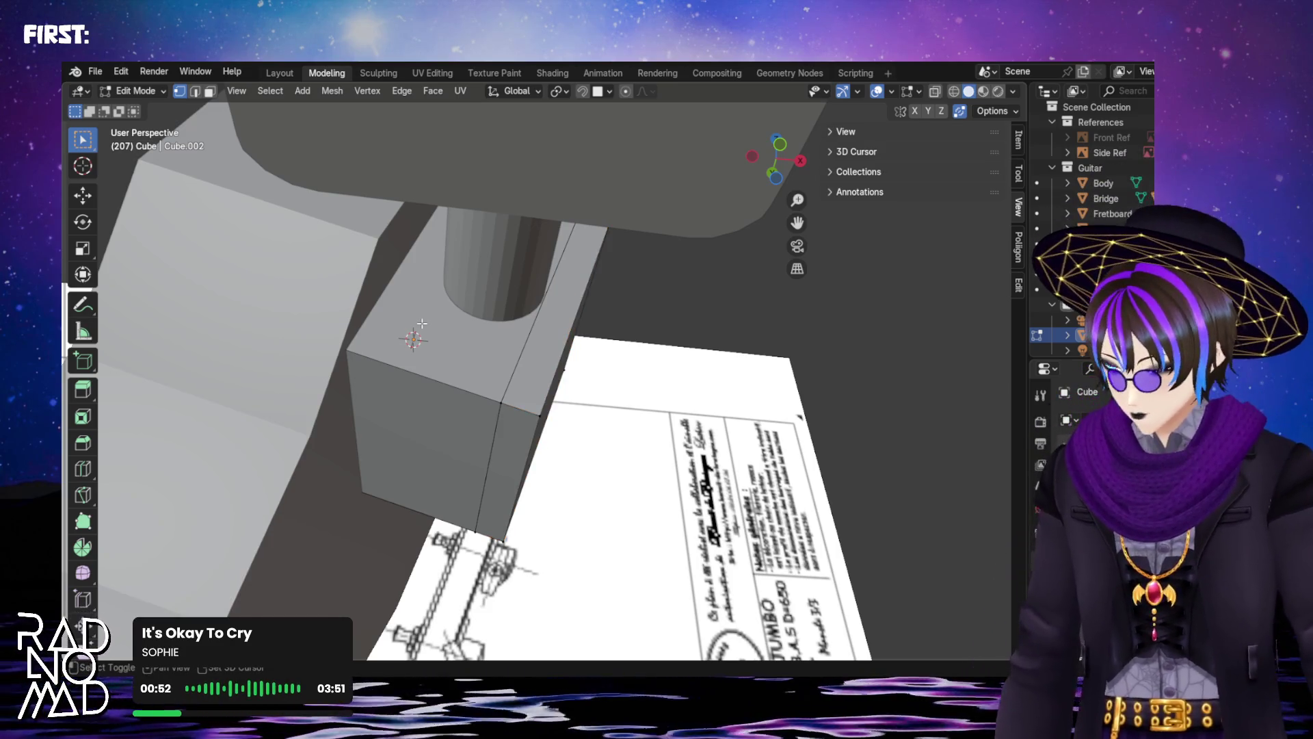
pyautogui.hotkey('shift', 'space')
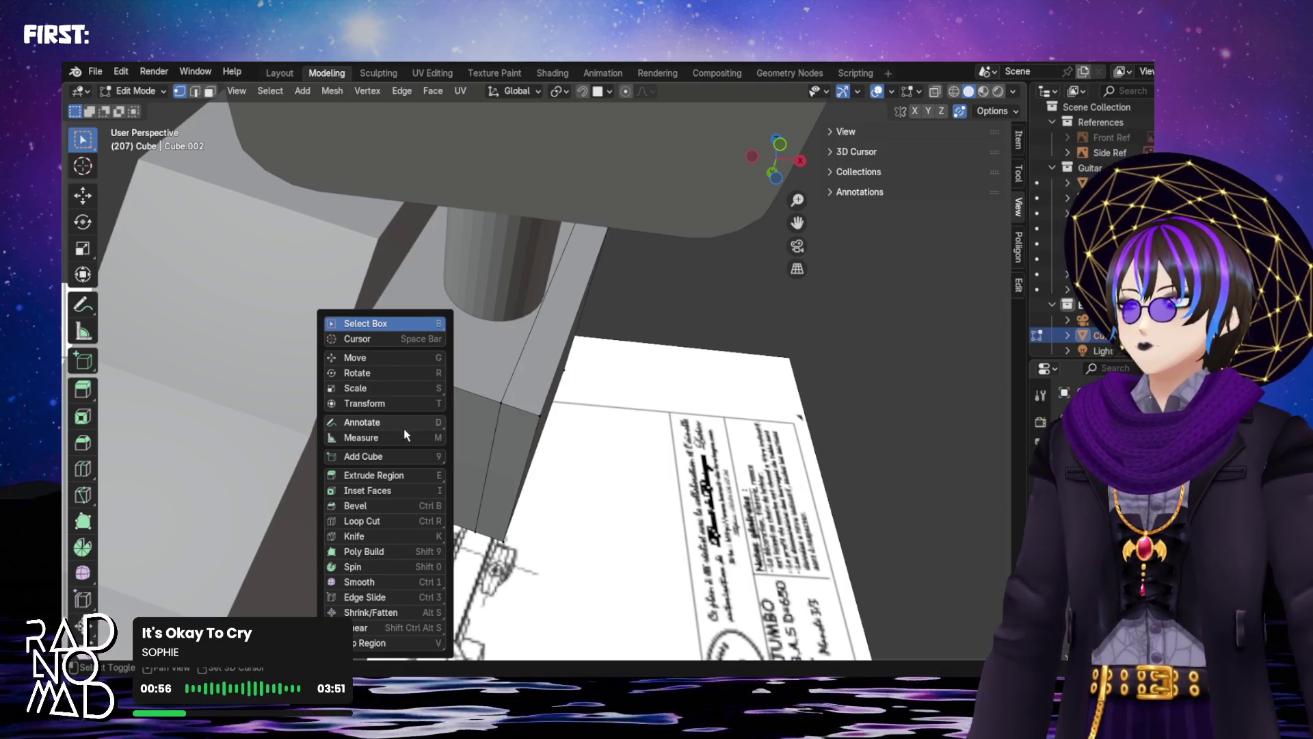
# Measure the gaps from the peg block, about 0.026 m and 0.069 m, then clear the rulers
pyautogui.click(405, 437)
pyautogui.moveTo(419, 273)
pyautogui.mouseDown(button='middle')
pyautogui.moveTo(445, 282)
pyautogui.moveTo(411, 343)
pyautogui.moveTo(405, 293)
pyautogui.moveTo(381, 278)
pyautogui.moveTo(677, 366)
pyautogui.moveTo(651, 433)
pyautogui.mouseUp(button='middle')
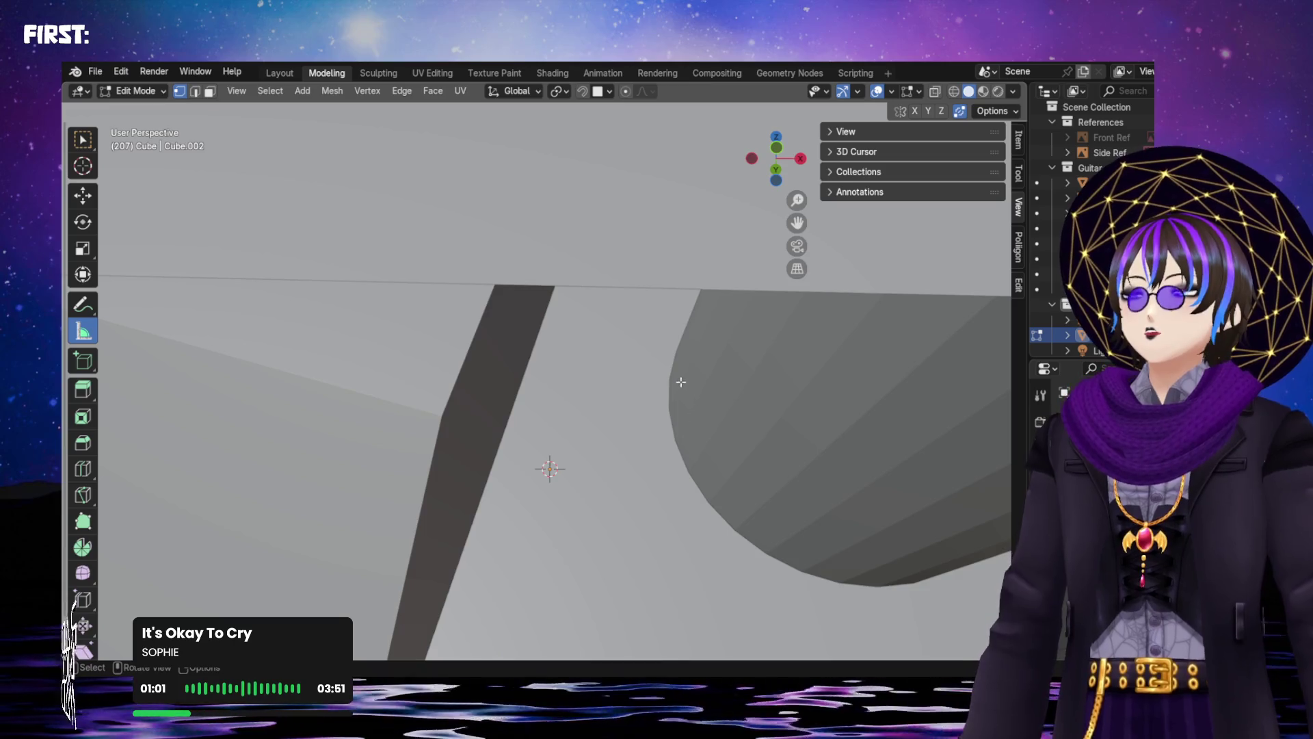
pyautogui.moveTo(666, 375); pyautogui.dragTo(536, 349)
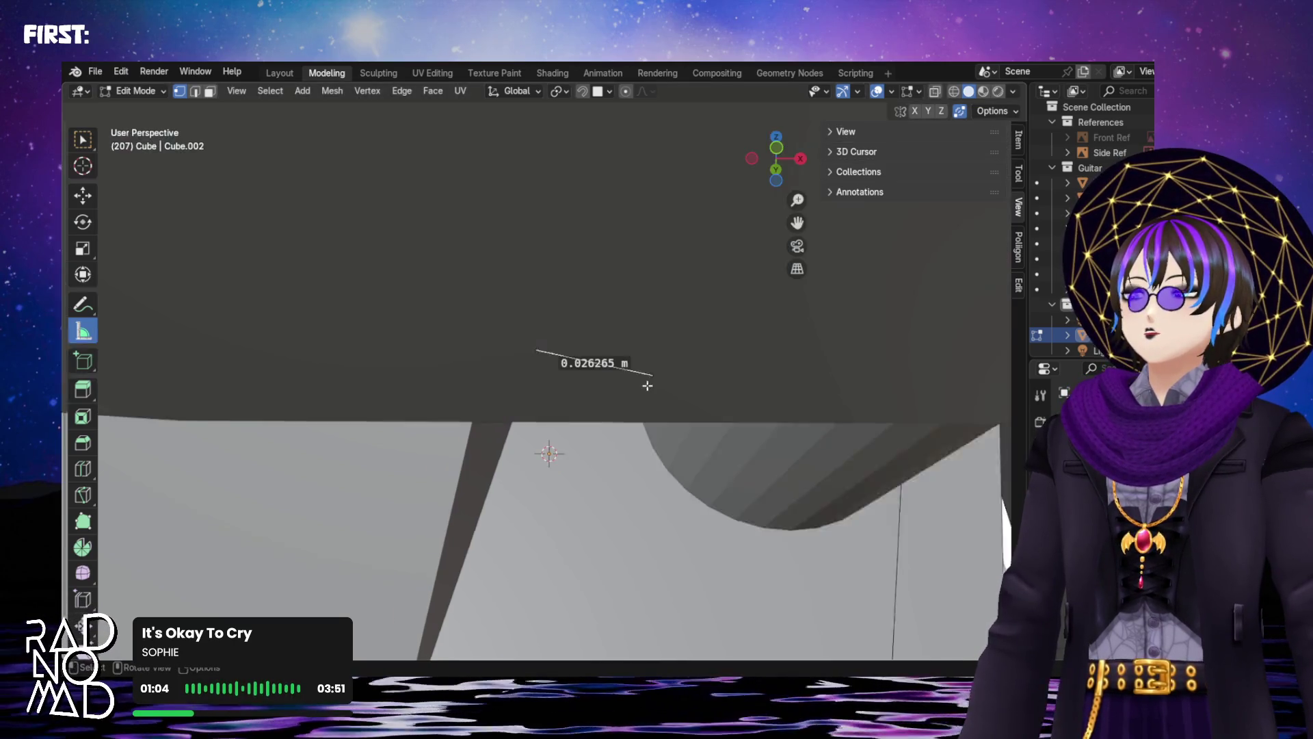
pyautogui.moveTo(647, 385)
pyautogui.keyDown('ctrl'); pyautogui.mouseDown(button='middle')
pyautogui.moveTo(630, 357)
pyautogui.moveTo(683, 413)
pyautogui.moveTo(624, 366)
pyautogui.mouseUp(button='middle'); pyautogui.keyUp('ctrl')
pyautogui.moveTo(623, 366); pyautogui.dragTo(573, 295)
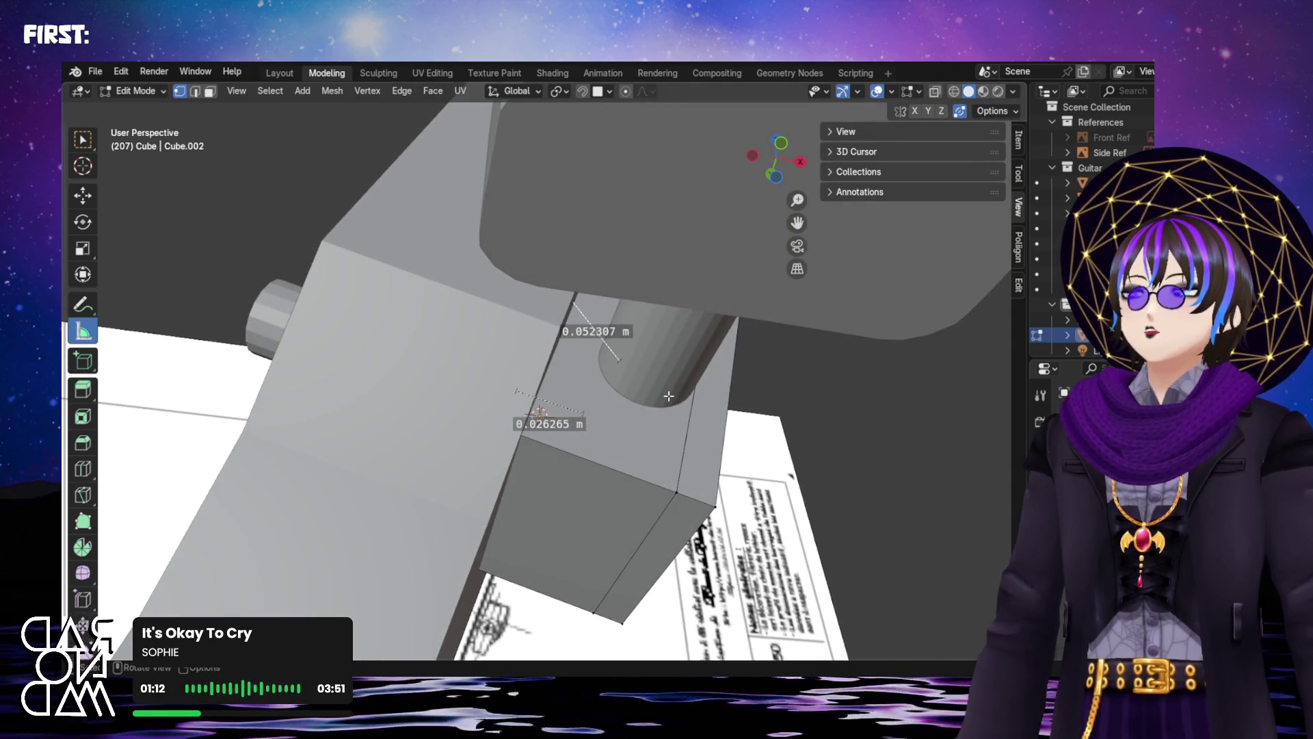
pyautogui.moveTo(660, 391)
pyautogui.mouseDown(button='middle')
pyautogui.moveTo(614, 372)
pyautogui.moveTo(593, 342)
pyautogui.moveTo(641, 413)
pyautogui.mouseUp(button='middle')
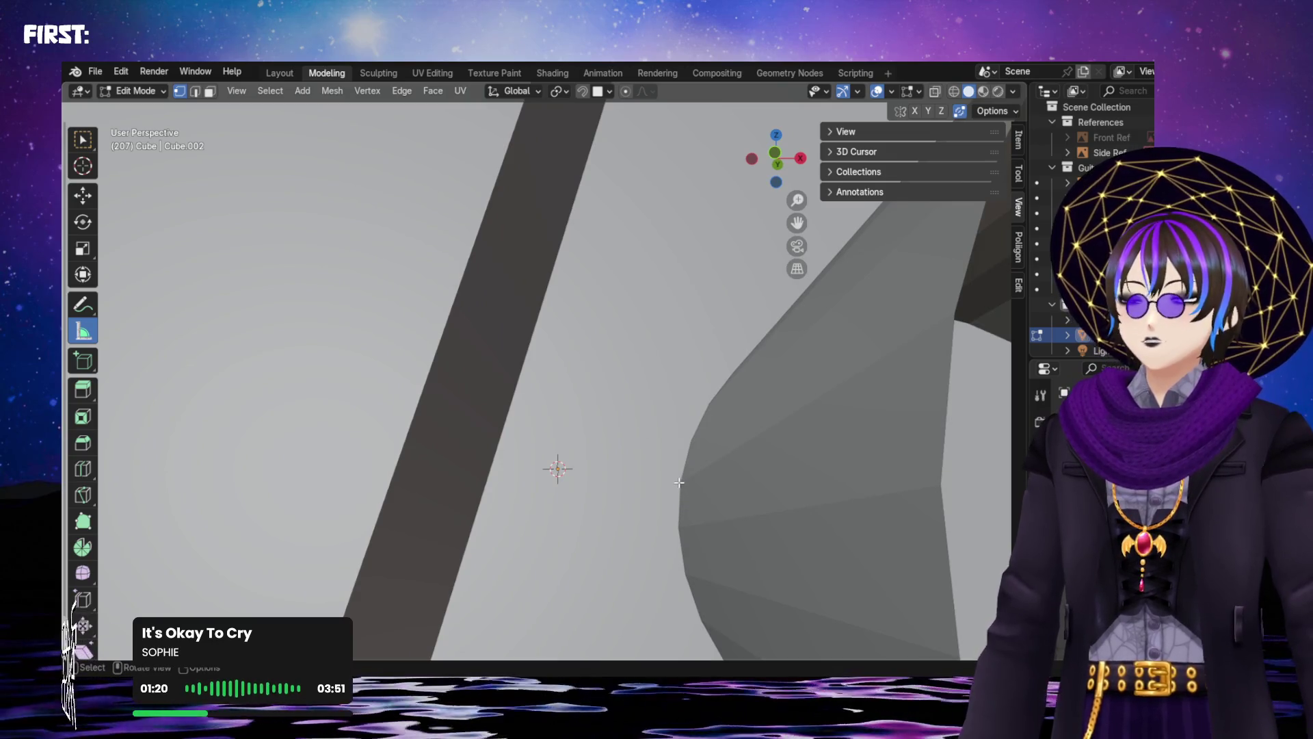
pyautogui.moveTo(680, 482); pyautogui.dragTo(496, 448)
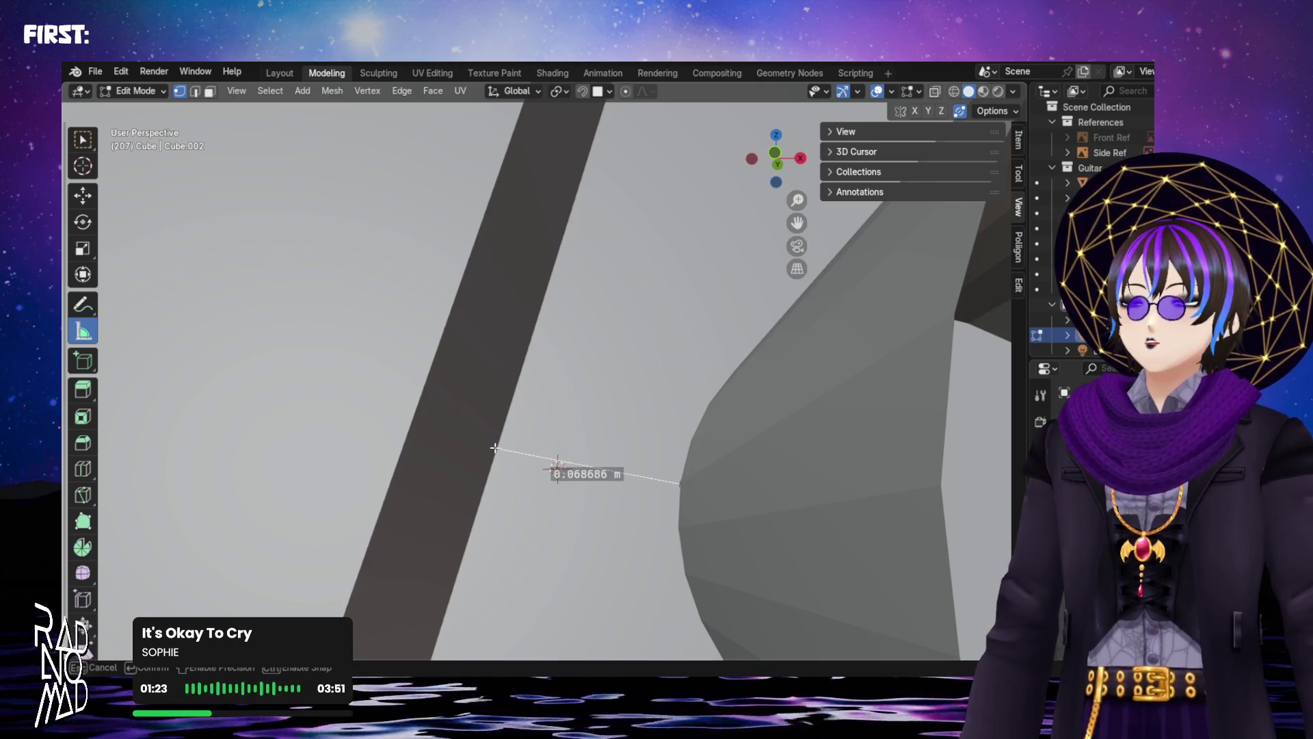
pyautogui.press('Escape')
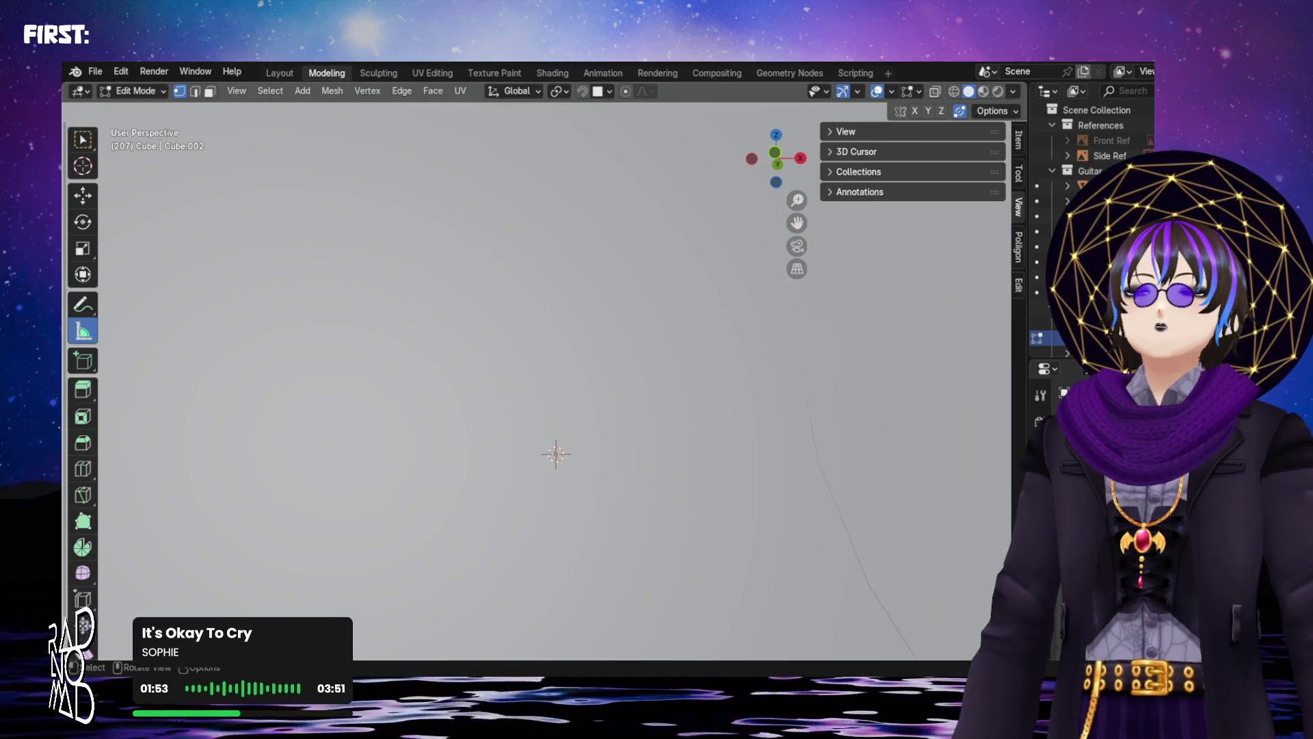
# Switch back to Select Box and return to Object Mode
pyautogui.moveTo(551, 397); pyautogui.dragTo(528, 388, button='middle')
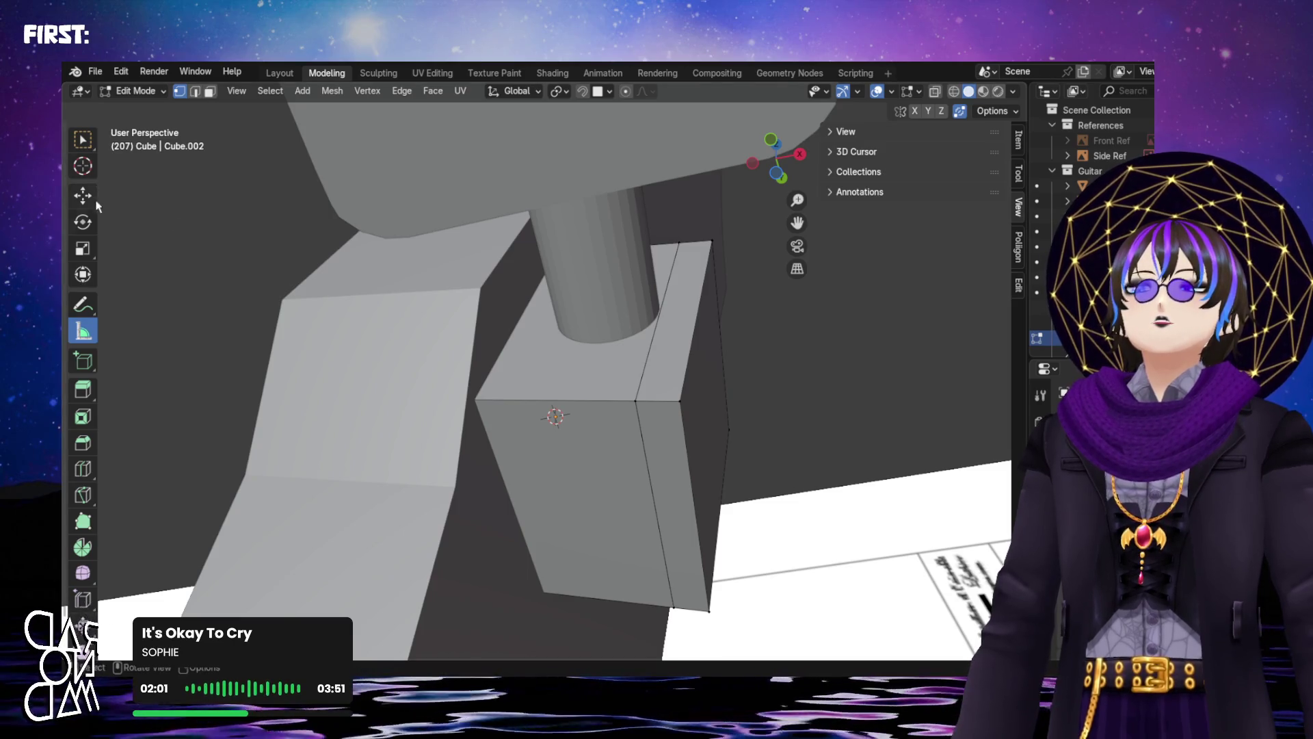
pyautogui.click(91, 149)
pyautogui.press('Tab')
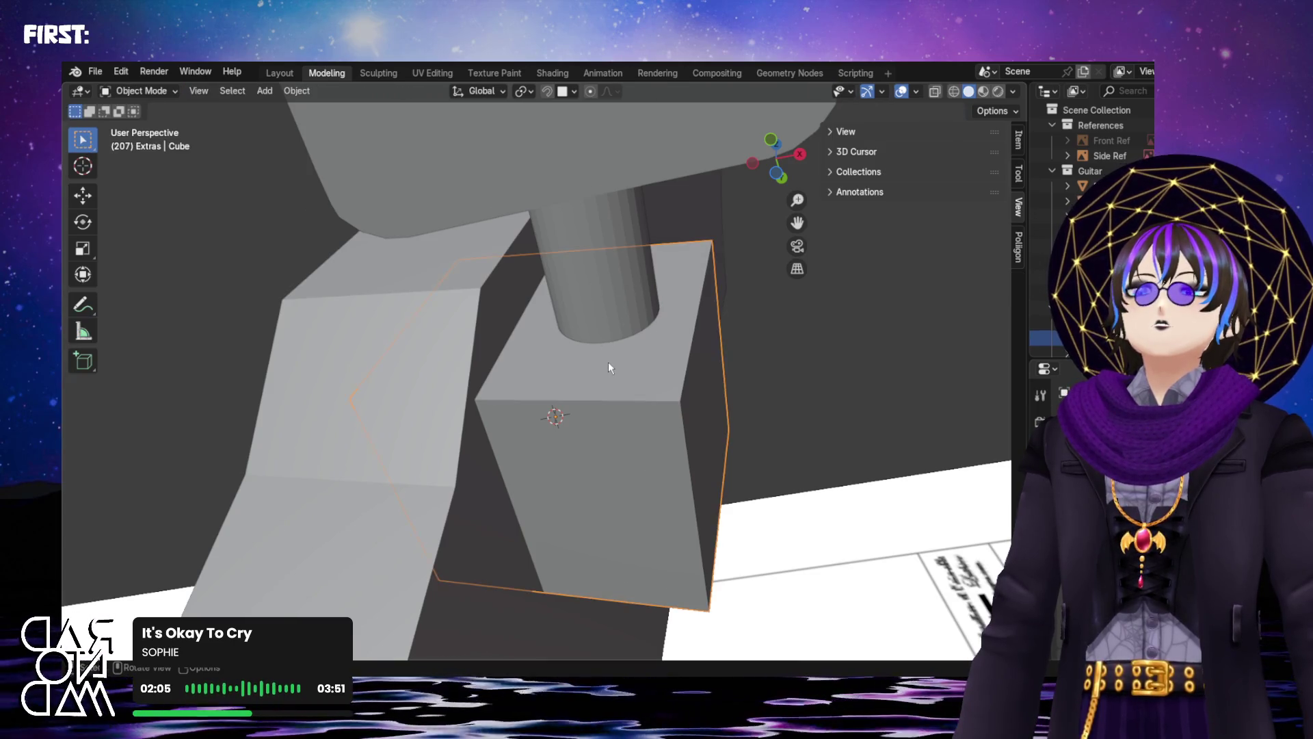
# Toggle the view settings and orbit in for a close-up of the cube
pyautogui.moveTo(603, 358); pyautogui.dragTo(558, 338, button='middle')
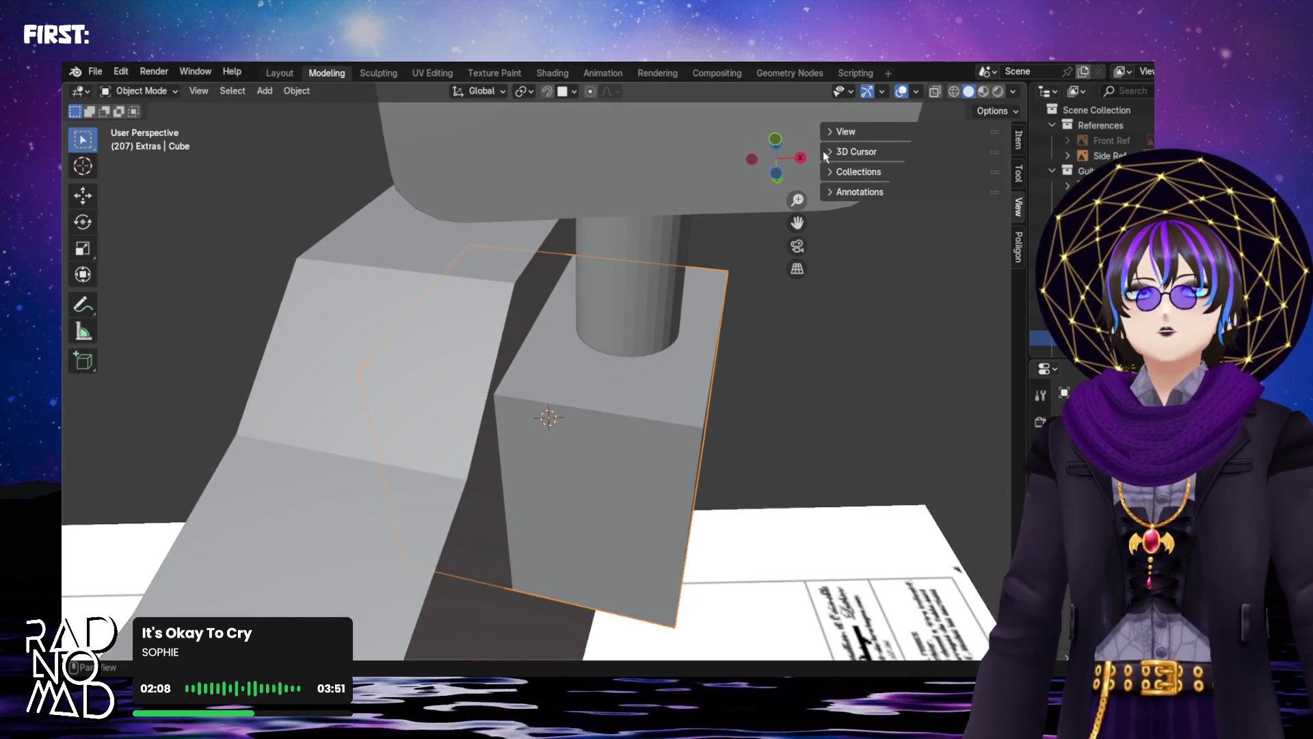
pyautogui.click(830, 131)
pyautogui.click(827, 132)
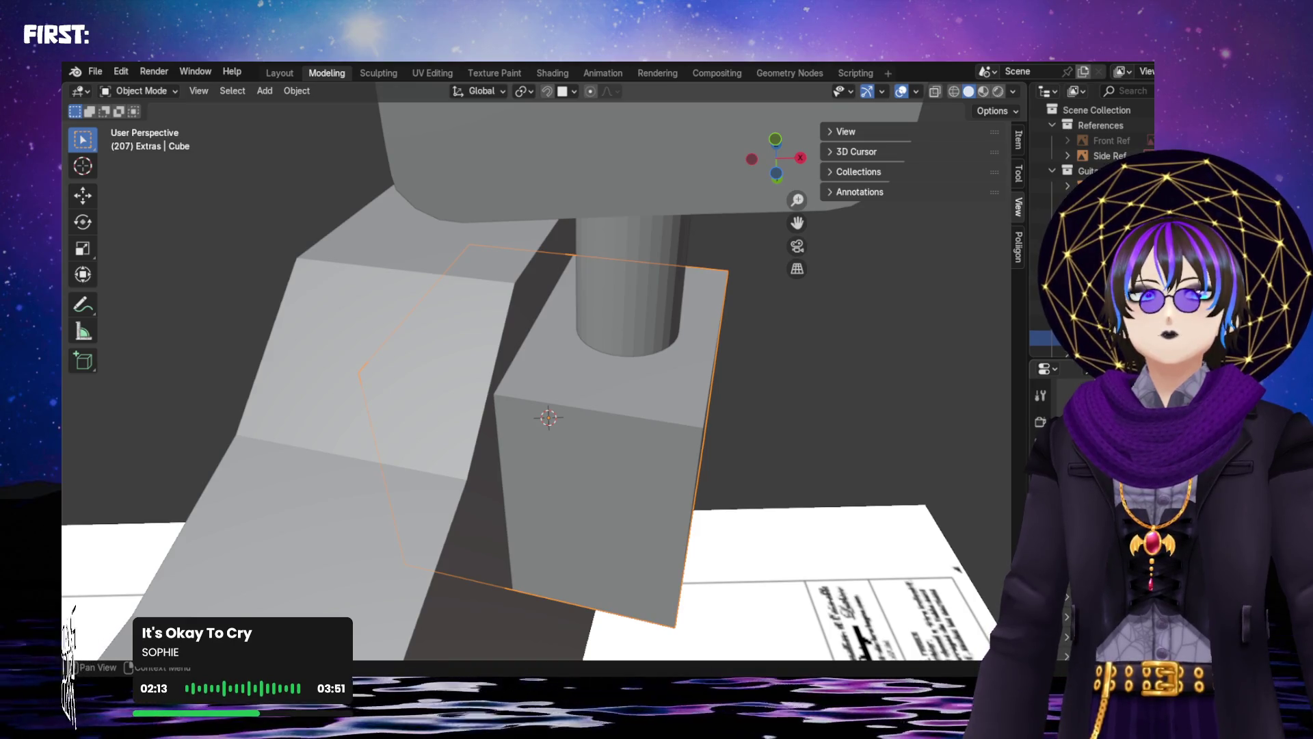
pyautogui.moveTo(646, 335)
pyautogui.mouseDown(button='middle')
pyautogui.moveTo(681, 325)
pyautogui.moveTo(650, 292)
pyautogui.moveTo(657, 367)
pyautogui.moveTo(686, 298)
pyautogui.moveTo(654, 272)
pyautogui.moveTo(633, 307)
pyautogui.moveTo(656, 382)
pyautogui.moveTo(595, 363)
pyautogui.moveTo(584, 390)
pyautogui.moveTo(610, 413)
pyautogui.moveTo(625, 506)
pyautogui.moveTo(586, 503)
pyautogui.moveTo(635, 488)
pyautogui.moveTo(669, 322)
pyautogui.moveTo(651, 290)
pyautogui.moveTo(660, 342)
pyautogui.moveTo(514, 383)
pyautogui.moveTo(438, 529)
pyautogui.moveTo(444, 586)
pyautogui.moveTo(604, 526)
pyautogui.moveTo(634, 500)
pyautogui.moveTo(680, 346)
pyautogui.moveTo(659, 313)
pyautogui.mouseUp(button='middle')
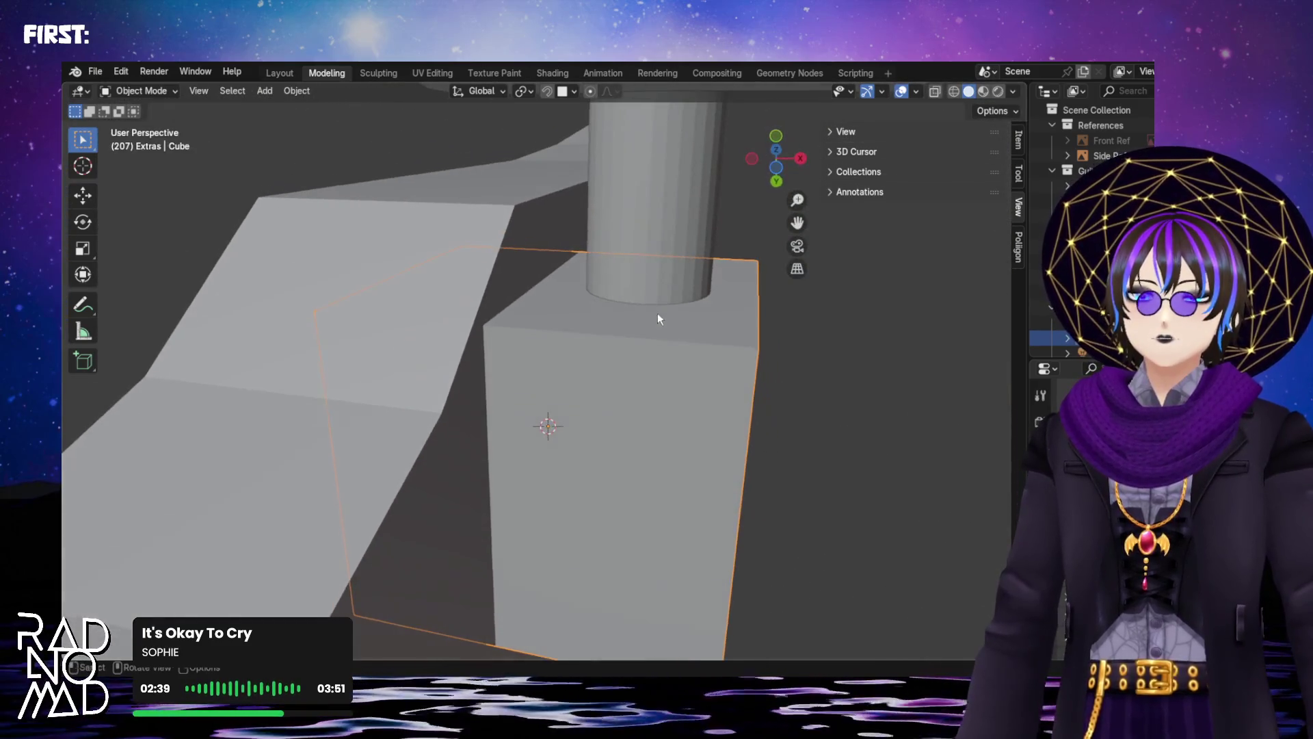
pyautogui.moveTo(707, 428)
pyautogui.mouseDown(button='middle')
pyautogui.moveTo(729, 423)
pyautogui.moveTo(726, 374)
pyautogui.moveTo(560, 401)
pyautogui.moveTo(507, 506)
pyautogui.moveTo(601, 536)
pyautogui.moveTo(515, 573)
pyautogui.moveTo(552, 596)
pyautogui.moveTo(602, 588)
pyautogui.moveTo(650, 547)
pyautogui.mouseUp(button='middle')
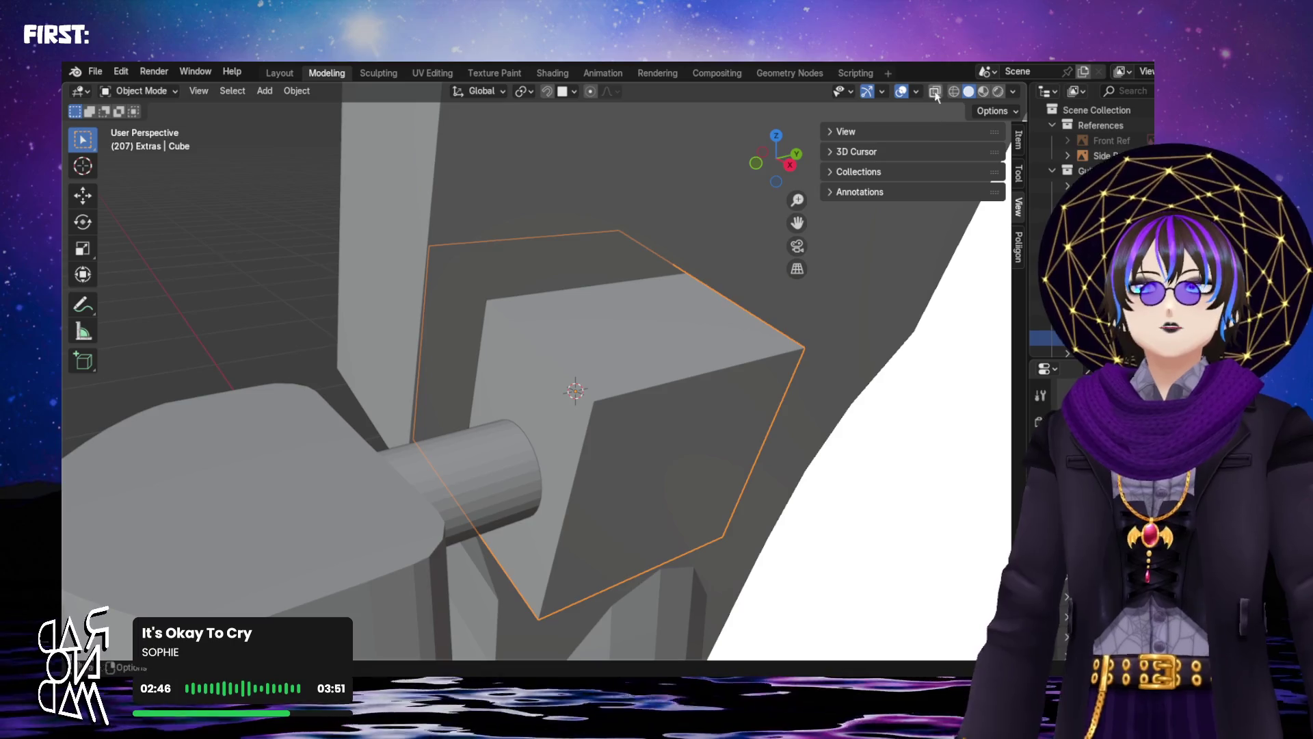
# Check the reference in X-ray, return to solid view, and open Cube.002 in Edit Mode
pyautogui.click(935, 92)
pyautogui.moveTo(657, 288)
pyautogui.mouseDown(button='middle')
pyautogui.moveTo(620, 298)
pyautogui.moveTo(634, 268)
pyautogui.moveTo(597, 228)
pyautogui.moveTo(608, 207)
pyautogui.moveTo(609, 220)
pyautogui.moveTo(647, 232)
pyautogui.moveTo(677, 212)
pyautogui.moveTo(632, 210)
pyautogui.moveTo(633, 293)
pyautogui.moveTo(658, 321)
pyautogui.moveTo(642, 366)
pyautogui.moveTo(589, 428)
pyautogui.moveTo(659, 413)
pyautogui.moveTo(729, 478)
pyautogui.moveTo(614, 410)
pyautogui.moveTo(556, 342)
pyautogui.moveTo(565, 264)
pyautogui.moveTo(621, 296)
pyautogui.moveTo(691, 420)
pyautogui.mouseUp(button='middle')
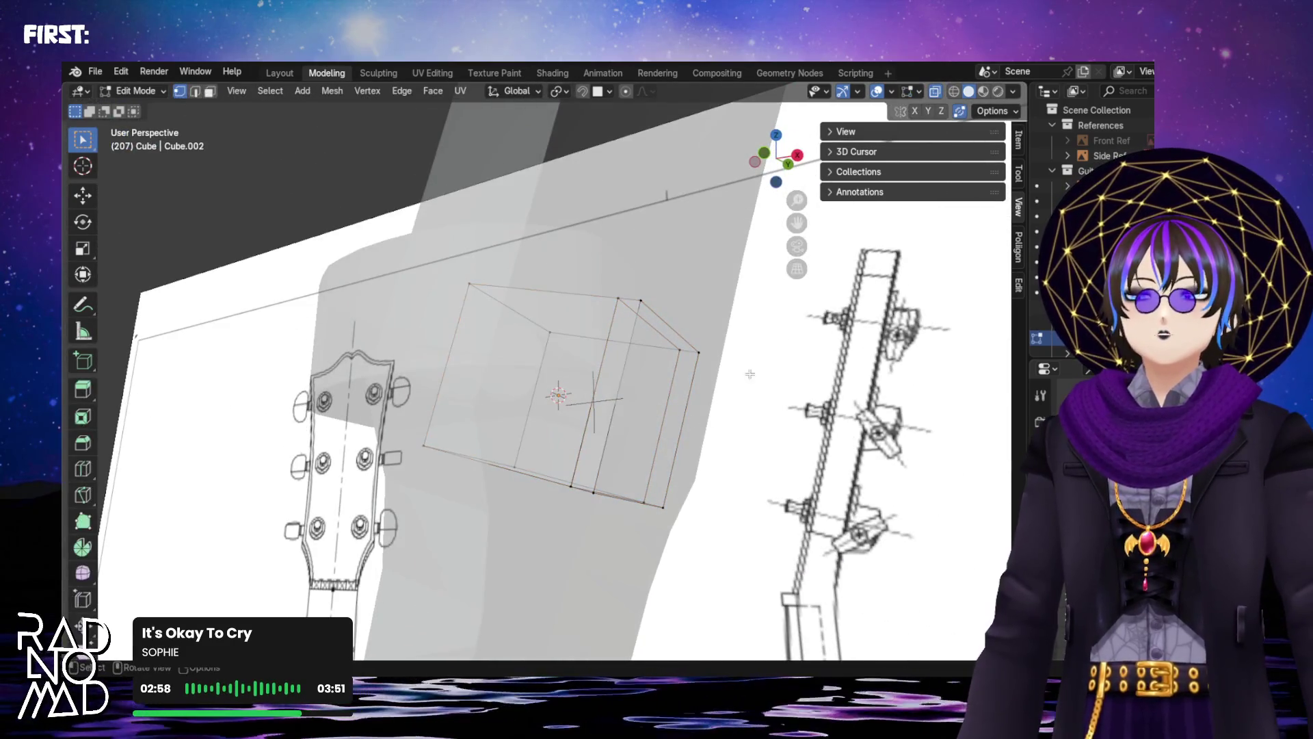
pyautogui.hotkey('alt', 'z')
pyautogui.moveTo(683, 286)
pyautogui.mouseDown(button='middle')
pyautogui.moveTo(679, 349)
pyautogui.moveTo(703, 384)
pyautogui.moveTo(576, 176)
pyautogui.moveTo(555, 191)
pyautogui.moveTo(543, 248)
pyautogui.moveTo(588, 270)
pyautogui.mouseUp(button='middle')
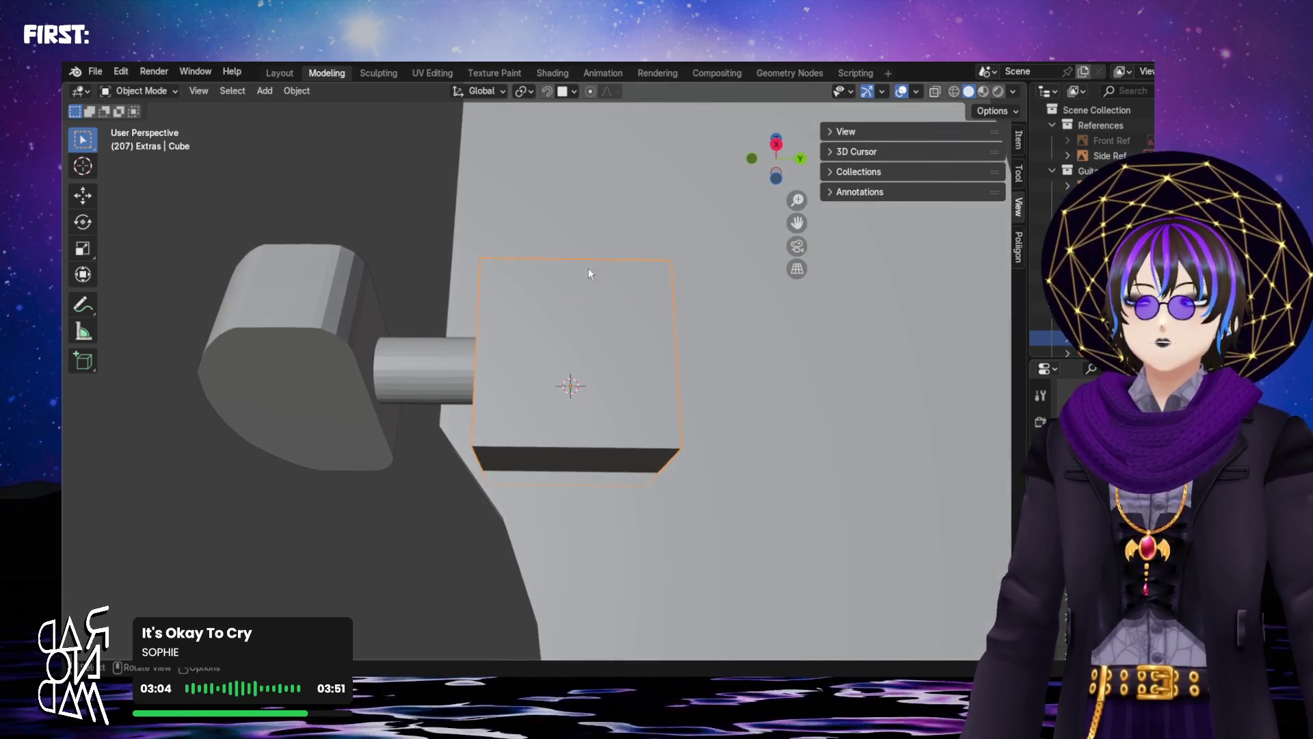
pyautogui.scroll(-6, 571, 518)
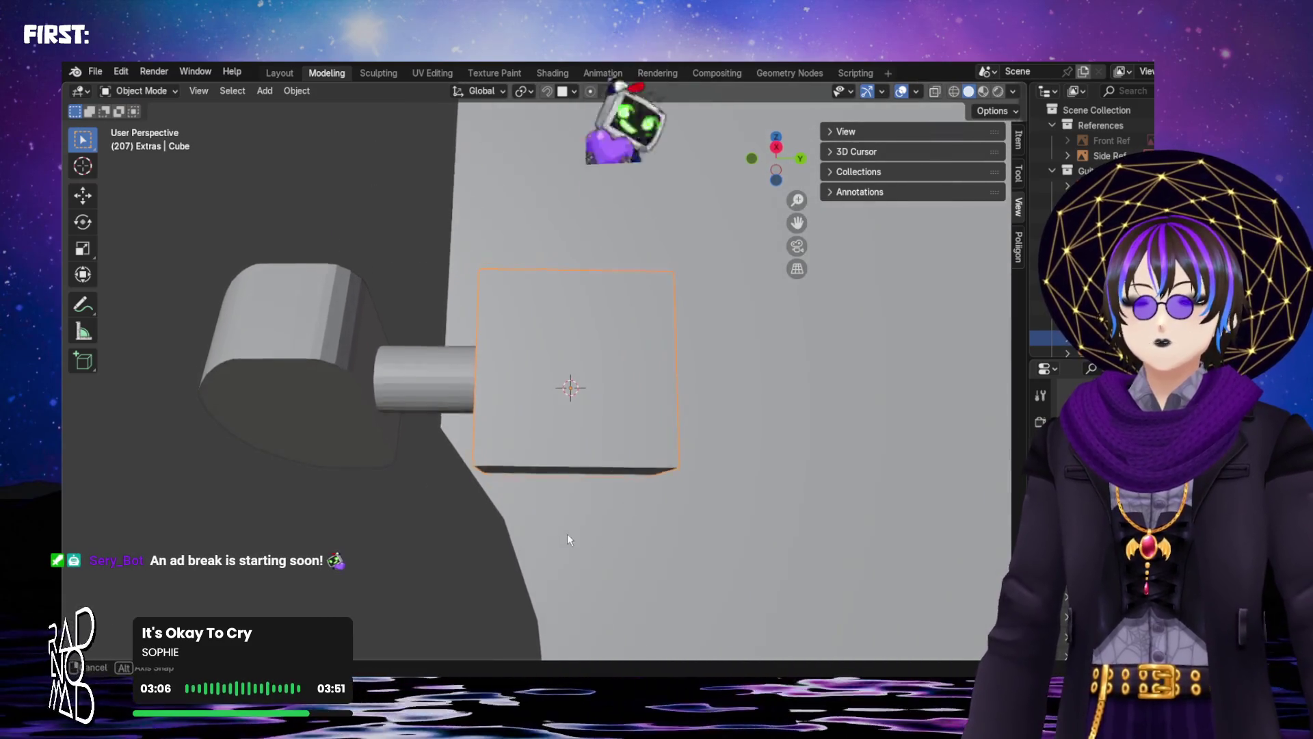
pyautogui.scroll(-1, 585, 486)
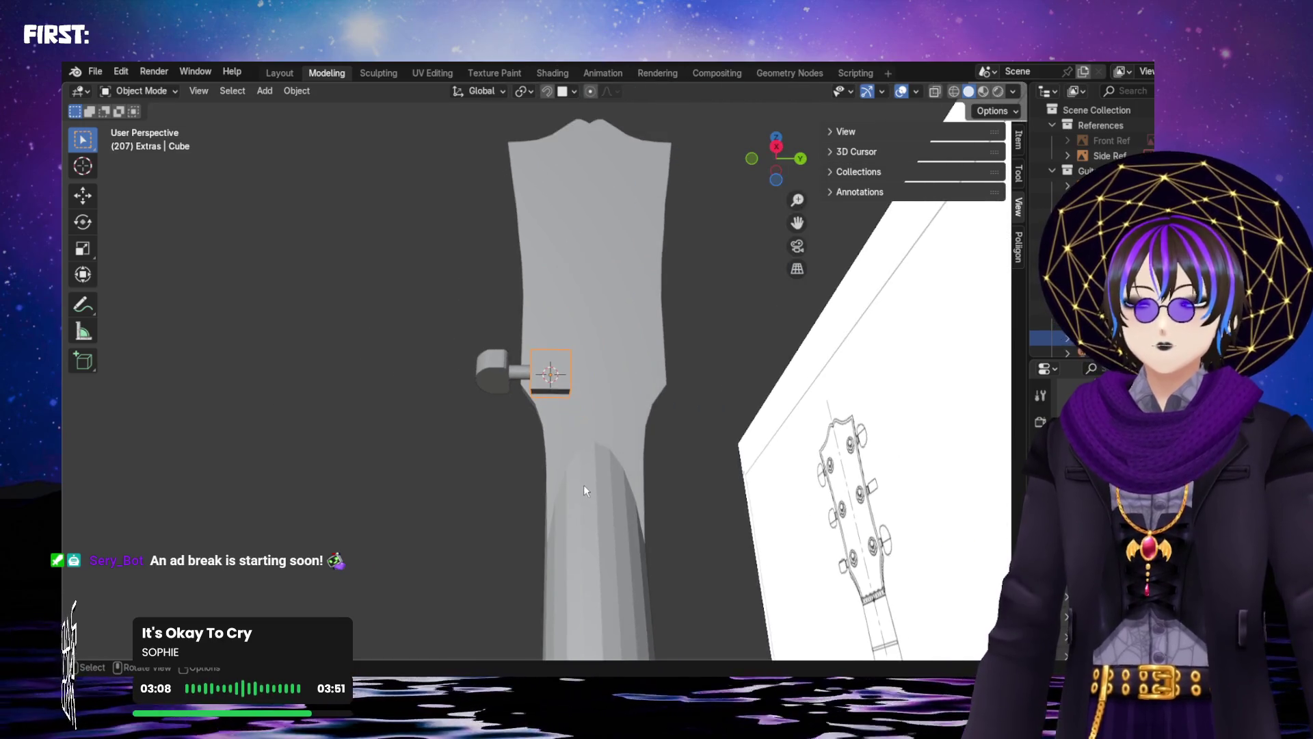
pyautogui.scroll(7, 581, 508)
pyautogui.scroll(2, 568, 445)
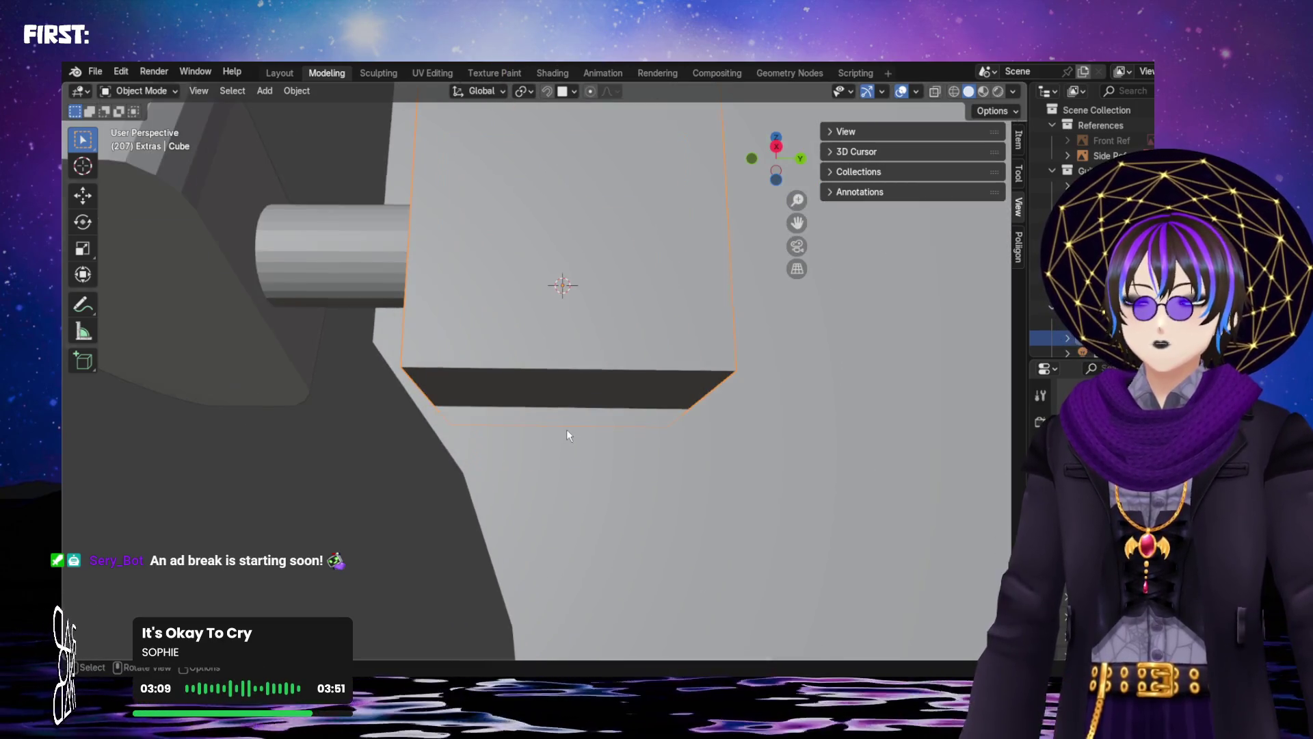
pyautogui.moveTo(565, 436)
pyautogui.mouseDown(button='middle')
pyautogui.moveTo(565, 404)
pyautogui.moveTo(576, 416)
pyautogui.mouseUp(button='middle')
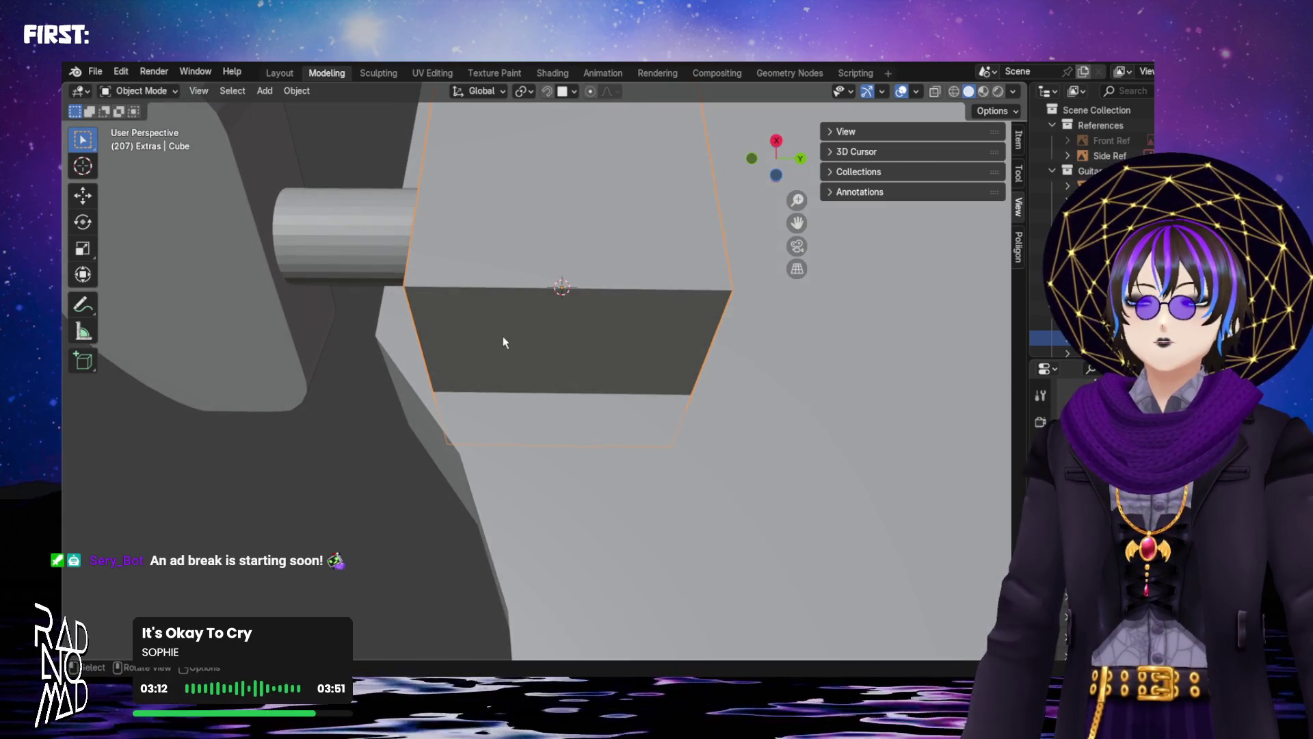
pyautogui.press('Tab')
# Look over the block from above and browse the vertex context menu and the Mesh and Edge menus
pyautogui.moveTo(528, 366)
pyautogui.mouseDown(button='middle')
pyautogui.moveTo(613, 346)
pyautogui.moveTo(524, 331)
pyautogui.mouseUp(button='middle')
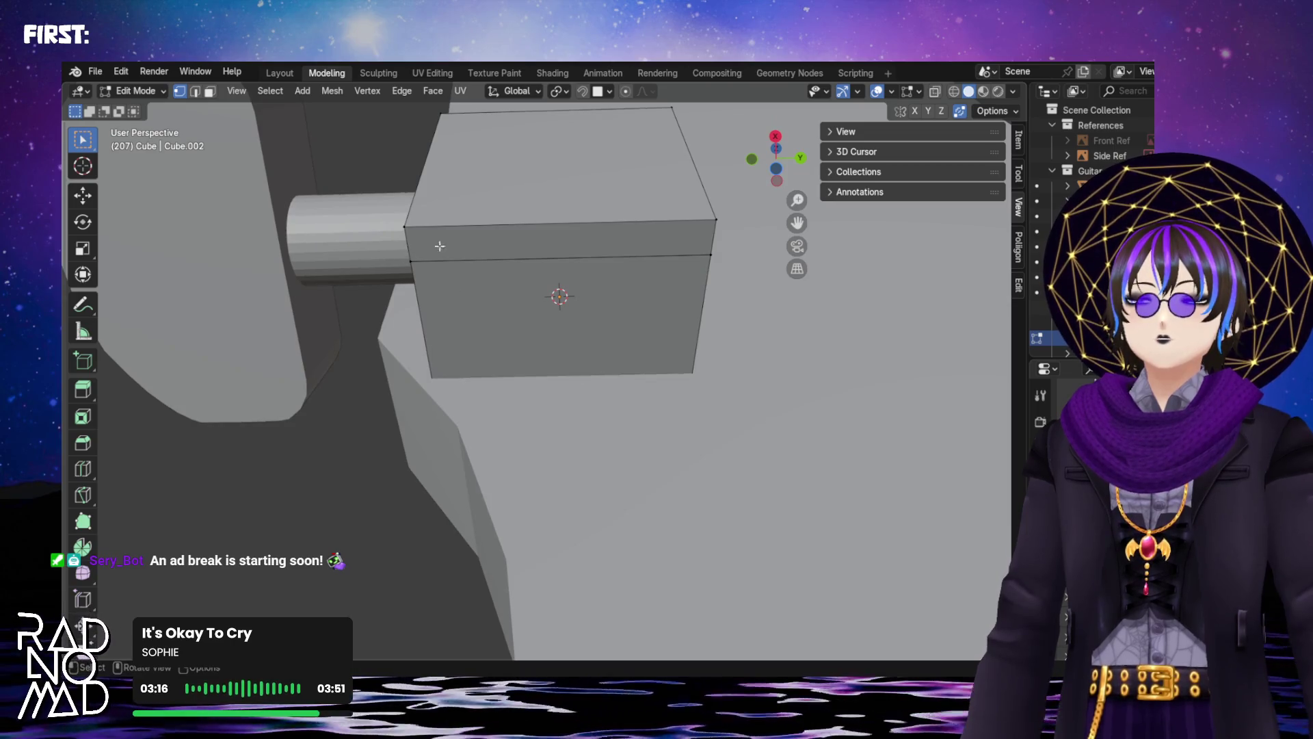
pyautogui.rightClick(492, 295)
pyautogui.moveTo(492, 295)
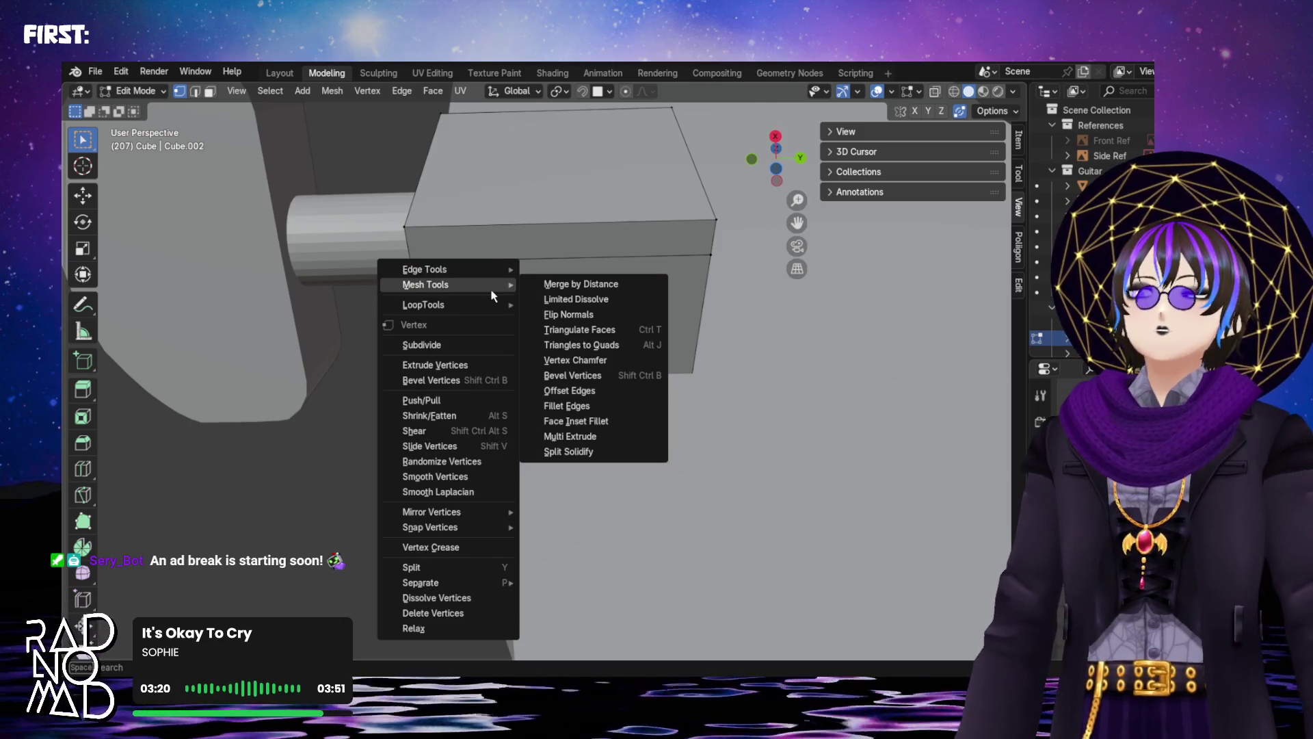
pyautogui.click(418, 228)
pyautogui.click(302, 91)
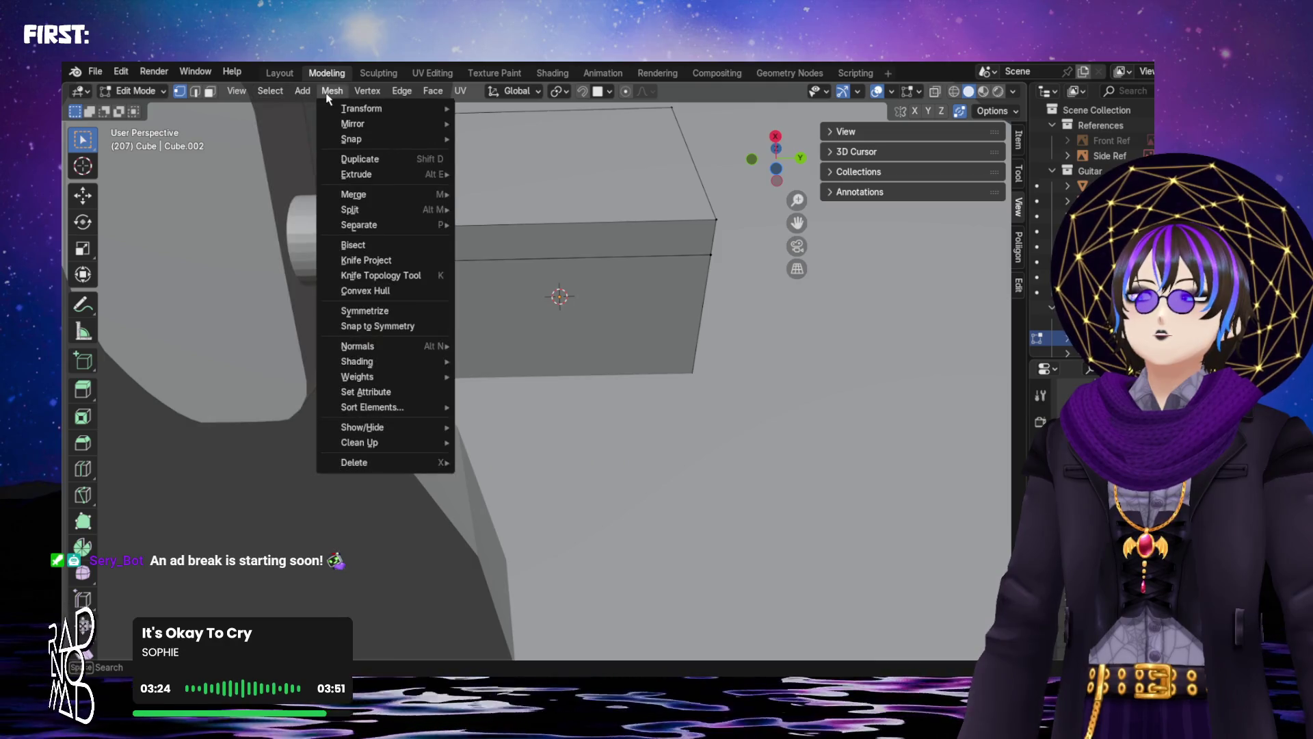
pyautogui.click(332, 91)
pyautogui.click(402, 92)
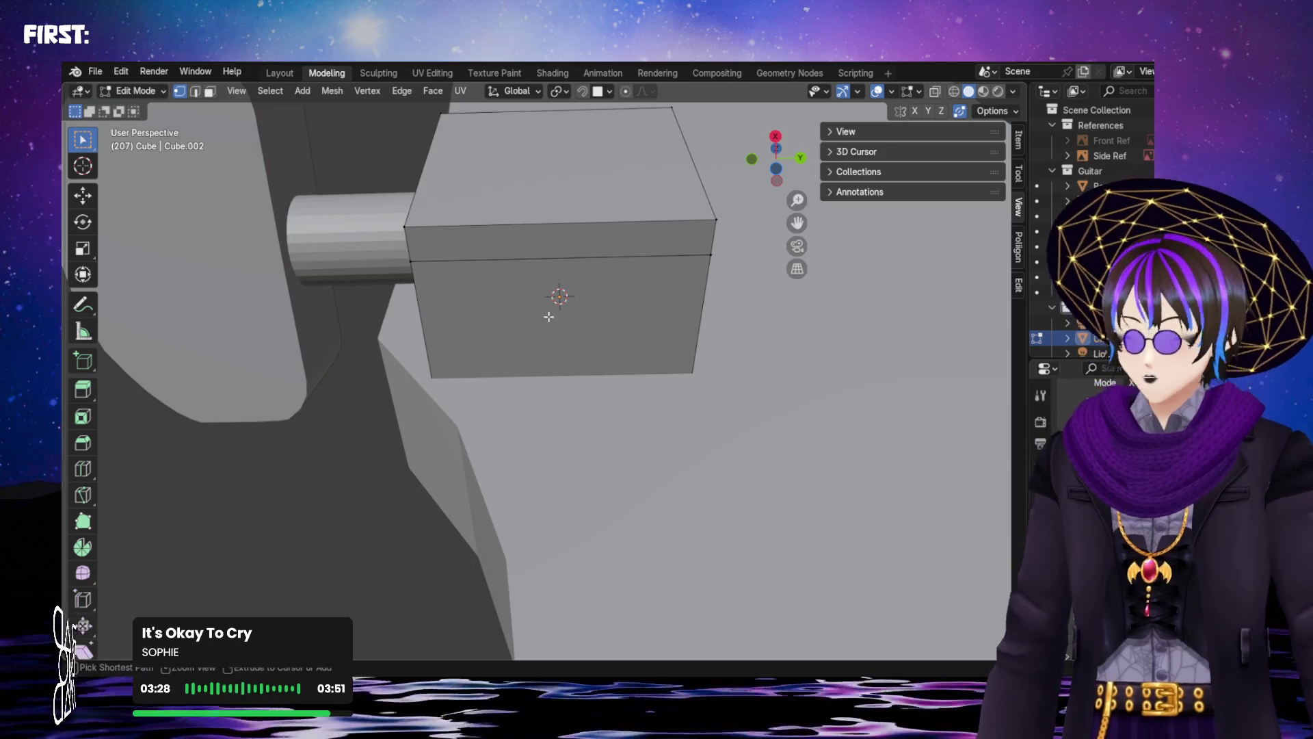
# Add a centred loop cut through the middle of the peg-pin cube block and deselect it
pyautogui.hotkey('ctrl', 'r')
pyautogui.click(541, 256)
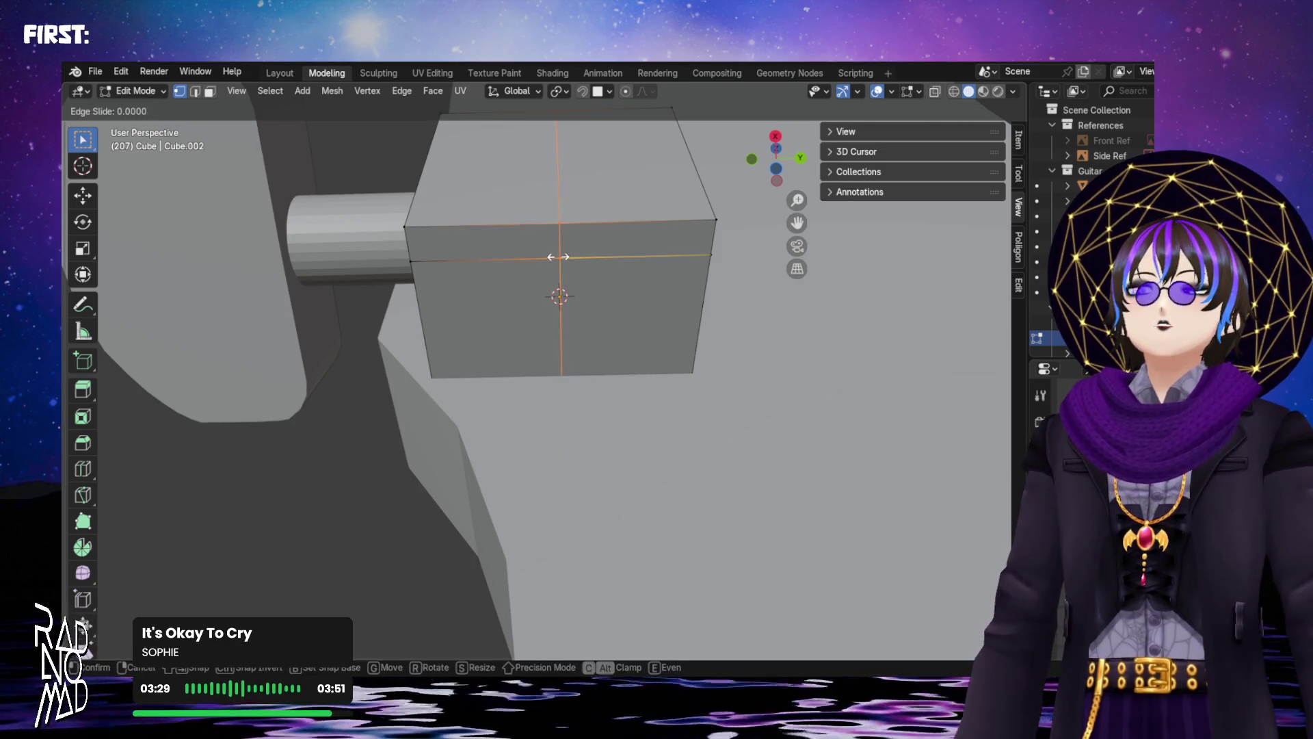
pyautogui.rightClick(587, 272)
pyautogui.click(605, 307)
# Select a vertex on the block's lower edge, try a Z-axis extrusion, then cancel and undo it
pyautogui.moveTo(586, 293)
pyautogui.mouseDown(button='middle')
pyautogui.moveTo(550, 281)
pyautogui.moveTo(569, 314)
pyautogui.moveTo(572, 301)
pyautogui.moveTo(566, 272)
pyautogui.moveTo(545, 305)
pyautogui.moveTo(564, 331)
pyautogui.moveTo(540, 354)
pyautogui.mouseUp(button='middle')
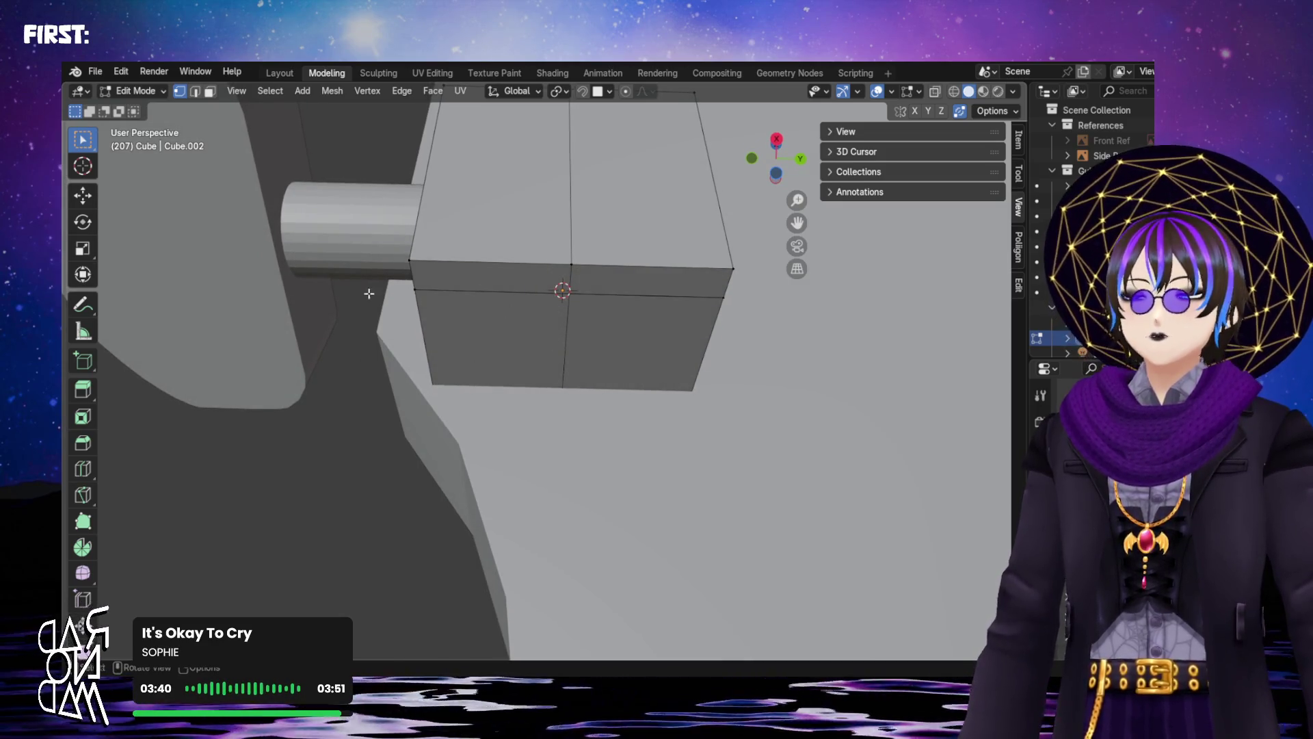
pyautogui.moveTo(511, 384)
pyautogui.mouseDown(button='middle')
pyautogui.moveTo(523, 381)
pyautogui.moveTo(530, 423)
pyautogui.moveTo(536, 398)
pyautogui.mouseUp(button='middle')
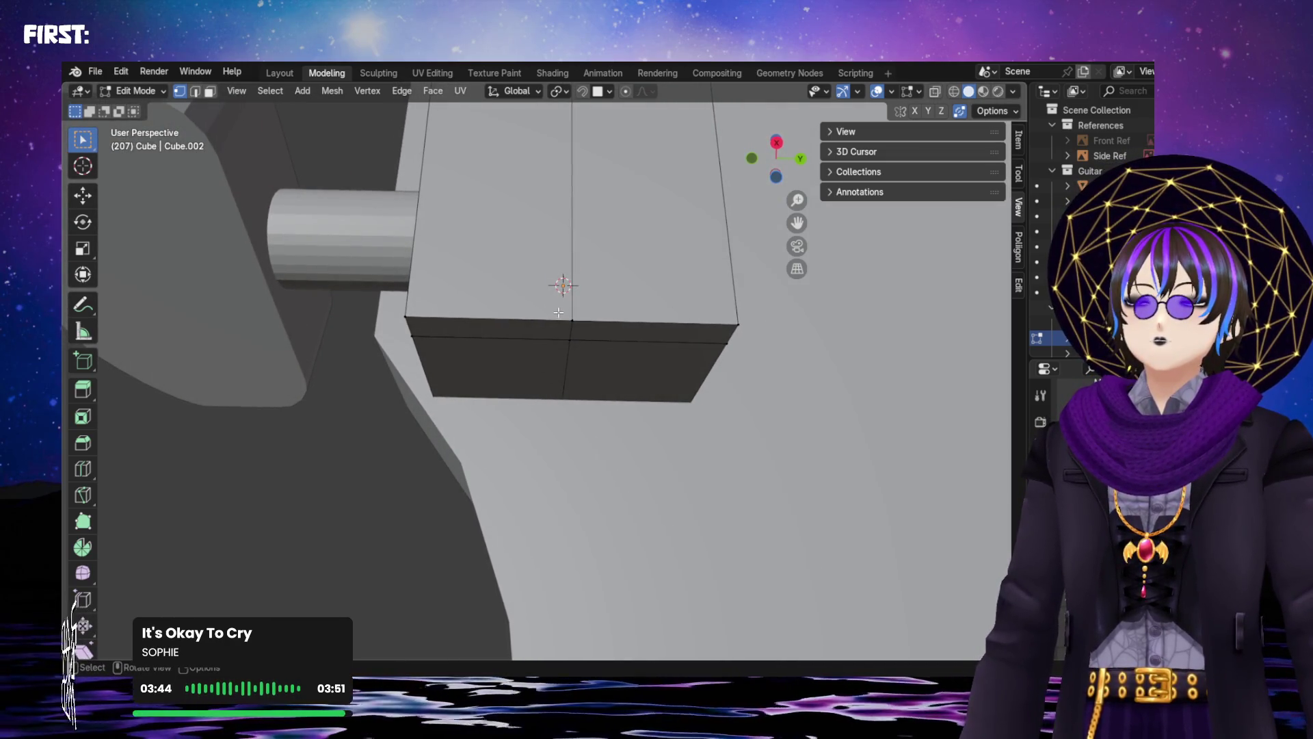
pyautogui.moveTo(561, 325); pyautogui.dragTo(582, 412)
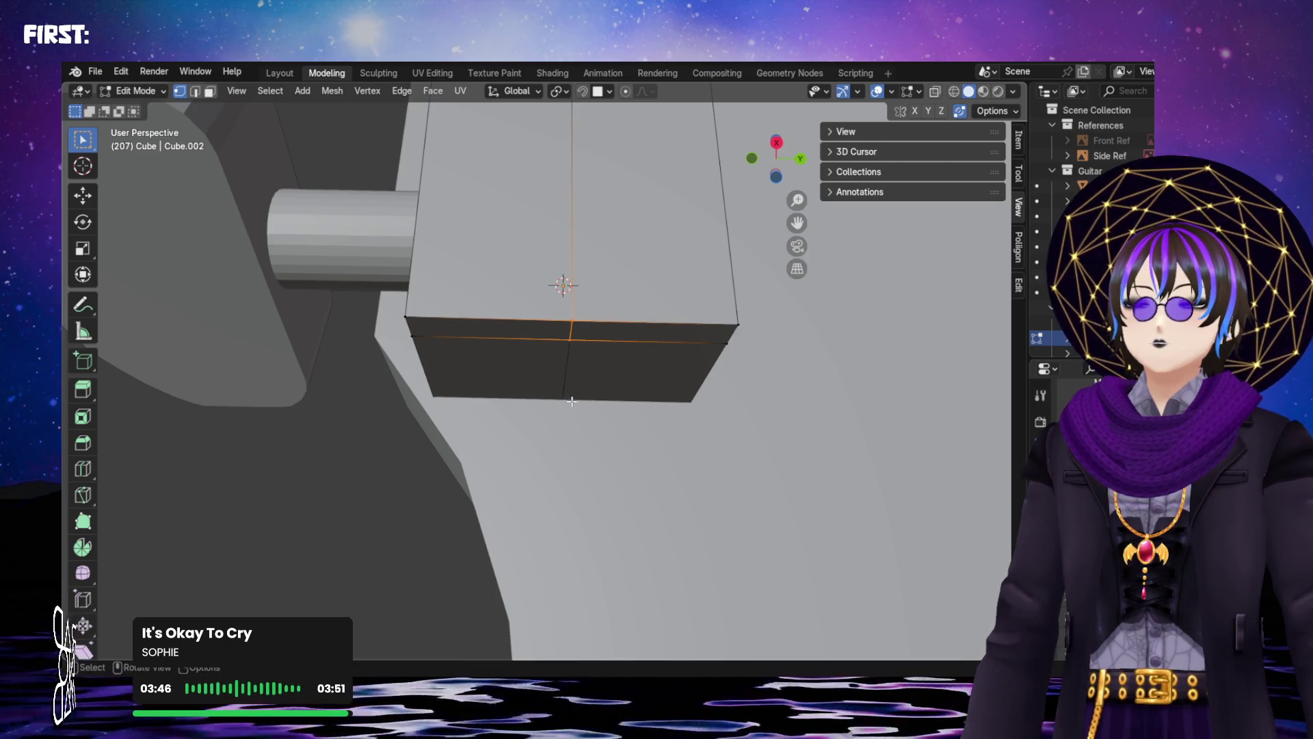
pyautogui.moveTo(555, 395)
pyautogui.mouseDown(button='middle')
pyautogui.moveTo(581, 356)
pyautogui.moveTo(561, 410)
pyautogui.mouseUp(button='middle')
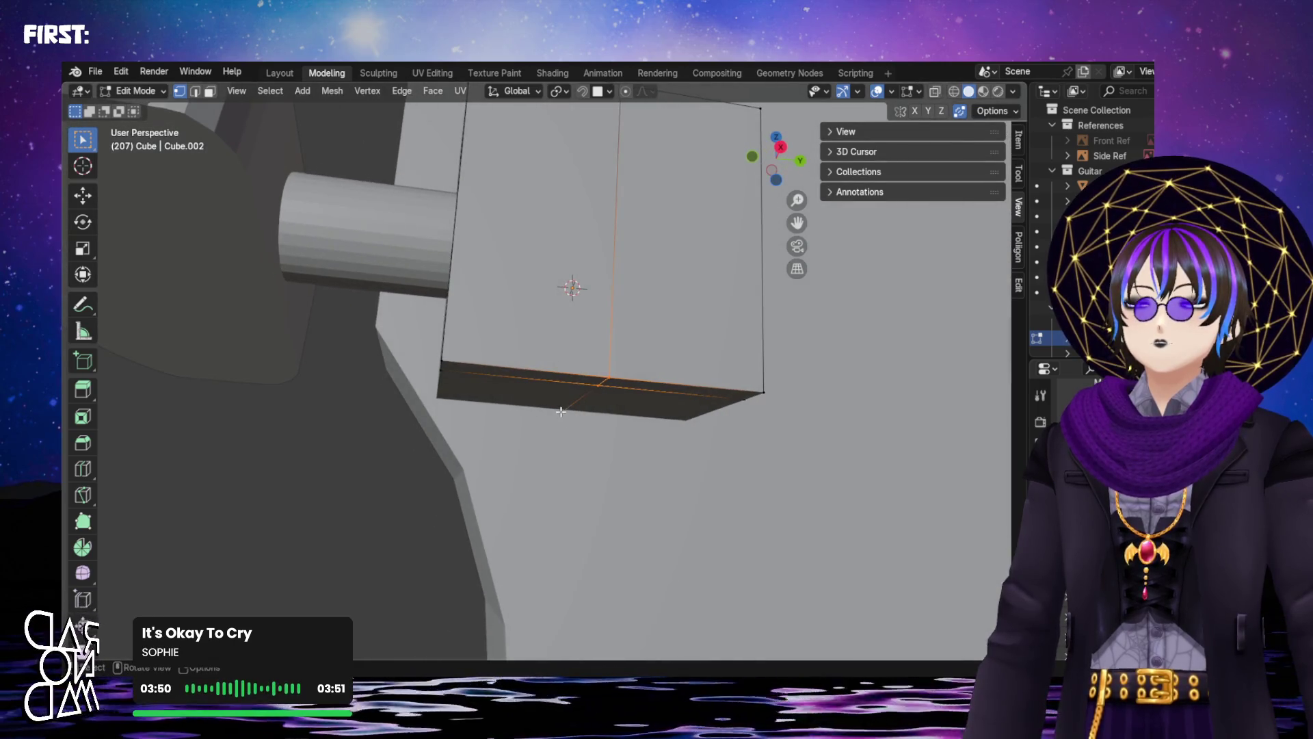
pyautogui.press('g')
pyautogui.press('z')
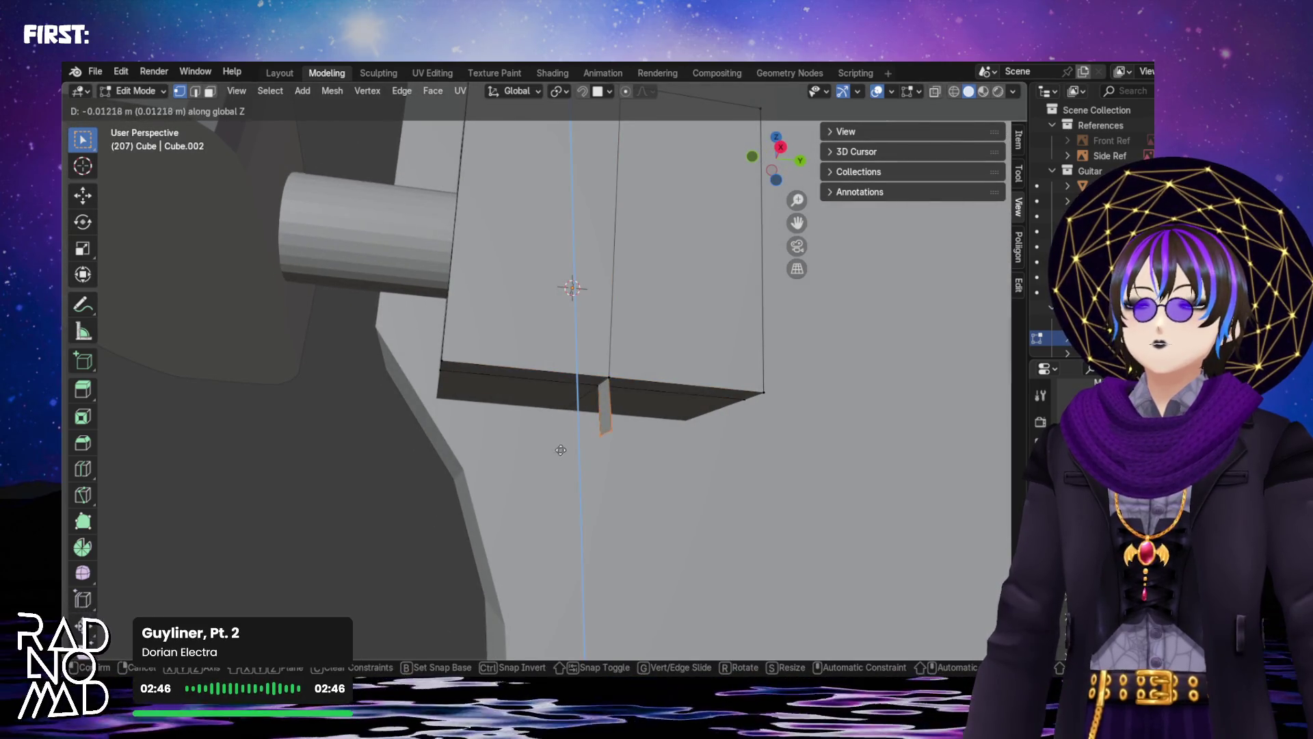
pyautogui.rightClick(574, 500)
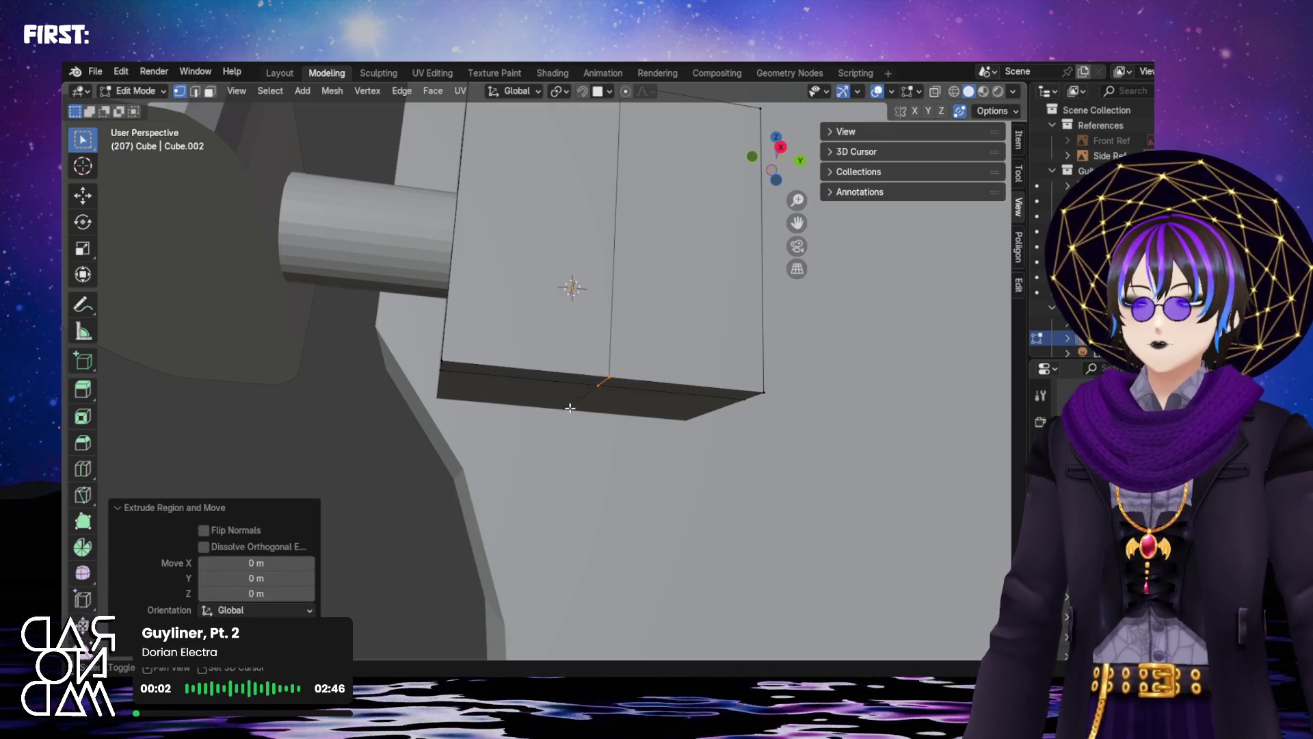
pyautogui.hotkey('ctrl', 'z')
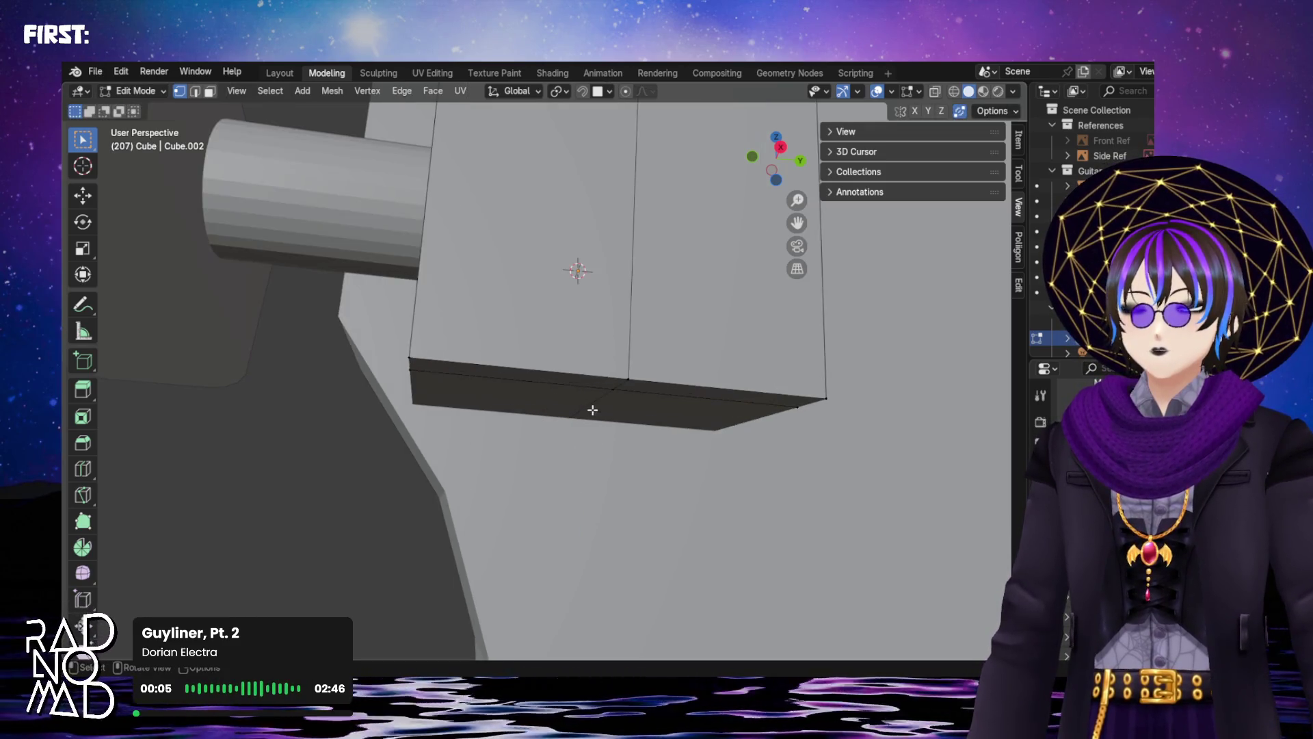
# Select the midpoint of the block's lower edge and zoom in on it
pyautogui.moveTo(595, 407); pyautogui.dragTo(601, 380, button='middle')
pyautogui.moveTo(562, 410); pyautogui.dragTo(634, 301)
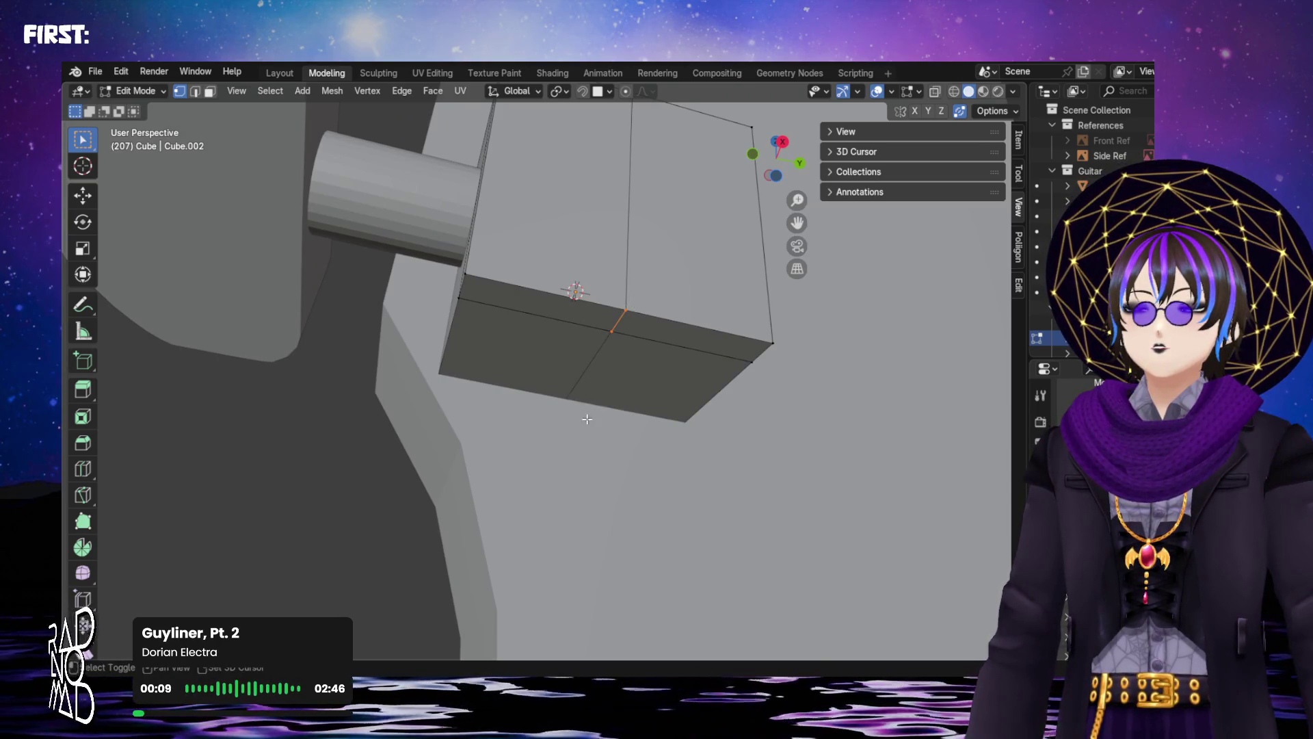
pyautogui.moveTo(581, 413)
pyautogui.mouseDown(button='middle')
pyautogui.moveTo(612, 402)
pyautogui.moveTo(569, 391)
pyautogui.mouseUp(button='middle')
pyautogui.scroll(1, 568, 390)
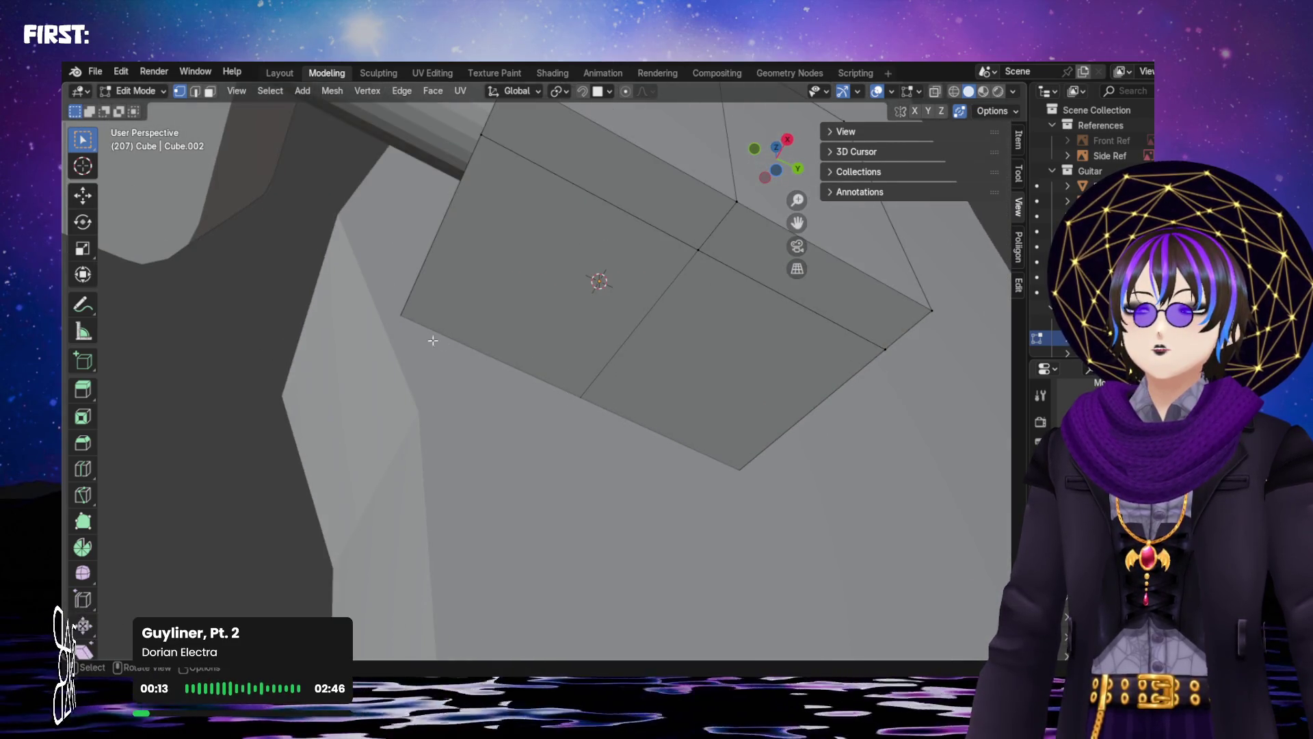
pyautogui.scroll(3, 451, 359)
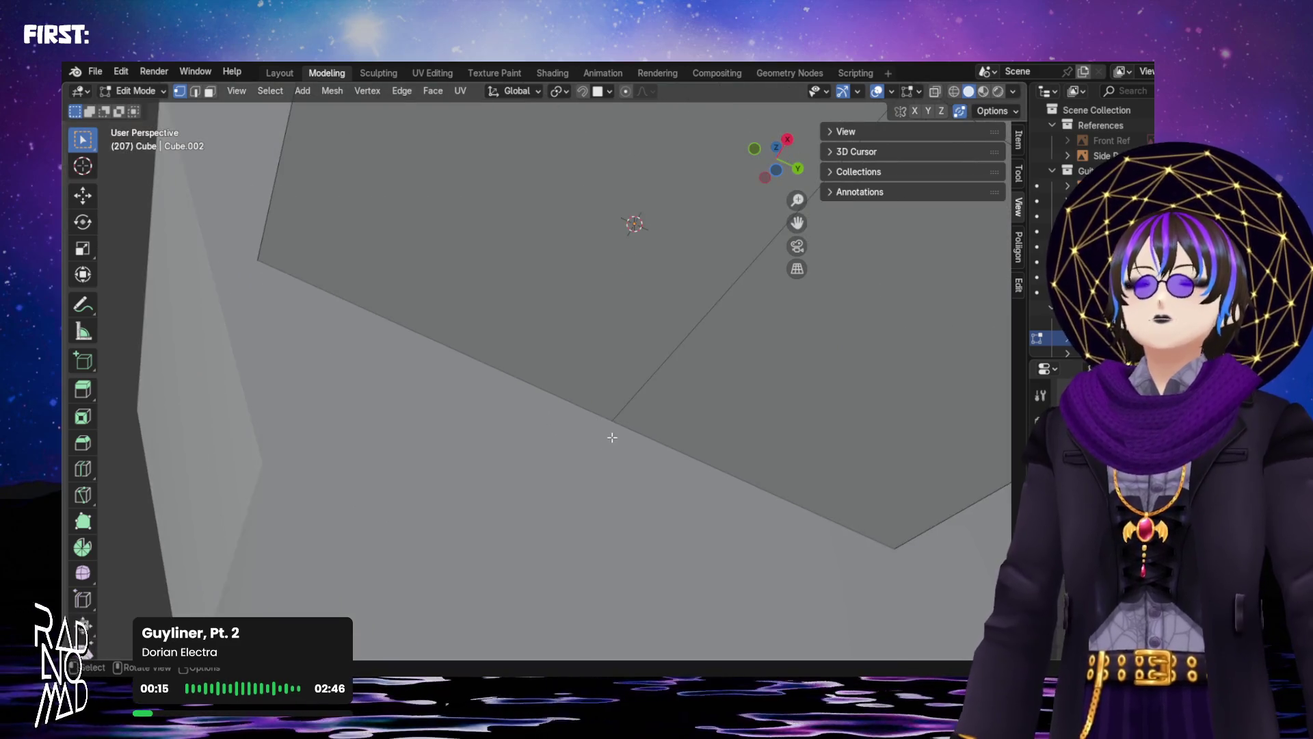
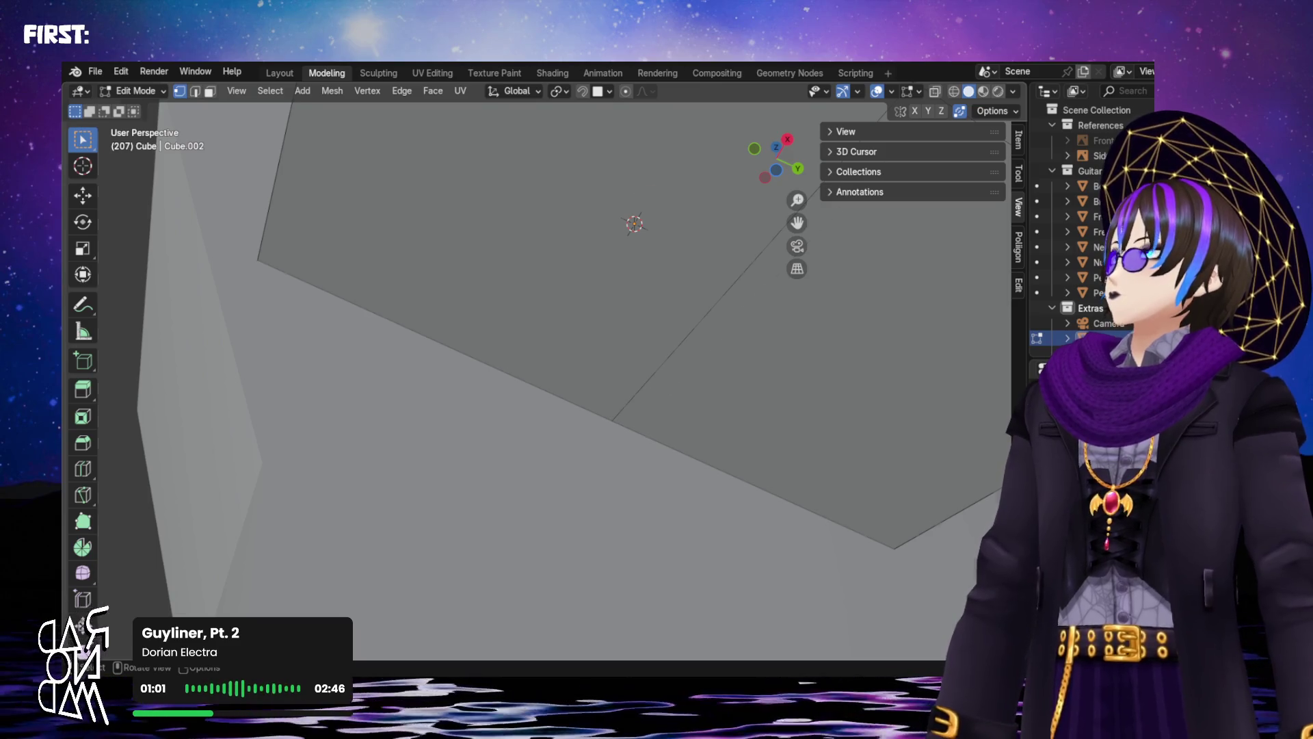
# Project the cutting outline onto the neck mesh from the mesh operations menu
pyautogui.scroll(3, 541, 379)
pyautogui.click(367, 91)
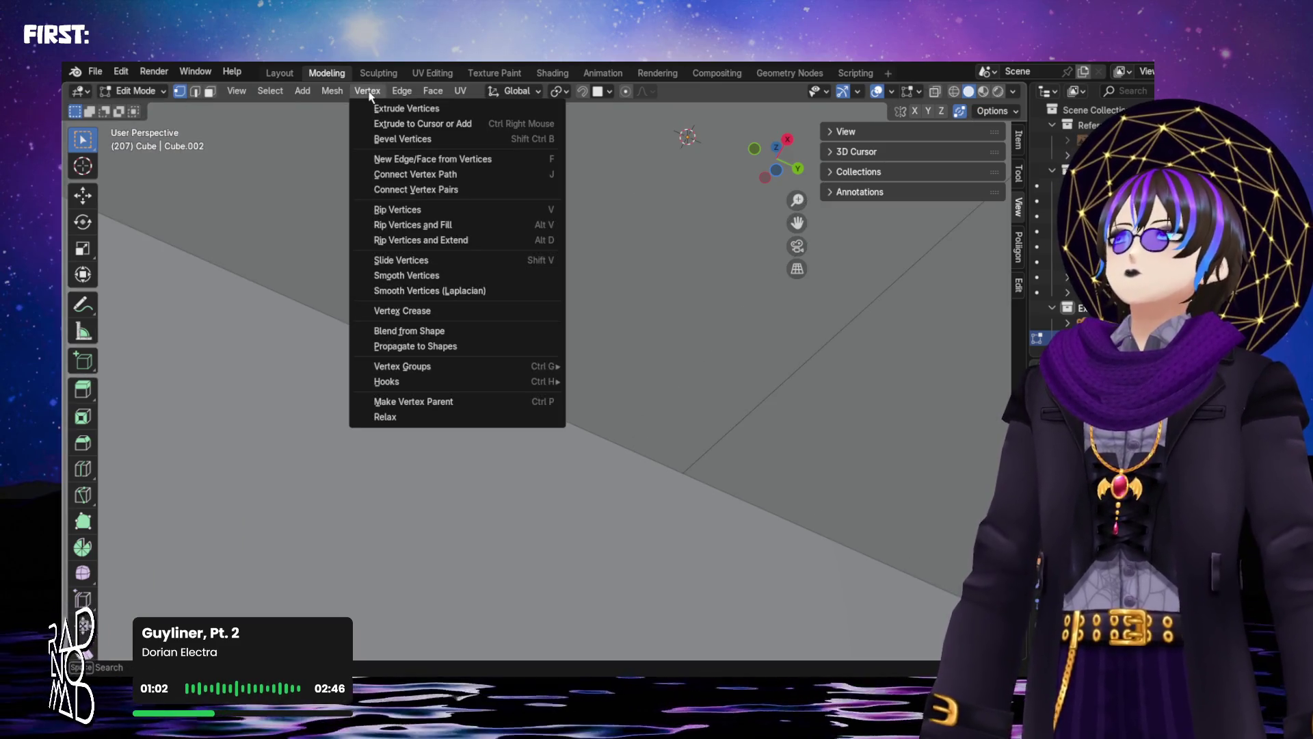
pyautogui.moveTo(339, 92)
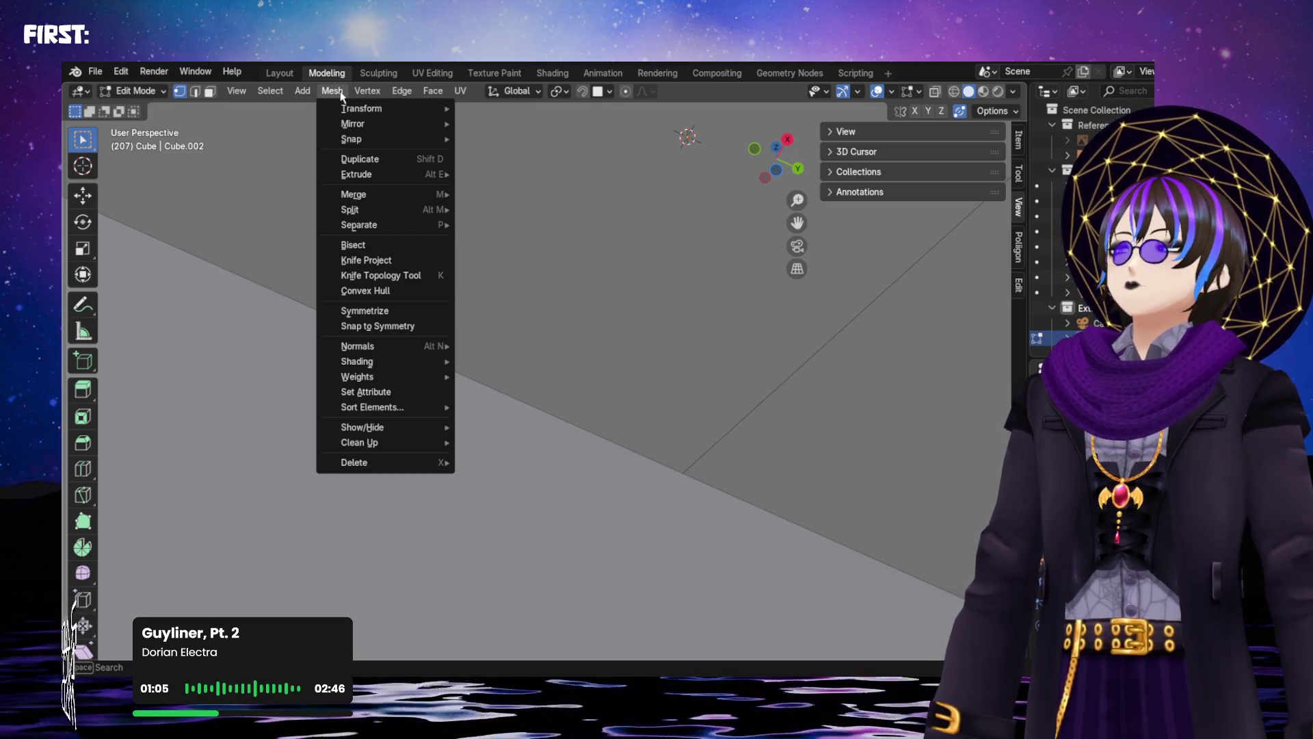
pyautogui.click(411, 259)
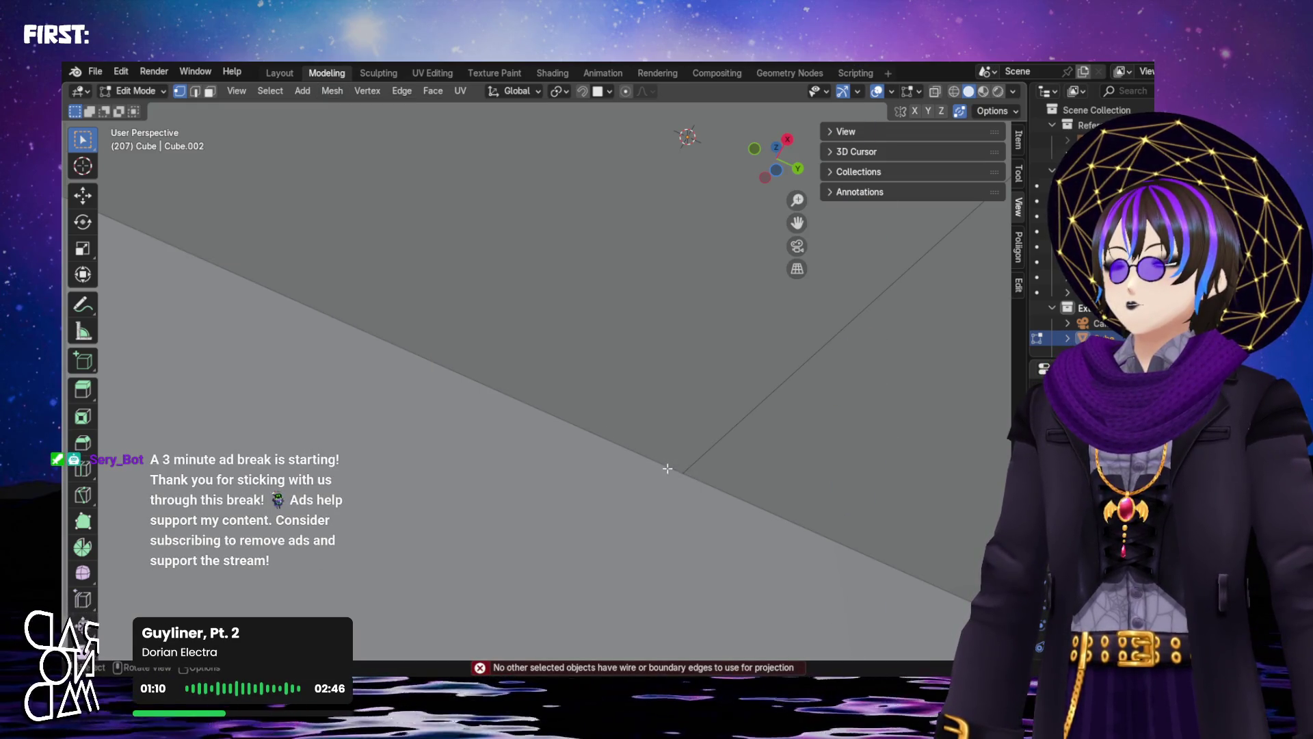
pyautogui.click(331, 91)
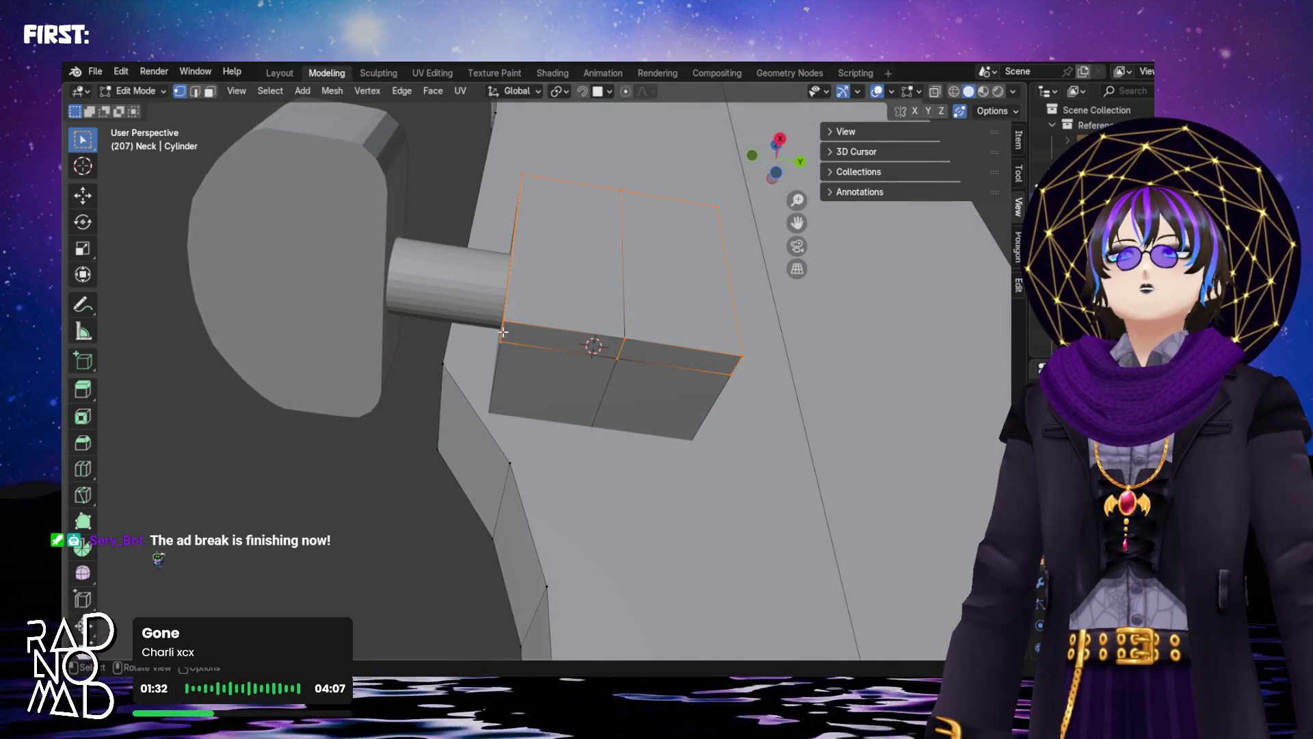
pyautogui.scroll(5, 553, 368)
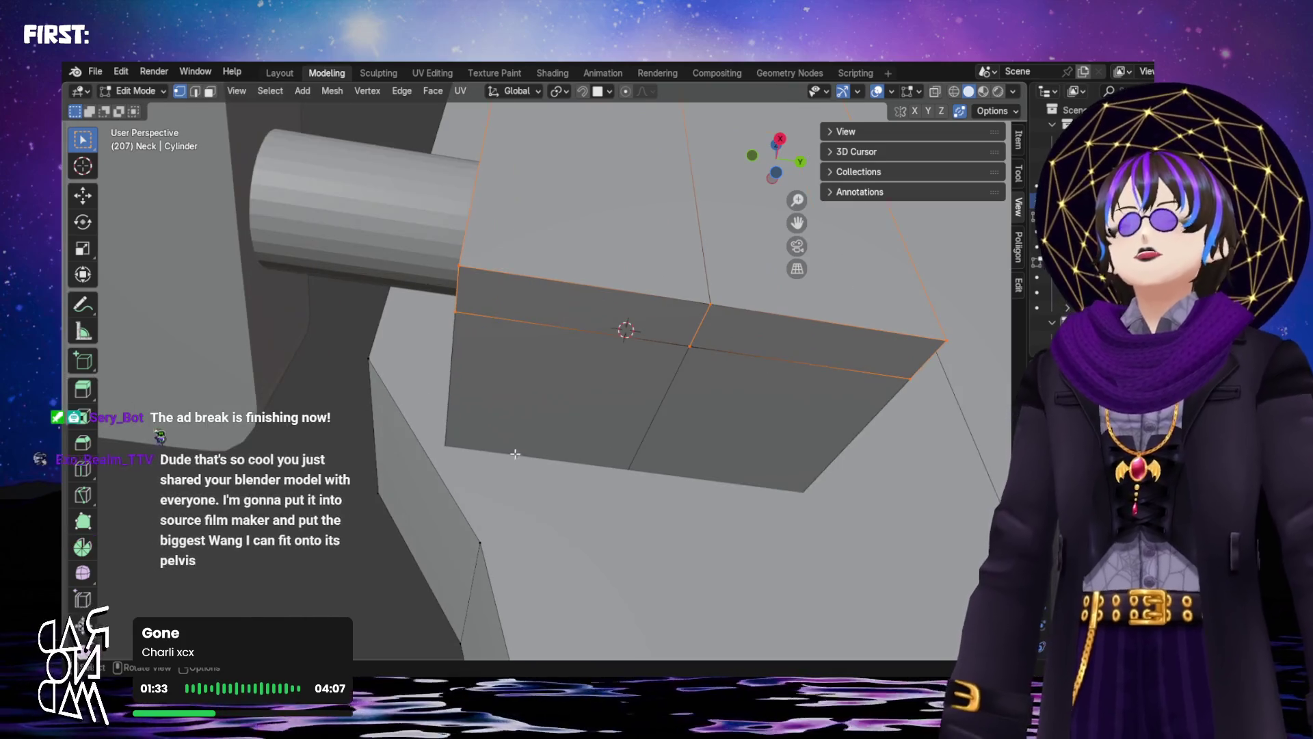
# Turn on X-ray with Alt+Z and inspect the heel block around the tuning peg
pyautogui.moveTo(464, 424)
pyautogui.mouseDown(button='middle')
pyautogui.moveTo(540, 419)
pyautogui.moveTo(592, 445)
pyautogui.moveTo(395, 378)
pyautogui.moveTo(574, 384)
pyautogui.moveTo(547, 363)
pyautogui.moveTo(578, 398)
pyautogui.mouseUp(button='middle')
pyautogui.hotkey('alt', 'z')
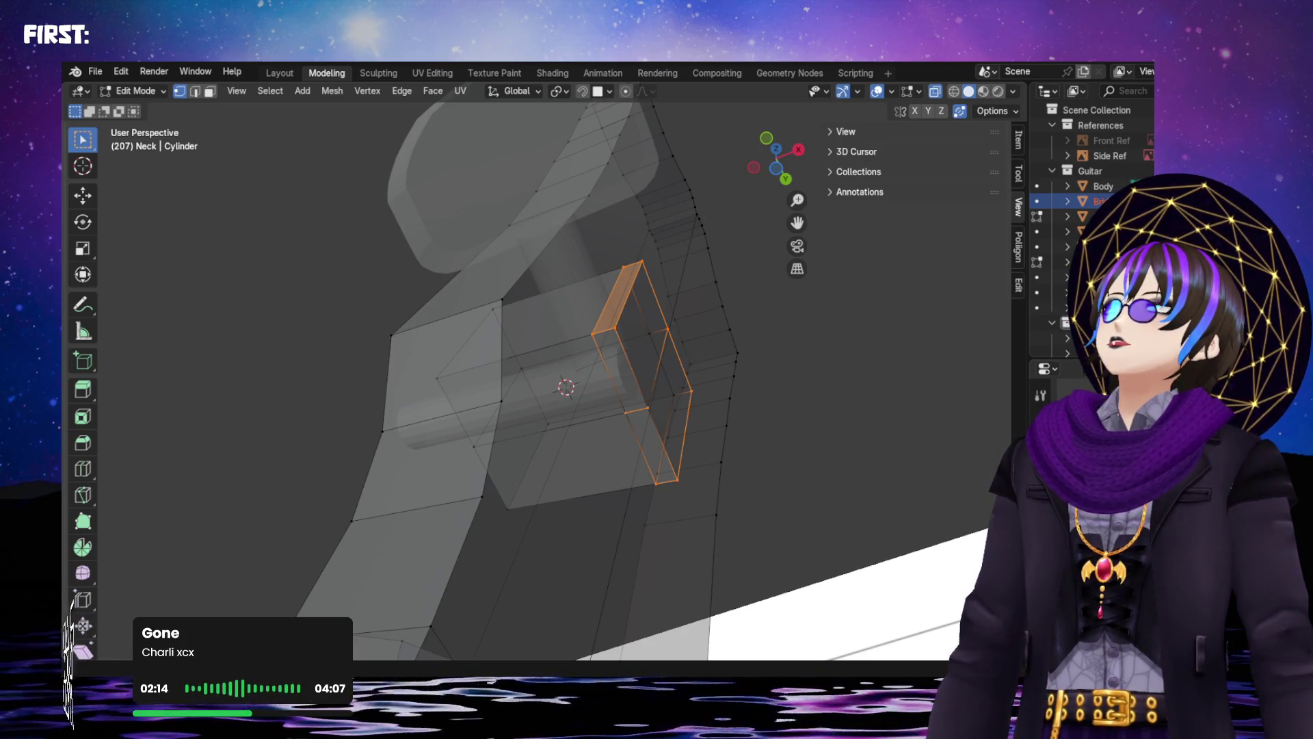
pyautogui.moveTo(602, 376)
pyautogui.mouseDown(button='middle')
pyautogui.moveTo(666, 396)
pyautogui.moveTo(711, 352)
pyautogui.moveTo(746, 349)
pyautogui.moveTo(622, 428)
pyautogui.moveTo(507, 411)
pyautogui.moveTo(591, 361)
pyautogui.mouseUp(button='middle')
pyautogui.scroll(5, 677, 355)
pyautogui.scroll(-3, 746, 348)
pyautogui.scroll(2, 508, 411)
pyautogui.scroll(-1, 660, 393)
pyautogui.keyDown('shift'); pyautogui.moveTo(677, 395); pyautogui.dragTo(699, 392, button='middle'); pyautogui.keyUp('shift')
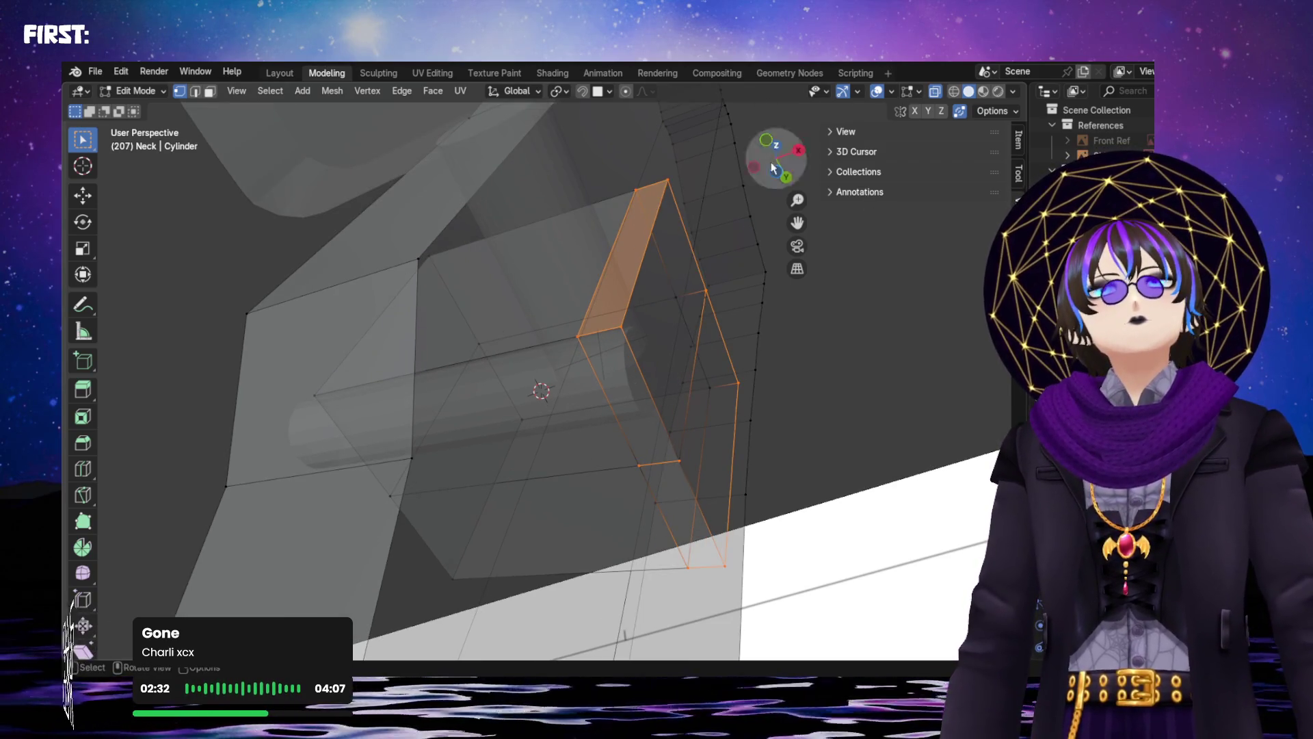
pyautogui.moveTo(601, 402)
pyautogui.mouseDown(button='middle')
pyautogui.moveTo(522, 285)
pyautogui.moveTo(601, 276)
pyautogui.moveTo(545, 205)
pyautogui.moveTo(519, 211)
pyautogui.mouseUp(button='middle')
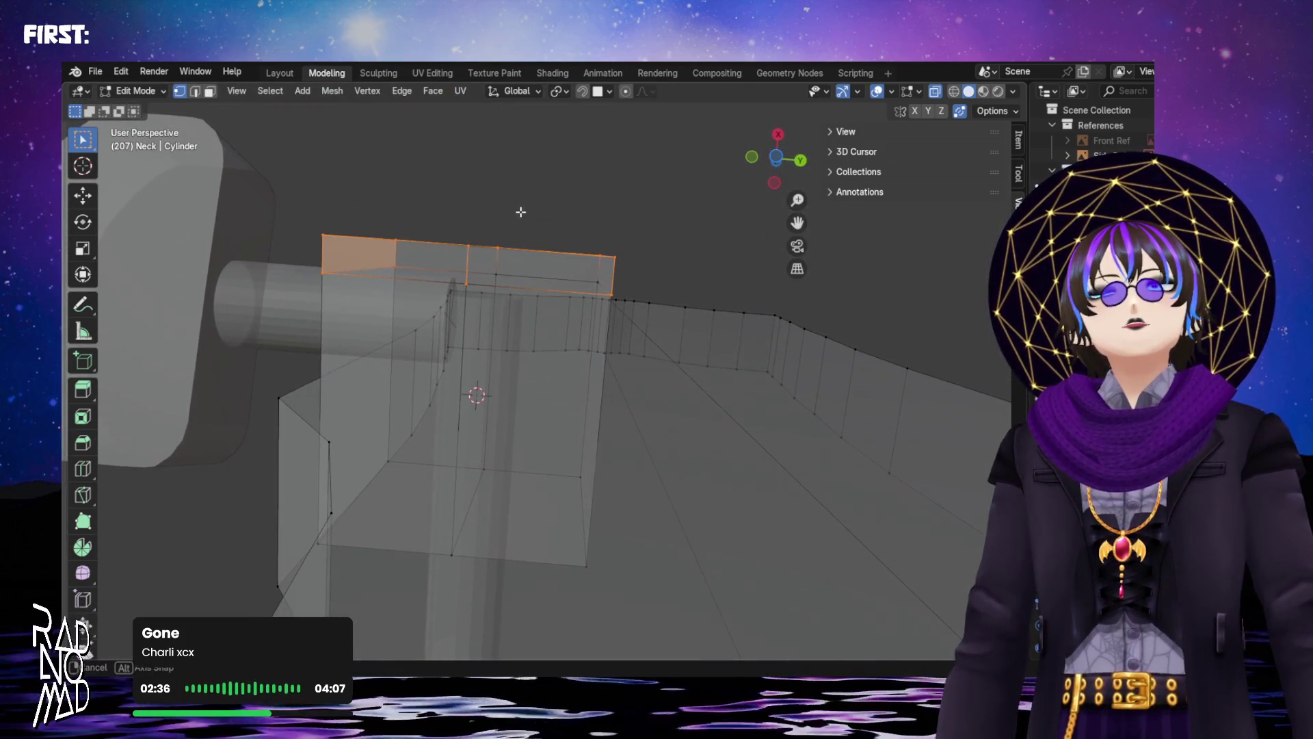
# Clear the face selection and bring the peg block into view
pyautogui.click(682, 234)
pyautogui.scroll(-2, 682, 234)
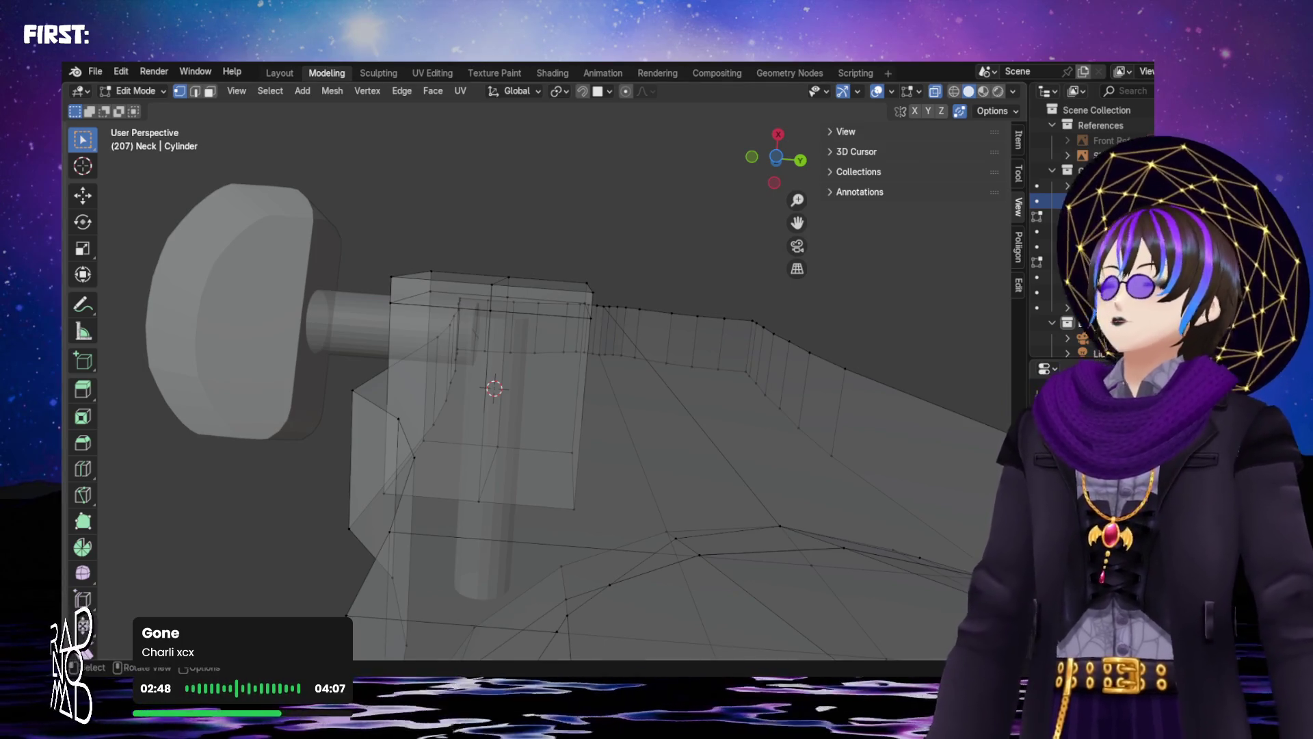
pyautogui.keyDown('shift'); pyautogui.moveTo(483, 361); pyautogui.dragTo(597, 358, button='middle'); pyautogui.keyUp('shift')
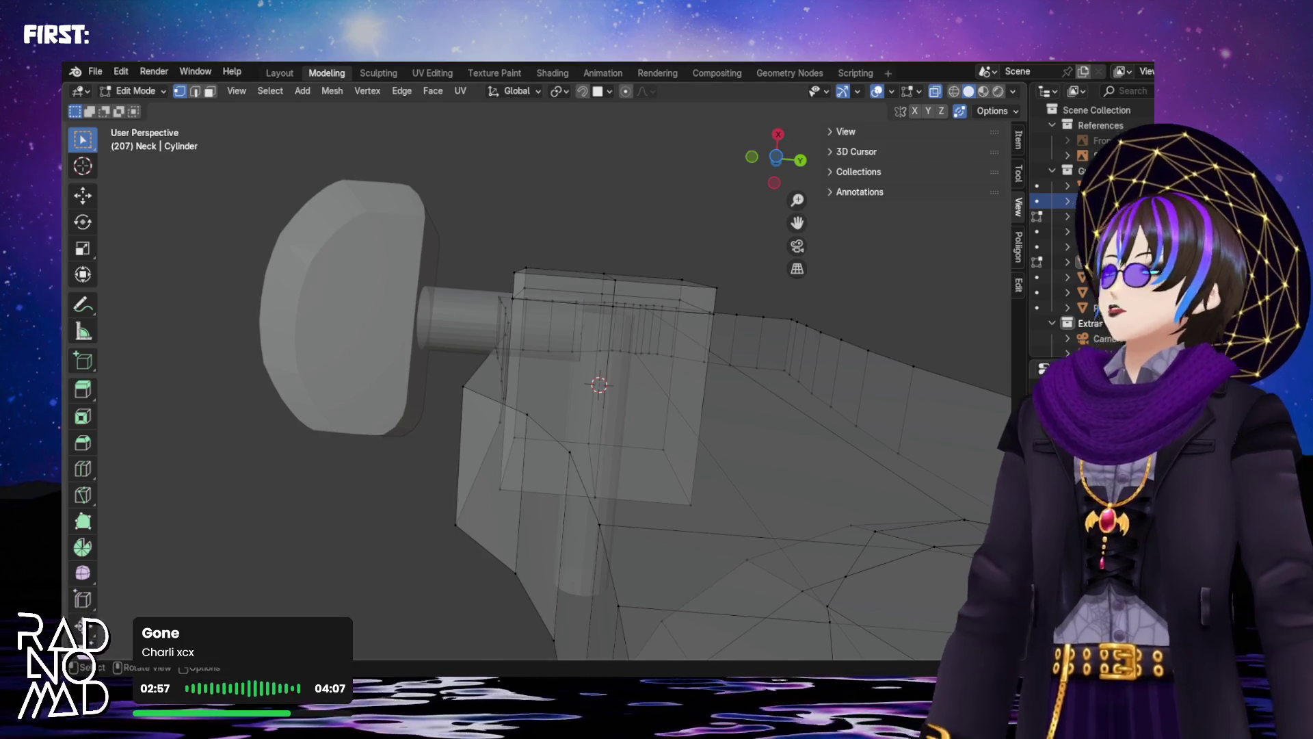
pyautogui.scroll(3, 691, 463)
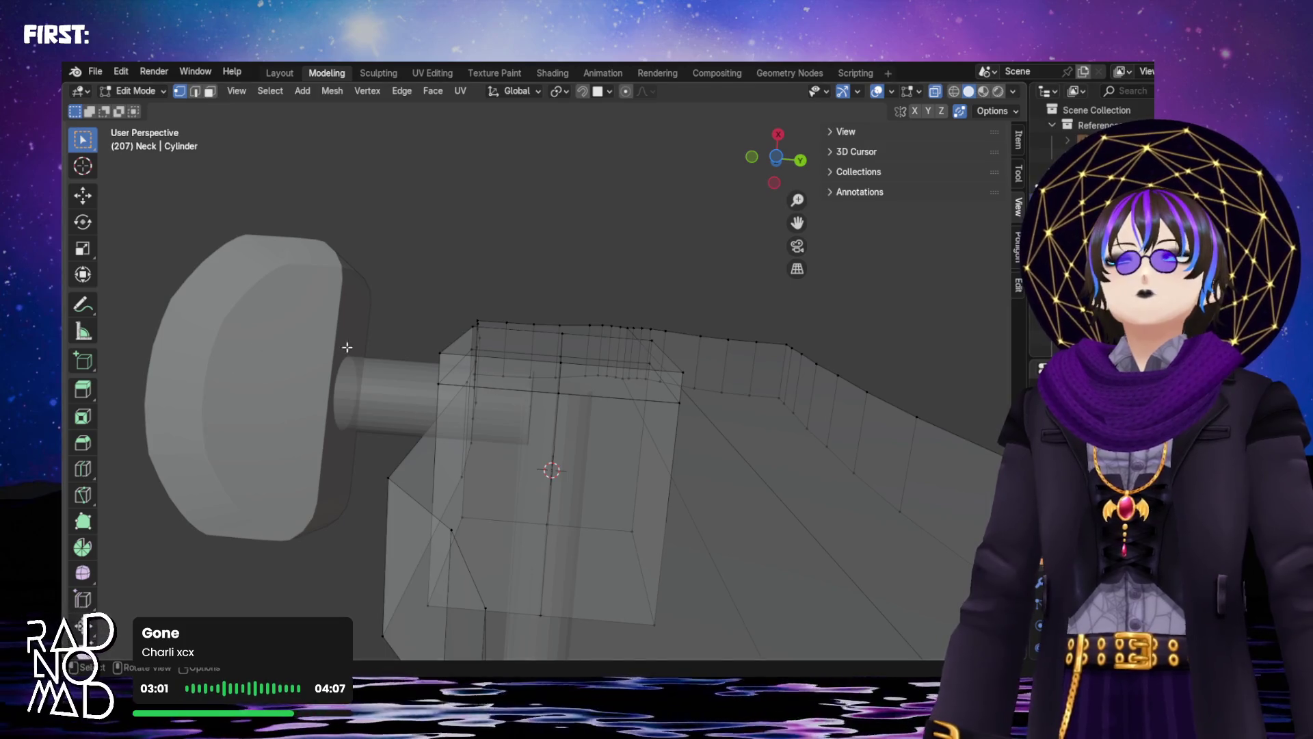
pyautogui.keyDown('shift'); pyautogui.moveTo(493, 418); pyautogui.dragTo(487, 323, button='middle'); pyautogui.keyUp('shift')
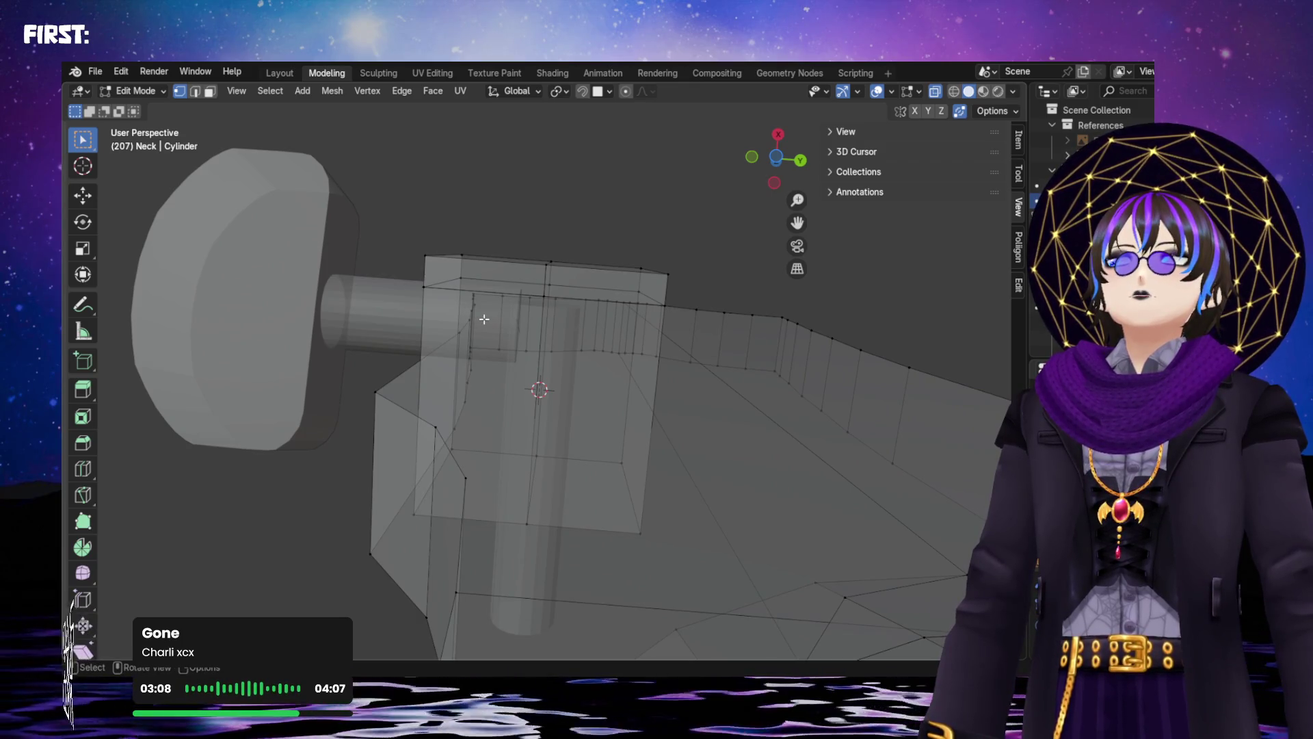
pyautogui.scroll(-2, 495, 297)
pyautogui.scroll(2, 512, 351)
pyautogui.keyDown('shift'); pyautogui.moveTo(512, 352); pyautogui.dragTo(545, 302, button='middle'); pyautogui.keyUp('shift')
# Box-select the block's top faces and add two bottom corner vertices
pyautogui.moveTo(439, 167)
pyautogui.mouseDown()
pyautogui.moveTo(697, 527)
pyautogui.moveTo(713, 506)
pyautogui.mouseUp()
pyautogui.hotkey('alt', 'a')
pyautogui.moveTo(450, 179)
pyautogui.mouseDown()
pyautogui.moveTo(609, 244)
pyautogui.moveTo(733, 238)
pyautogui.mouseUp()
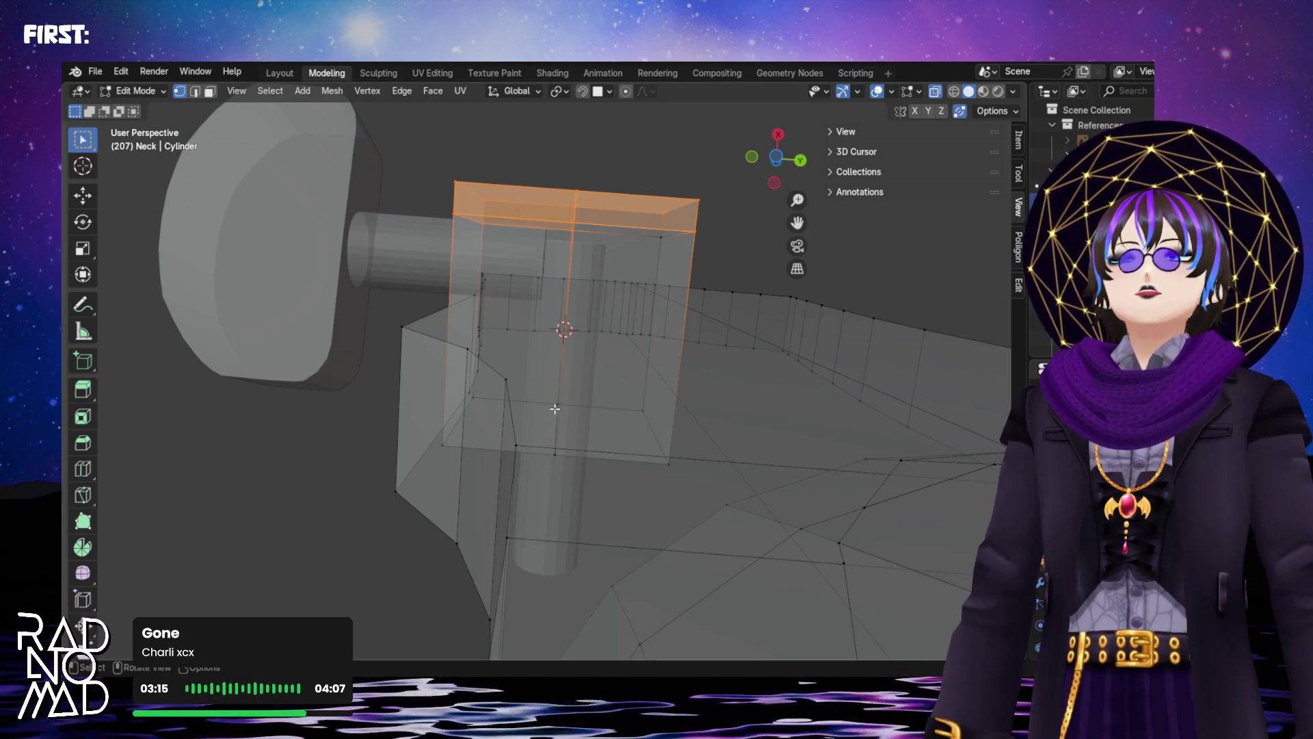
pyautogui.keyDown('shift'); pyautogui.click(445, 447); pyautogui.keyUp('shift')
pyautogui.keyDown('shift'); pyautogui.click(669, 463); pyautogui.keyUp('shift')
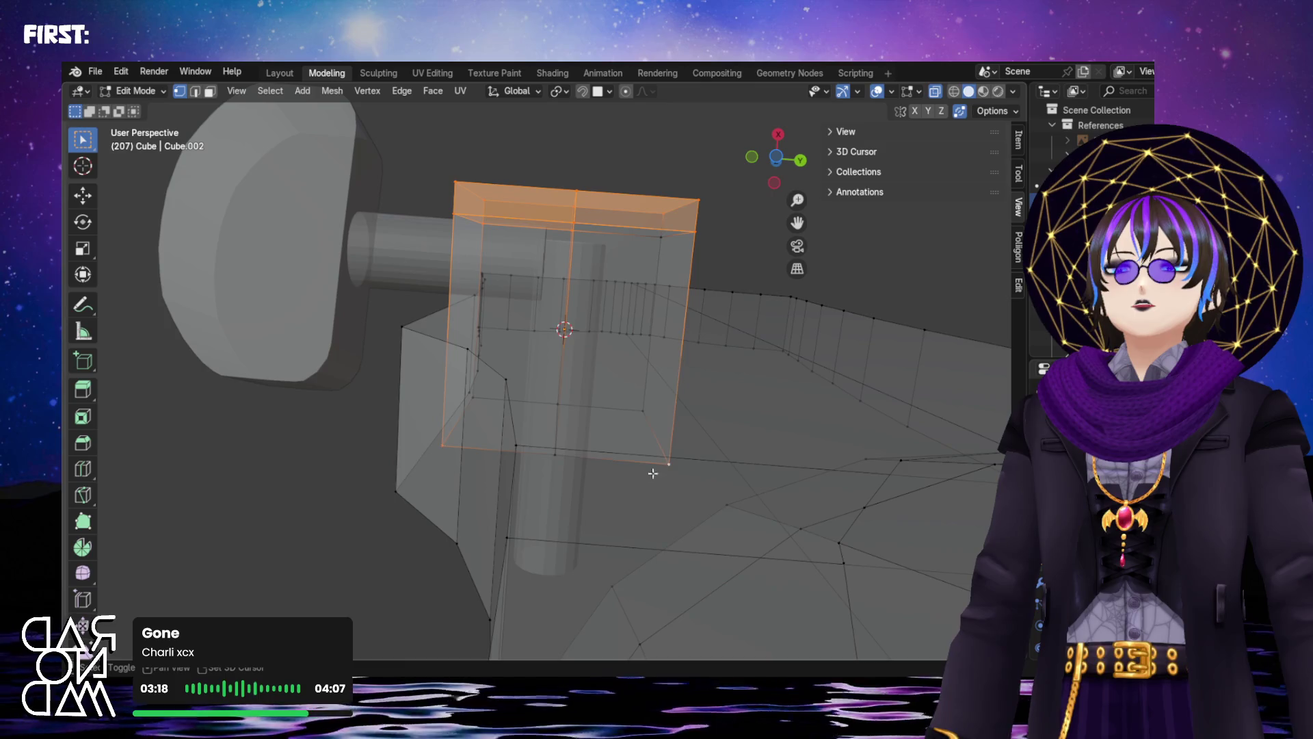
# Add the bottom-middle vertex, then extrude the front faces and reposition them along Z
pyautogui.keyDown('shift'); pyautogui.click(556, 457); pyautogui.keyUp('shift')
pyautogui.moveTo(681, 285)
pyautogui.mouseDown(button='middle')
pyautogui.moveTo(671, 401)
pyautogui.moveTo(696, 392)
pyautogui.moveTo(596, 391)
pyautogui.mouseUp(button='middle')
pyautogui.press('e')
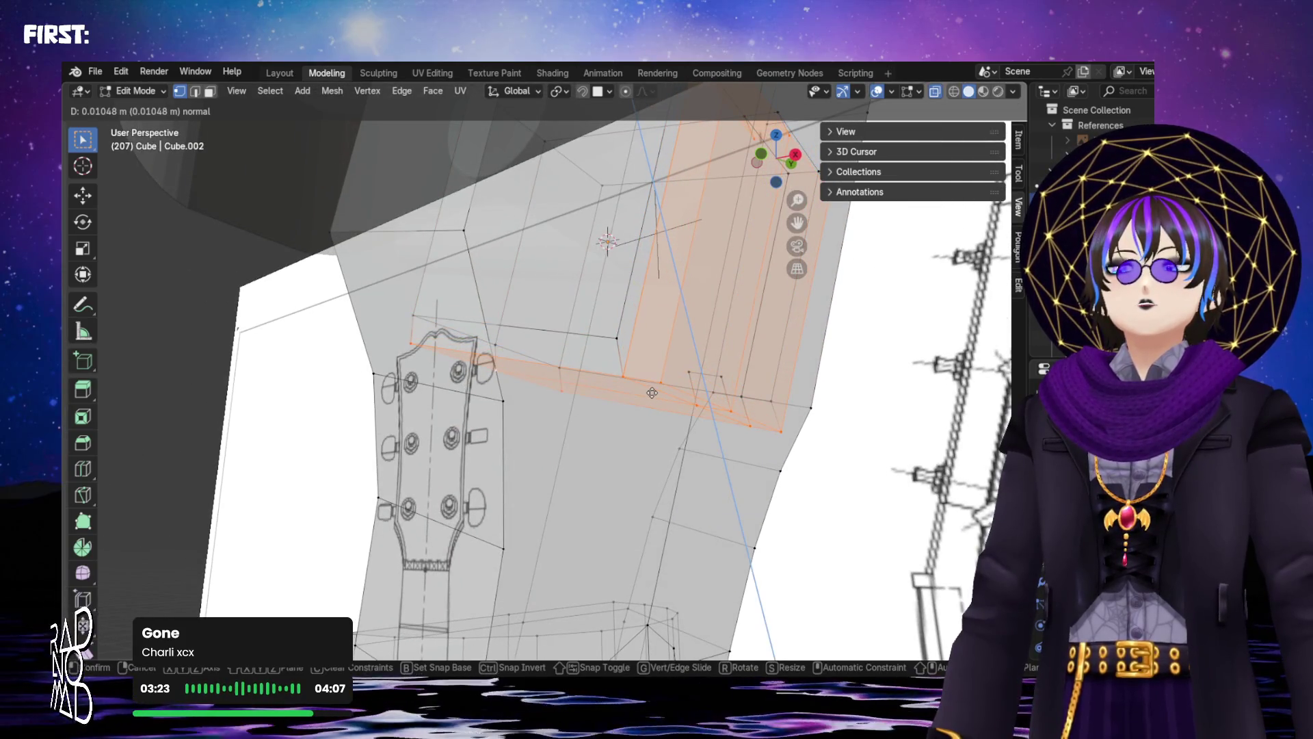
pyautogui.rightClick(652, 392)
pyautogui.press('g')
pyautogui.press('z')
pyautogui.rightClick(646, 373)
pyautogui.press('z')
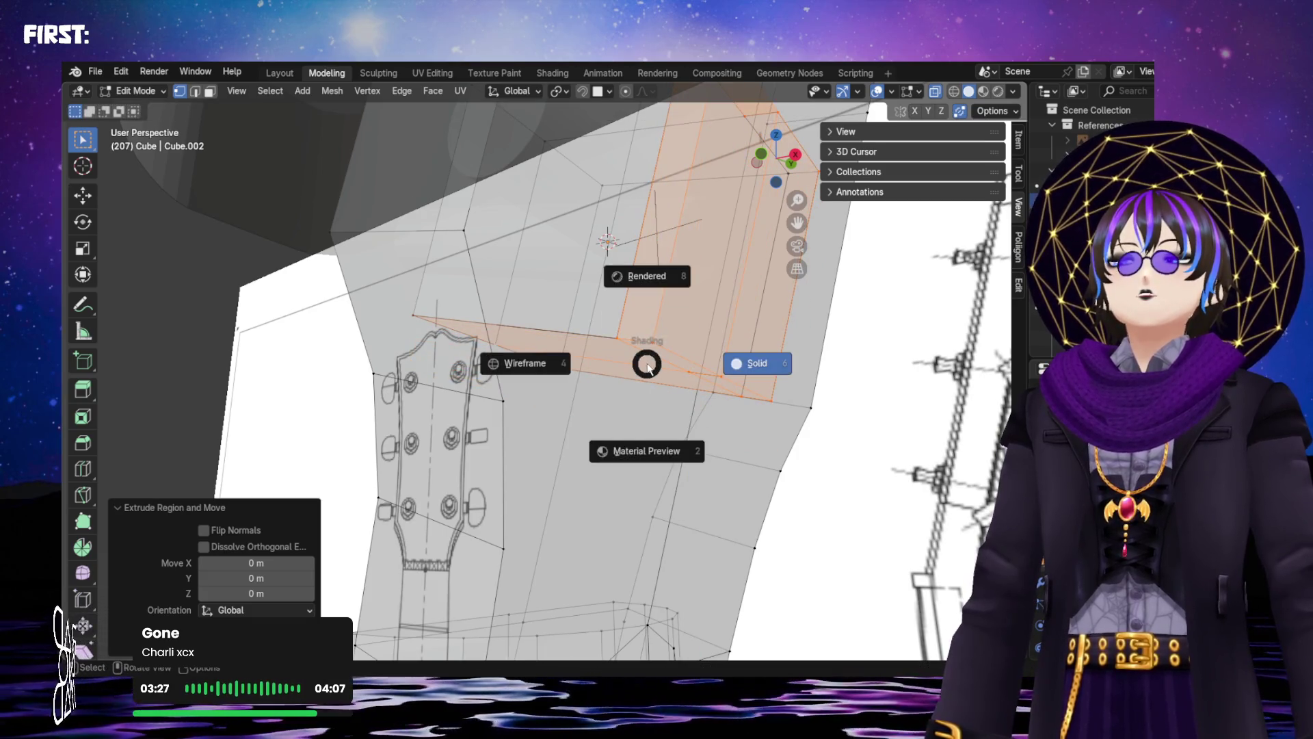
pyautogui.press('g')
pyautogui.press('z')
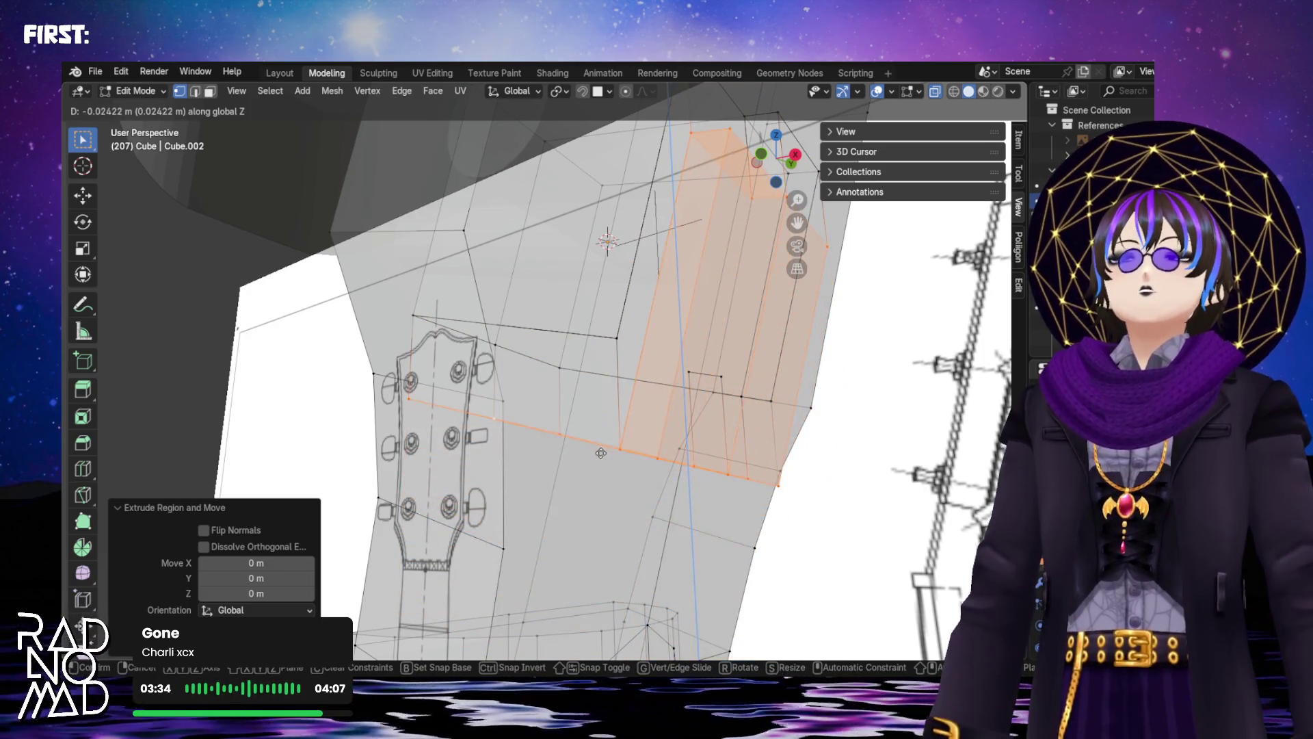
pyautogui.click(599, 455)
# Extrude the faces downward about 0.015 m below the headstock
pyautogui.moveTo(599, 456)
pyautogui.mouseDown(button='middle')
pyautogui.moveTo(658, 432)
pyautogui.moveTo(520, 173)
pyautogui.moveTo(639, 445)
pyautogui.moveTo(591, 484)
pyautogui.mouseUp(button='middle')
pyautogui.press('e')
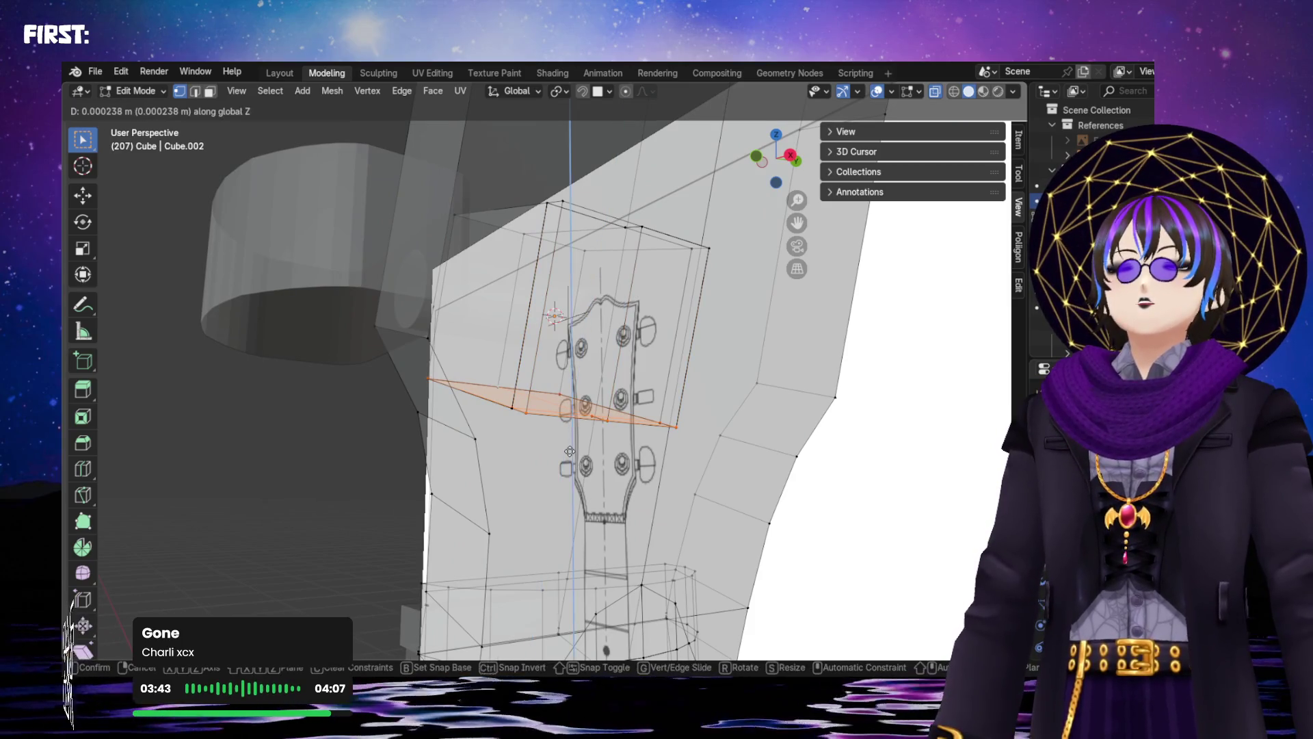
pyautogui.click(563, 490)
pyautogui.moveTo(563, 489)
pyautogui.mouseDown(button='middle')
pyautogui.moveTo(562, 455)
pyautogui.moveTo(595, 469)
pyautogui.moveTo(509, 439)
pyautogui.moveTo(547, 444)
pyautogui.moveTo(522, 460)
pyautogui.moveTo(543, 439)
pyautogui.moveTo(527, 439)
pyautogui.moveTo(577, 413)
pyautogui.moveTo(615, 443)
pyautogui.moveTo(598, 434)
pyautogui.moveTo(644, 431)
pyautogui.moveTo(597, 429)
pyautogui.mouseUp(button='middle')
pyautogui.scroll(5, 547, 465)
pyautogui.scroll(-4, 520, 438)
pyautogui.scroll(2, 490, 424)
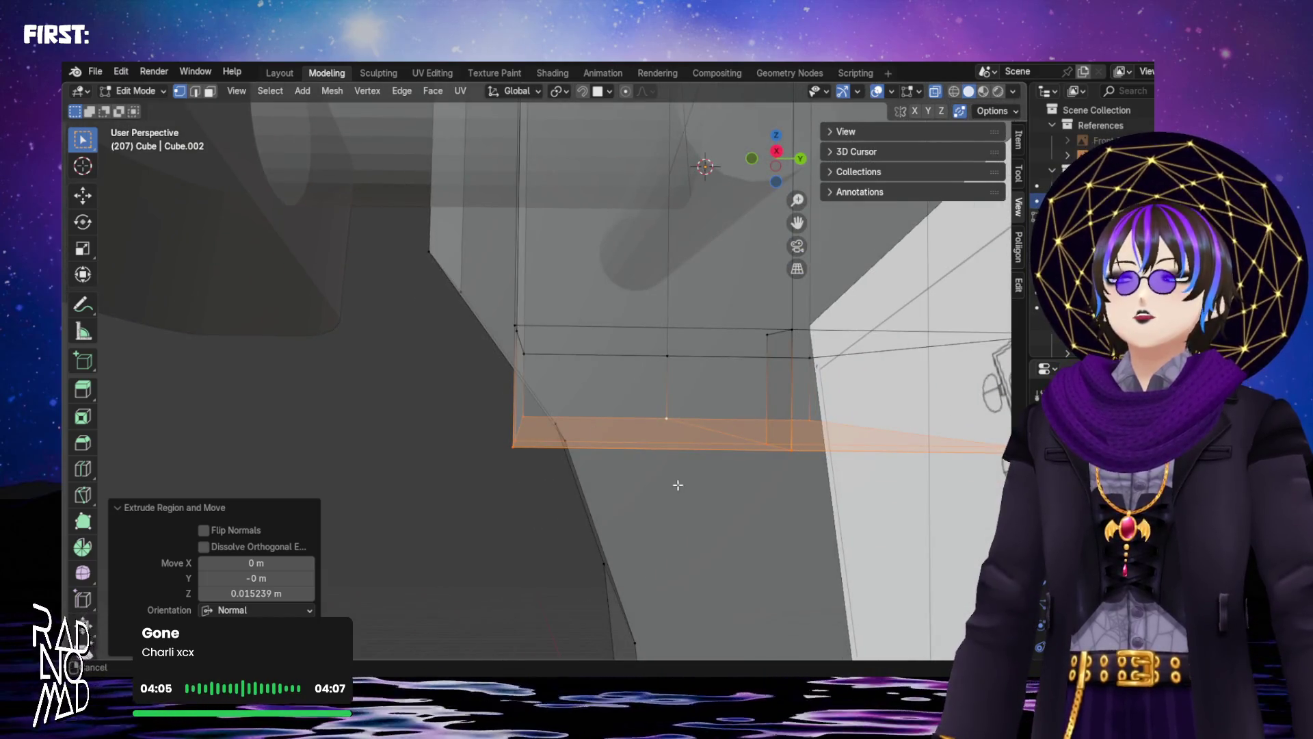
# Pick vertices on the lower loop, settling on the right and bottom-middle corners
pyautogui.moveTo(678, 485); pyautogui.dragTo(490, 340, button='middle')
pyautogui.click(407, 290)
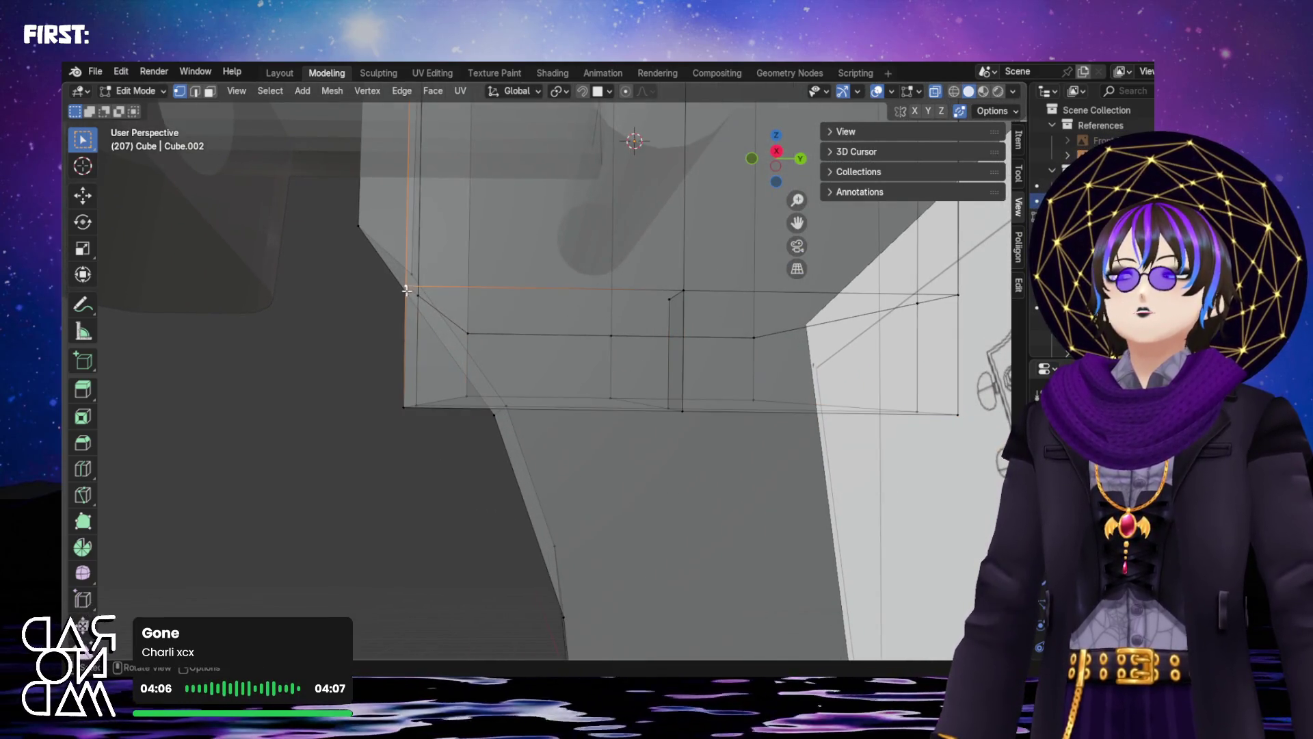
pyautogui.keyDown('shift'); pyautogui.click(681, 413); pyautogui.keyUp('shift')
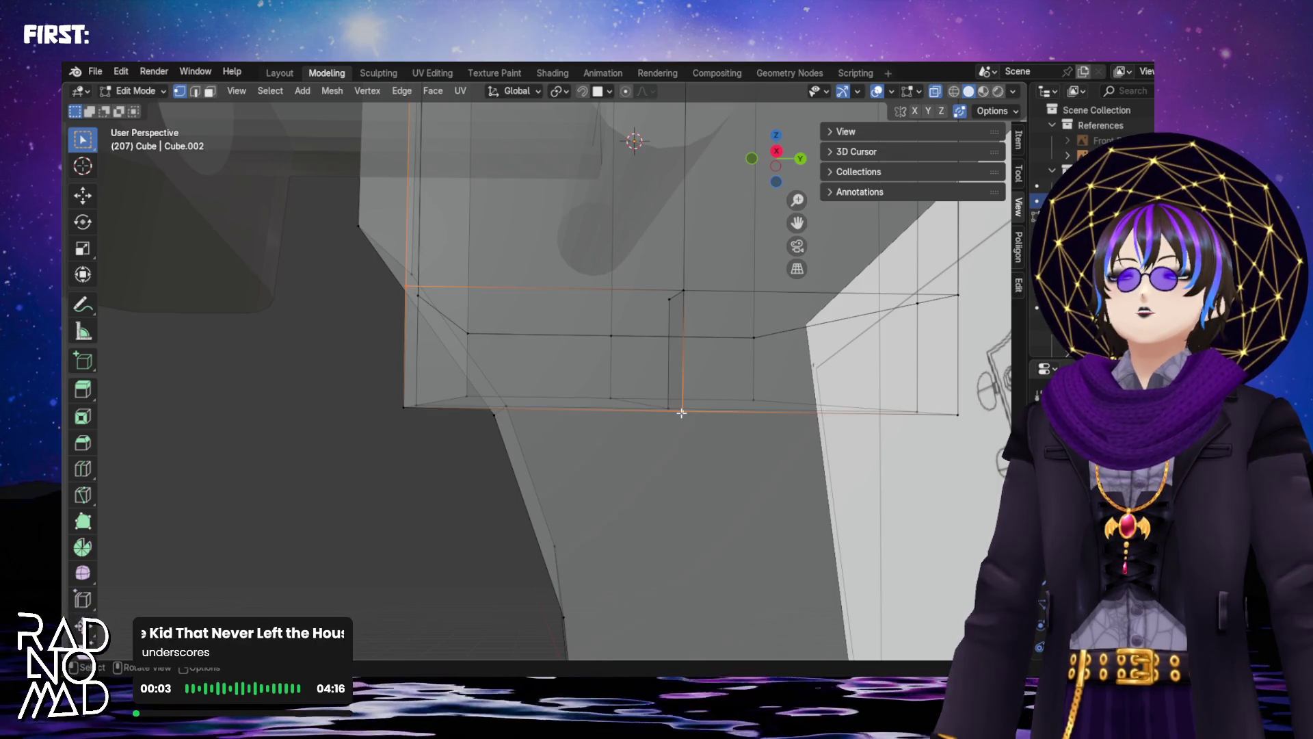
pyautogui.keyDown('shift'); pyautogui.moveTo(681, 413); pyautogui.dragTo(586, 457, button='middle'); pyautogui.keyUp('shift')
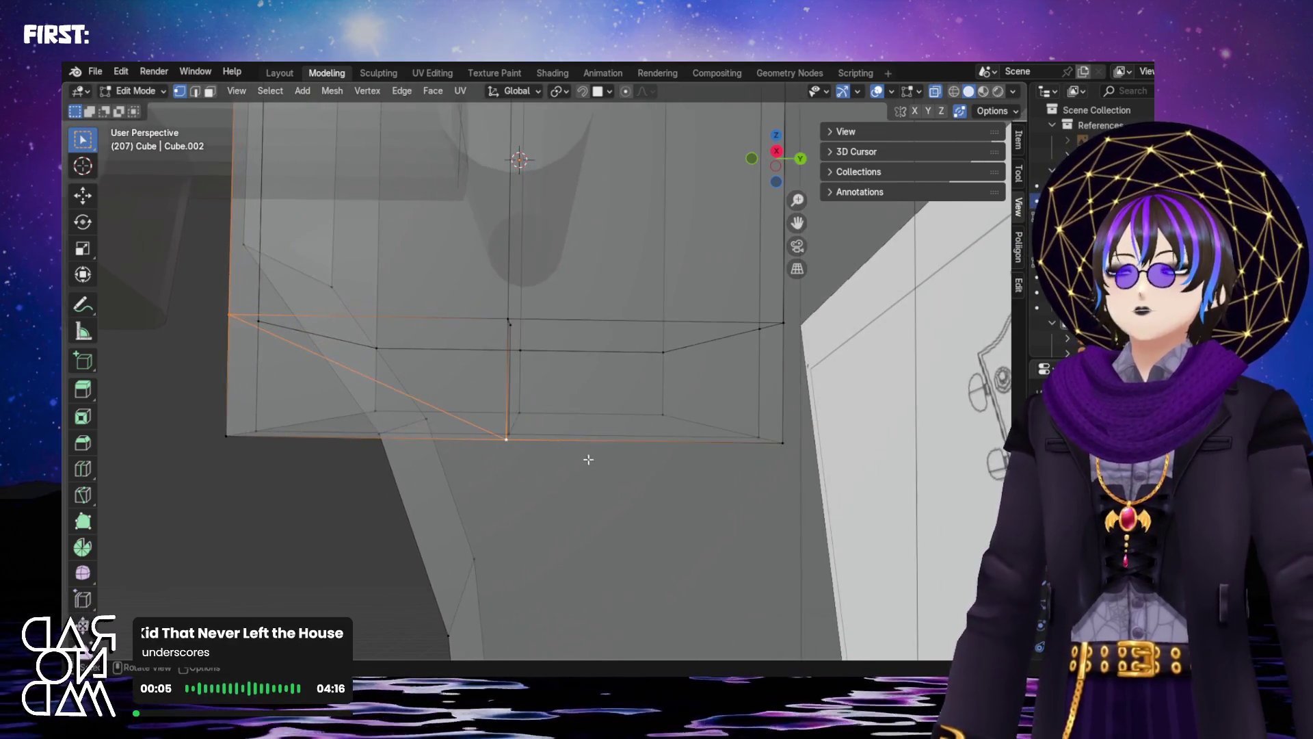
pyautogui.click(784, 324)
pyautogui.click(507, 439)
pyautogui.click(734, 400)
pyautogui.click(505, 442)
# Select the lower middle and upper right corner vertices and open the Mesh menu
pyautogui.moveTo(504, 444)
pyautogui.mouseDown(button='middle')
pyautogui.moveTo(740, 387)
pyautogui.moveTo(735, 362)
pyautogui.moveTo(716, 377)
pyautogui.mouseUp(button='middle')
pyautogui.keyDown('shift'); pyautogui.click(640, 379); pyautogui.keyUp('shift')
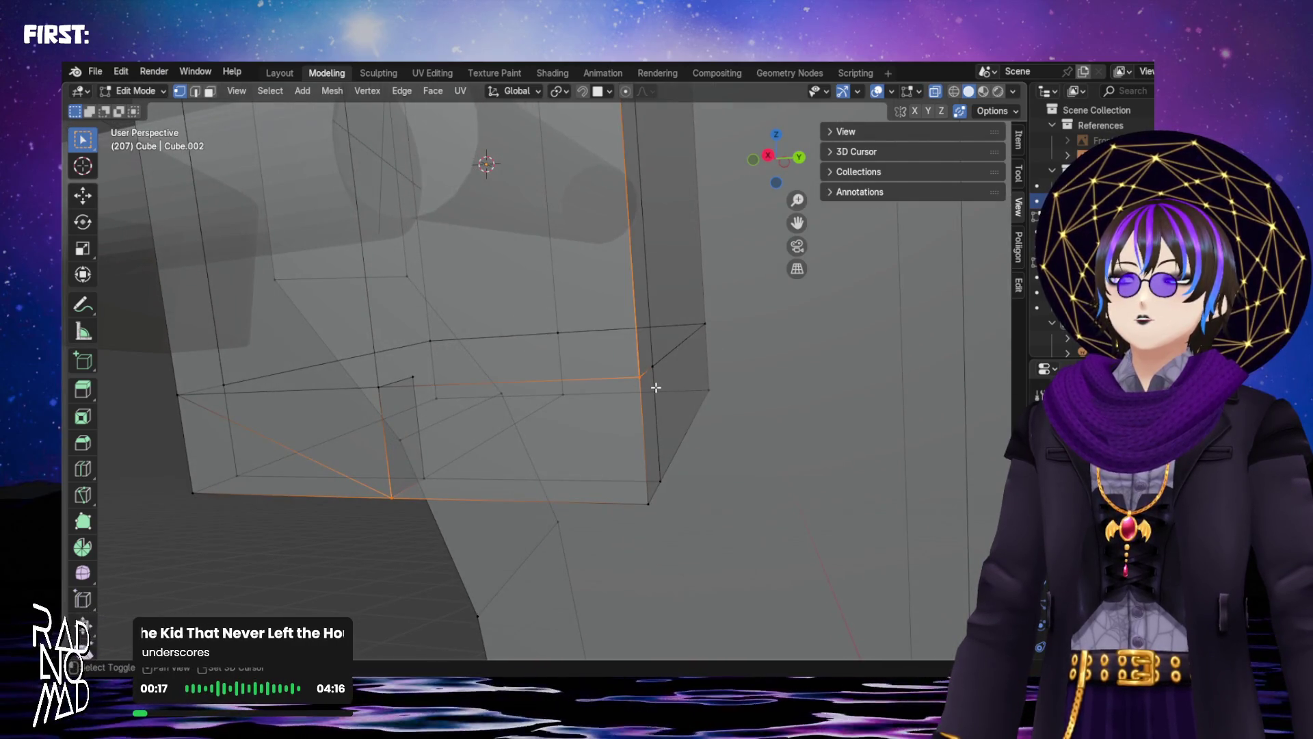
pyautogui.moveTo(592, 439)
pyautogui.mouseDown(button='middle')
pyautogui.moveTo(630, 419)
pyautogui.moveTo(538, 453)
pyautogui.mouseUp(button='middle')
pyautogui.keyDown('shift'); pyautogui.click(477, 435); pyautogui.keyUp('shift')
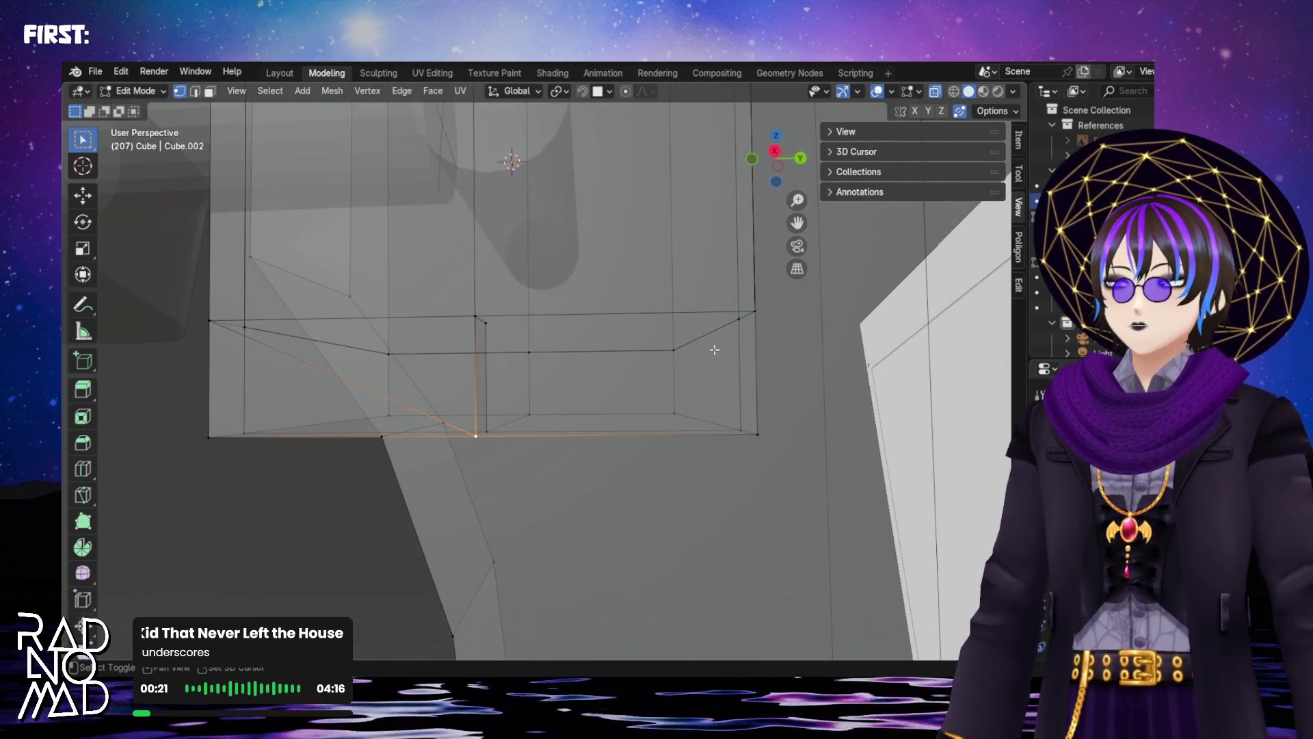
pyautogui.keyDown('shift'); pyautogui.click(752, 309); pyautogui.keyUp('shift')
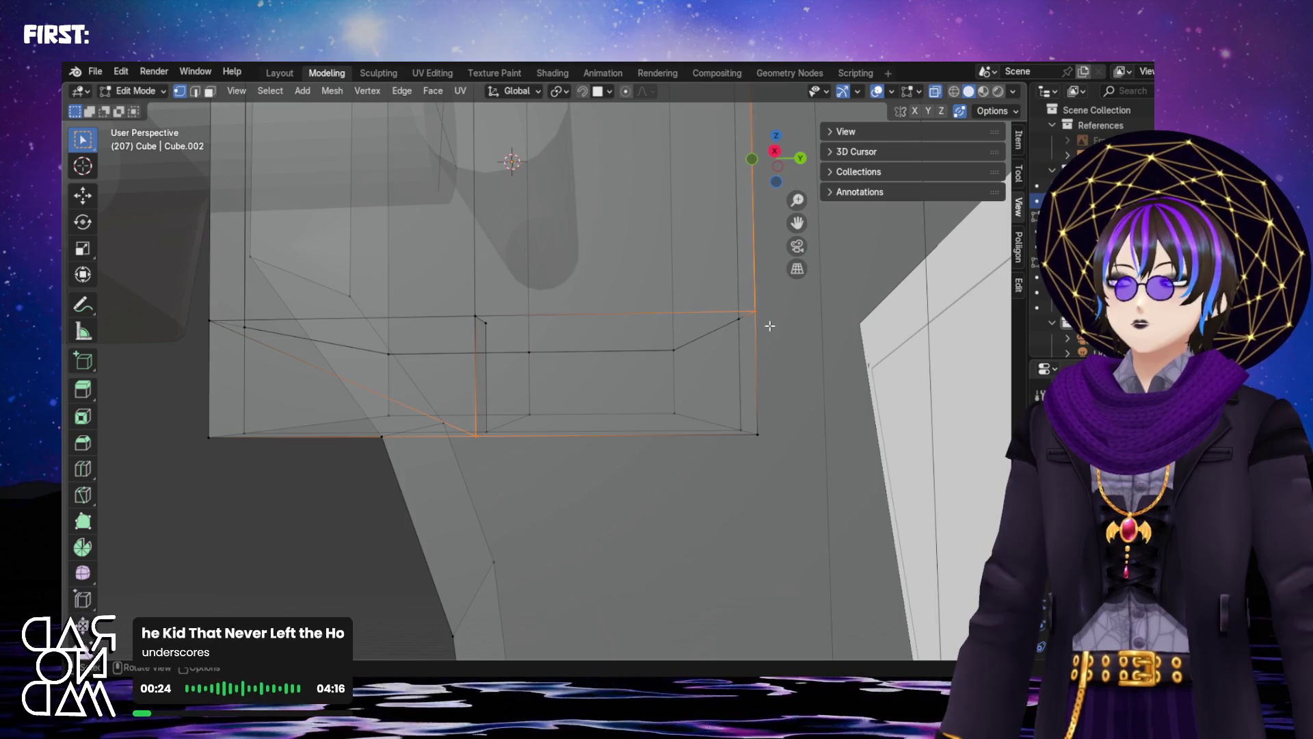
pyautogui.moveTo(687, 374)
pyautogui.mouseDown(button='middle')
pyautogui.moveTo(644, 390)
pyautogui.moveTo(687, 392)
pyautogui.mouseUp(button='middle')
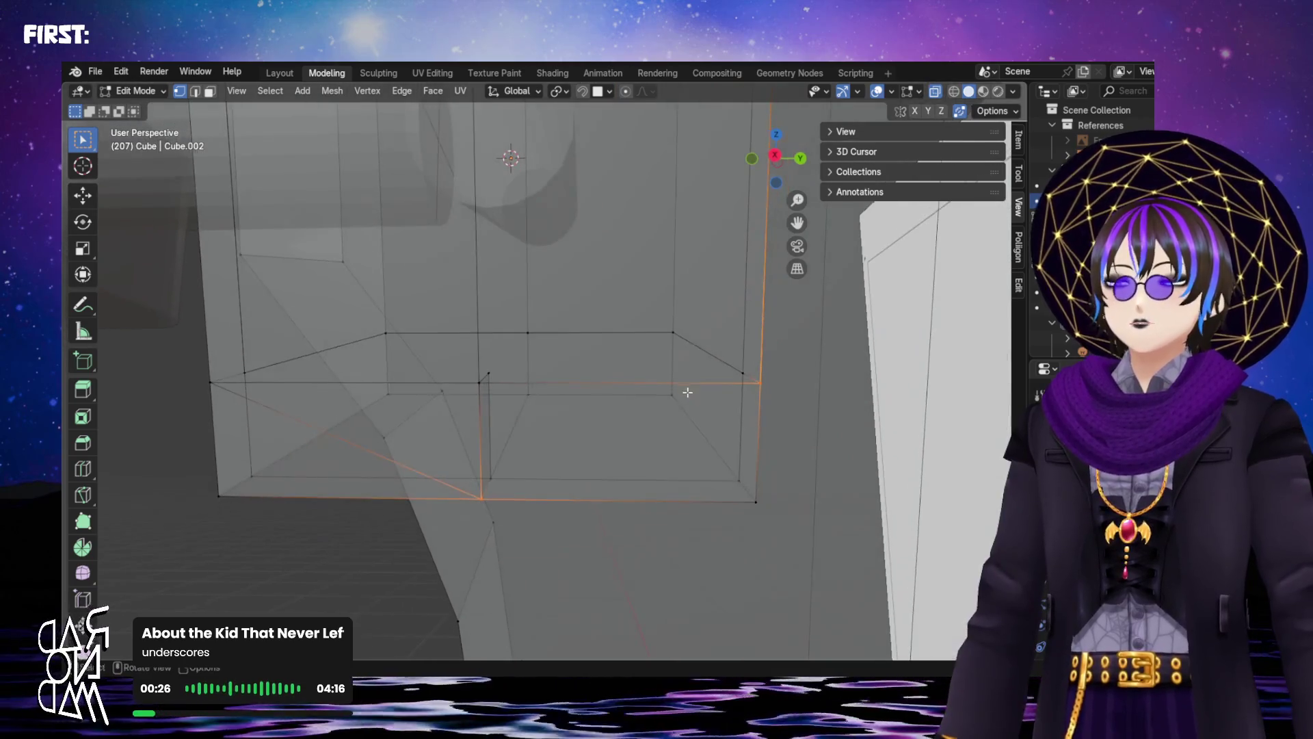
pyautogui.click(368, 90)
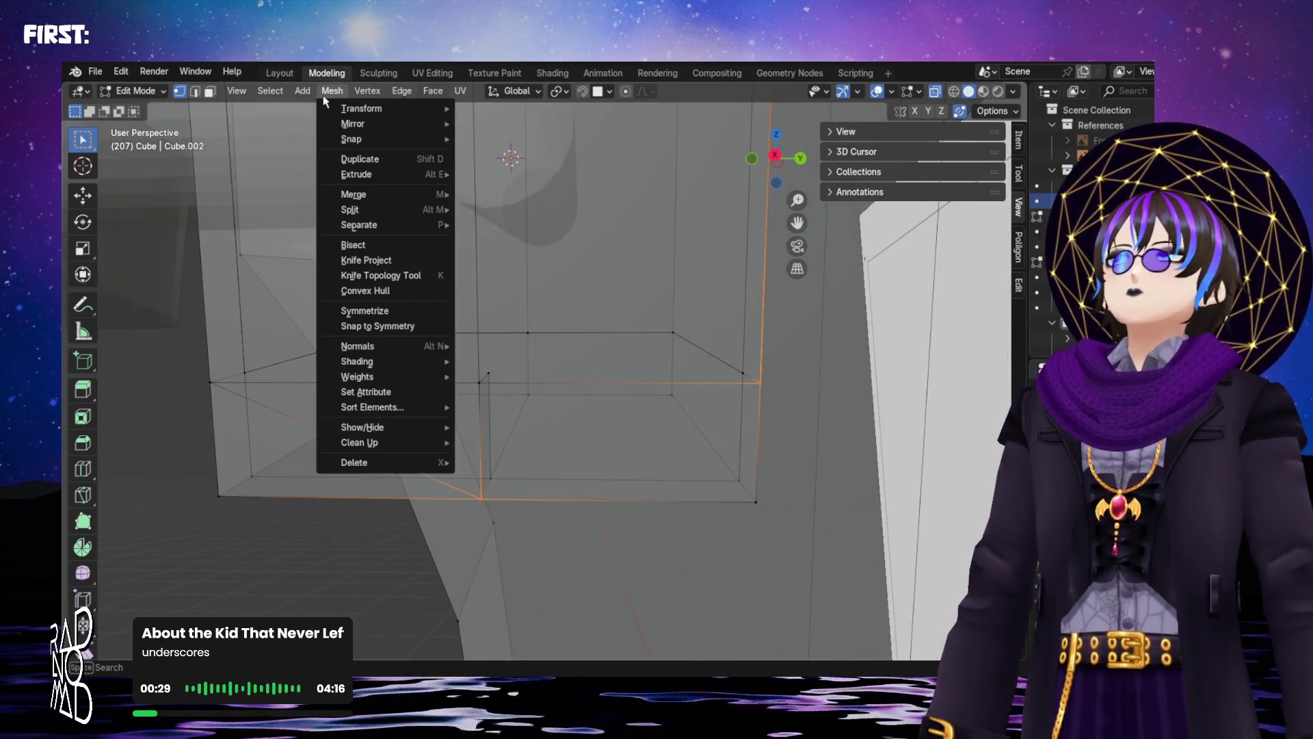
# Connect the selected vertices with a new edge, then pick an upper and lower vertex
pyautogui.moveTo(301, 92)
pyautogui.moveTo(377, 90)
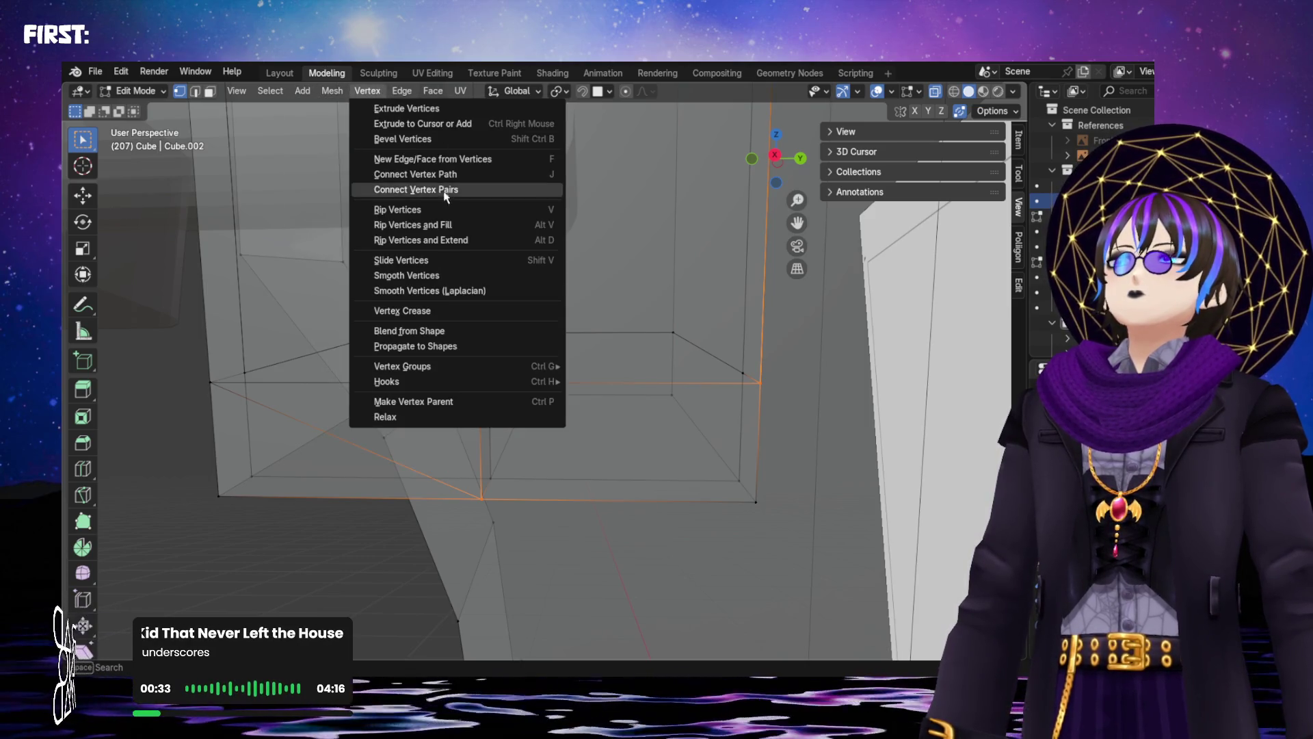
pyautogui.click(438, 173)
pyautogui.moveTo(533, 294)
pyautogui.mouseDown(button='middle')
pyautogui.moveTo(447, 279)
pyautogui.moveTo(433, 396)
pyautogui.moveTo(470, 395)
pyautogui.mouseUp(button='middle')
pyautogui.hotkey('alt', 'a')
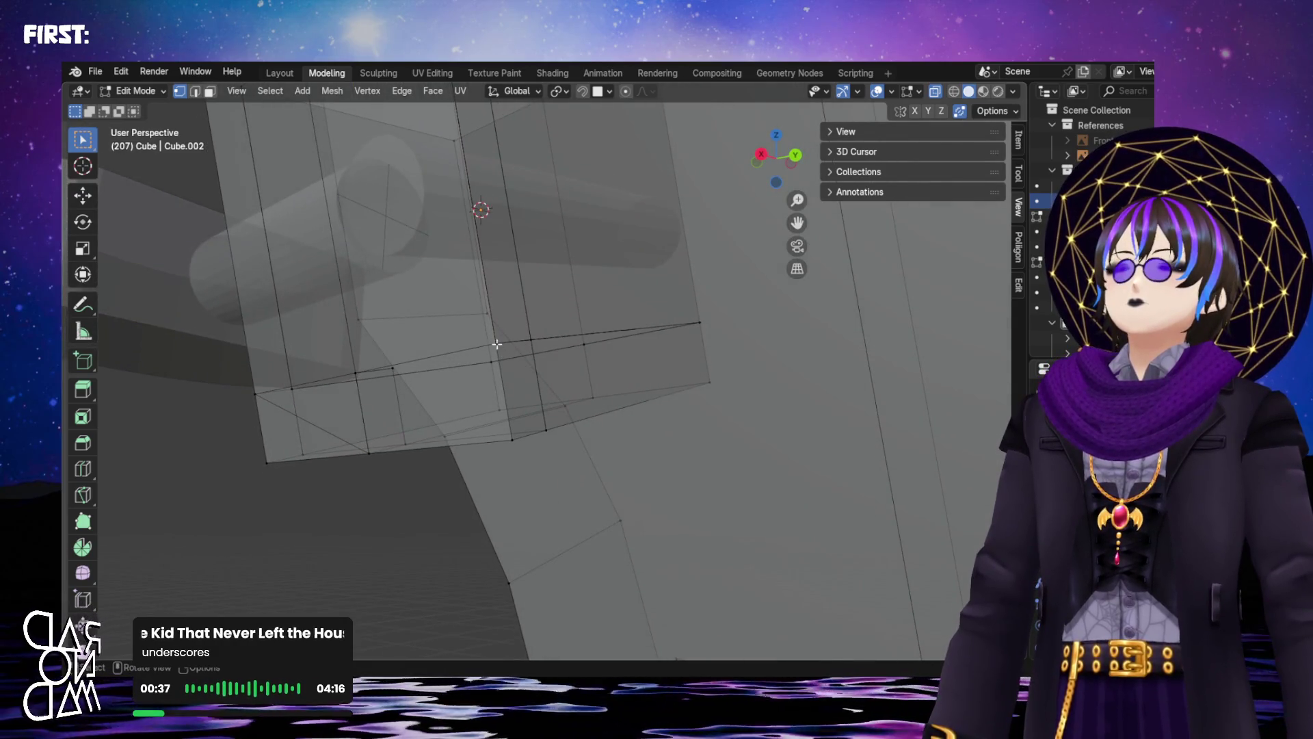
pyautogui.click(507, 350)
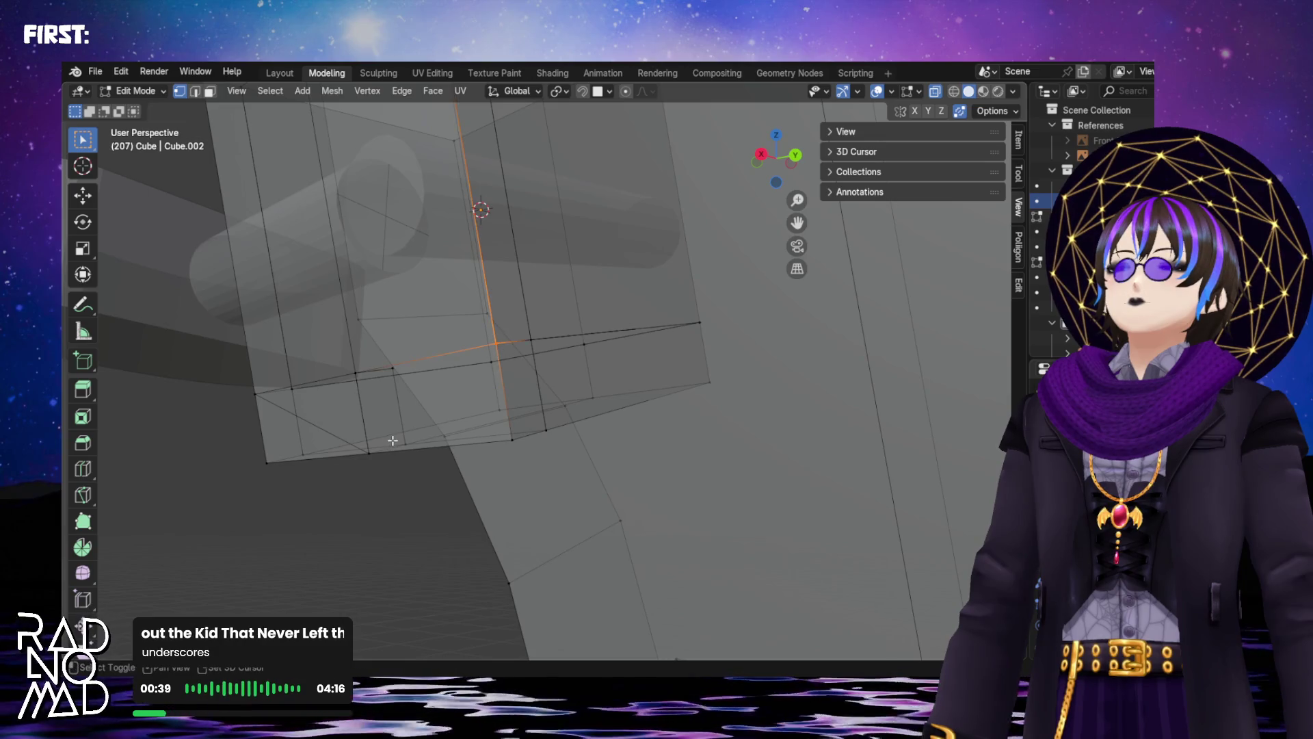
pyautogui.keyDown('shift'); pyautogui.click(368, 448); pyautogui.keyUp('shift')
pyautogui.moveTo(382, 426)
pyautogui.mouseDown(button='middle')
pyautogui.moveTo(479, 410)
pyautogui.moveTo(472, 363)
pyautogui.moveTo(370, 401)
pyautogui.moveTo(357, 428)
pyautogui.moveTo(465, 474)
pyautogui.moveTo(478, 413)
pyautogui.moveTo(486, 422)
pyautogui.mouseUp(button='middle')
# Select edge paths along the block's underside, then return to Object Mode
pyautogui.hotkey('alt', 'a')
pyautogui.keyDown('alt'); pyautogui.click(496, 414); pyautogui.keyUp('alt')
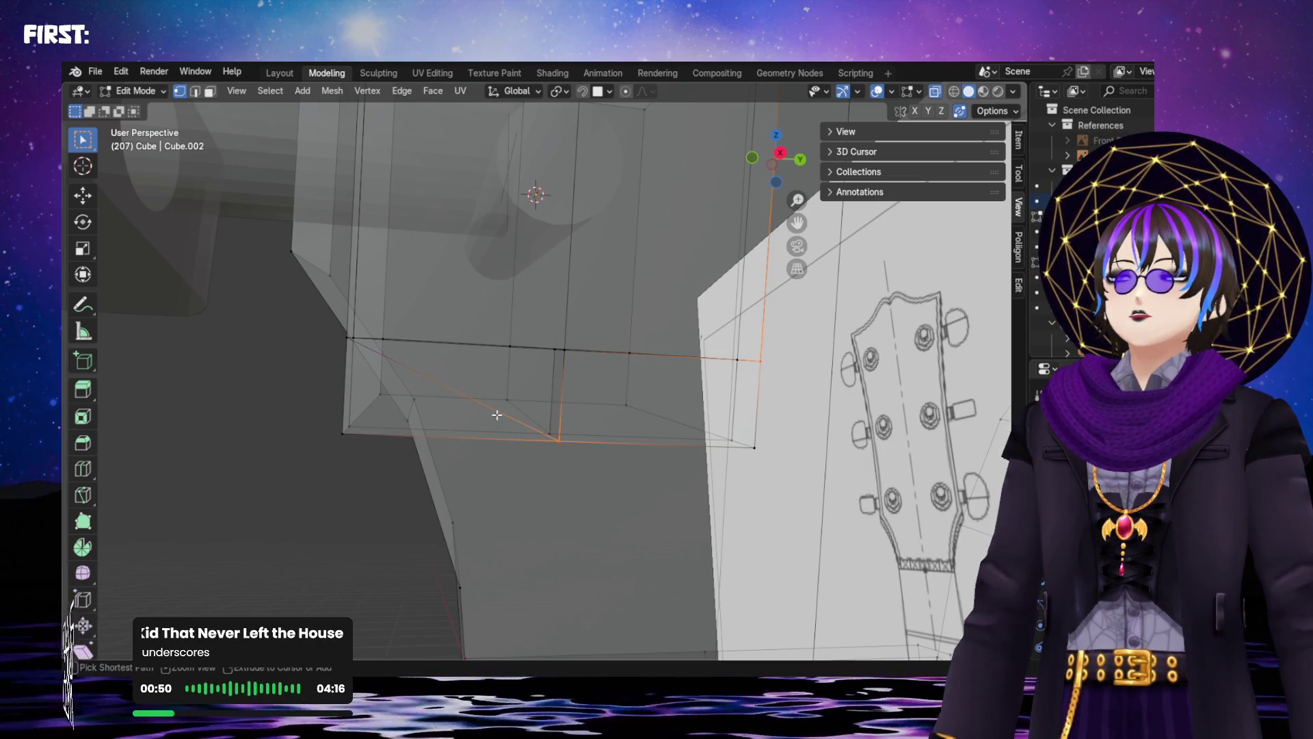
pyautogui.keyDown('alt'); pyautogui.click(497, 414); pyautogui.keyUp('alt')
pyautogui.hotkey('ctrl', 'z')
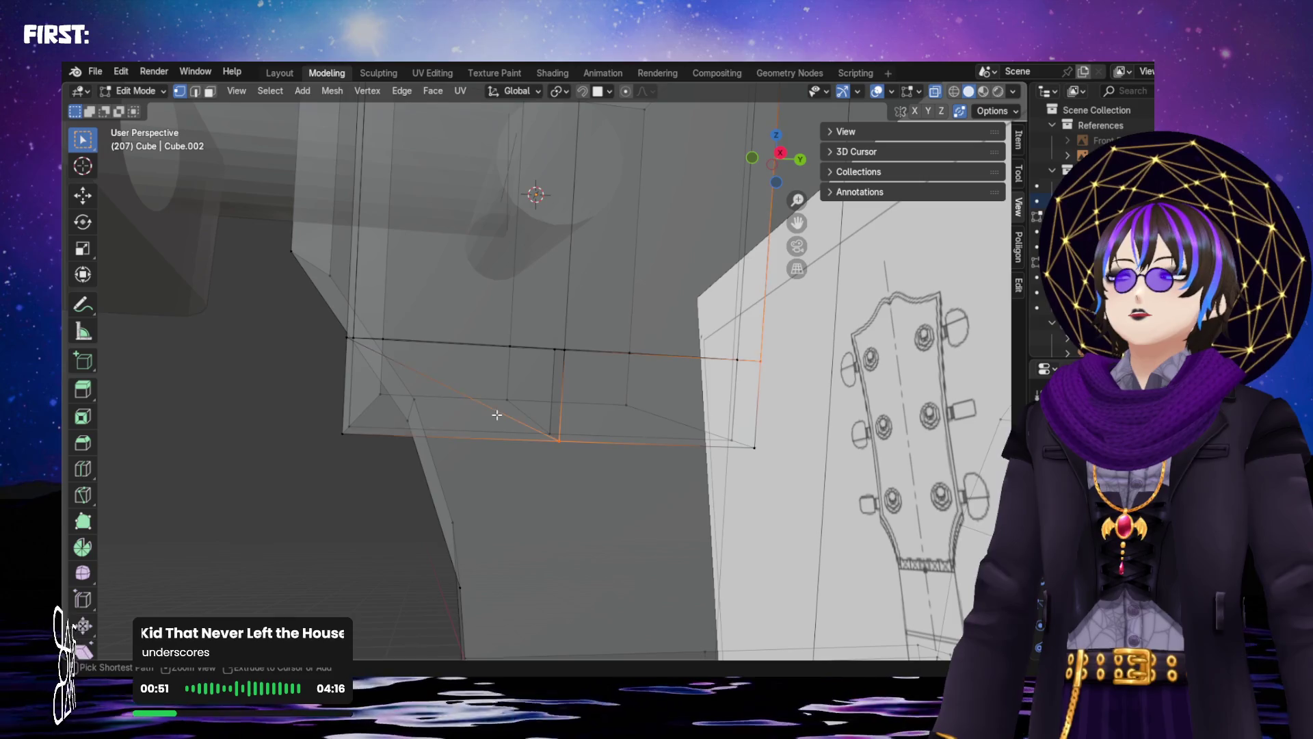
pyautogui.keyDown('alt'); pyautogui.click(497, 414); pyautogui.keyUp('alt')
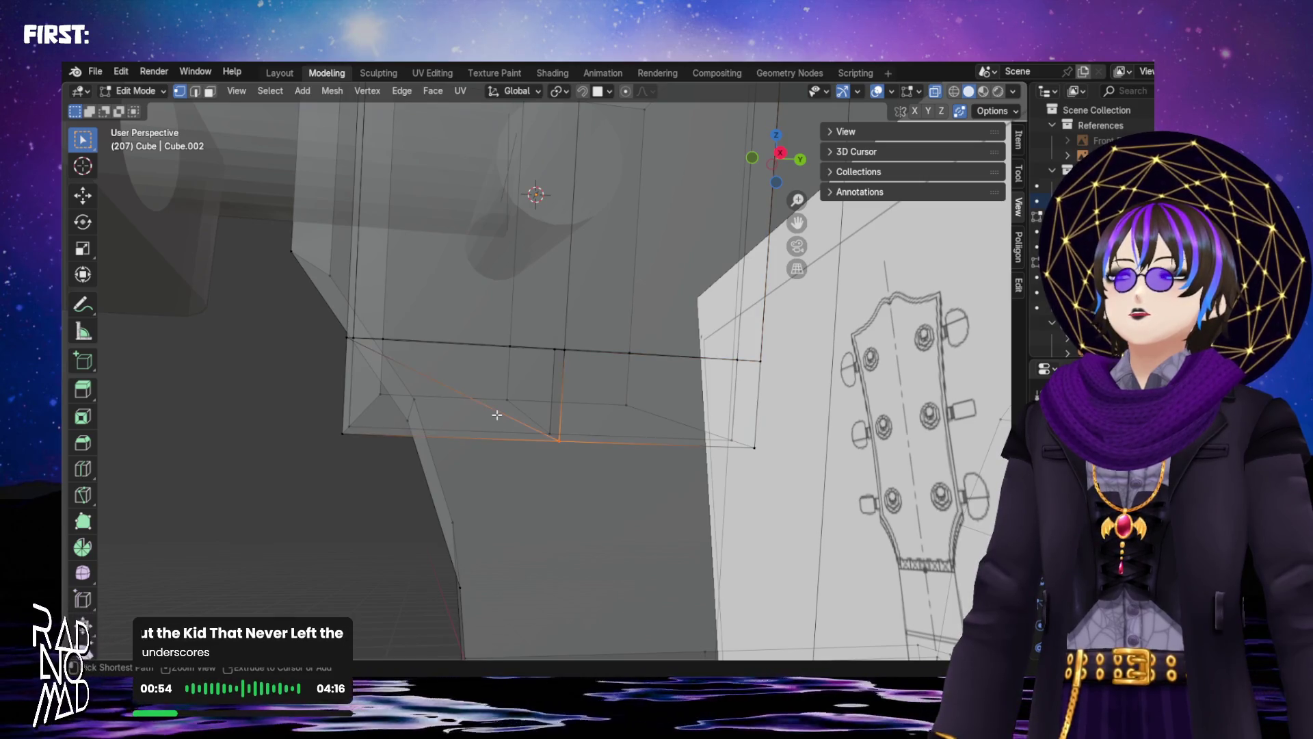
pyautogui.keyDown('alt'); pyautogui.click(496, 414); pyautogui.keyUp('alt')
pyautogui.moveTo(497, 415)
pyautogui.mouseDown(button='middle')
pyautogui.moveTo(526, 415)
pyautogui.moveTo(437, 410)
pyautogui.moveTo(492, 375)
pyautogui.moveTo(560, 368)
pyautogui.mouseUp(button='middle')
pyautogui.press('Tab')
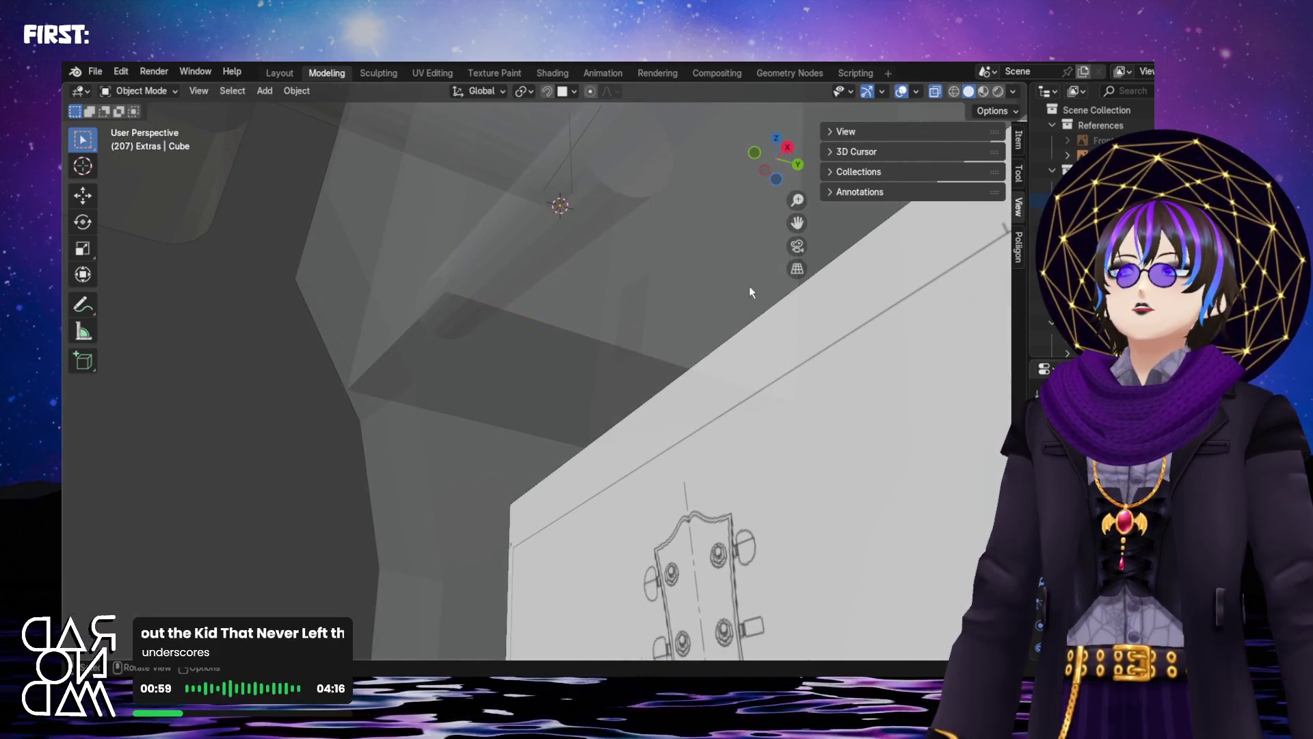
# Select all of Cube.002's faces in Edit Mode and recalculate normals outside
pyautogui.press('a')
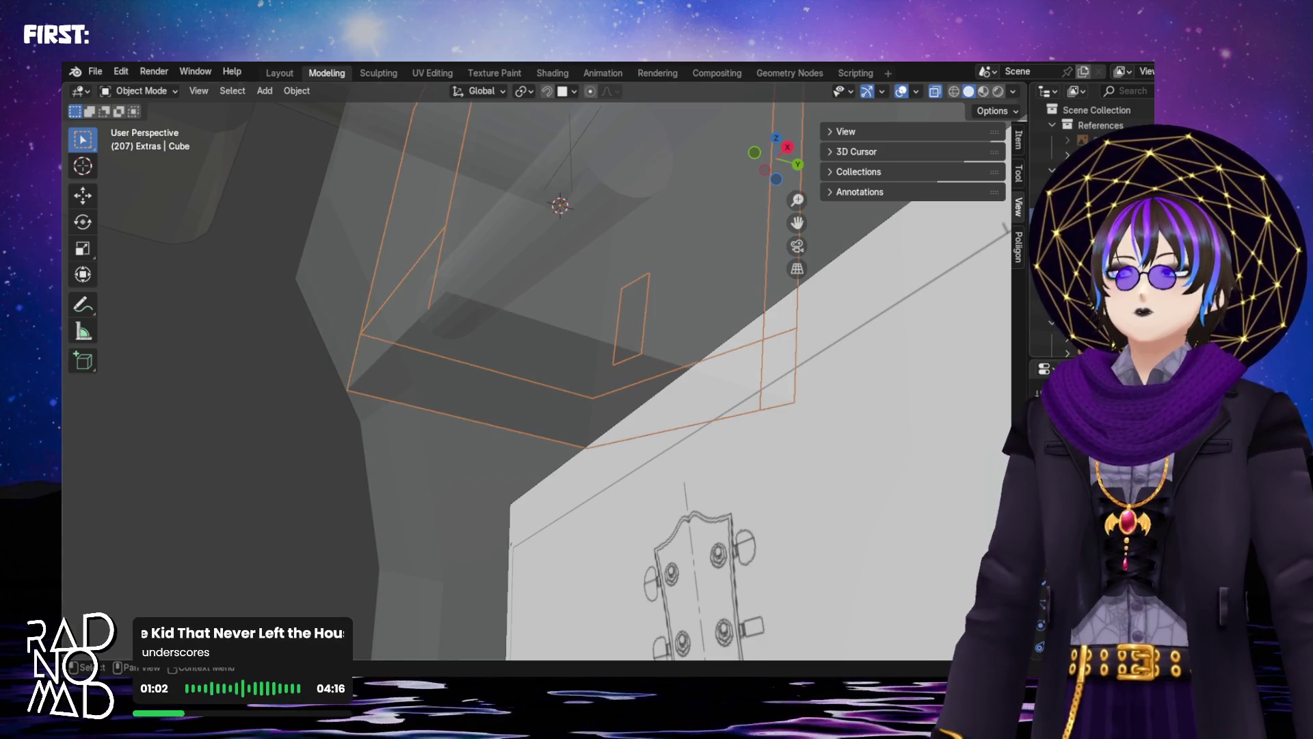
pyautogui.press('Tab')
pyautogui.moveTo(636, 342); pyautogui.dragTo(634, 360, button='middle')
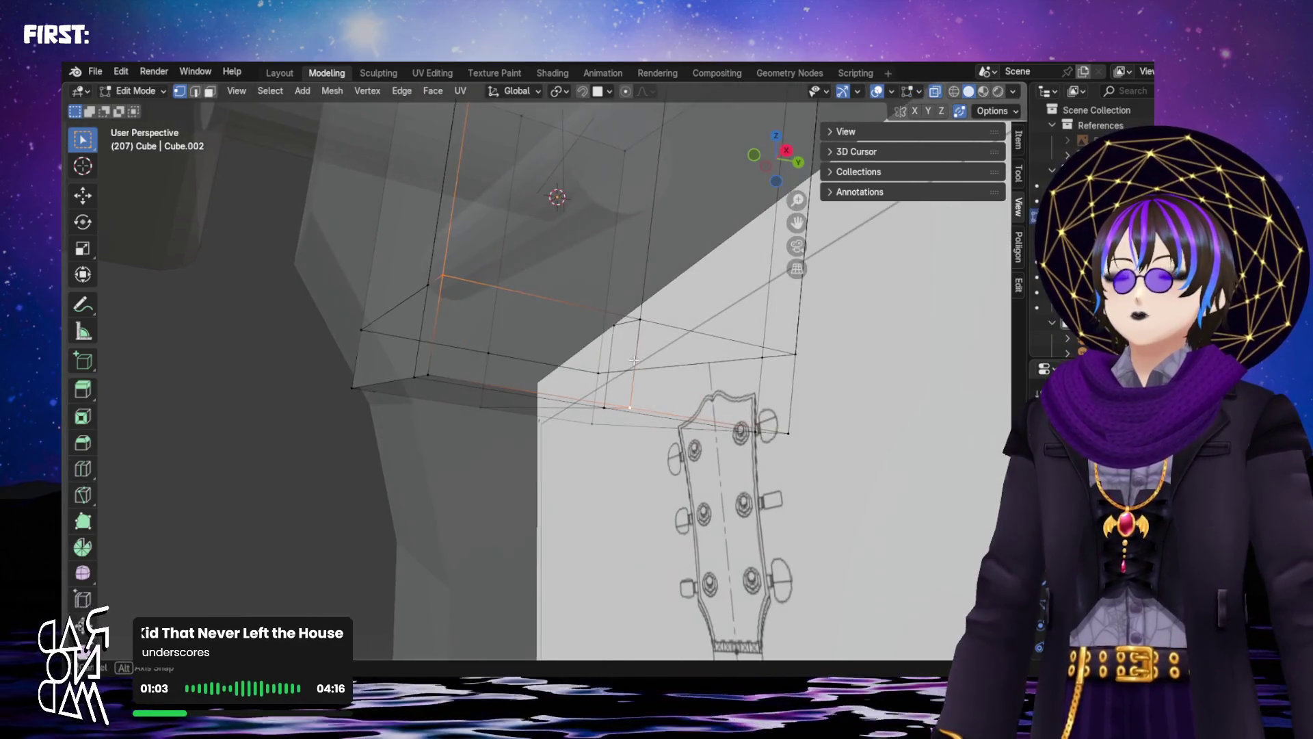
pyautogui.moveTo(302, 273)
pyautogui.mouseDown()
pyautogui.moveTo(574, 359)
pyautogui.moveTo(544, 472)
pyautogui.mouseUp()
pyautogui.press('KP_Decimal')
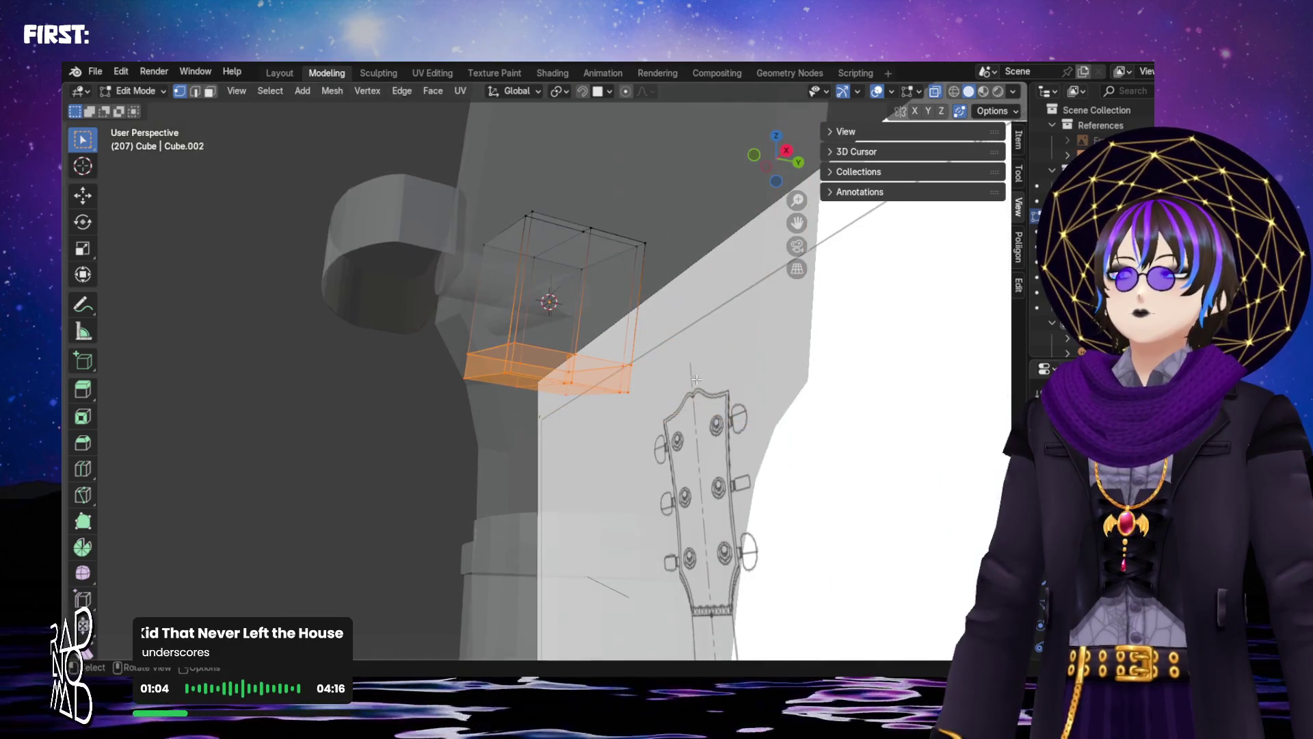
pyautogui.moveTo(446, 200); pyautogui.dragTo(770, 476)
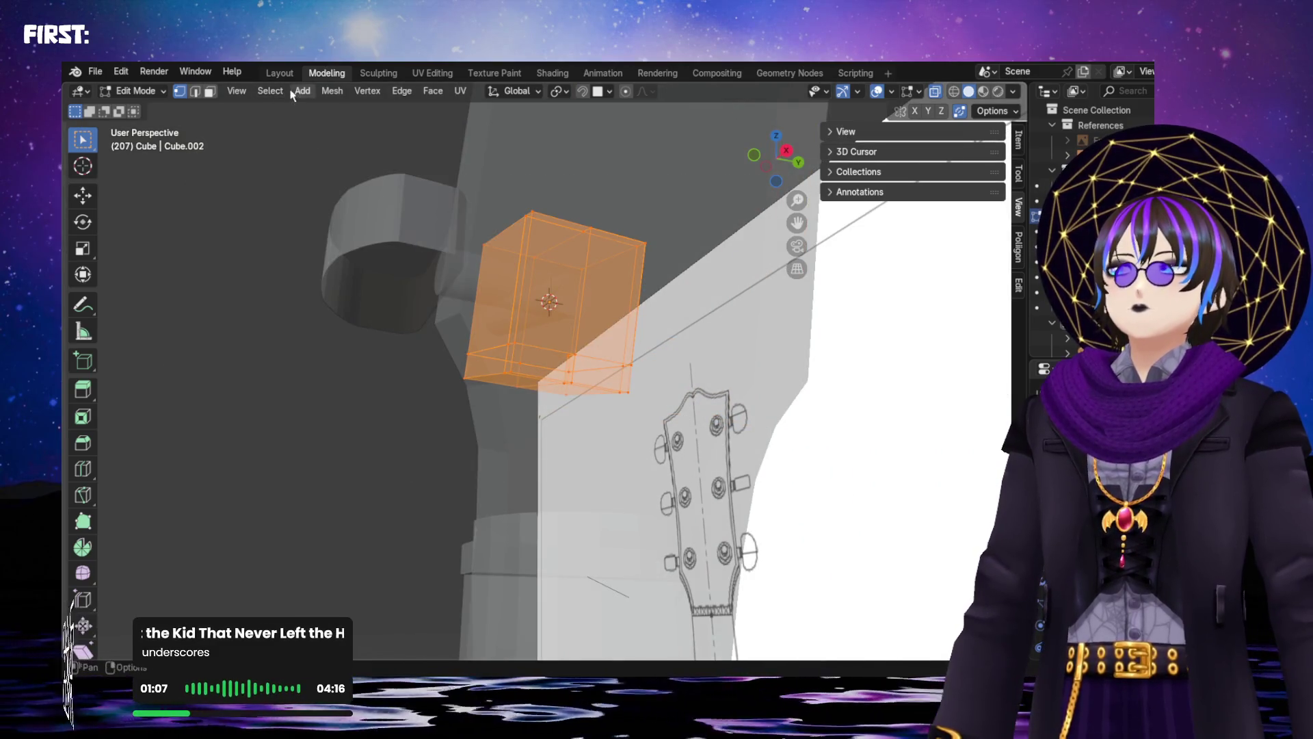
pyautogui.click(342, 94)
pyautogui.moveTo(421, 343)
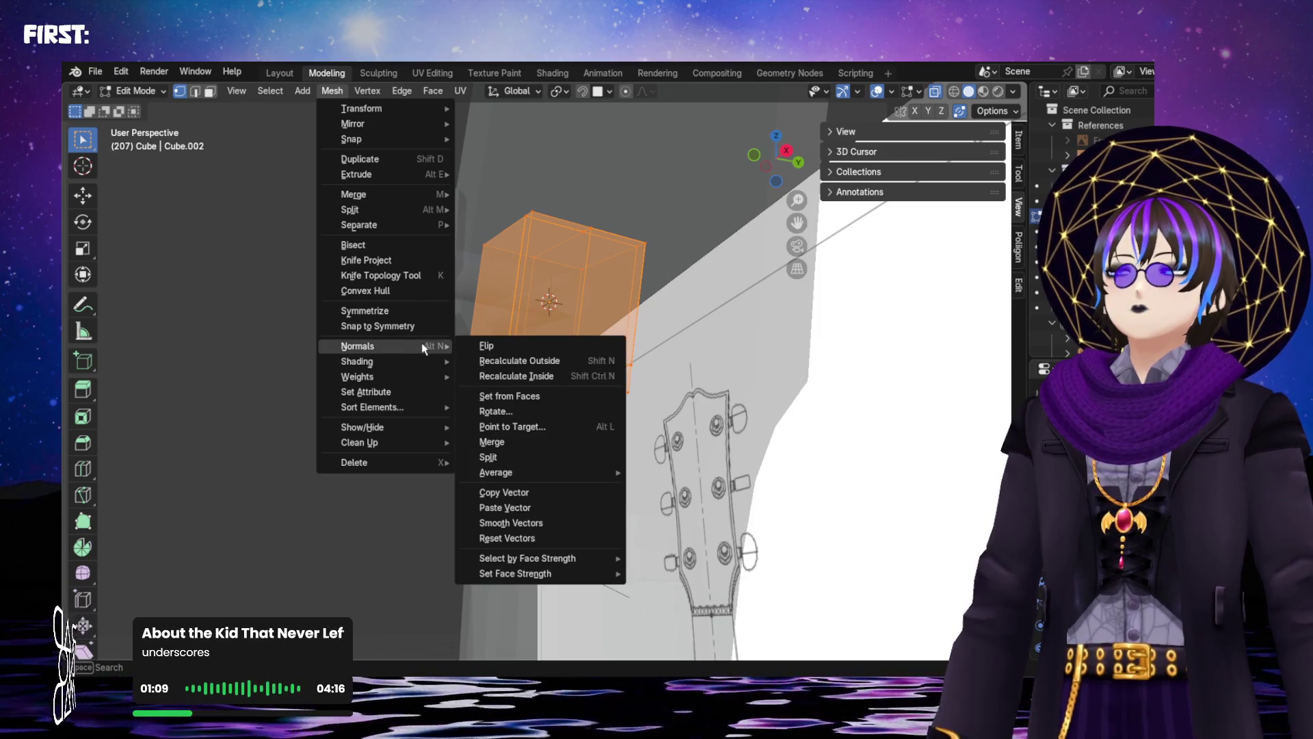
pyautogui.click(536, 364)
# Clear the selection and select the vertex on the block's bottom edge
pyautogui.hotkey('alt', 'a')
pyautogui.scroll(6, 519, 369)
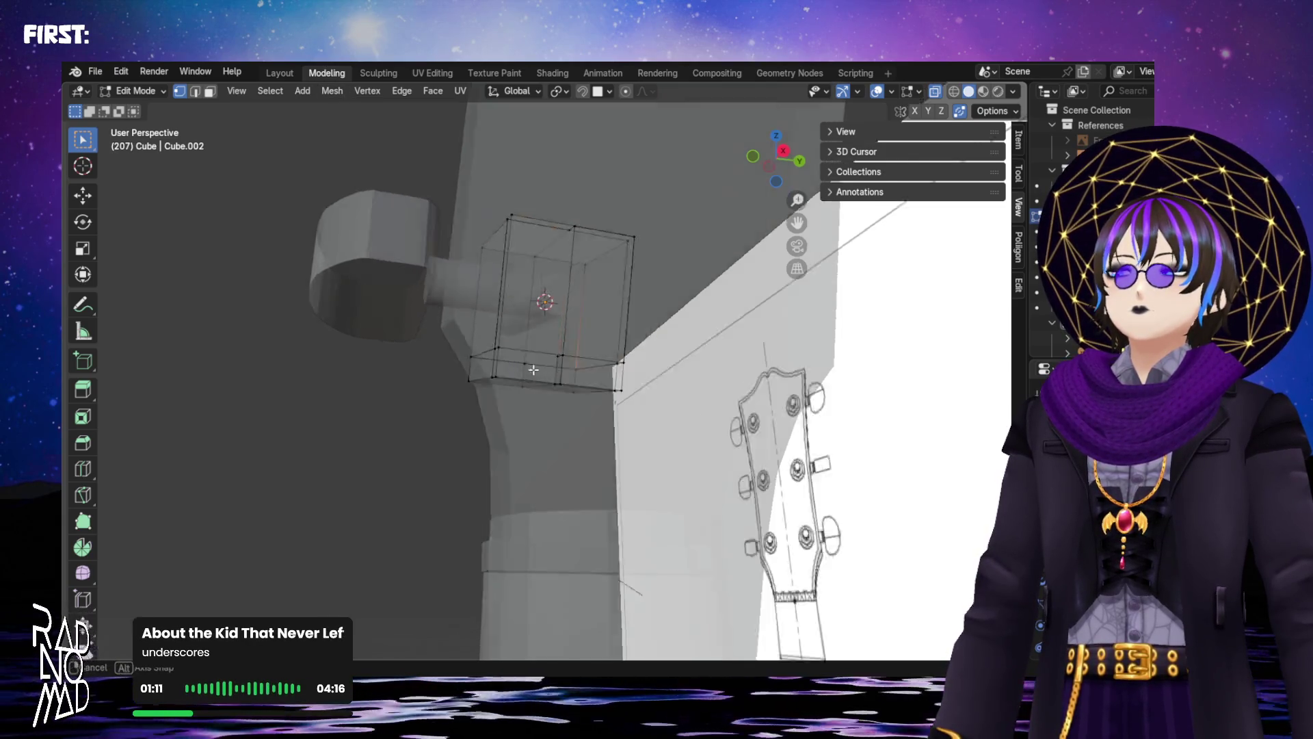
pyautogui.scroll(-2, 519, 369)
pyautogui.click(333, 301)
pyautogui.keyDown('shift'); pyautogui.click(548, 410); pyautogui.keyUp('shift')
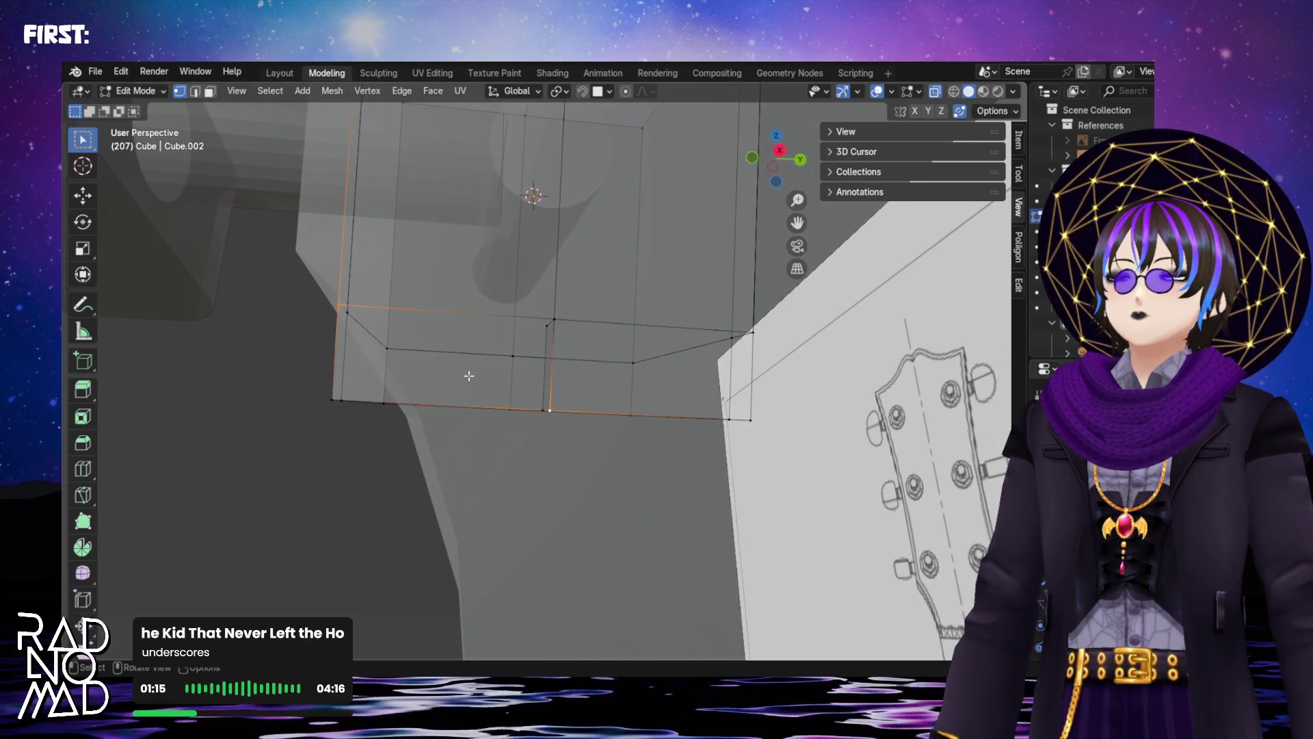
pyautogui.moveTo(469, 375)
pyautogui.mouseDown(button='middle')
pyautogui.moveTo(513, 390)
pyautogui.moveTo(469, 431)
pyautogui.mouseUp(button='middle')
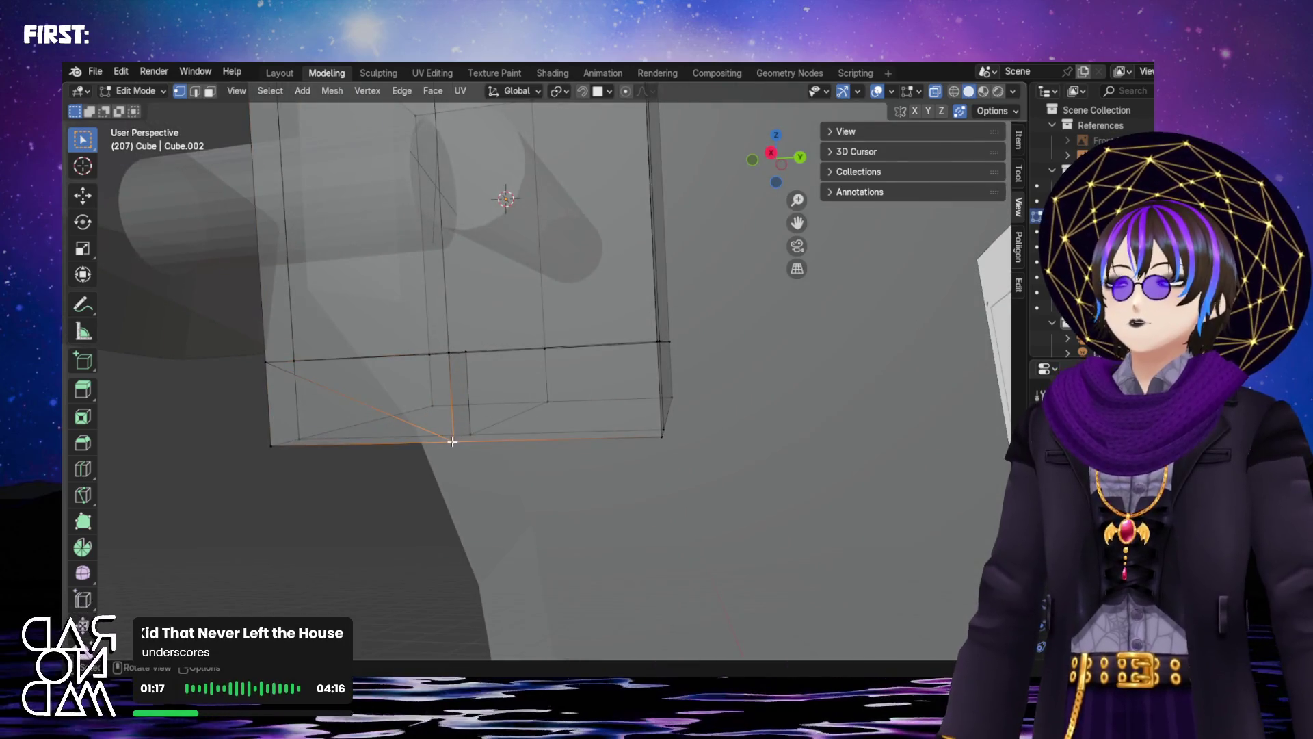
pyautogui.moveTo(619, 372); pyautogui.dragTo(609, 363, button='middle')
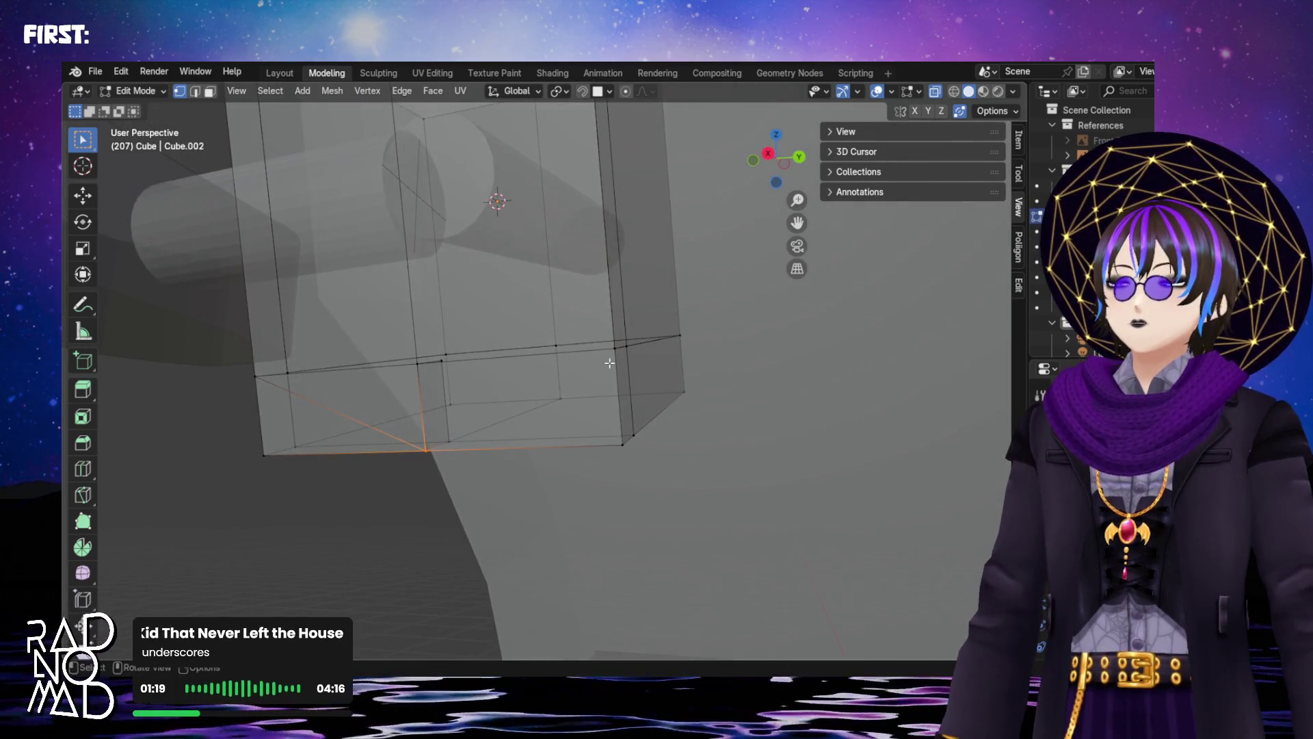
pyautogui.click(616, 355)
pyautogui.click(610, 340)
pyautogui.keyDown('shift'); pyautogui.click(426, 449); pyautogui.keyUp('shift')
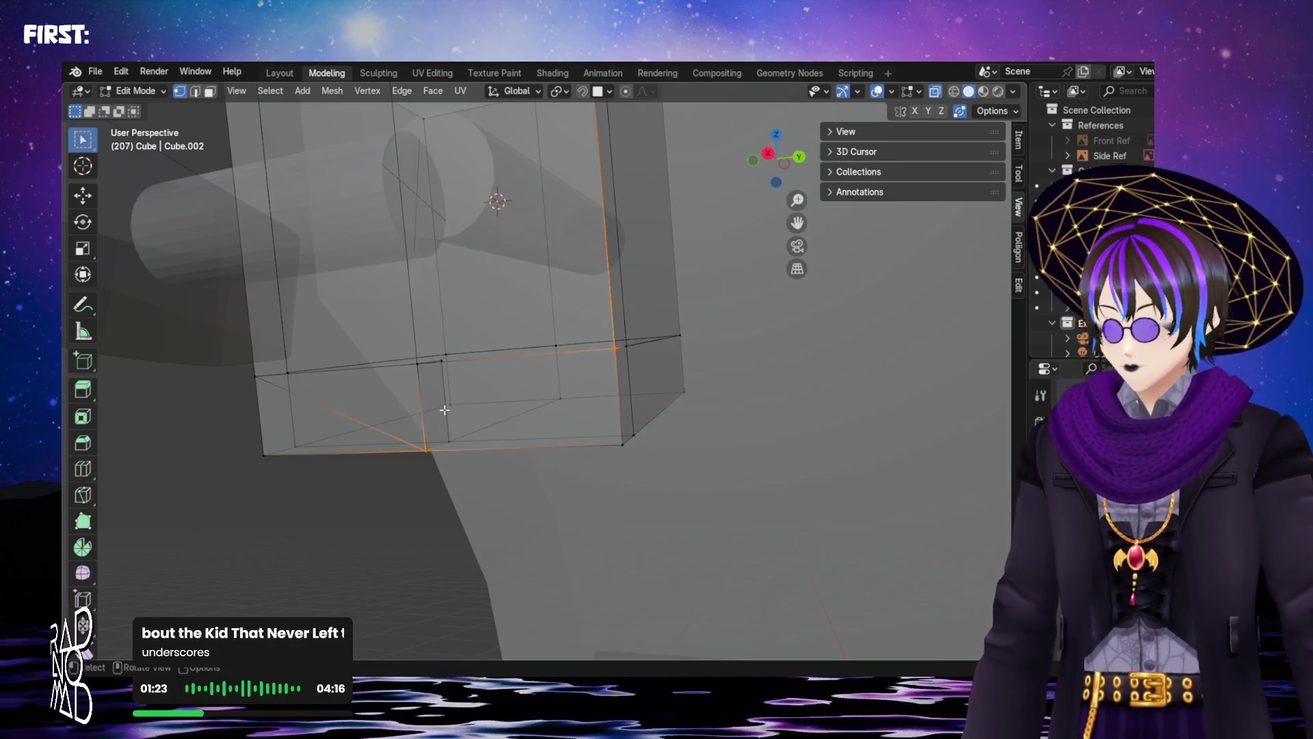
pyautogui.press('j')
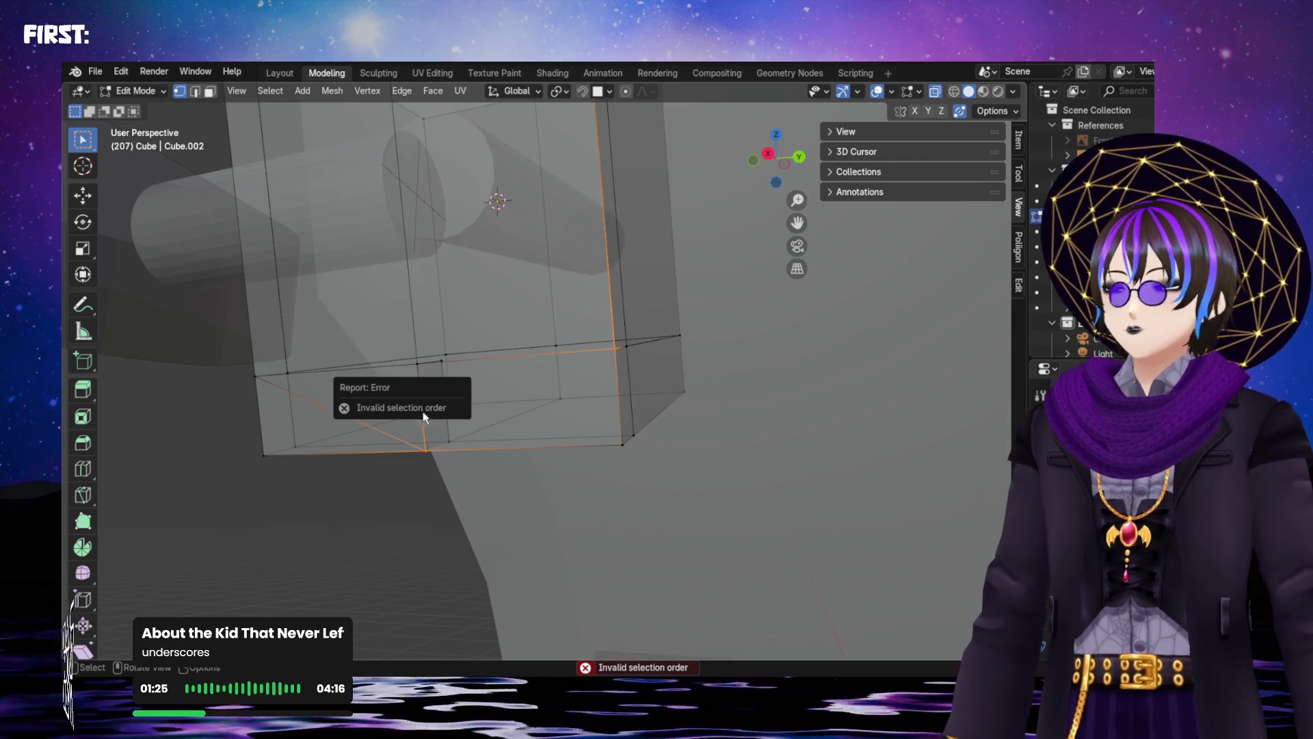
pyautogui.scroll(2, 454, 454)
pyautogui.click(389, 472)
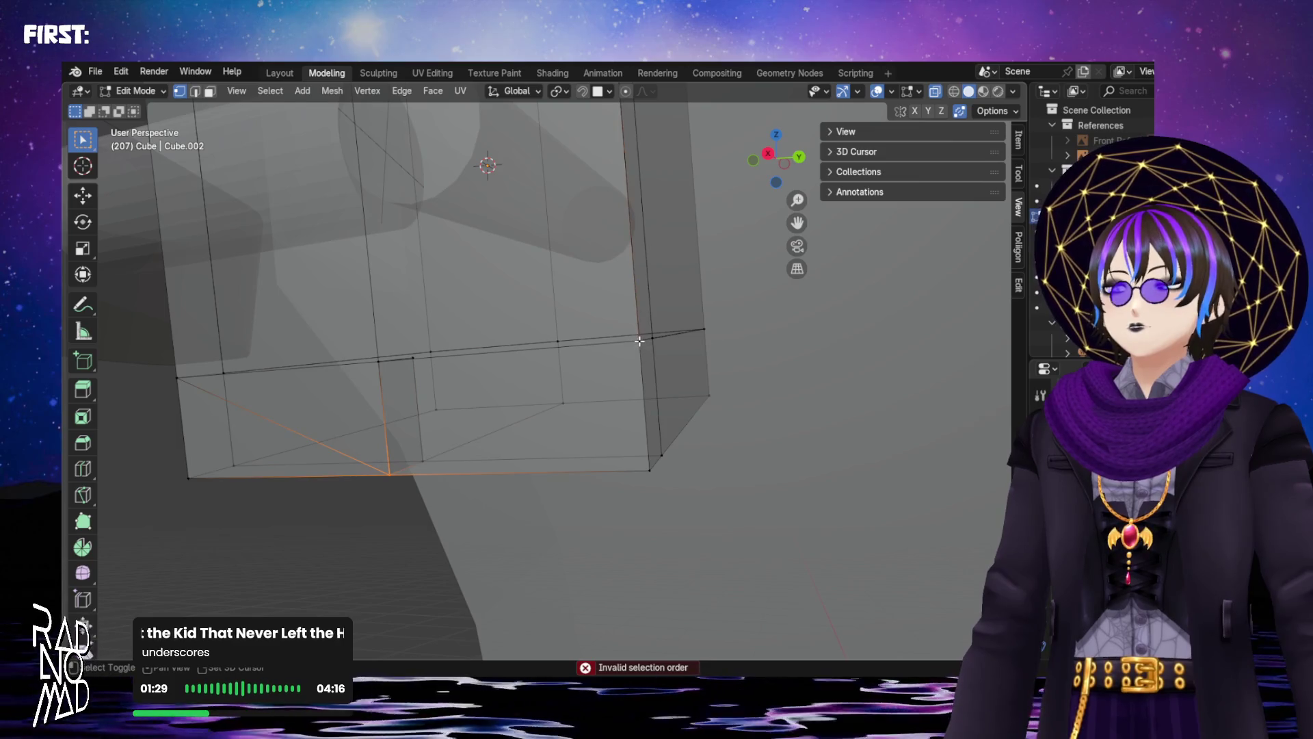
pyautogui.keyDown('shift'); pyautogui.click(645, 376); pyautogui.keyUp('shift')
pyautogui.moveTo(644, 375)
pyautogui.keyDown('shift'); pyautogui.mouseDown(button='middle')
pyautogui.moveTo(570, 369)
pyautogui.moveTo(457, 404)
pyautogui.mouseUp(button='middle'); pyautogui.keyUp('shift')
pyautogui.press('j')
pyautogui.hotkey('alt', 'a')
pyautogui.moveTo(354, 403)
pyautogui.mouseDown(button='middle')
pyautogui.moveTo(281, 463)
pyautogui.moveTo(385, 449)
pyautogui.mouseUp(button='middle')
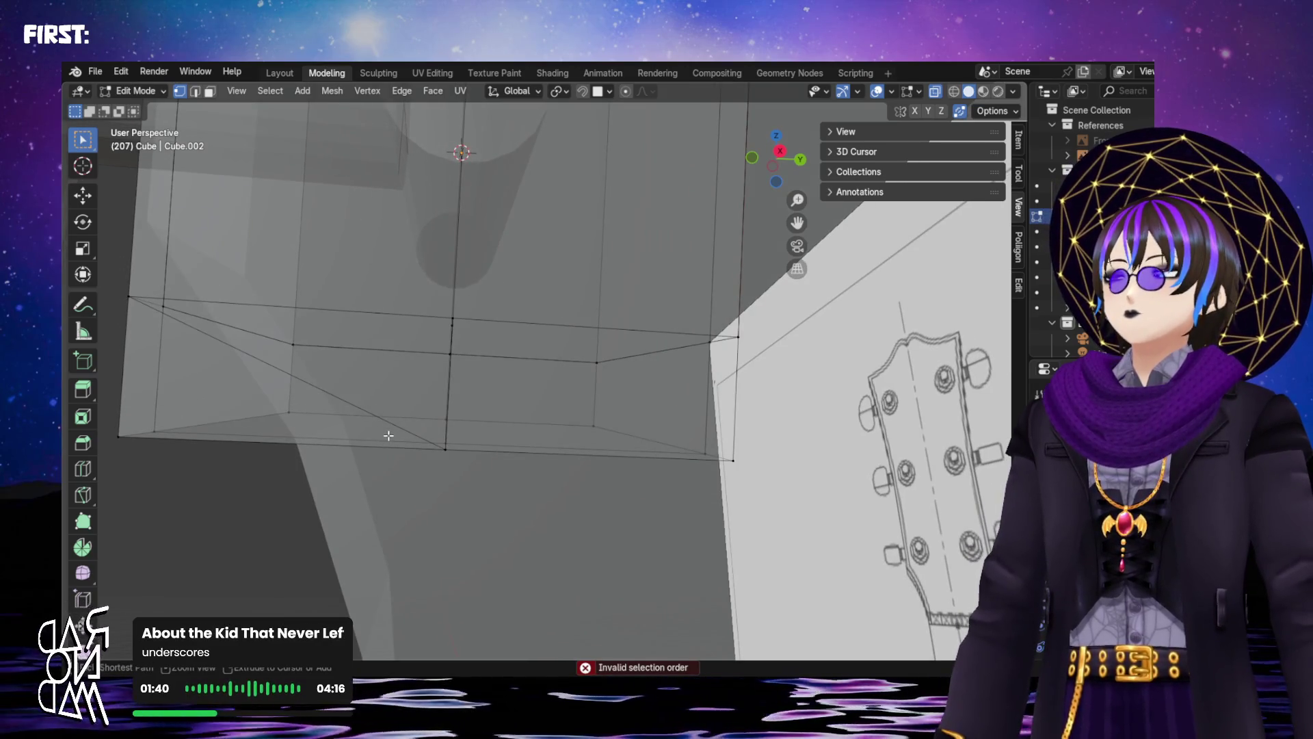
pyautogui.keyDown('alt'); pyautogui.click(388, 436); pyautogui.keyUp('alt')
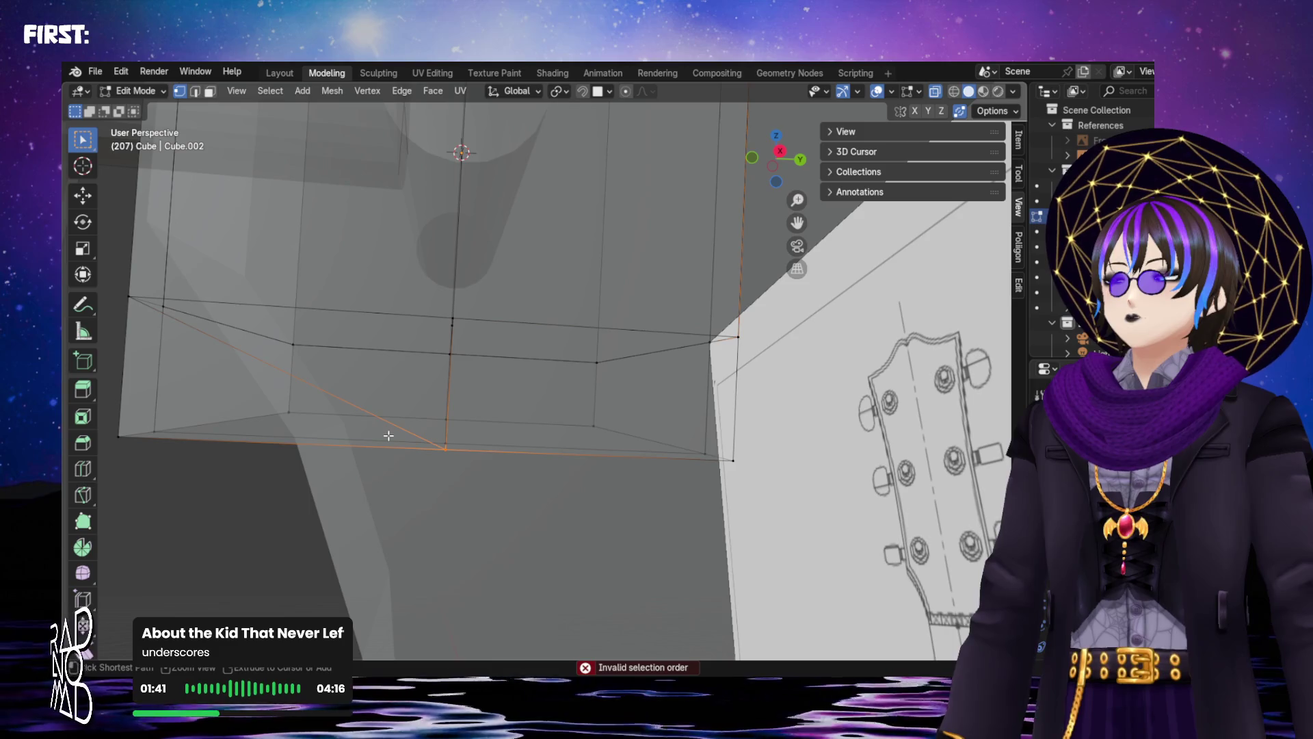
pyautogui.hotkey('alt', 'a')
pyautogui.keyDown('alt'); pyautogui.click(389, 436); pyautogui.keyUp('alt')
pyautogui.hotkey('alt', 'a')
pyautogui.keyDown('alt'); pyautogui.click(388, 436); pyautogui.keyUp('alt')
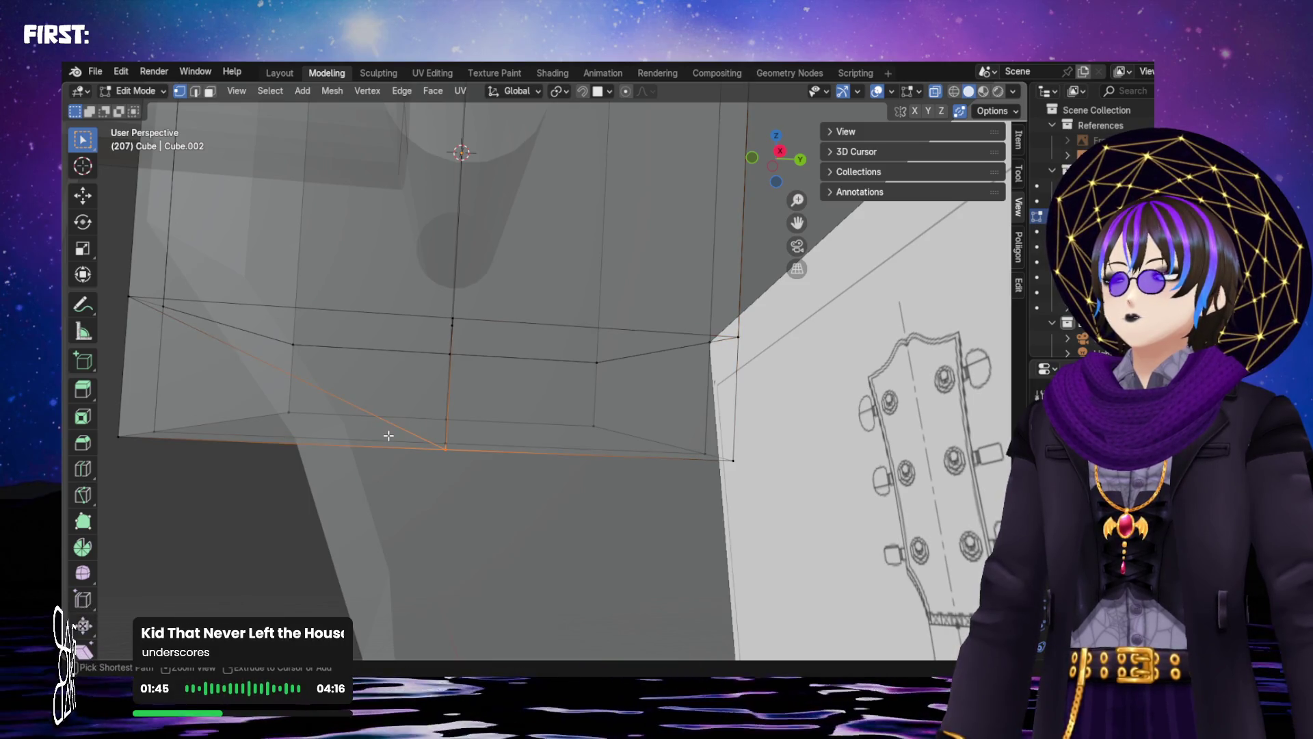
pyautogui.moveTo(388, 436)
pyautogui.mouseDown(button='middle')
pyautogui.moveTo(360, 445)
pyautogui.moveTo(389, 414)
pyautogui.mouseUp(button='middle')
pyautogui.keyDown('alt'); pyautogui.click(705, 271); pyautogui.keyUp('alt')
pyautogui.keyDown('alt'); pyautogui.keyDown('shift'); pyautogui.click(428, 396); pyautogui.keyUp('shift'); pyautogui.keyUp('alt')
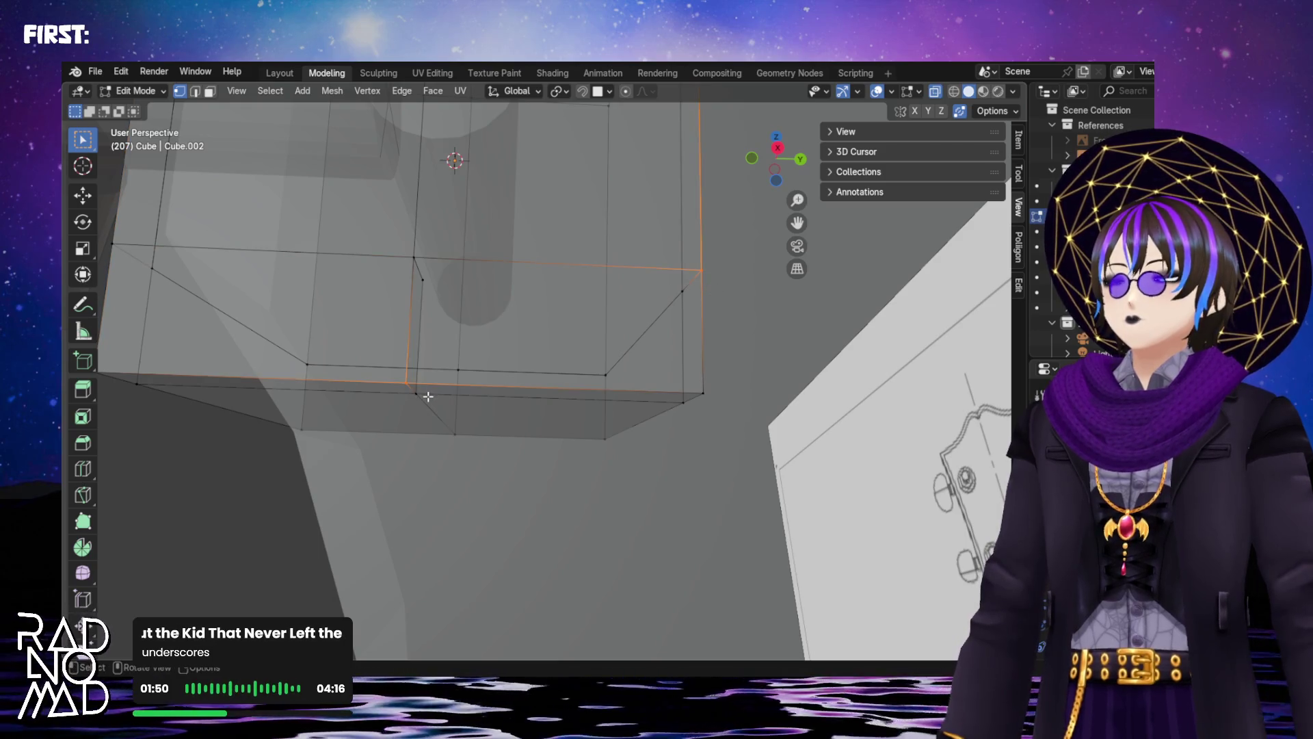
pyautogui.press('j')
pyautogui.moveTo(527, 340)
pyautogui.mouseDown(button='middle')
pyautogui.moveTo(521, 369)
pyautogui.moveTo(560, 372)
pyautogui.moveTo(592, 310)
pyautogui.moveTo(613, 329)
pyautogui.moveTo(568, 397)
pyautogui.moveTo(545, 370)
pyautogui.moveTo(534, 395)
pyautogui.mouseUp(button='middle')
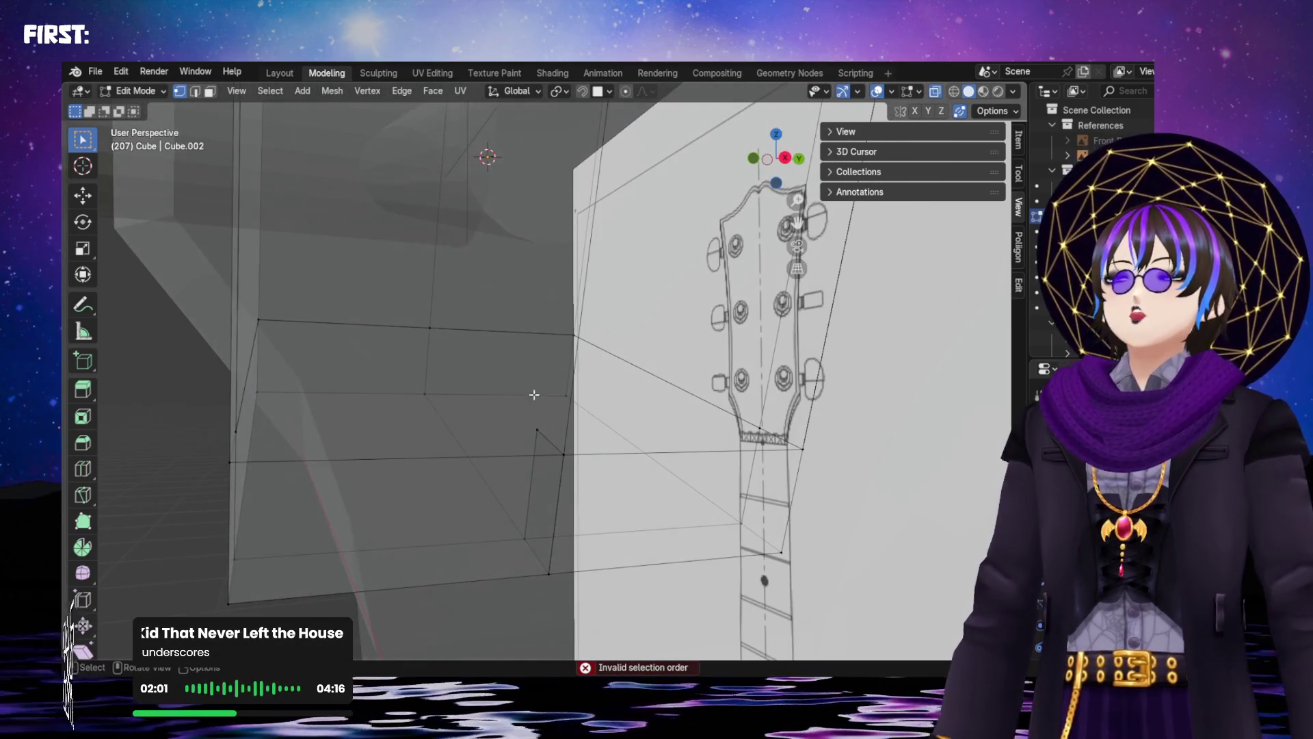
# Select several corner vertices on the block's underside
pyautogui.moveTo(355, 357); pyautogui.dragTo(346, 353, button='middle')
pyautogui.click(263, 317)
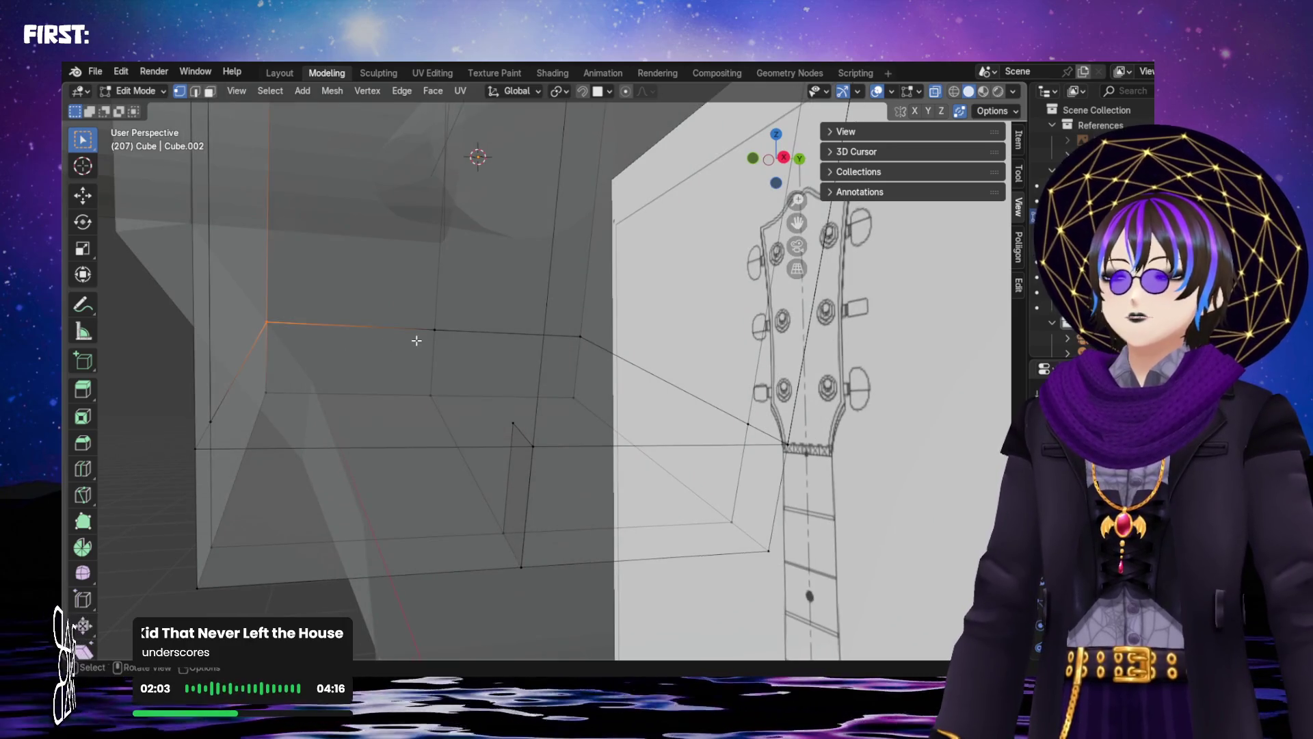
pyautogui.moveTo(432, 339)
pyautogui.mouseDown(button='middle')
pyautogui.moveTo(428, 322)
pyautogui.moveTo(449, 337)
pyautogui.moveTo(348, 461)
pyautogui.mouseUp(button='middle')
pyautogui.moveTo(303, 404)
pyautogui.mouseDown(button='middle')
pyautogui.moveTo(346, 445)
pyautogui.moveTo(424, 456)
pyautogui.mouseUp(button='middle')
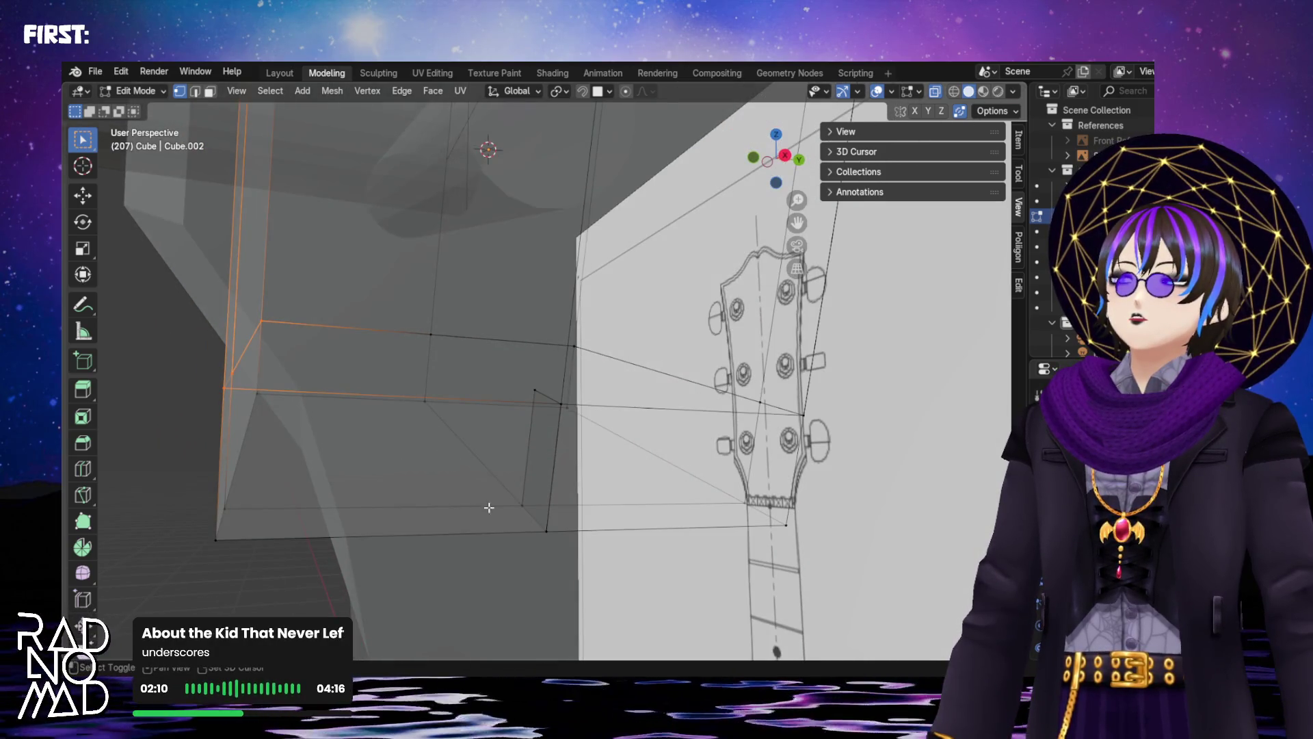
pyautogui.keyDown('shift'); pyautogui.click(523, 504); pyautogui.keyUp('shift')
pyautogui.keyDown('shift'); pyautogui.click(547, 530); pyautogui.keyUp('shift')
pyautogui.keyDown('shift'); pyautogui.click(424, 400); pyautogui.keyUp('shift')
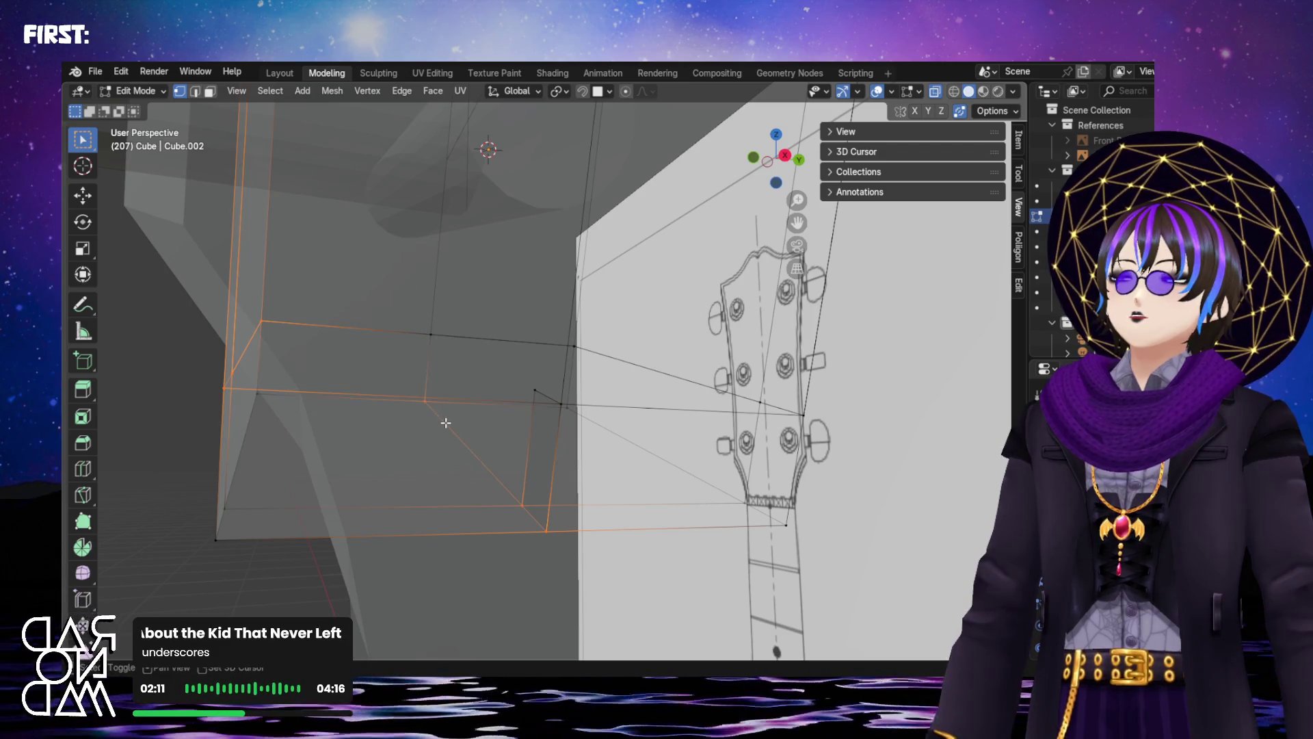
pyautogui.moveTo(440, 422)
pyautogui.mouseDown(button='middle')
pyautogui.moveTo(469, 406)
pyautogui.moveTo(469, 366)
pyautogui.moveTo(538, 375)
pyautogui.moveTo(383, 408)
pyautogui.moveTo(353, 431)
pyautogui.mouseUp(button='middle')
# Select the right corner, lower and bottom corner vertices and fill a face with F
pyautogui.keyDown('shift'); pyautogui.click(649, 332); pyautogui.keyUp('shift')
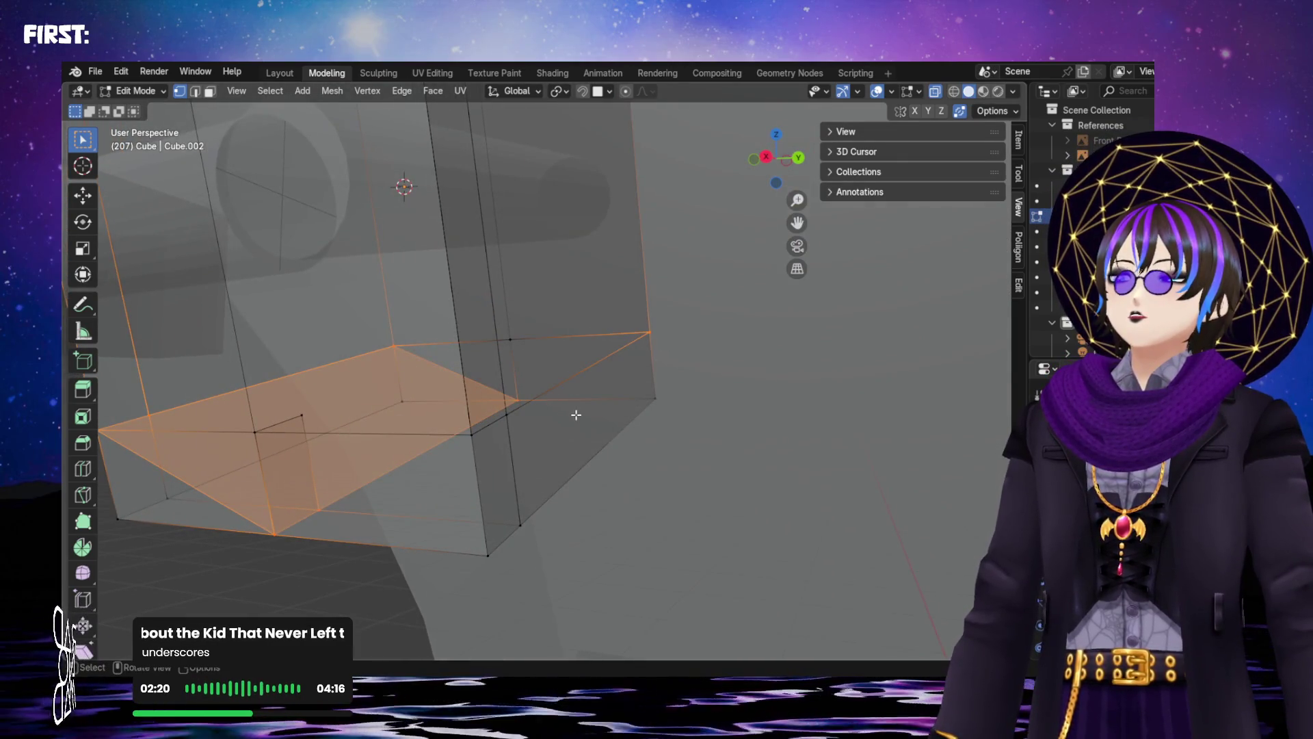
pyautogui.click(575, 415)
pyautogui.click(647, 333)
pyautogui.keyDown('shift'); pyautogui.click(459, 424); pyautogui.keyUp('shift')
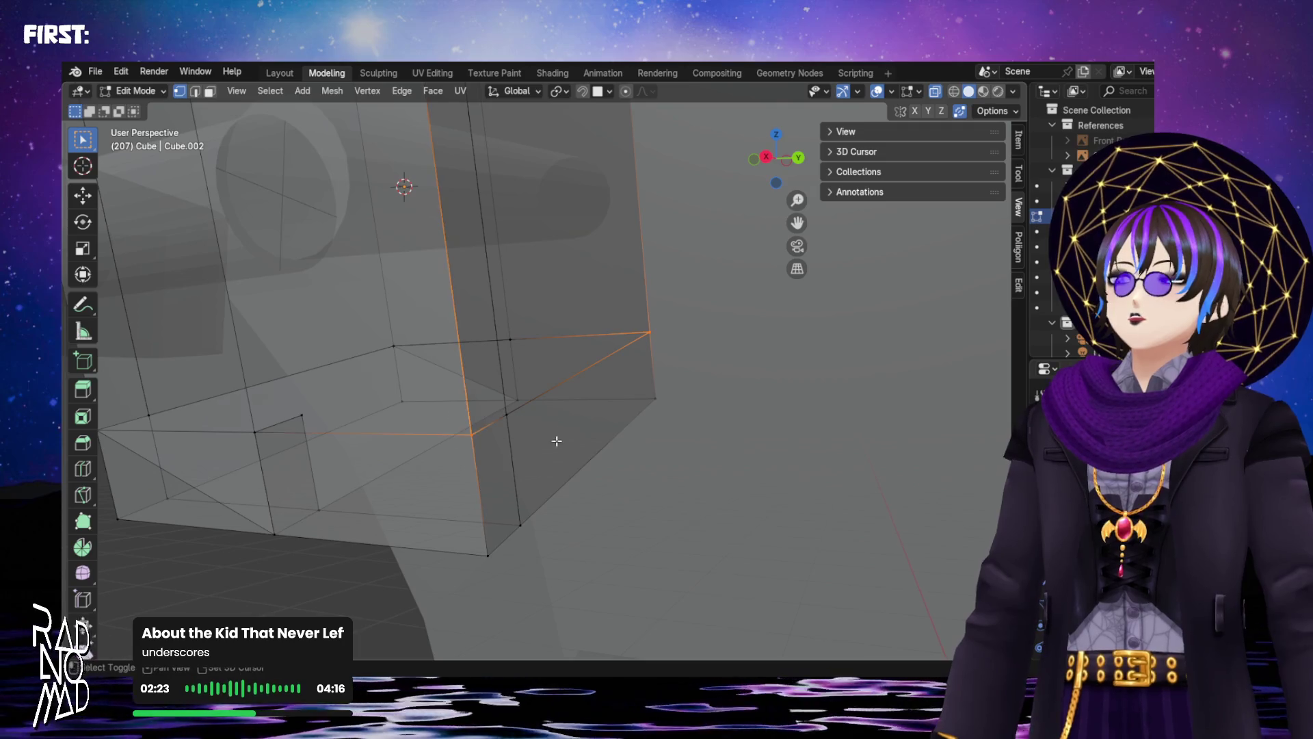
pyautogui.moveTo(533, 449); pyautogui.dragTo(566, 440, button='middle')
pyautogui.moveTo(472, 406); pyautogui.dragTo(502, 421)
pyautogui.keyDown('shift'); pyautogui.click(329, 506); pyautogui.keyUp('shift')
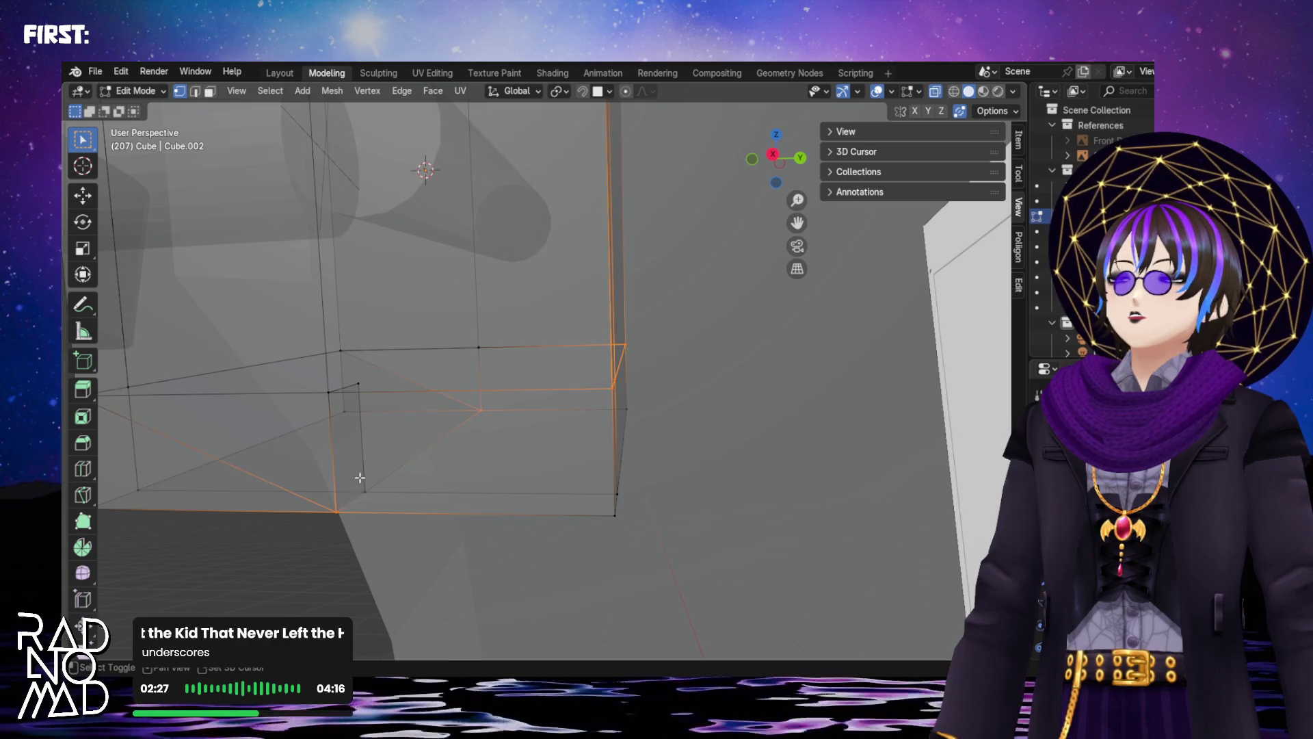
pyautogui.press('f')
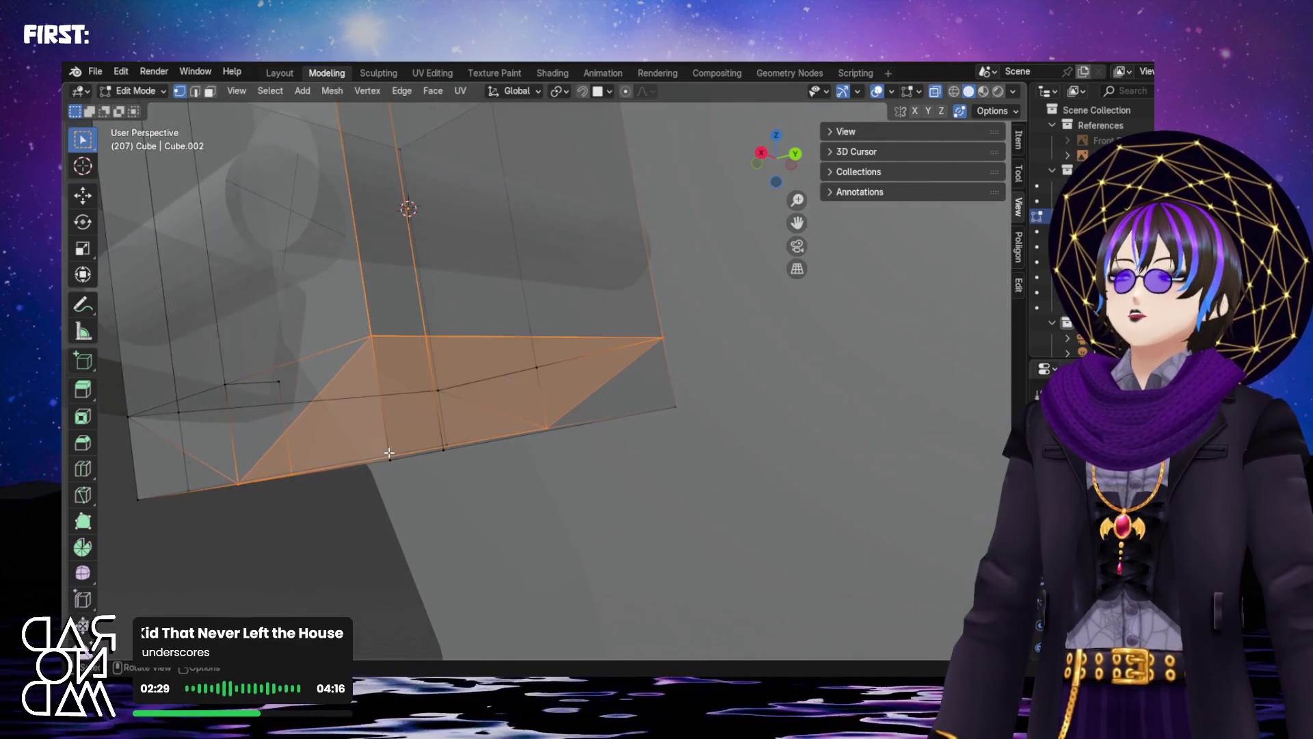
# Delete the stray vertices around the underside corner
pyautogui.moveTo(445, 467)
pyautogui.mouseDown(button='middle')
pyautogui.moveTo(469, 388)
pyautogui.moveTo(463, 419)
pyautogui.moveTo(499, 513)
pyautogui.moveTo(522, 486)
pyautogui.moveTo(484, 498)
pyautogui.mouseUp(button='middle')
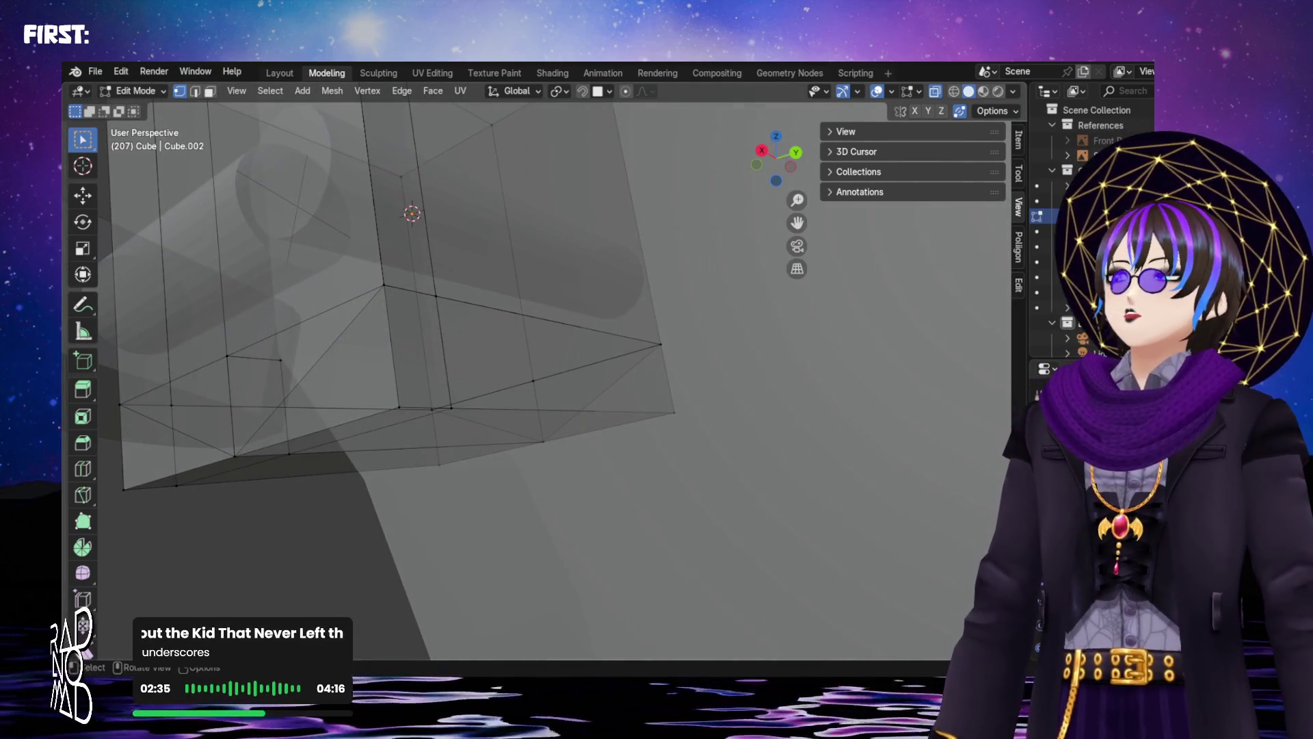
pyautogui.moveTo(416, 451); pyautogui.dragTo(417, 327, button='middle')
pyautogui.moveTo(418, 314); pyautogui.dragTo(528, 355)
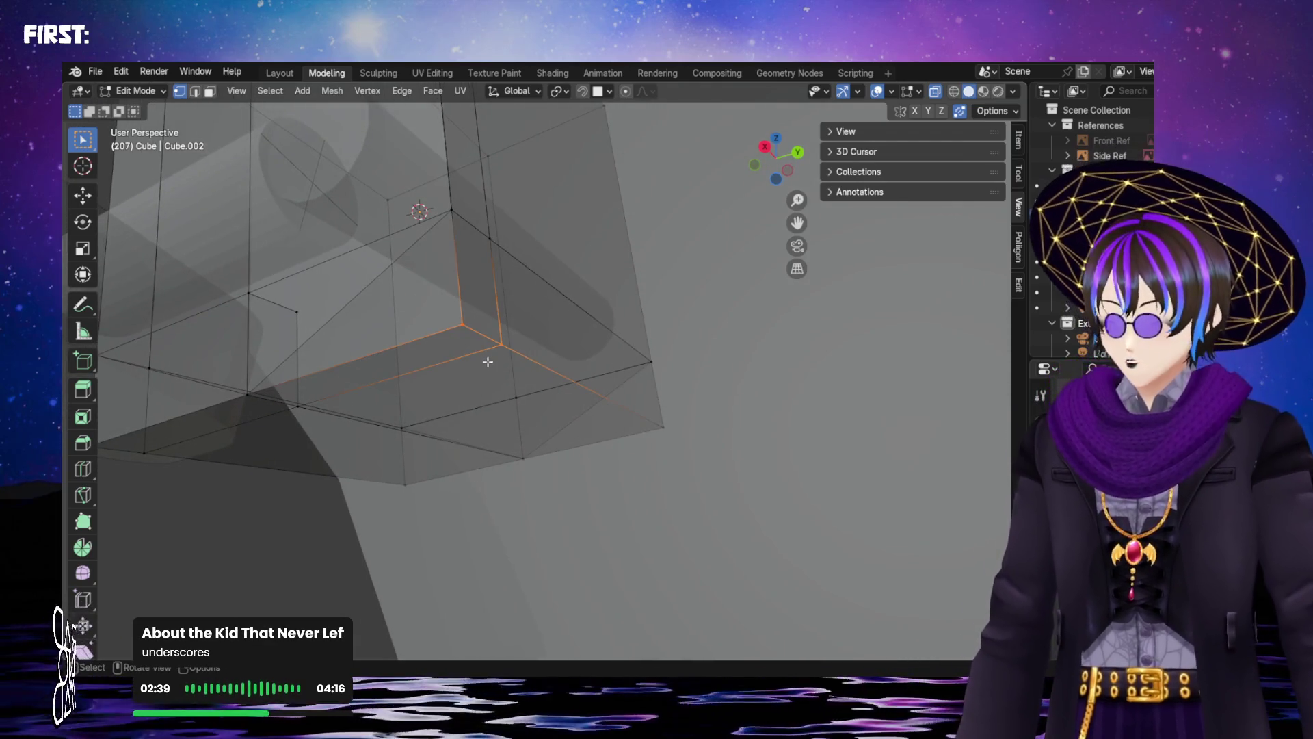
pyautogui.moveTo(472, 364); pyautogui.dragTo(454, 361, button='middle')
pyautogui.moveTo(613, 434)
pyautogui.mouseDown(button='middle')
pyautogui.moveTo(545, 467)
pyautogui.moveTo(646, 478)
pyautogui.moveTo(495, 465)
pyautogui.mouseUp(button='middle')
pyautogui.press('x')
pyautogui.click(545, 467)
# Delete the remaining bottom edge and corner vertex
pyautogui.moveTo(583, 415); pyautogui.dragTo(583, 415)
pyautogui.moveTo(583, 415); pyautogui.dragTo(472, 408, button='middle')
pyautogui.keyDown('shift'); pyautogui.click(346, 359); pyautogui.keyUp('shift')
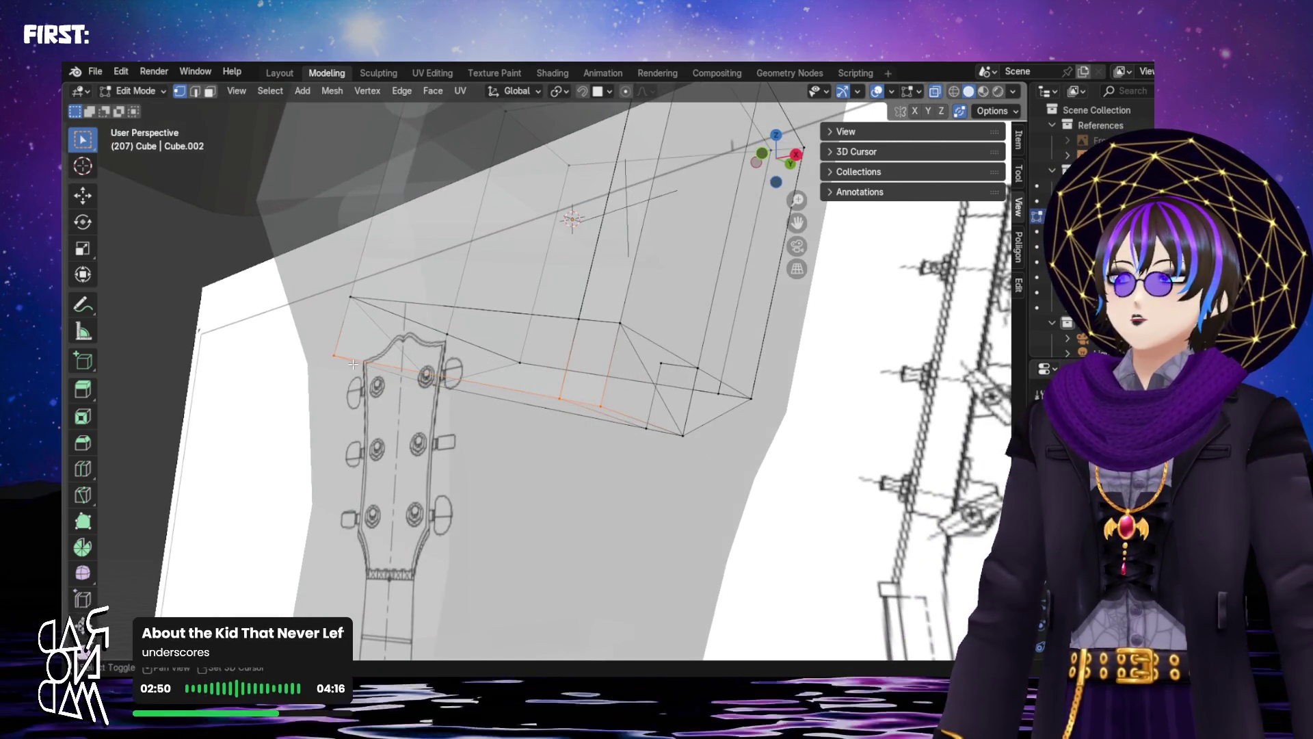
pyautogui.press('x')
pyautogui.click(360, 372)
pyautogui.moveTo(360, 371)
pyautogui.mouseDown(button='middle')
pyautogui.moveTo(336, 406)
pyautogui.moveTo(314, 410)
pyautogui.moveTo(372, 420)
pyautogui.moveTo(336, 446)
pyautogui.mouseUp(button='middle')
# Re-enter Edit Mode on Cube.002 and switch X-ray off
pyautogui.press('Tab')
pyautogui.click(357, 417)
pyautogui.press('Tab')
pyautogui.click(934, 93)
pyautogui.moveTo(615, 328)
pyautogui.mouseDown(button='middle')
pyautogui.moveTo(551, 261)
pyautogui.moveTo(510, 269)
pyautogui.moveTo(535, 318)
pyautogui.mouseUp(button='middle')
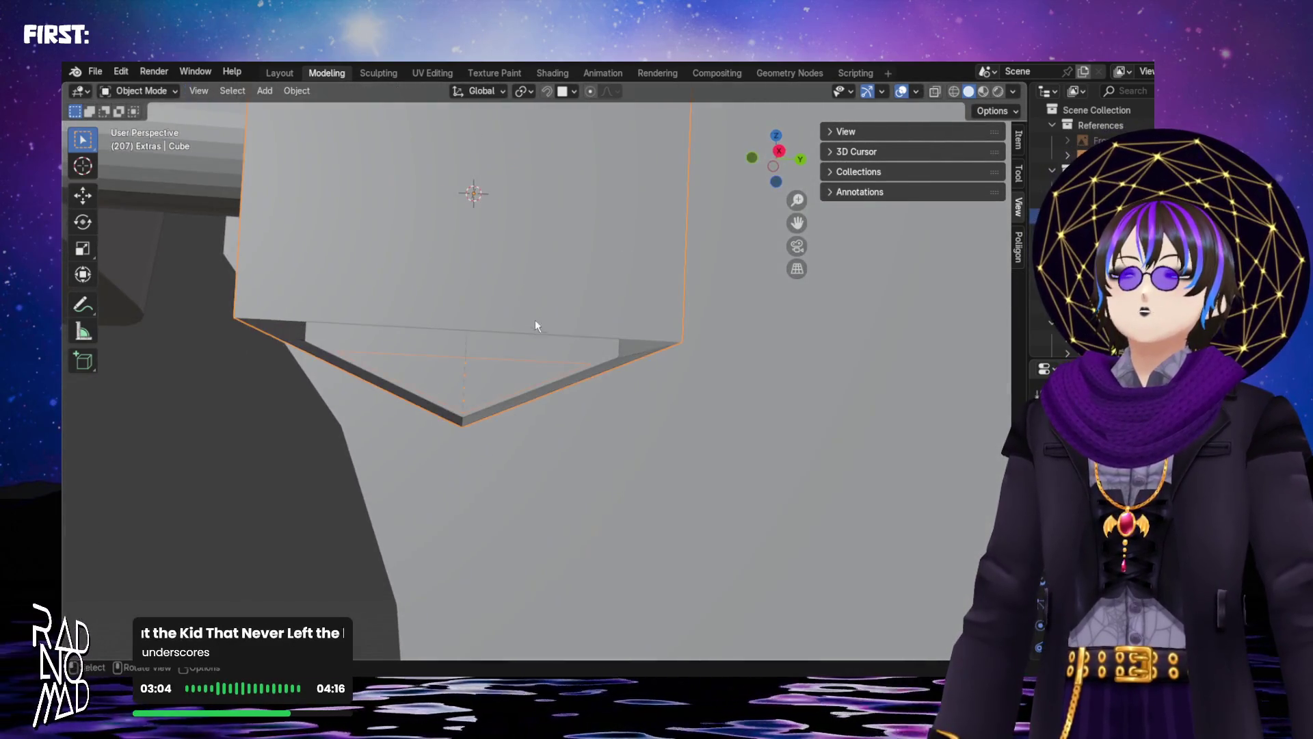
# With X-ray on, select the edge loops around the headstock block's open corner
pyautogui.click(941, 91)
pyautogui.moveTo(631, 279); pyautogui.dragTo(662, 279, button='middle')
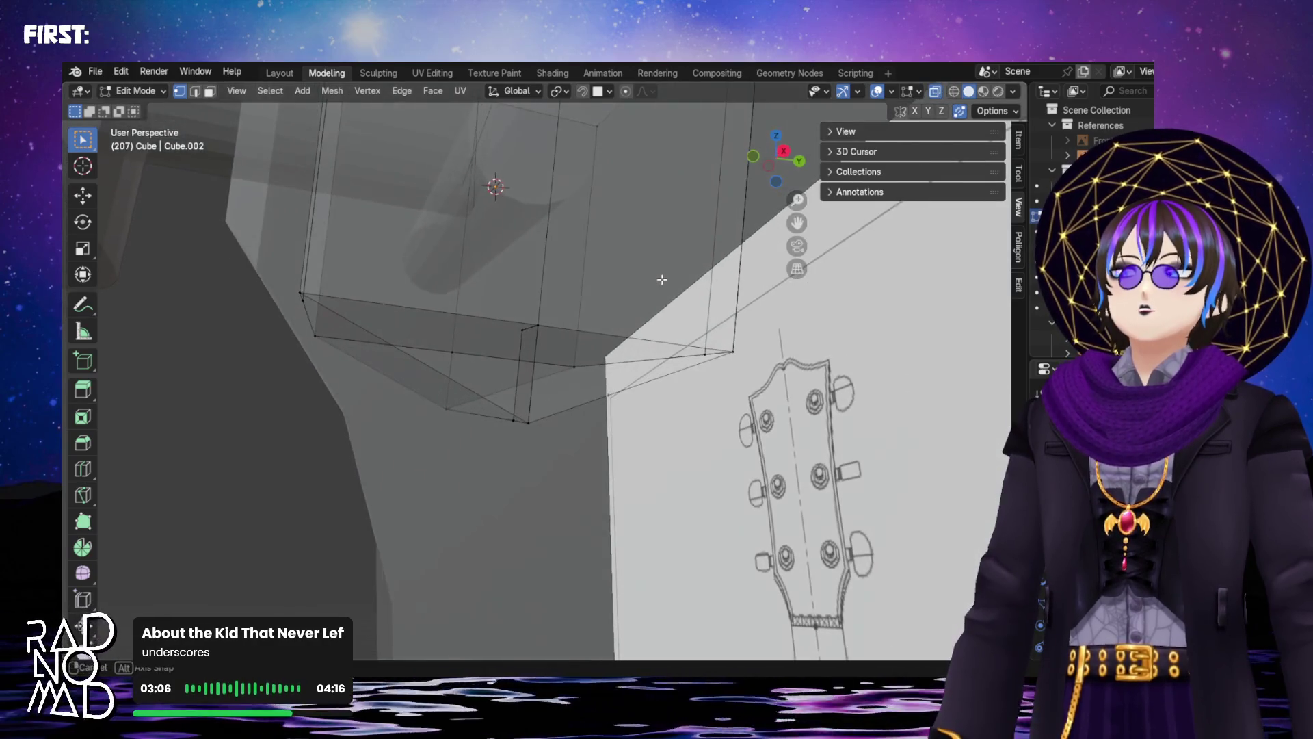
pyautogui.moveTo(300, 288); pyautogui.dragTo(353, 301, button='middle')
pyautogui.keyDown('alt'); pyautogui.click(439, 313); pyautogui.keyUp('alt')
pyautogui.moveTo(676, 357); pyautogui.dragTo(412, 310, button='middle')
pyautogui.keyDown('alt'); pyautogui.keyDown('shift'); pyautogui.click(472, 325); pyautogui.keyUp('shift'); pyautogui.keyUp('alt')
pyautogui.keyDown('alt'); pyautogui.keyDown('shift'); pyautogui.click(566, 328); pyautogui.keyUp('shift'); pyautogui.keyUp('alt')
pyautogui.moveTo(429, 407)
pyautogui.mouseDown(button='middle')
pyautogui.moveTo(434, 383)
pyautogui.moveTo(439, 394)
pyautogui.moveTo(653, 336)
pyautogui.mouseUp(button='middle')
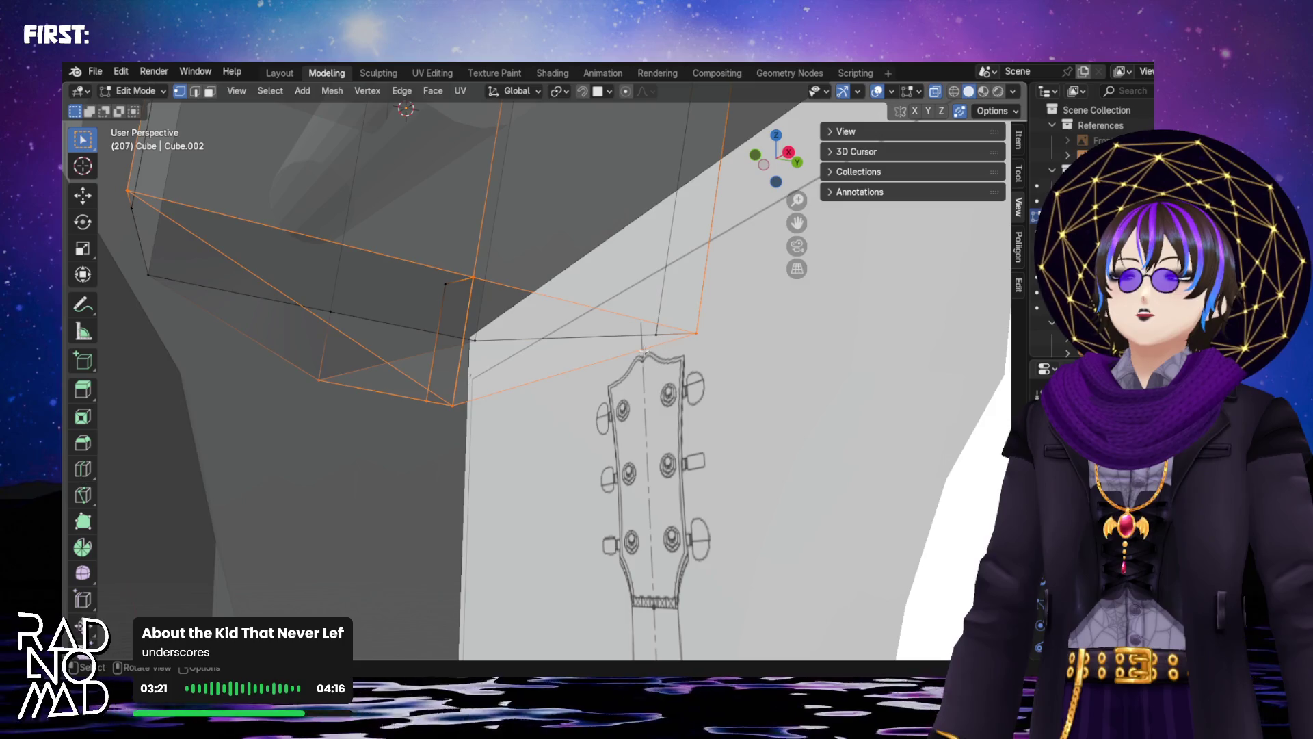
pyautogui.moveTo(441, 420)
pyautogui.mouseDown(button='middle')
pyautogui.moveTo(436, 385)
pyautogui.moveTo(417, 383)
pyautogui.moveTo(431, 357)
pyautogui.moveTo(363, 362)
pyautogui.moveTo(344, 348)
pyautogui.mouseUp(button='middle')
# Select the three corner vertices, fill a triangular face with F, and return to Object Mode
pyautogui.keyDown('shift'); pyautogui.click(245, 299); pyautogui.keyUp('shift')
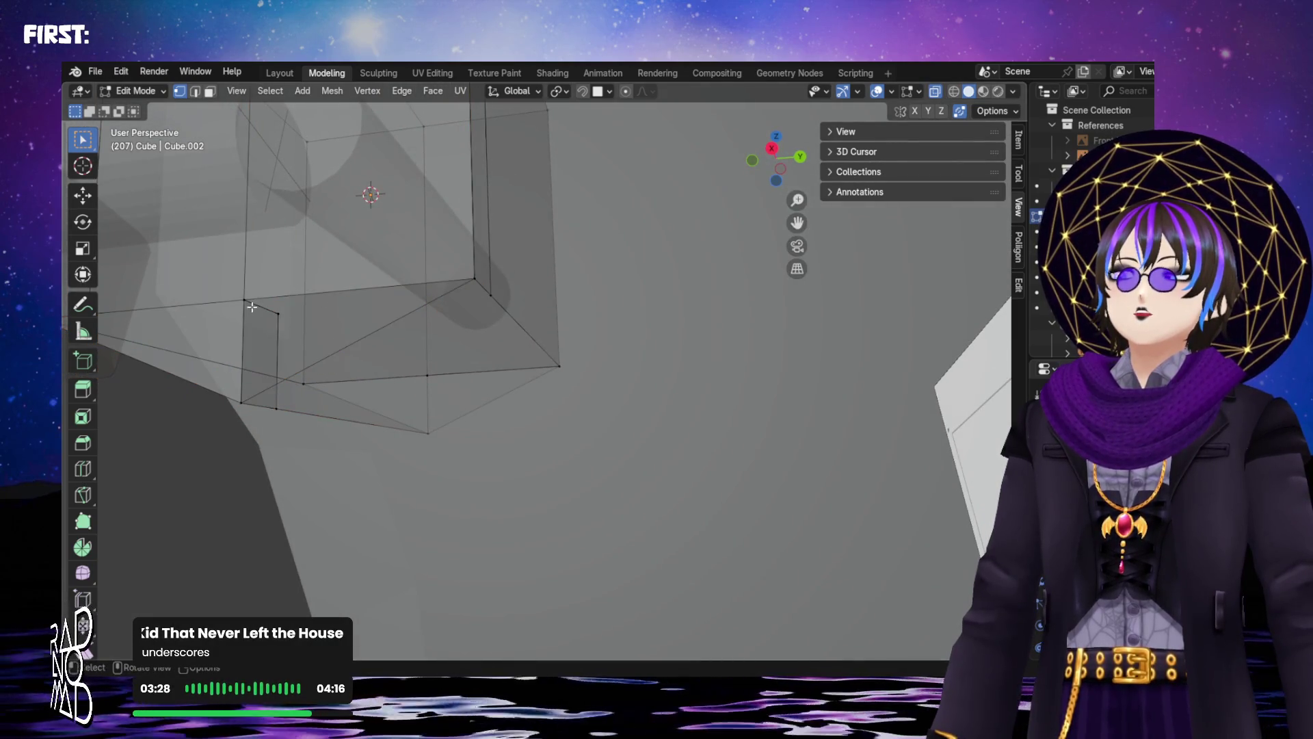
pyautogui.click(253, 302)
pyautogui.keyDown('shift'); pyautogui.click(467, 275); pyautogui.keyUp('shift')
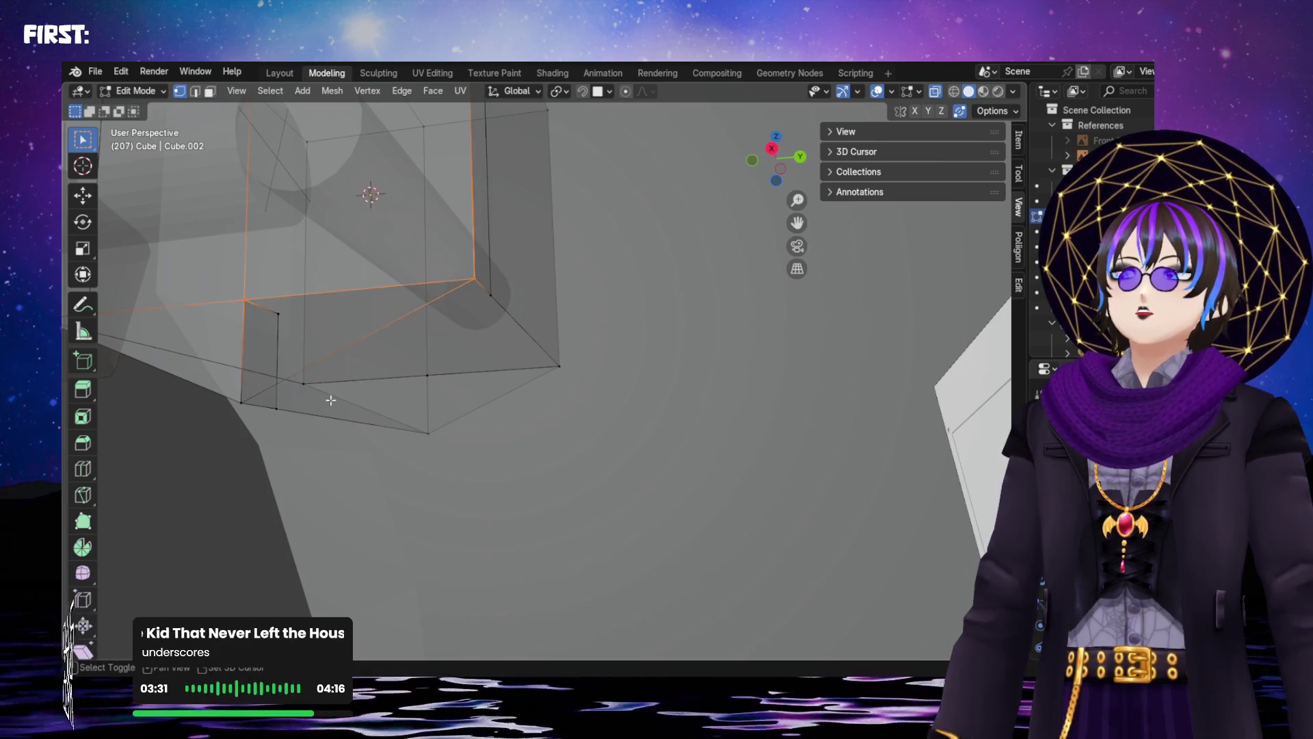
pyautogui.press('f')
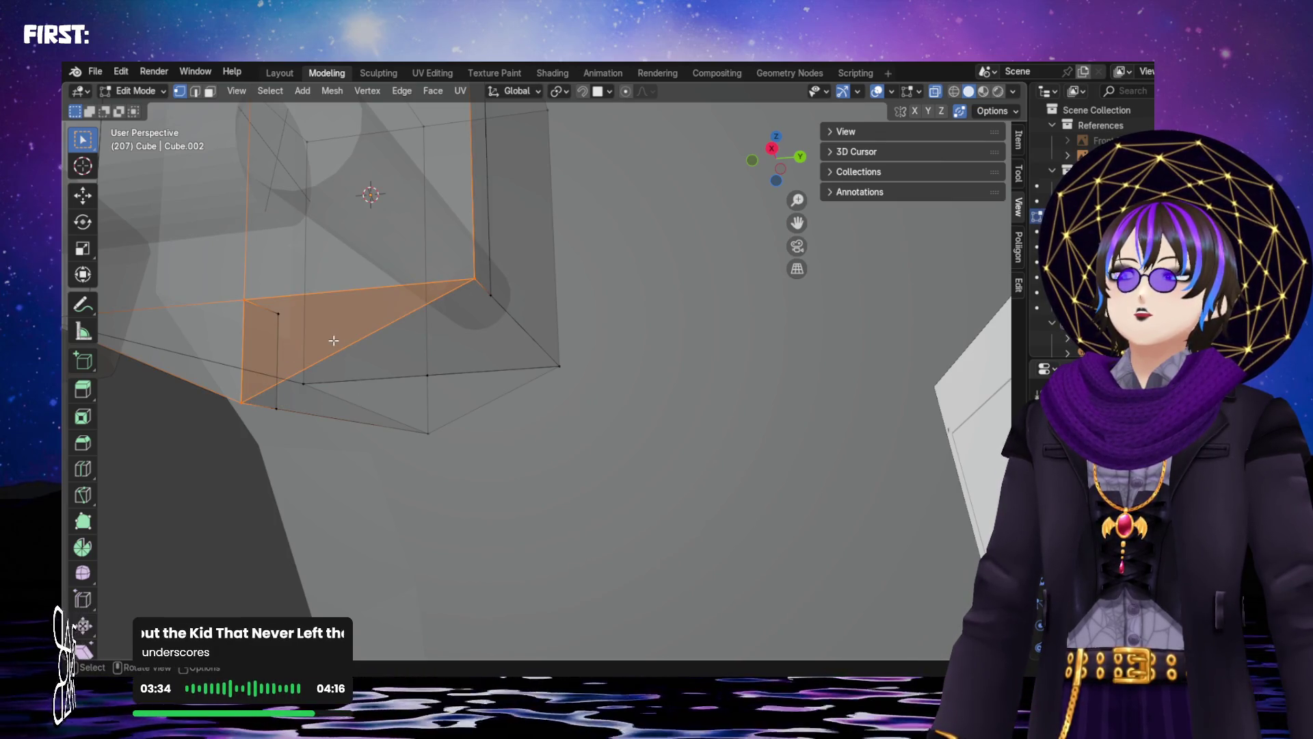
pyautogui.press('Tab')
pyautogui.moveTo(458, 387)
pyautogui.mouseDown(button='middle')
pyautogui.moveTo(424, 376)
pyautogui.moveTo(440, 408)
pyautogui.moveTo(516, 422)
pyautogui.mouseUp(button='middle')
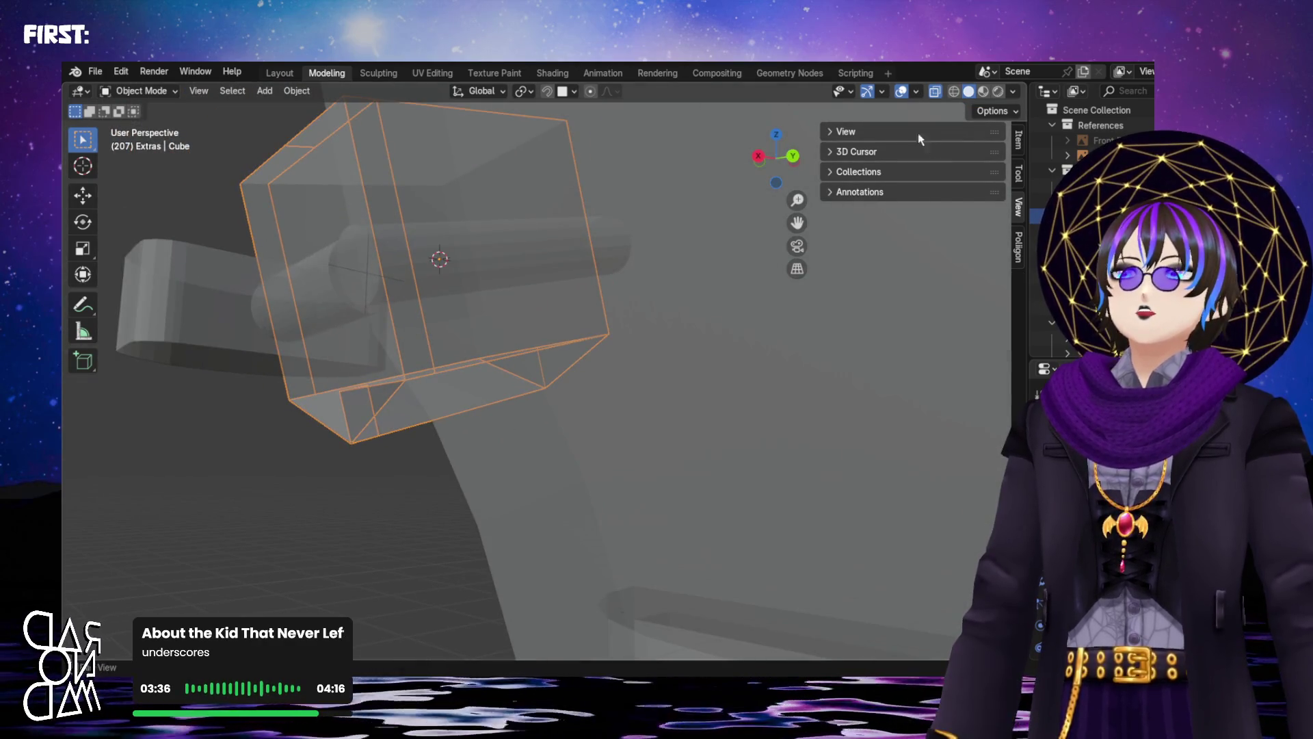
# Turn X-ray off so the model shows solid, and orbit to a side view of the neck
pyautogui.click(935, 92)
pyautogui.moveTo(426, 375)
pyautogui.mouseDown(button='middle')
pyautogui.moveTo(499, 263)
pyautogui.moveTo(553, 240)
pyautogui.moveTo(621, 419)
pyautogui.moveTo(601, 440)
pyautogui.moveTo(654, 453)
pyautogui.moveTo(658, 428)
pyautogui.moveTo(596, 407)
pyautogui.moveTo(620, 344)
pyautogui.moveTo(847, 352)
pyautogui.moveTo(737, 303)
pyautogui.moveTo(592, 308)
pyautogui.moveTo(523, 346)
pyautogui.moveTo(503, 251)
pyautogui.moveTo(537, 347)
pyautogui.moveTo(450, 309)
pyautogui.moveTo(657, 341)
pyautogui.moveTo(749, 403)
pyautogui.mouseUp(button='middle')
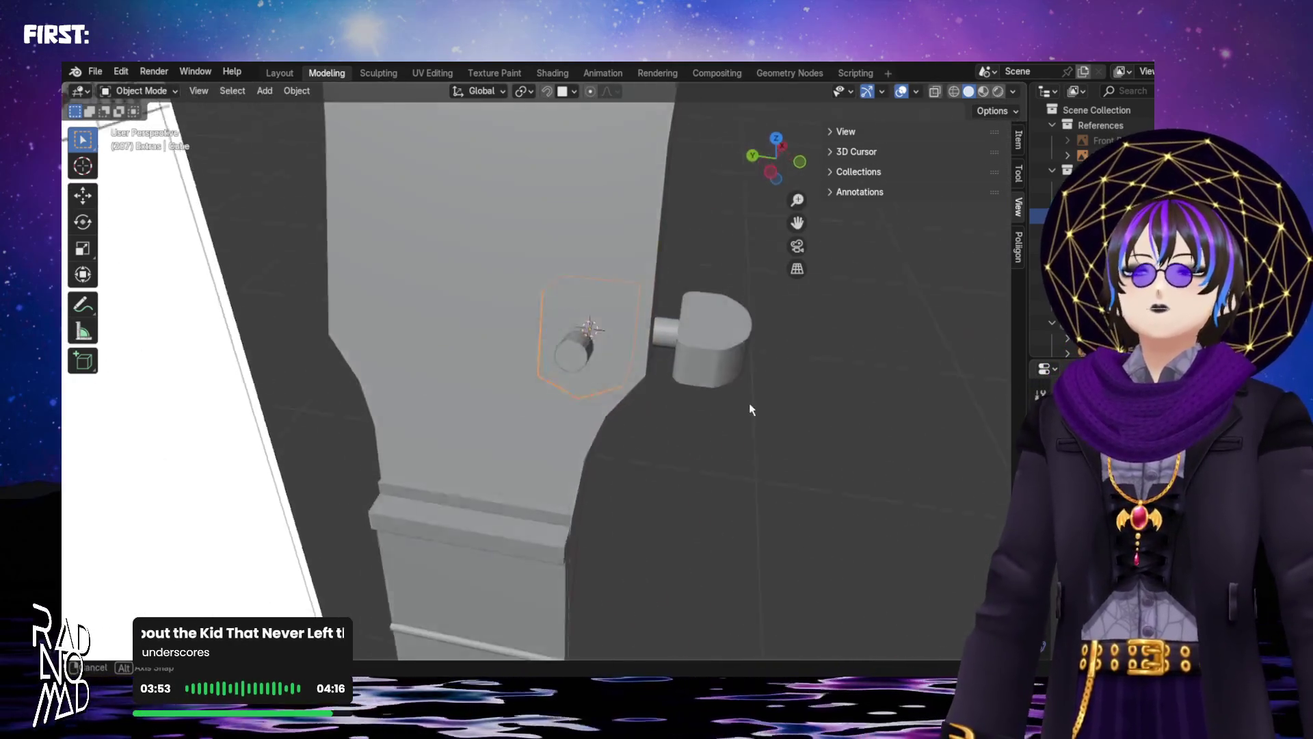
pyautogui.moveTo(575, 386)
pyautogui.mouseDown(button='middle')
pyautogui.moveTo(613, 339)
pyautogui.moveTo(503, 359)
pyautogui.moveTo(469, 384)
pyautogui.moveTo(557, 337)
pyautogui.moveTo(535, 356)
pyautogui.moveTo(642, 362)
pyautogui.moveTo(420, 387)
pyautogui.moveTo(502, 401)
pyautogui.moveTo(547, 369)
pyautogui.mouseUp(button='middle')
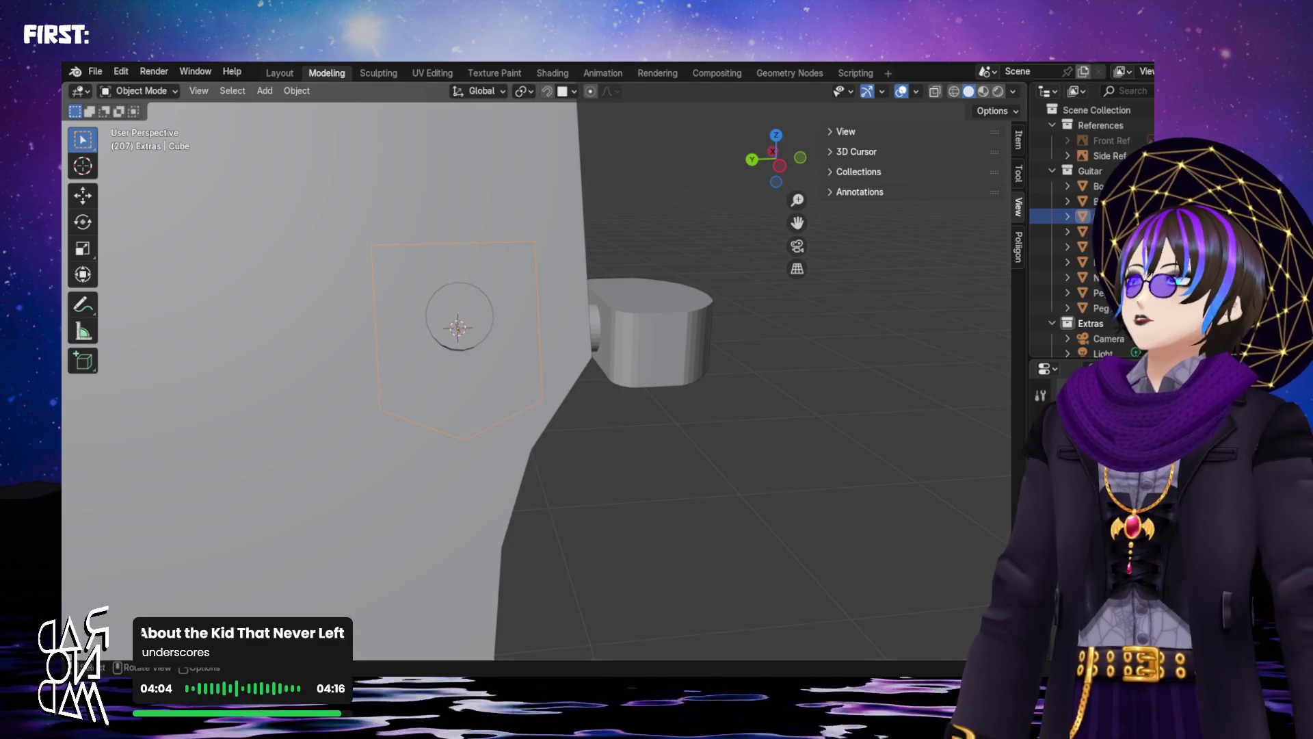
pyautogui.moveTo(410, 356)
pyautogui.mouseDown(button='middle')
pyautogui.moveTo(248, 356)
pyautogui.moveTo(328, 356)
pyautogui.mouseUp(button='middle')
# Frame the front of the headstock with its tuning peg up close
pyautogui.scroll(-5, 331, 357)
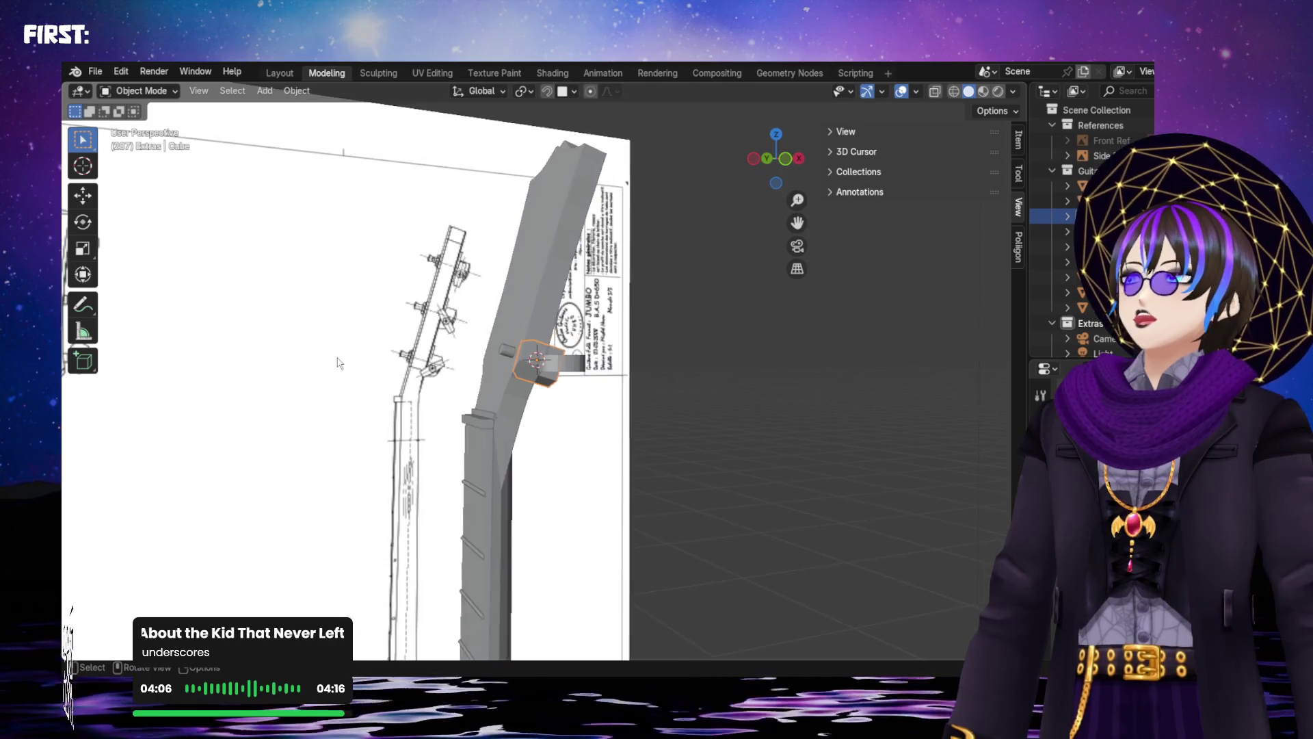
pyautogui.scroll(3, 273, 359)
pyautogui.moveTo(277, 361); pyautogui.dragTo(416, 353, button='middle')
pyautogui.moveTo(644, 381)
pyautogui.mouseDown(button='middle')
pyautogui.moveTo(782, 407)
pyautogui.moveTo(645, 302)
pyautogui.moveTo(718, 316)
pyautogui.moveTo(635, 475)
pyautogui.mouseUp(button='middle')
pyautogui.scroll(3, 689, 387)
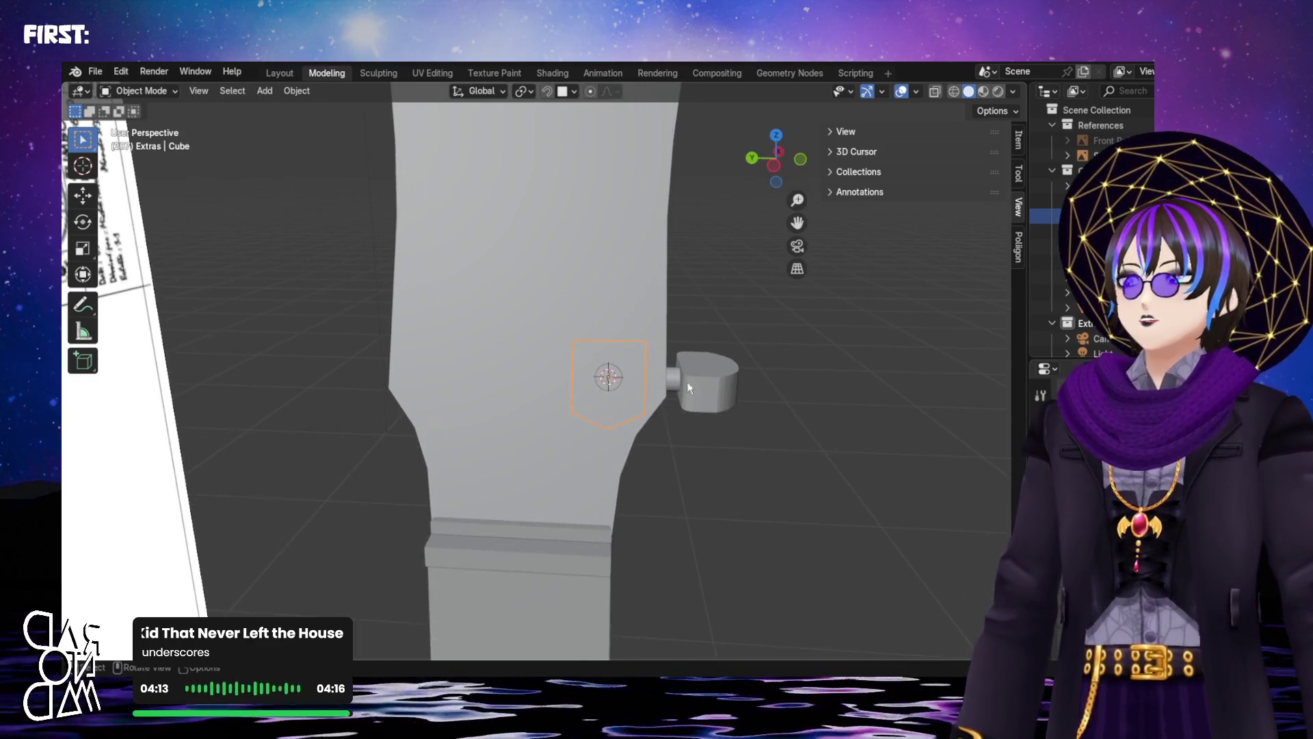
pyautogui.scroll(2, 701, 396)
pyautogui.scroll(1, 682, 441)
pyautogui.scroll(-2, 682, 441)
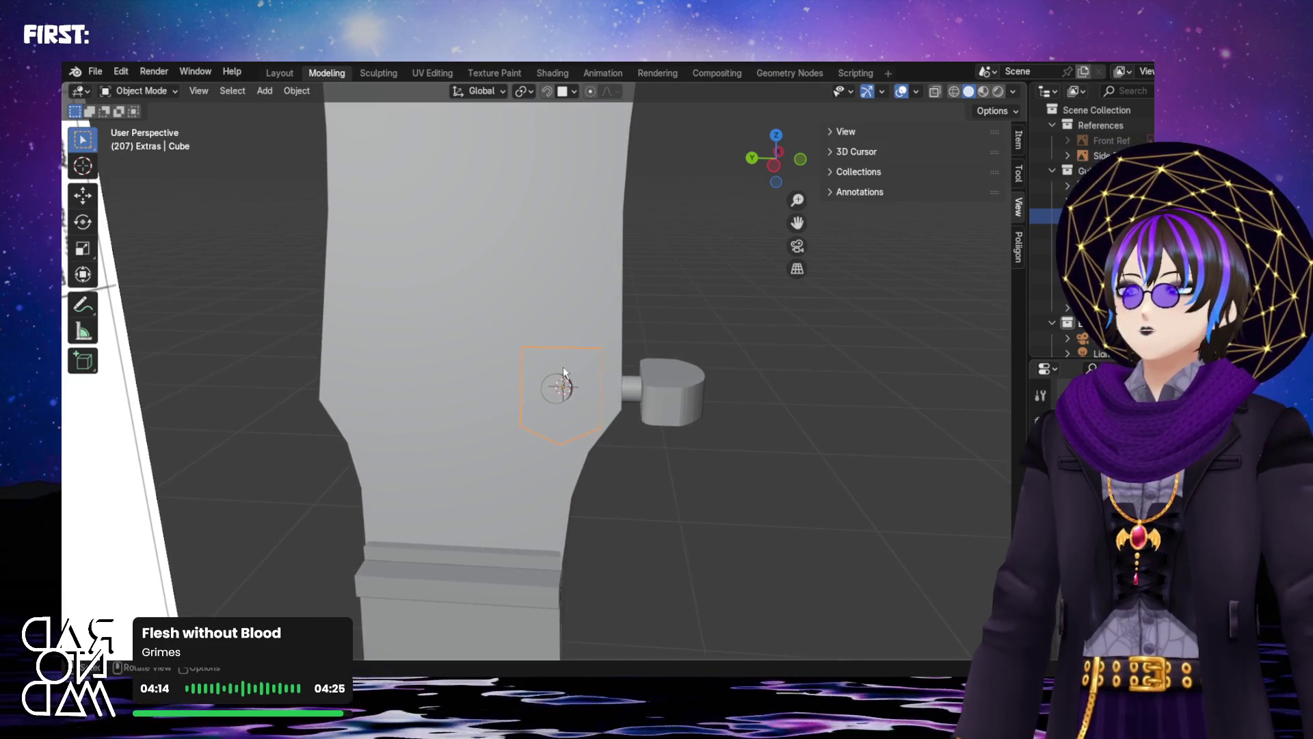
pyautogui.hotkey('shift', 'a')
pyautogui.moveTo(574, 370)
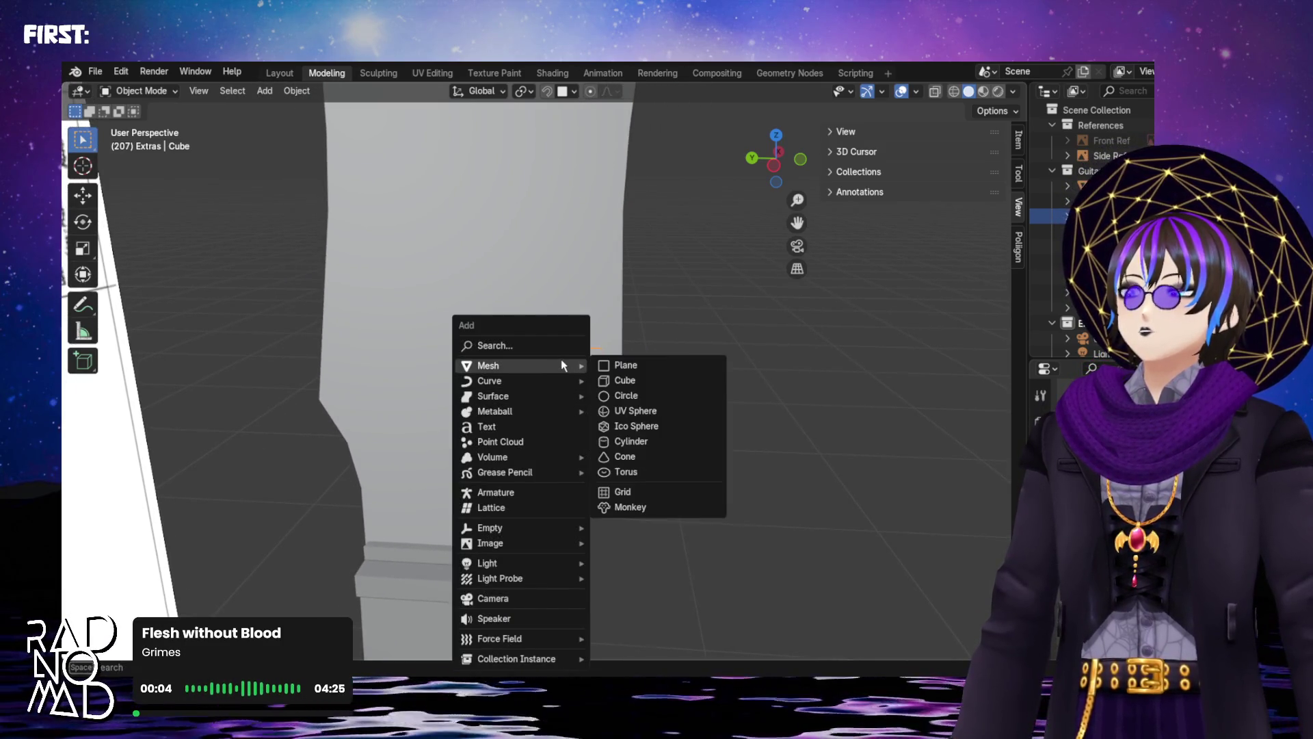
# Add a Circle mesh at the headstock with 18 vertices and a 0.08 m radius
pyautogui.click(667, 397)
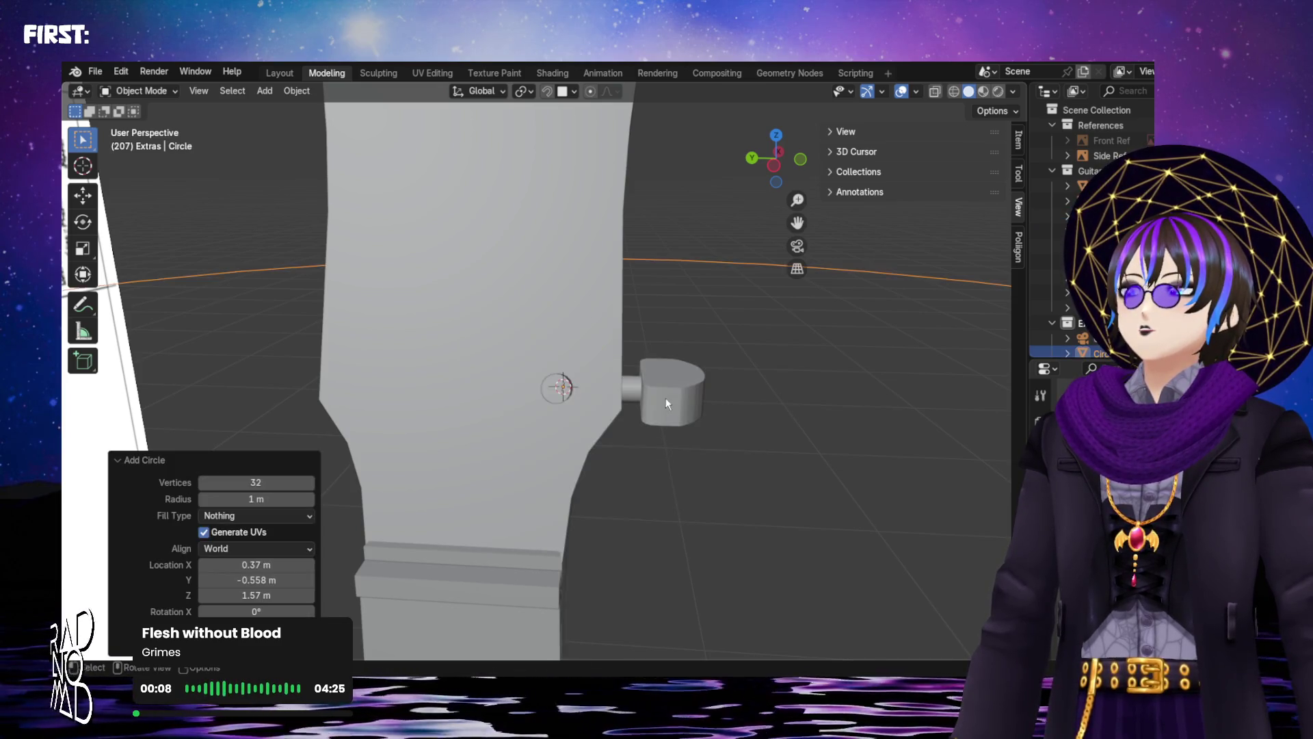
pyautogui.scroll(-4, 651, 383)
pyautogui.moveTo(651, 383); pyautogui.dragTo(636, 400, button='middle')
pyautogui.scroll(-1, 637, 401)
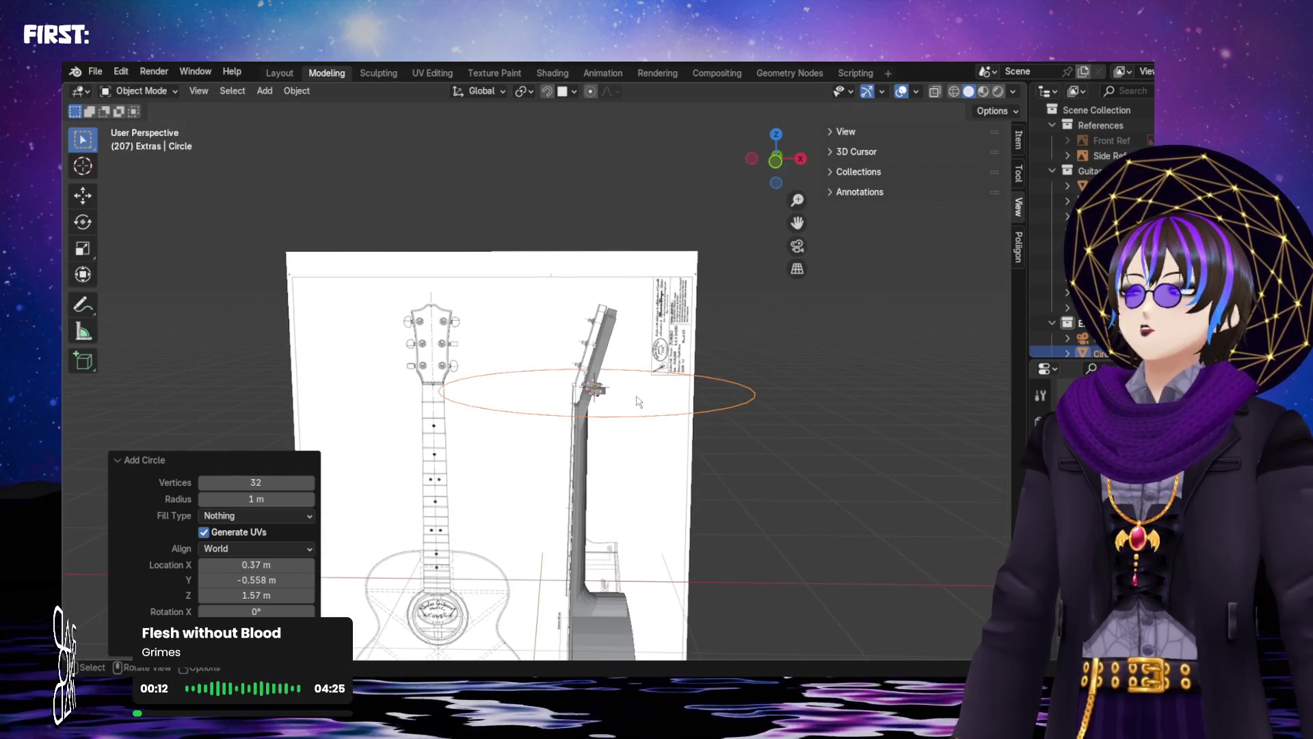
pyautogui.scroll(2, 638, 401)
pyautogui.scroll(-1, 637, 401)
pyautogui.scroll(2, 637, 401)
pyautogui.scroll(-1, 636, 401)
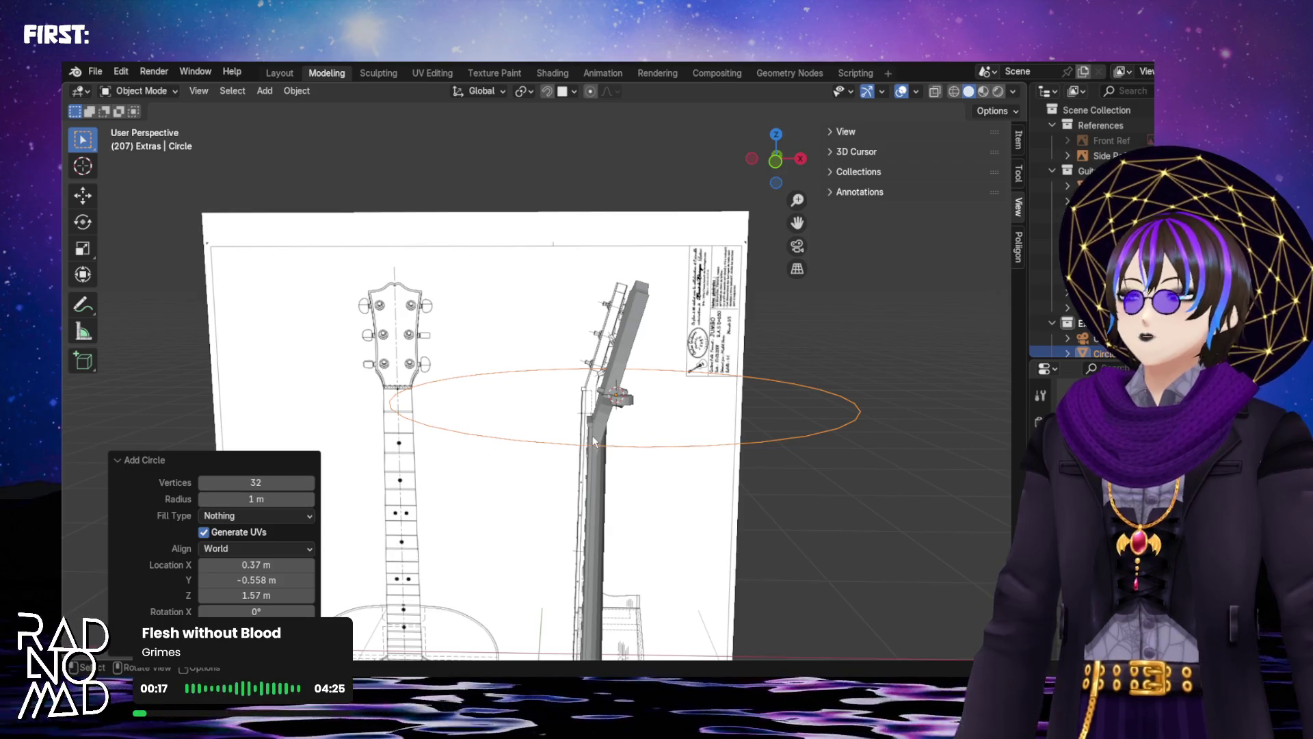
pyautogui.moveTo(256, 482); pyautogui.dragTo(243, 494)
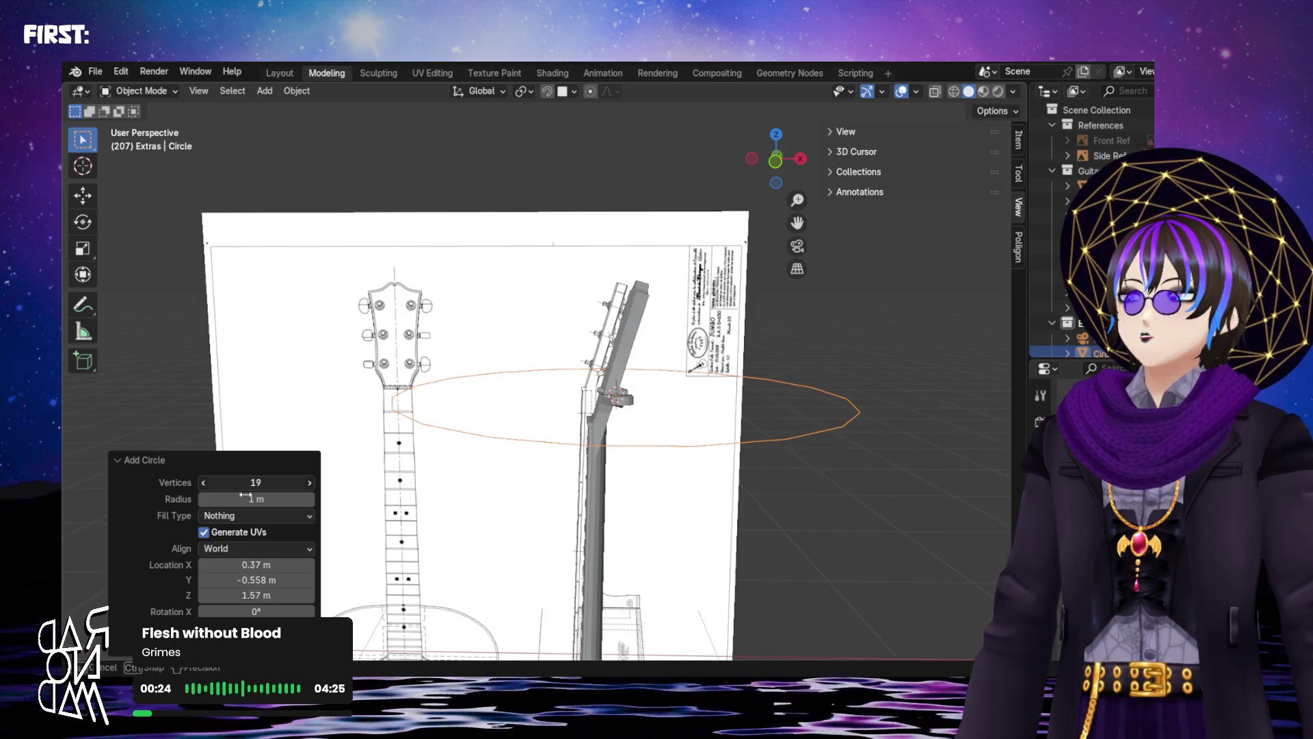
pyautogui.moveTo(245, 495)
pyautogui.mouseDown()
pyautogui.moveTo(254, 500)
pyautogui.moveTo(241, 500)
pyautogui.mouseUp()
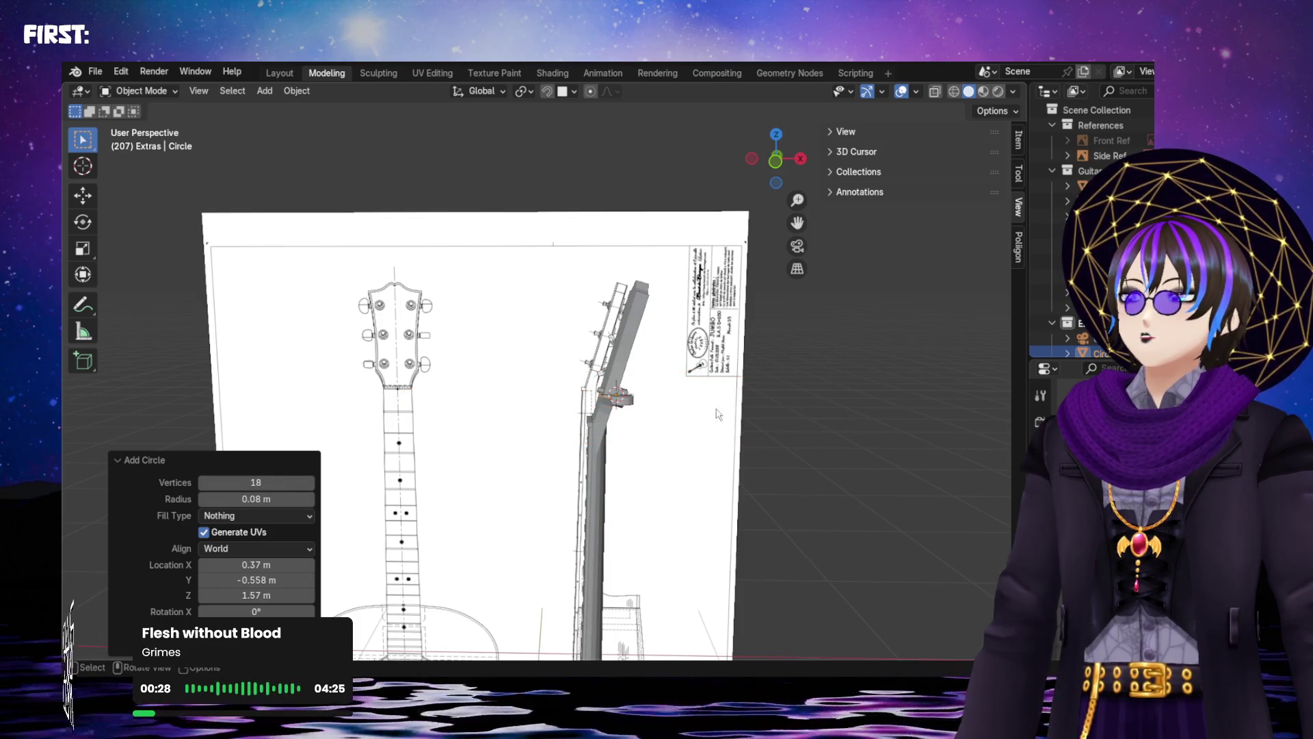
pyautogui.scroll(3, 663, 405)
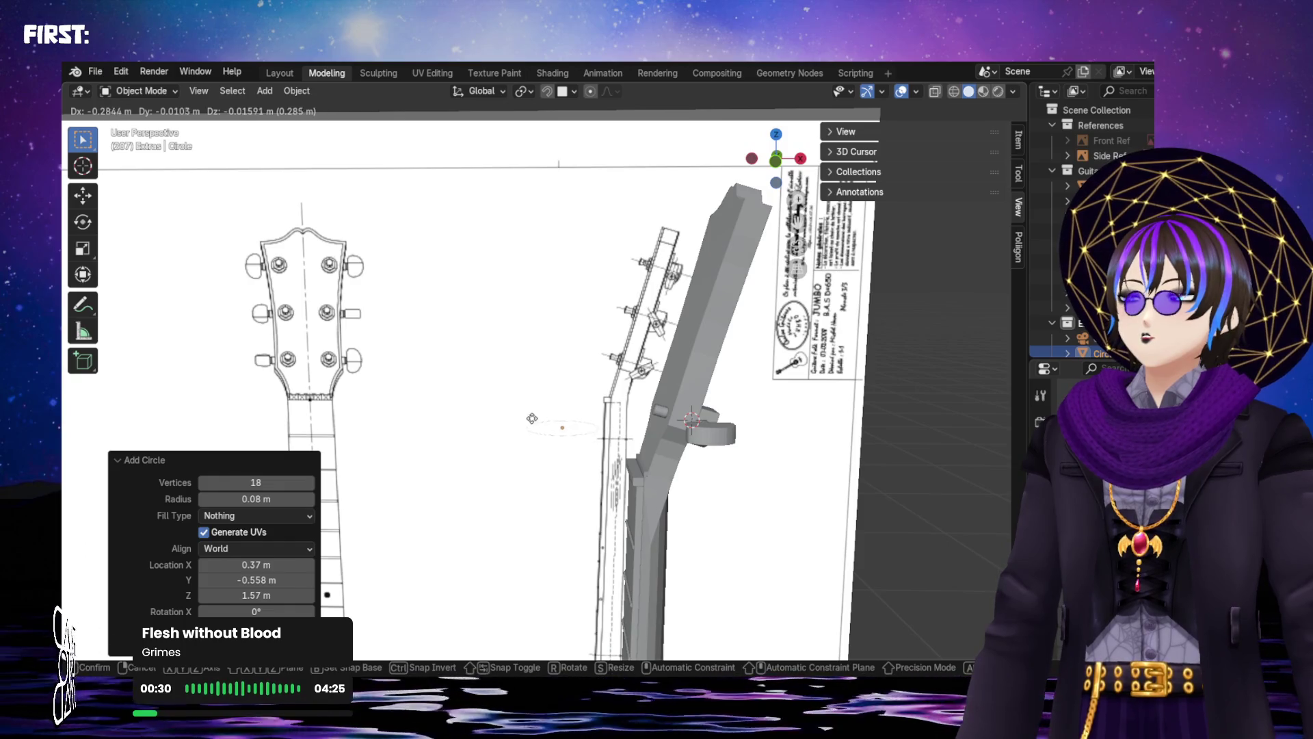
# Move the circle to the right, onto the guitar reference
pyautogui.click(908, 428)
pyautogui.moveTo(908, 428)
pyautogui.keyDown('shift'); pyautogui.mouseDown(button='middle')
pyautogui.moveTo(499, 458)
pyautogui.moveTo(479, 615)
pyautogui.moveTo(573, 489)
pyautogui.mouseUp(button='middle'); pyautogui.keyUp('shift')
pyautogui.scroll(4, 588, 445)
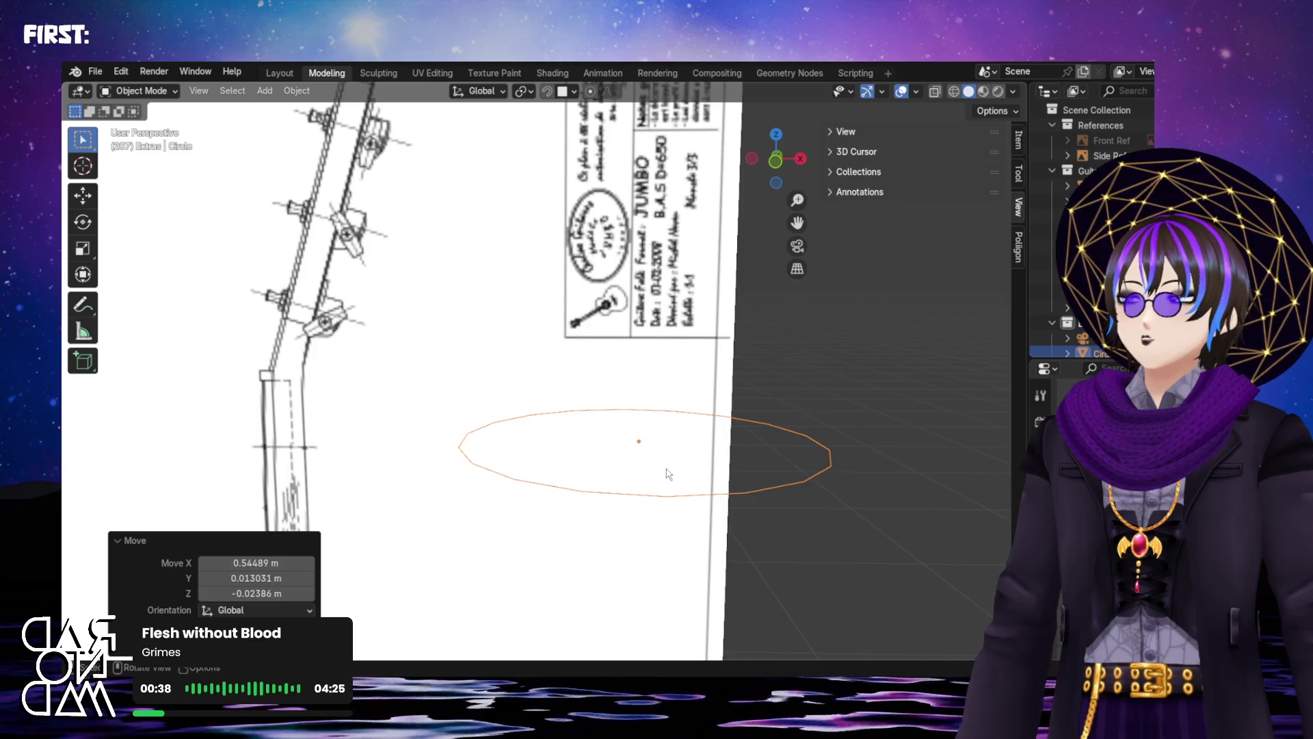
pyautogui.press('g')
pyautogui.click(636, 486)
pyautogui.moveTo(635, 486)
pyautogui.mouseDown(button='middle')
pyautogui.moveTo(674, 525)
pyautogui.moveTo(634, 533)
pyautogui.mouseUp(button='middle')
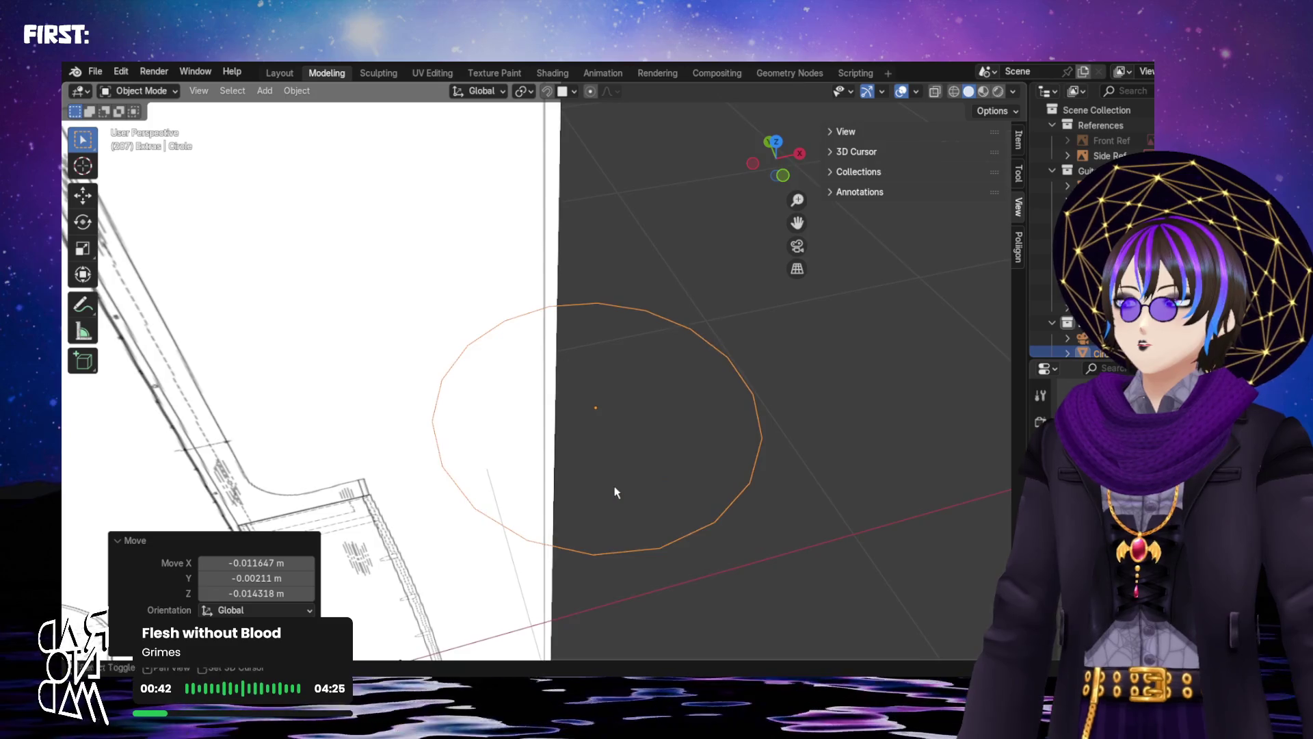
# Scale the circle down to 0.164
pyautogui.press('s')
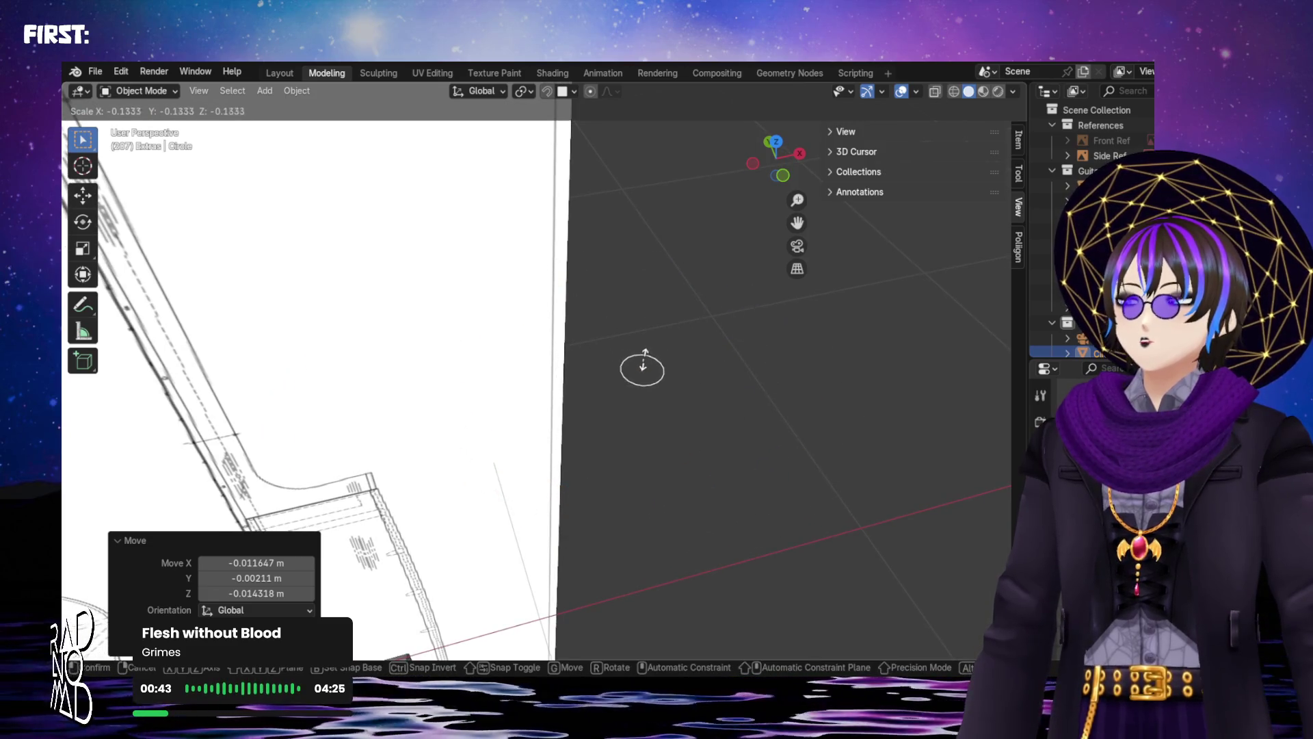
pyautogui.click(650, 371)
pyautogui.moveTo(650, 371)
pyautogui.mouseDown(button='middle')
pyautogui.moveTo(633, 380)
pyautogui.moveTo(658, 376)
pyautogui.mouseUp(button='middle')
pyautogui.scroll(3, 633, 381)
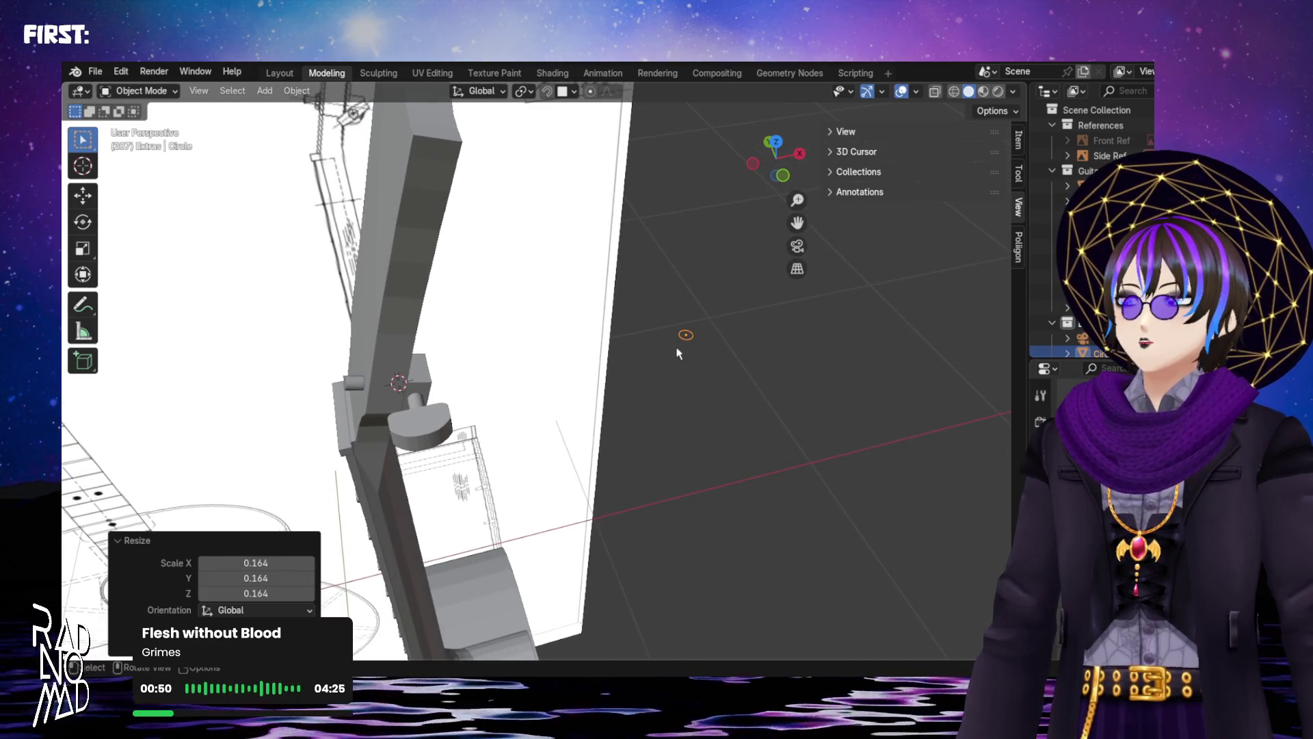
pyautogui.moveTo(689, 342)
pyautogui.mouseDown(button='middle')
pyautogui.moveTo(739, 352)
pyautogui.moveTo(756, 322)
pyautogui.mouseUp(button='middle')
# Turn on snapping, move the circle beside the tuning peg, and select the Peg Pin
pyautogui.click(548, 92)
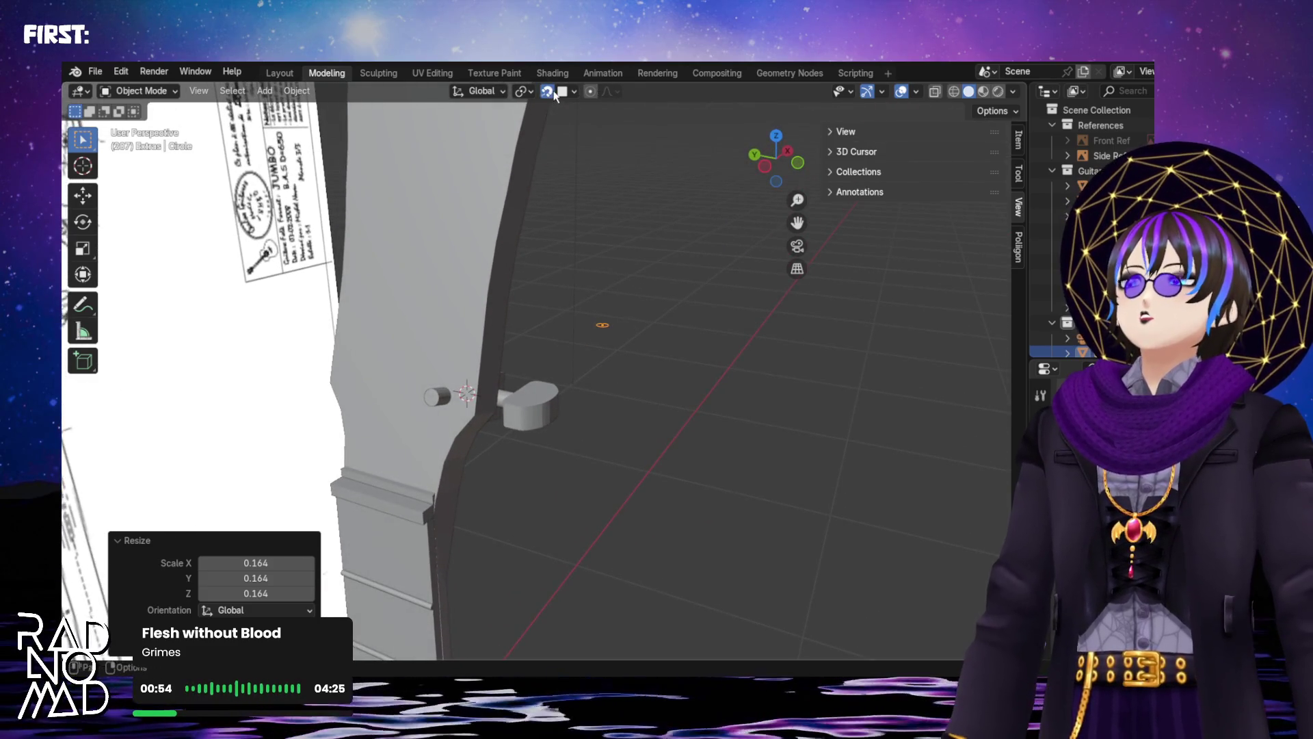
pyautogui.press('g')
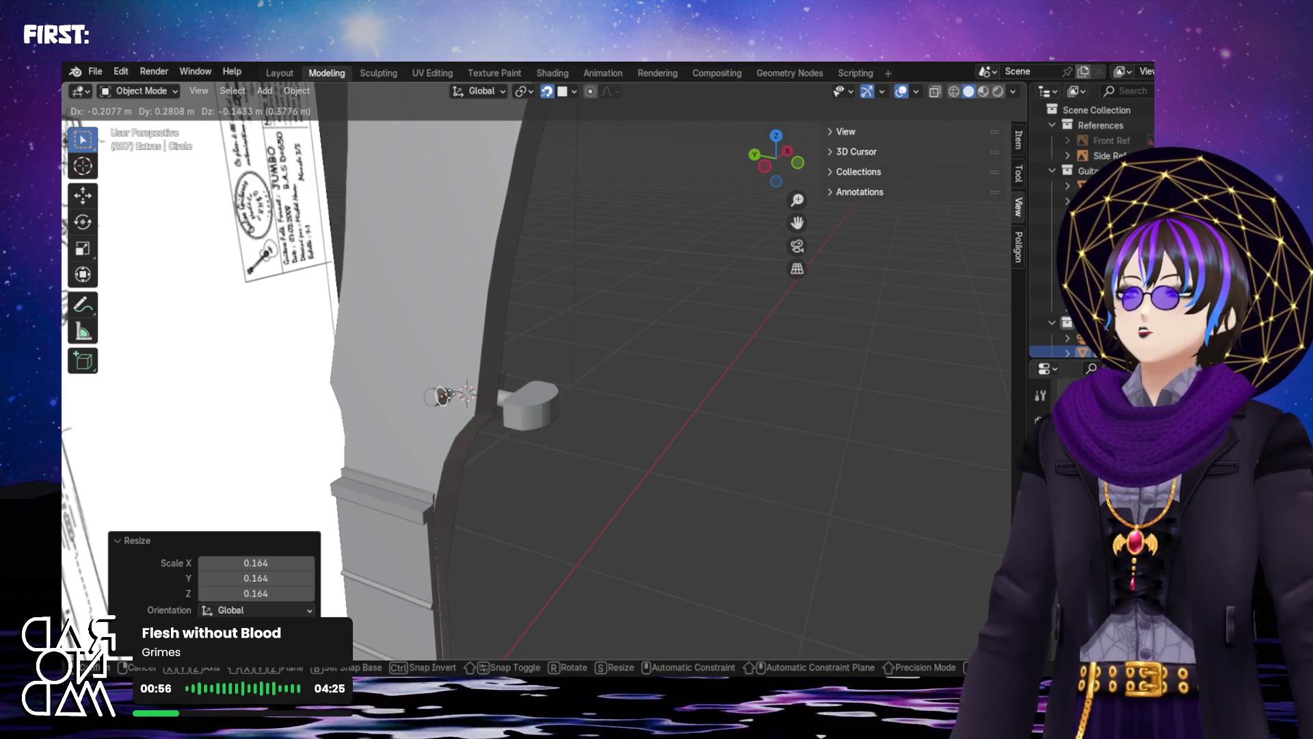
pyautogui.click(465, 391)
pyautogui.moveTo(454, 395)
pyautogui.mouseDown(button='middle')
pyautogui.moveTo(514, 375)
pyautogui.moveTo(597, 388)
pyautogui.mouseUp(button='middle')
pyautogui.scroll(5, 594, 401)
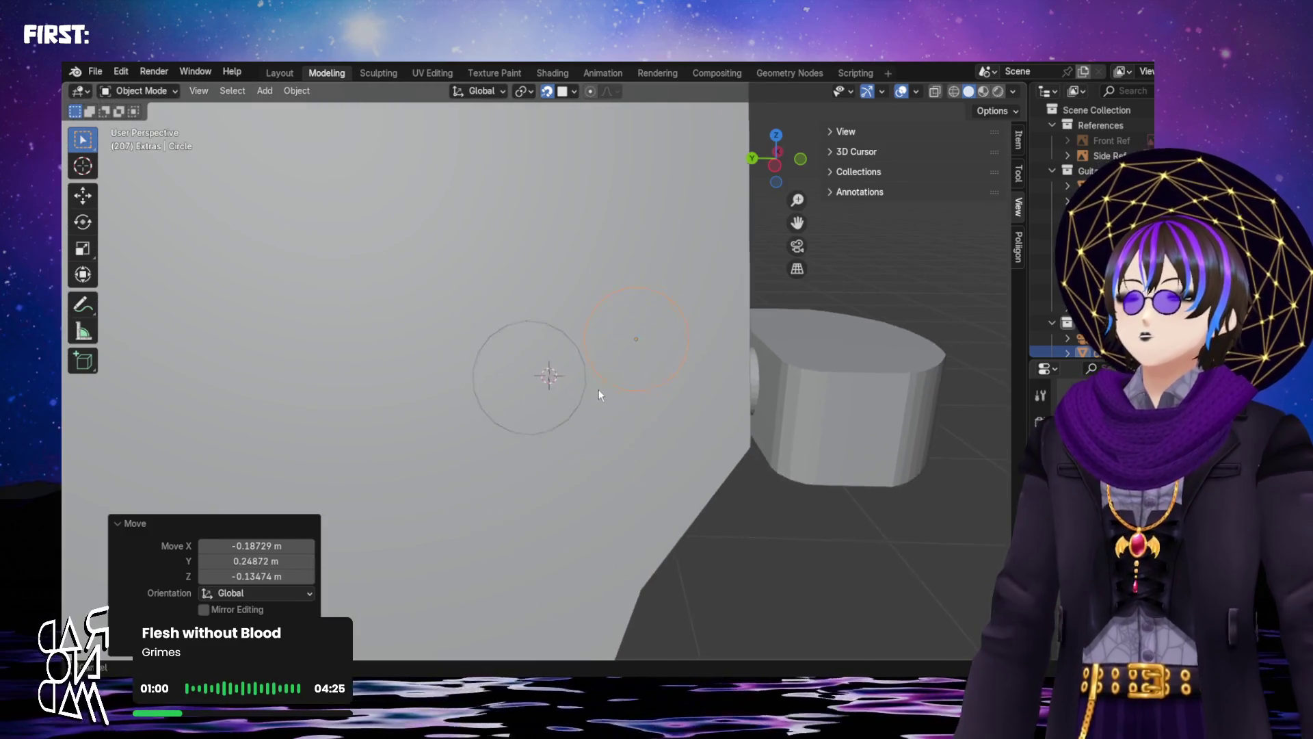
pyautogui.click(556, 375)
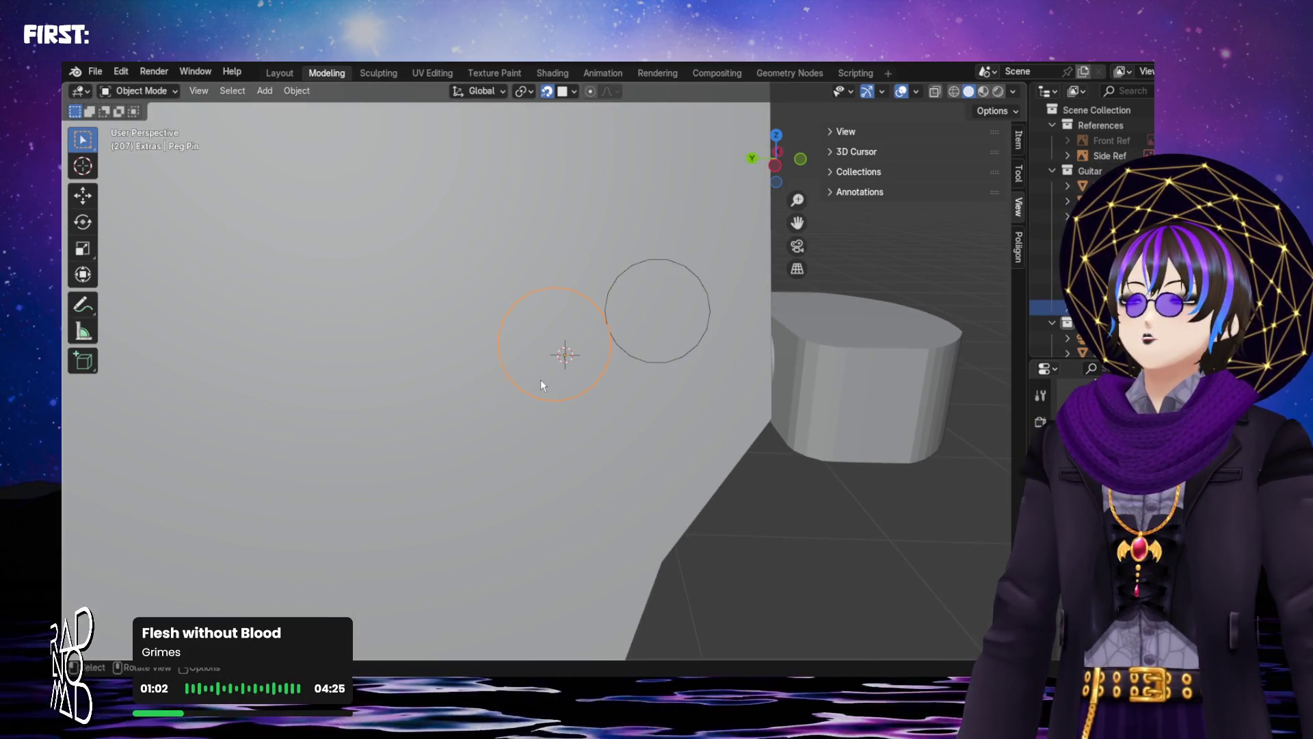
# Put the 3D cursor on the Peg Pin and snap the circle to the cursor
pyautogui.hotkey('shift', 's')
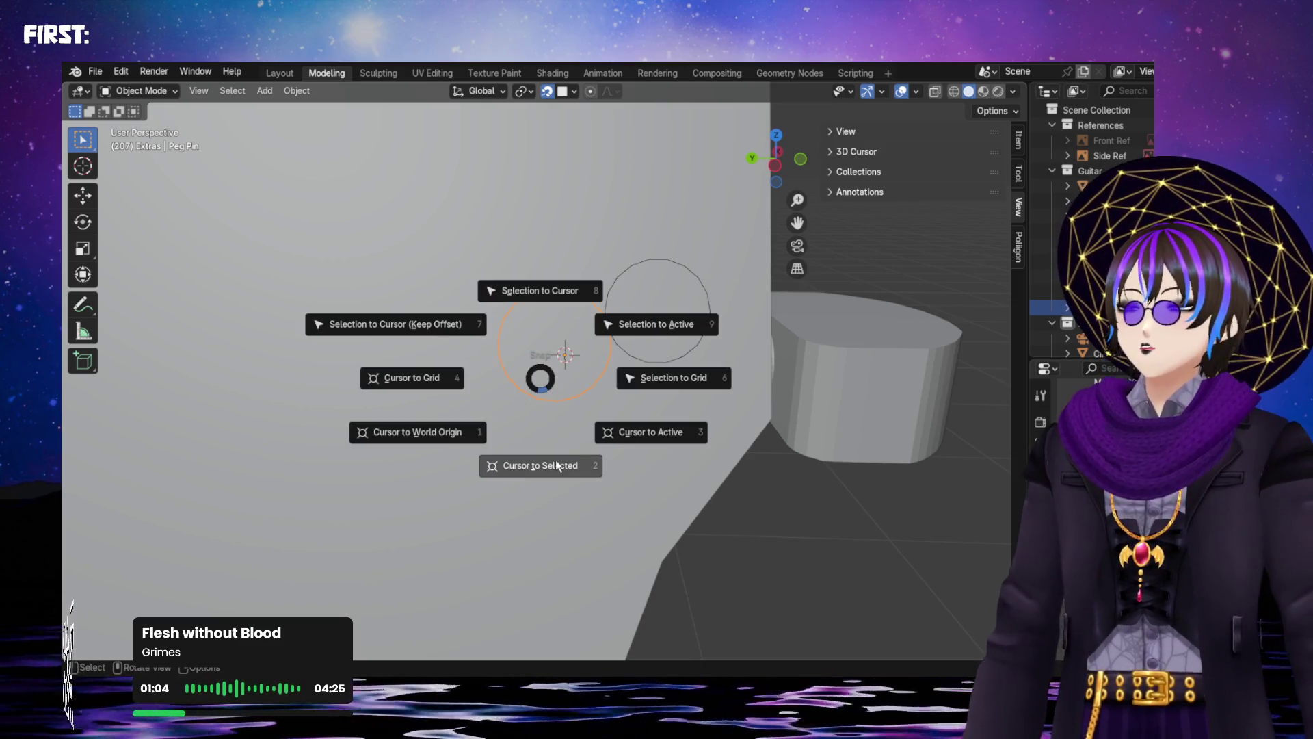
pyautogui.click(556, 465)
pyautogui.click(659, 332)
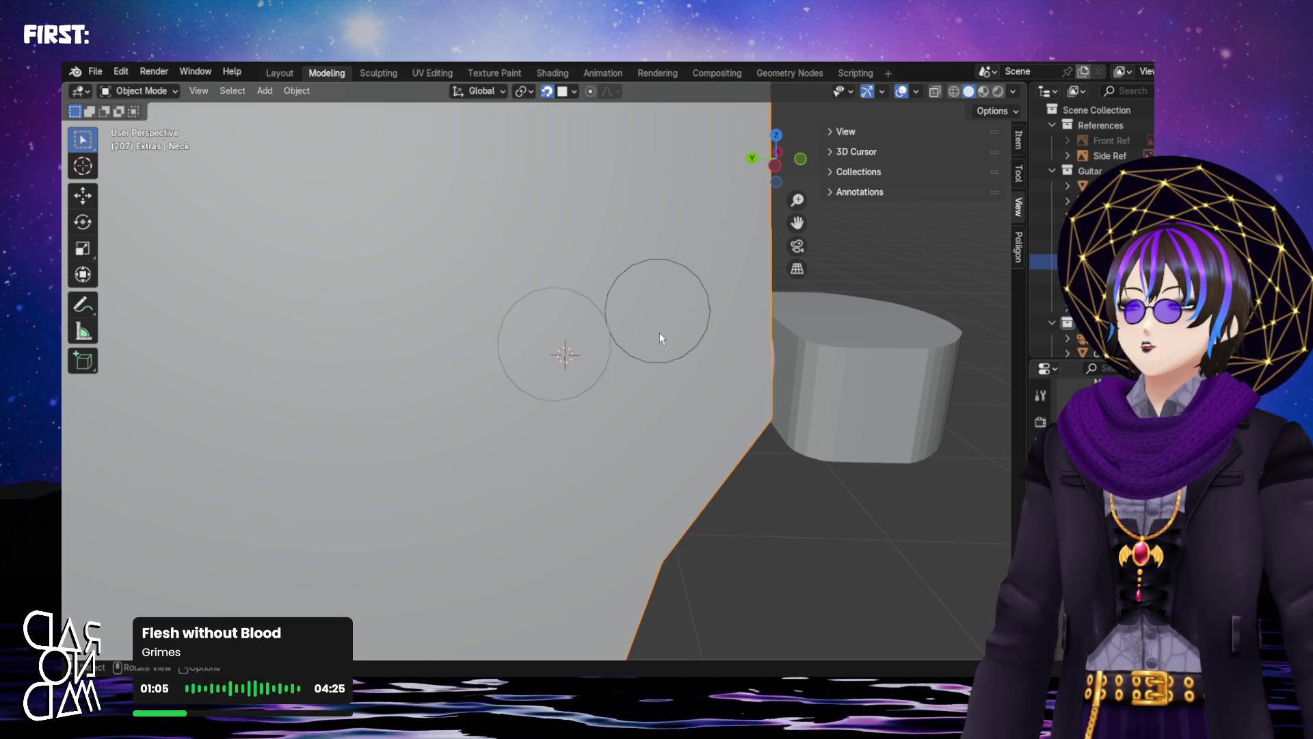
pyautogui.click(706, 294)
pyautogui.hotkey('shift', 's')
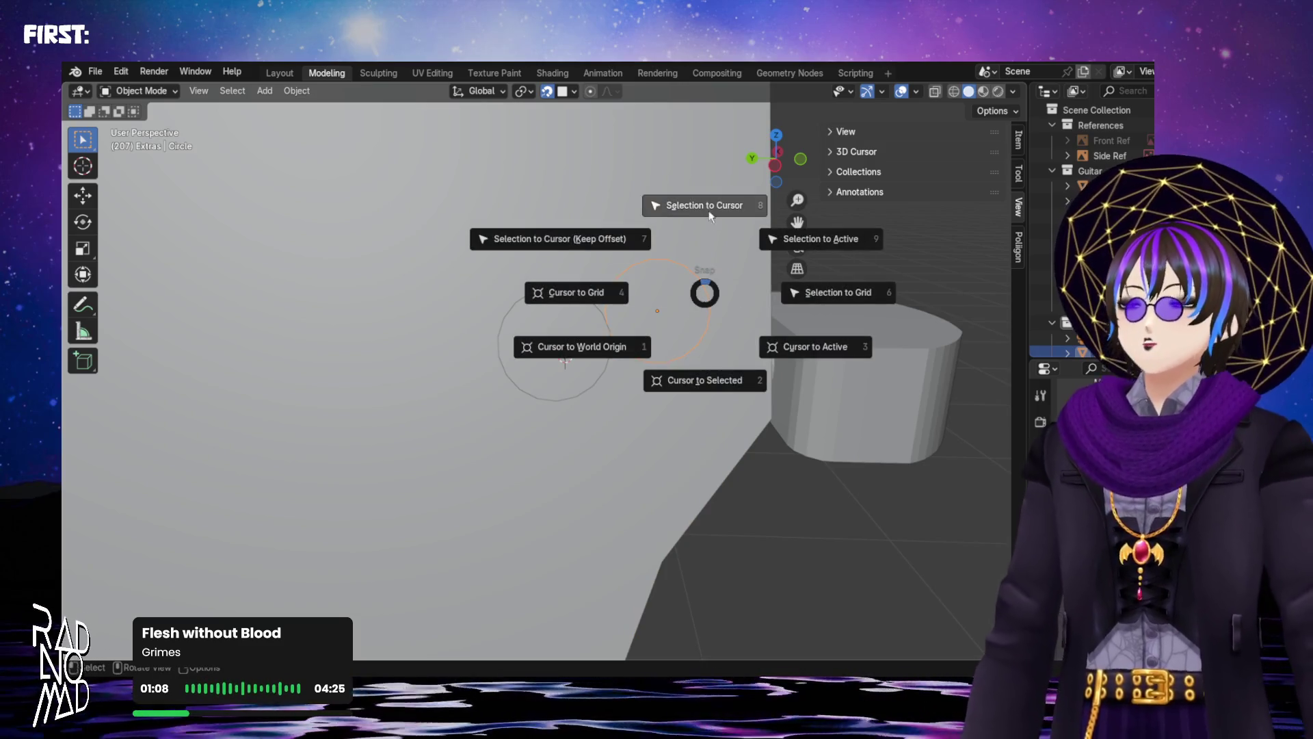
pyautogui.click(710, 216)
pyautogui.moveTo(704, 211)
pyautogui.mouseDown(button='middle')
pyautogui.moveTo(605, 334)
pyautogui.moveTo(497, 338)
pyautogui.moveTo(566, 344)
pyautogui.moveTo(589, 322)
pyautogui.moveTo(527, 317)
pyautogui.moveTo(399, 372)
pyautogui.moveTo(483, 355)
pyautogui.moveTo(417, 370)
pyautogui.moveTo(343, 420)
pyautogui.mouseUp(button='middle')
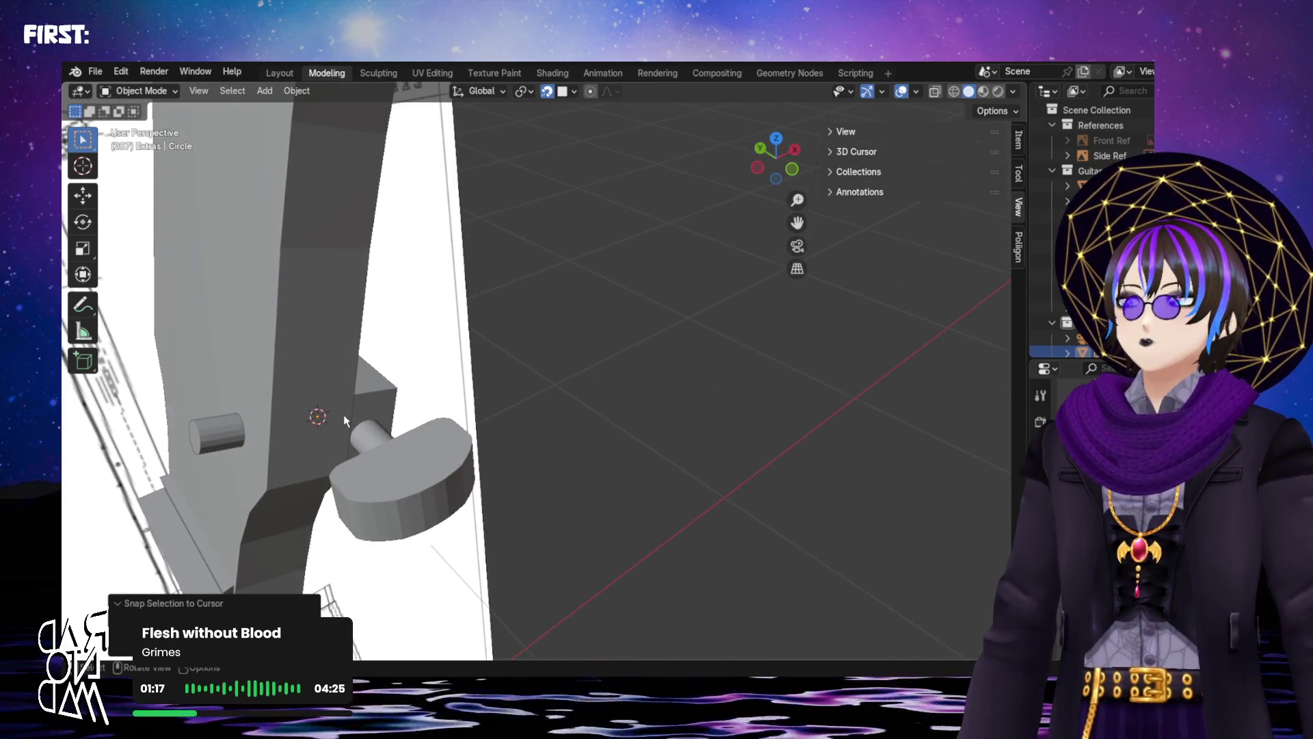
# Slide the circle along its local Y, then 0.053 m along local Z
pyautogui.press('g')
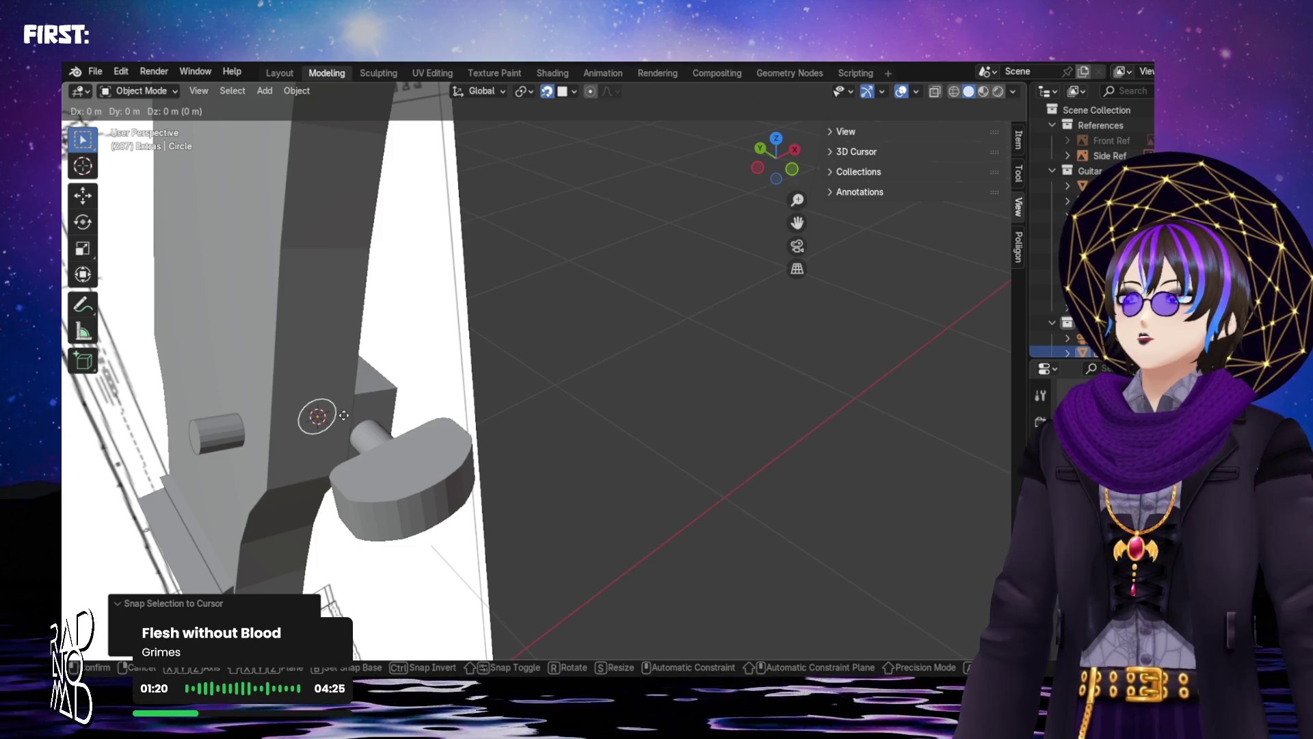
pyautogui.press('x')
pyautogui.press('x')
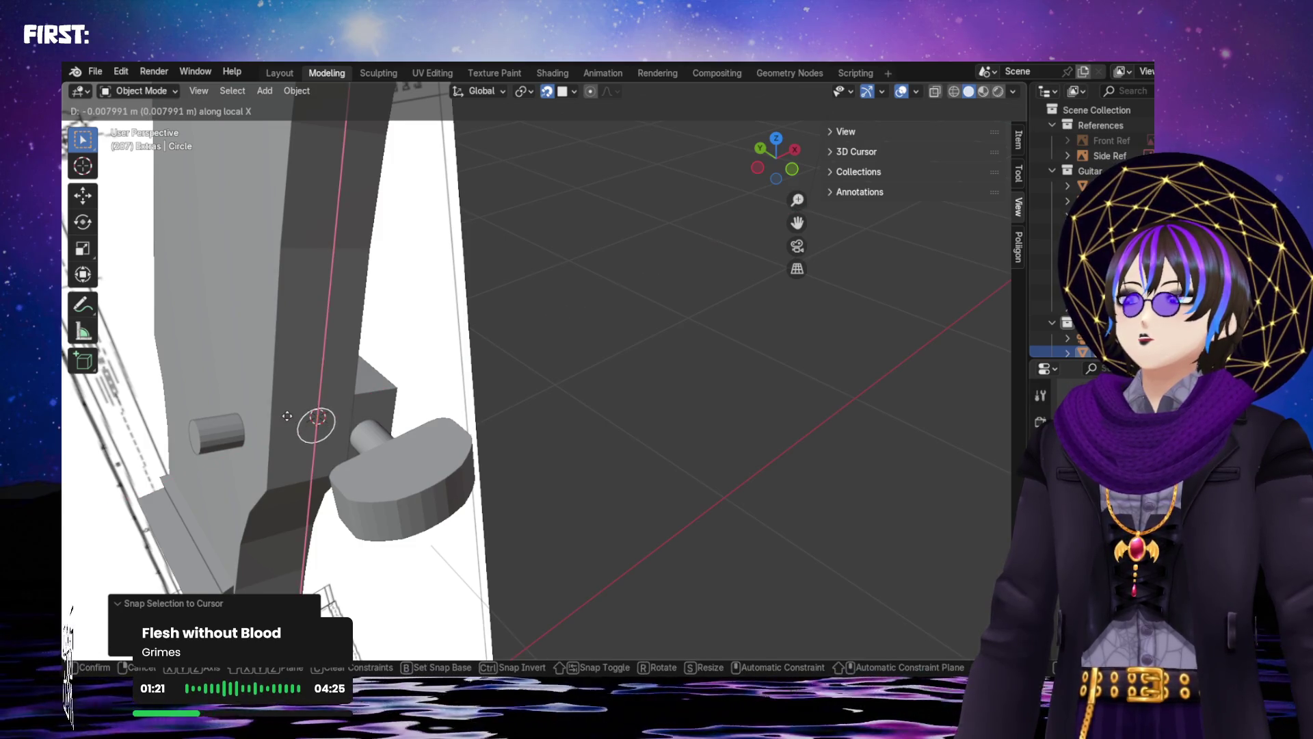
pyautogui.press('Escape')
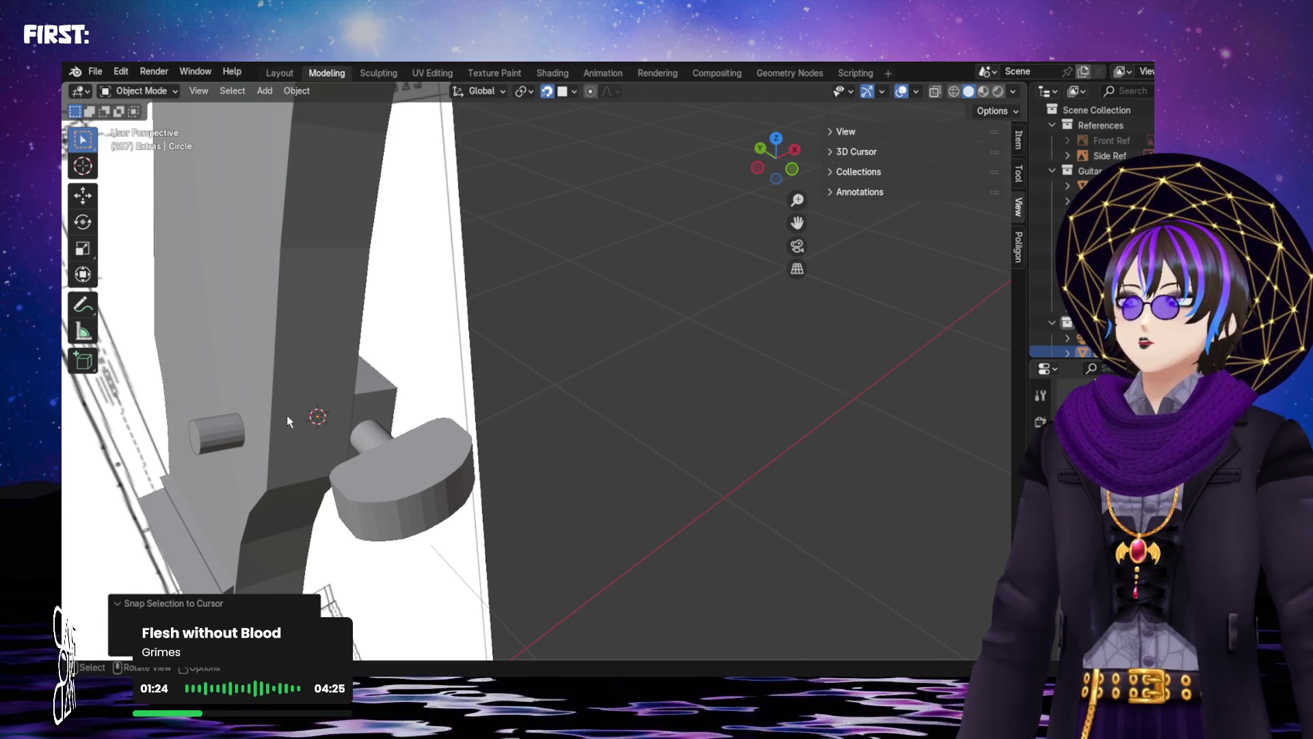
pyautogui.press('g')
pyautogui.press('y')
pyautogui.press('y')
pyautogui.press('y')
pyautogui.press('y')
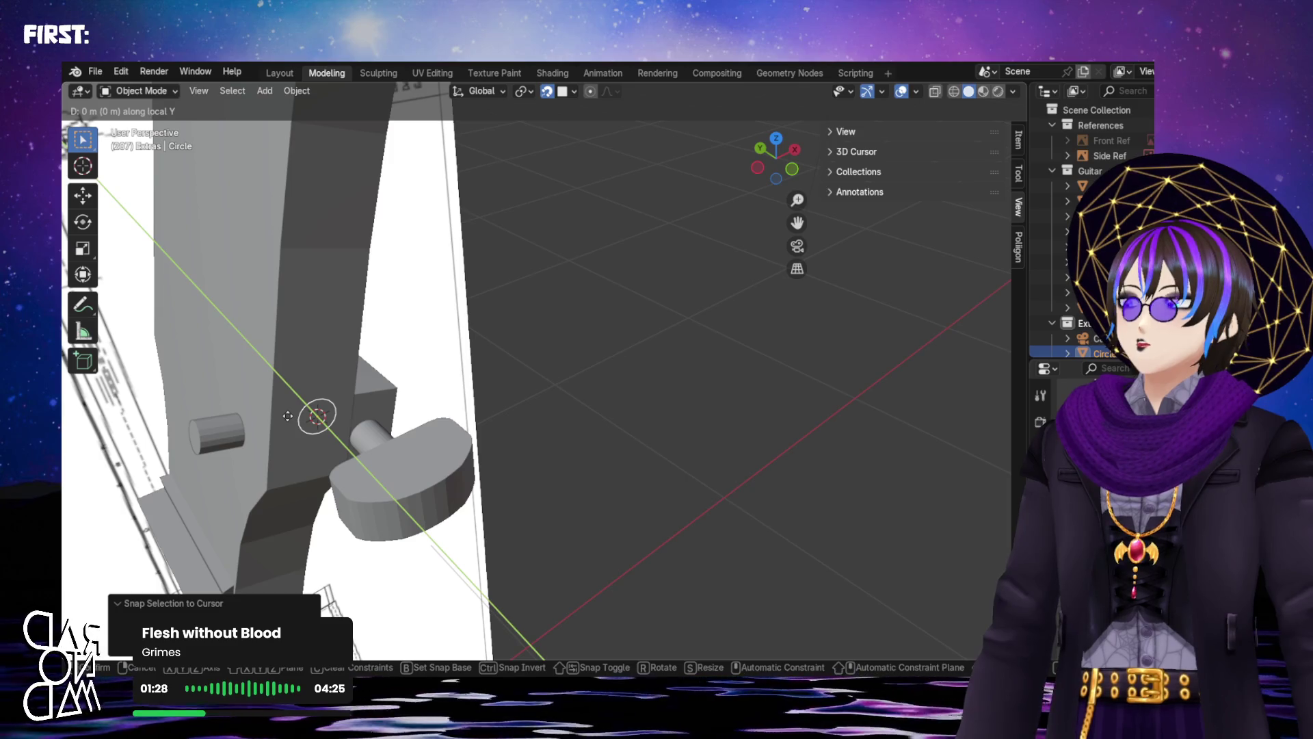
pyautogui.click(313, 430)
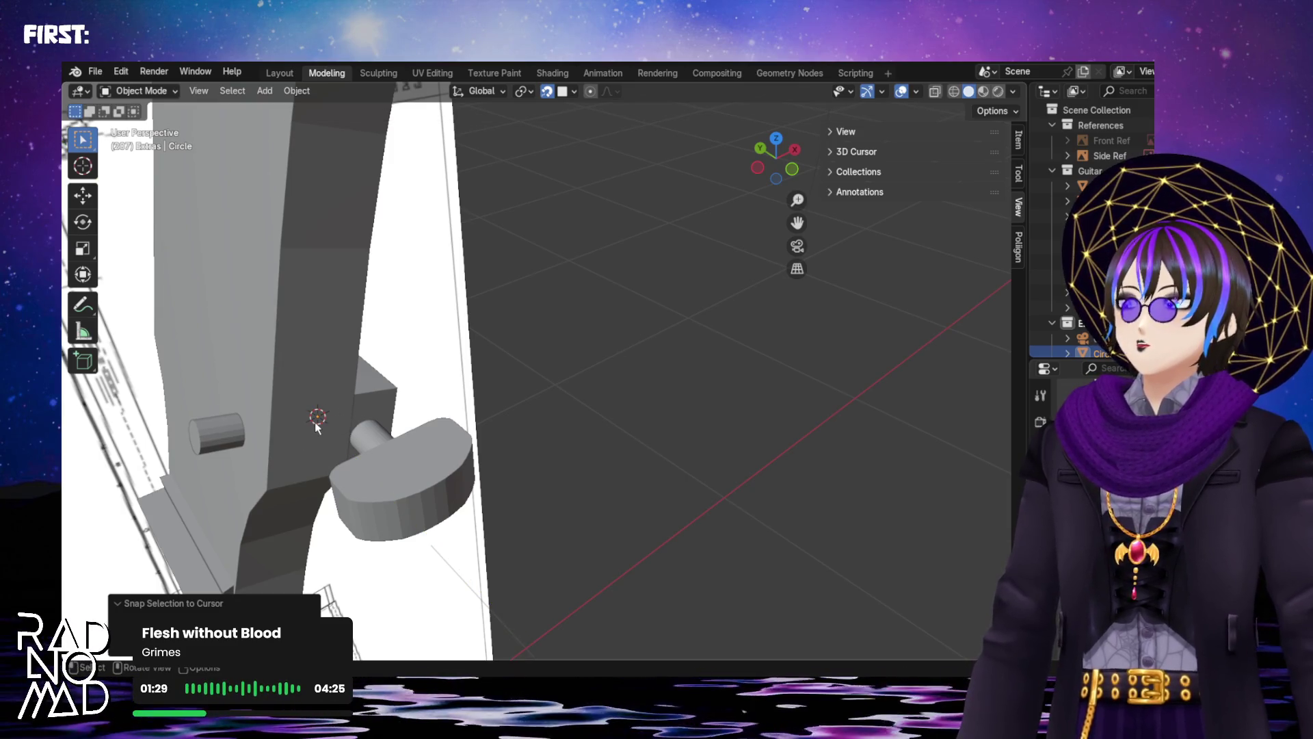
pyautogui.press('g')
pyautogui.press('z')
pyautogui.press('z')
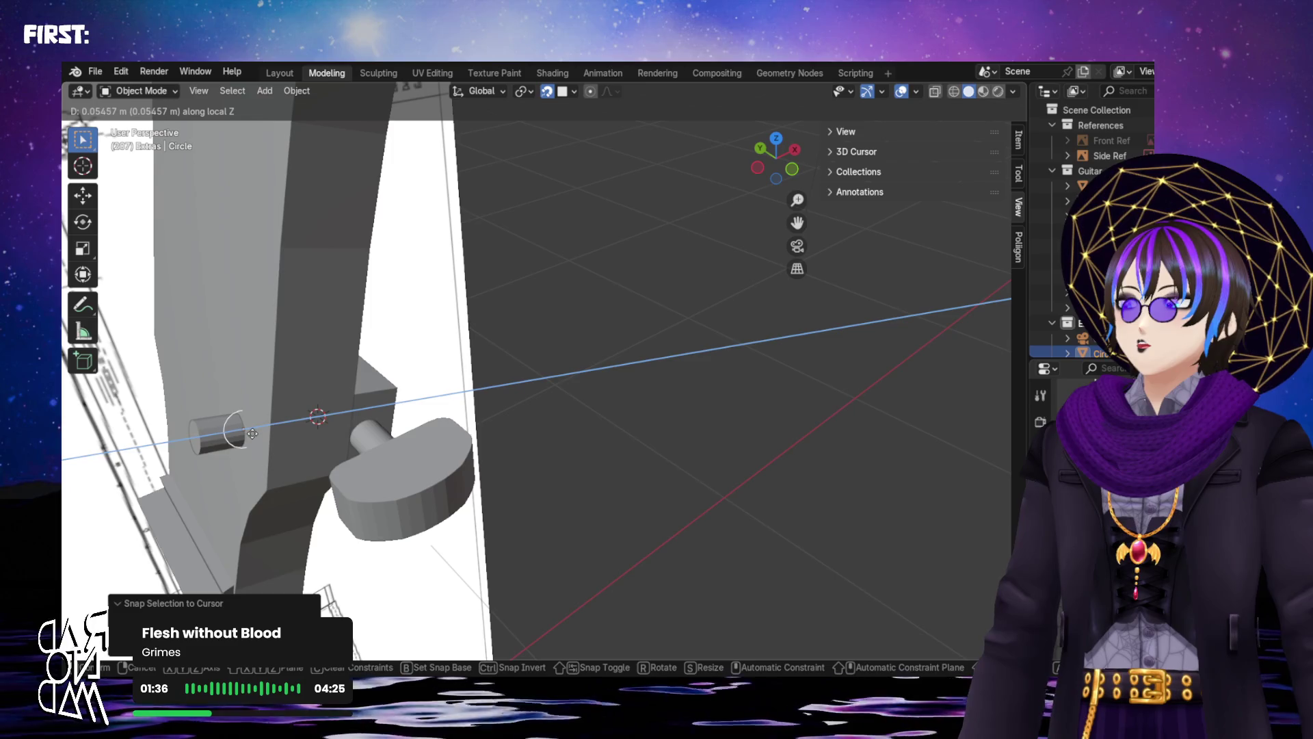
pyautogui.click(254, 431)
pyautogui.moveTo(254, 432)
pyautogui.mouseDown(button='middle')
pyautogui.moveTo(330, 394)
pyautogui.moveTo(484, 381)
pyautogui.mouseUp(button='middle')
# Nudge the circle freely to the Peg Pin's outer end
pyautogui.scroll(3, 330, 394)
pyautogui.press('g')
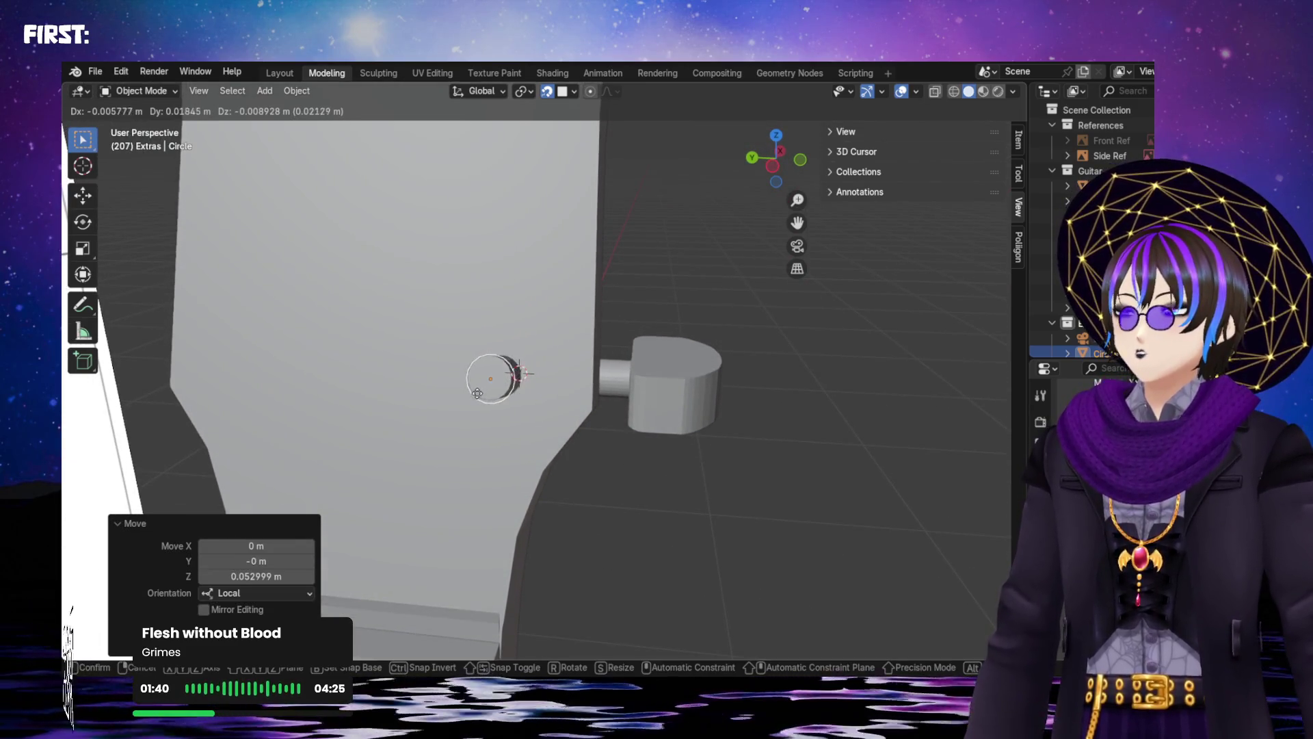
pyautogui.click(473, 392)
pyautogui.moveTo(474, 393); pyautogui.dragTo(485, 387, button='middle')
# Inspect the peg up close, selecting the Peg Pin and then the Neck, and centre the peg
pyautogui.scroll(2, 620, 349)
pyautogui.moveTo(620, 350)
pyautogui.keyDown('shift'); pyautogui.mouseDown(button='middle')
pyautogui.moveTo(587, 387)
pyautogui.moveTo(601, 351)
pyautogui.moveTo(601, 372)
pyautogui.moveTo(573, 390)
pyautogui.mouseUp(button='middle'); pyautogui.keyUp('shift')
pyautogui.scroll(3, 558, 418)
pyautogui.scroll(-3, 556, 416)
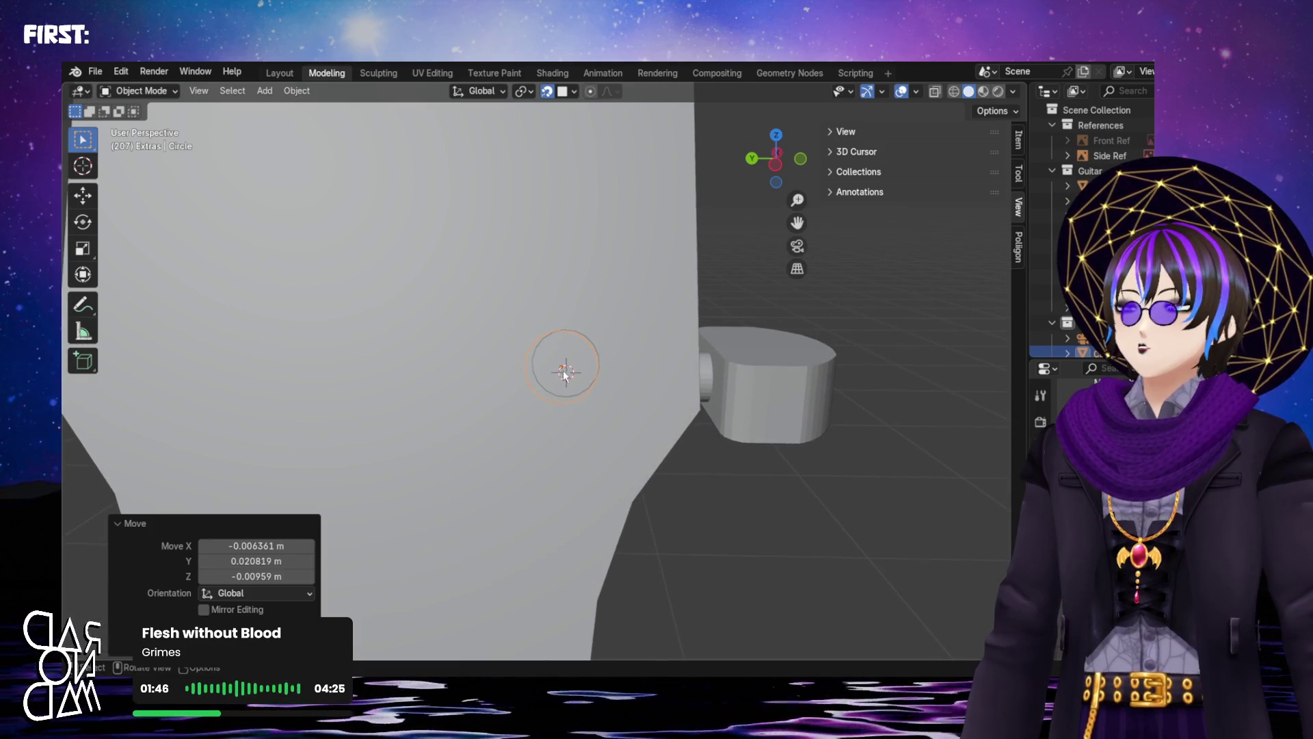
pyautogui.scroll(3, 597, 400)
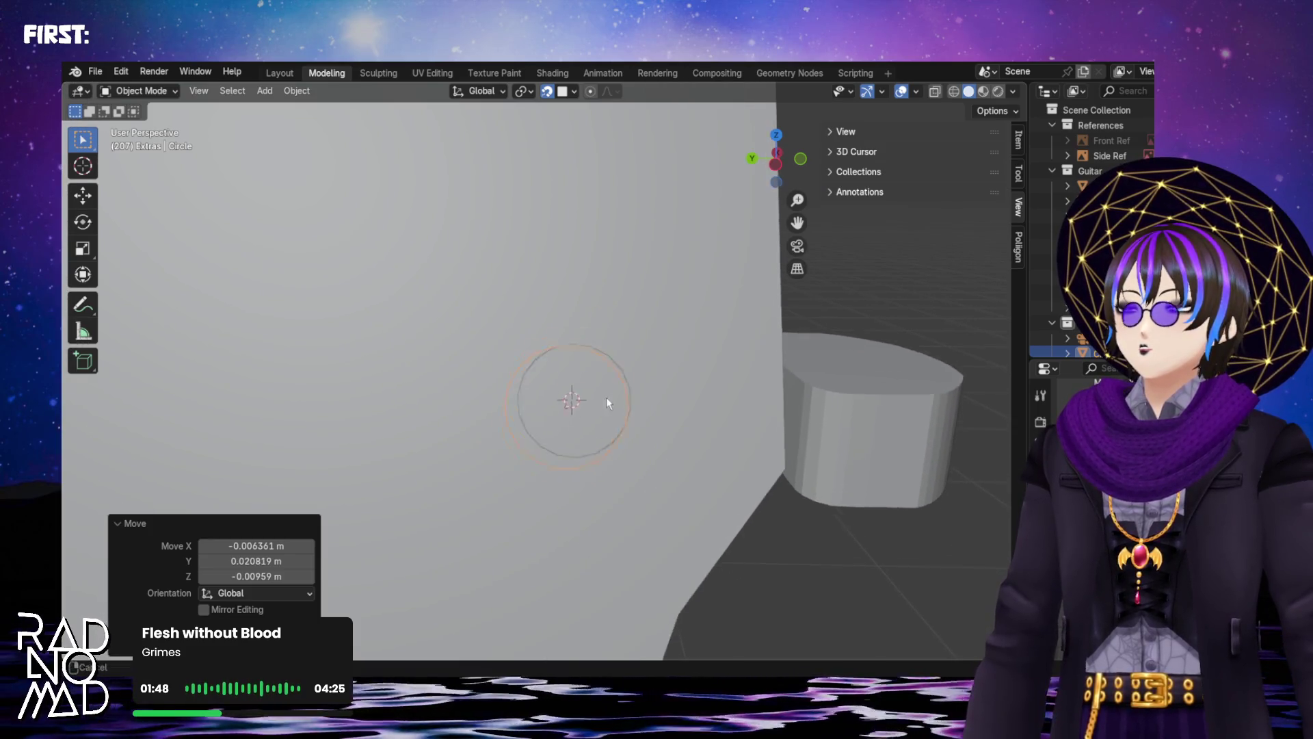
pyautogui.scroll(4, 562, 385)
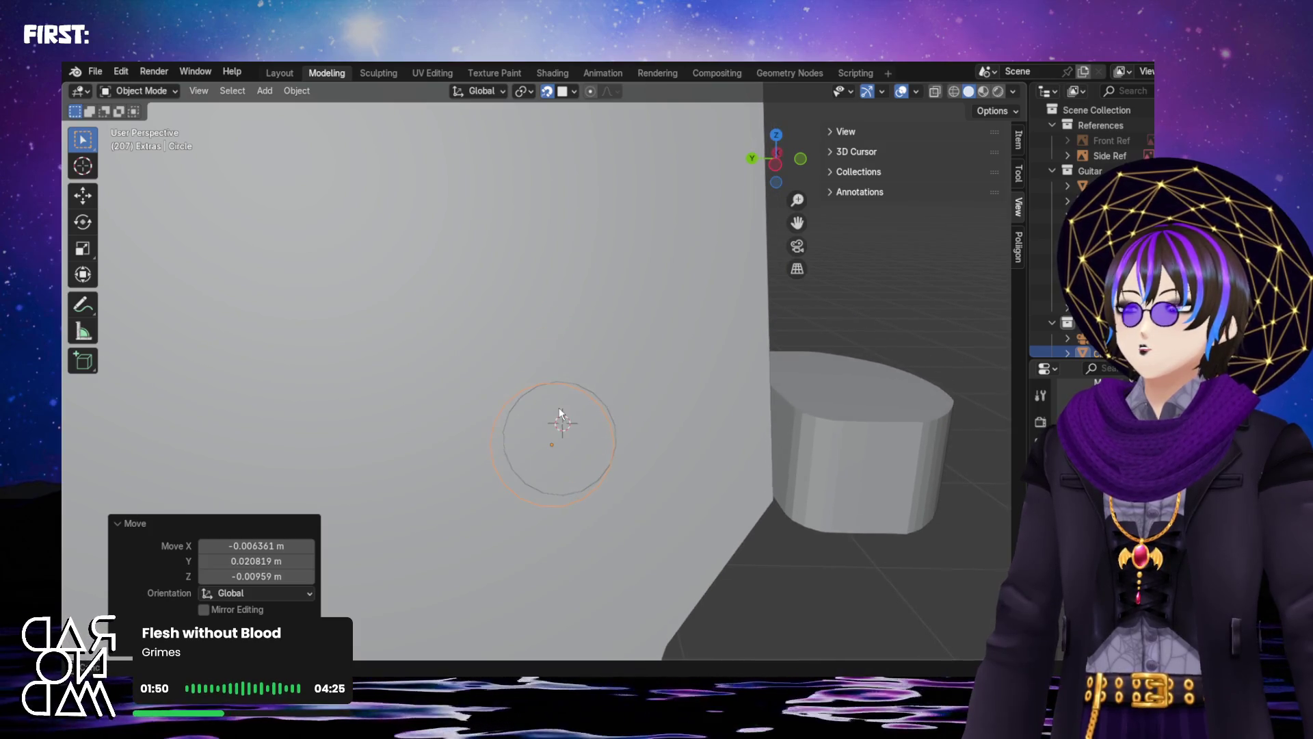
pyautogui.moveTo(595, 434)
pyautogui.mouseDown(button='middle')
pyautogui.moveTo(568, 394)
pyautogui.moveTo(571, 416)
pyautogui.mouseUp(button='middle')
pyautogui.click(532, 379)
pyautogui.moveTo(536, 374)
pyautogui.mouseDown(button='middle')
pyautogui.moveTo(552, 400)
pyautogui.moveTo(535, 387)
pyautogui.moveTo(548, 390)
pyautogui.moveTo(562, 360)
pyautogui.moveTo(568, 396)
pyautogui.moveTo(544, 403)
pyautogui.moveTo(552, 375)
pyautogui.moveTo(551, 392)
pyautogui.moveTo(440, 358)
pyautogui.moveTo(292, 381)
pyautogui.moveTo(307, 393)
pyautogui.moveTo(286, 395)
pyautogui.mouseUp(button='middle')
pyautogui.click(434, 343)
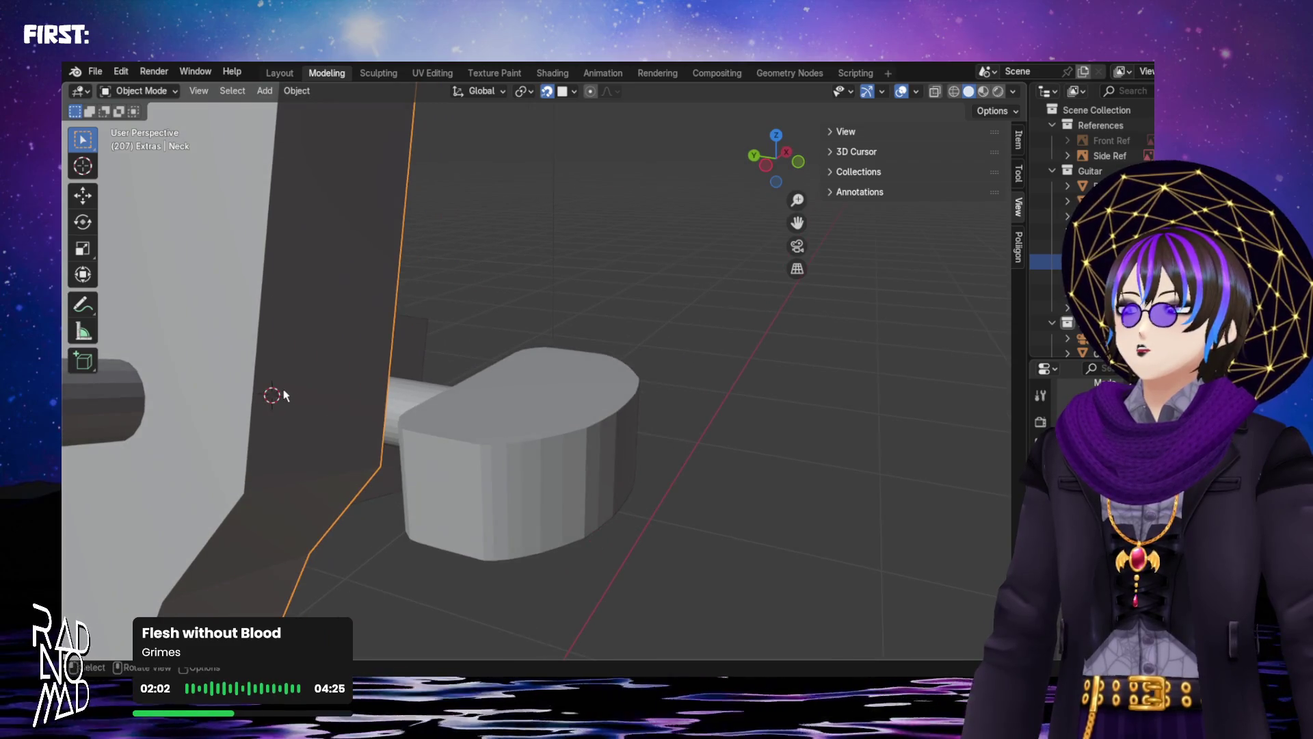
pyautogui.keyDown('shift'); pyautogui.moveTo(292, 396); pyautogui.dragTo(381, 351, button='middle'); pyautogui.keyUp('shift')
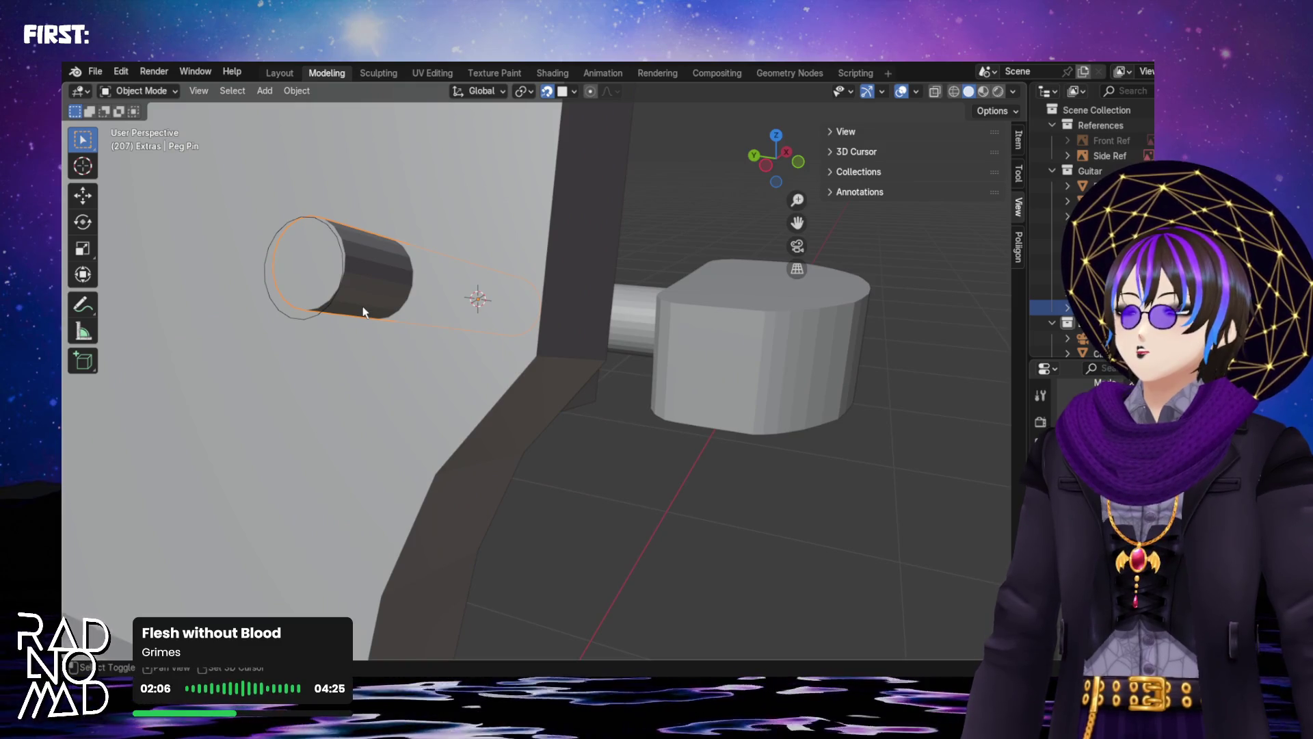
# Select the Peg Pin and snap it with Selection to Cursor, cancelling a trial move
pyautogui.hotkey('shift', 'a')
pyautogui.click(488, 253)
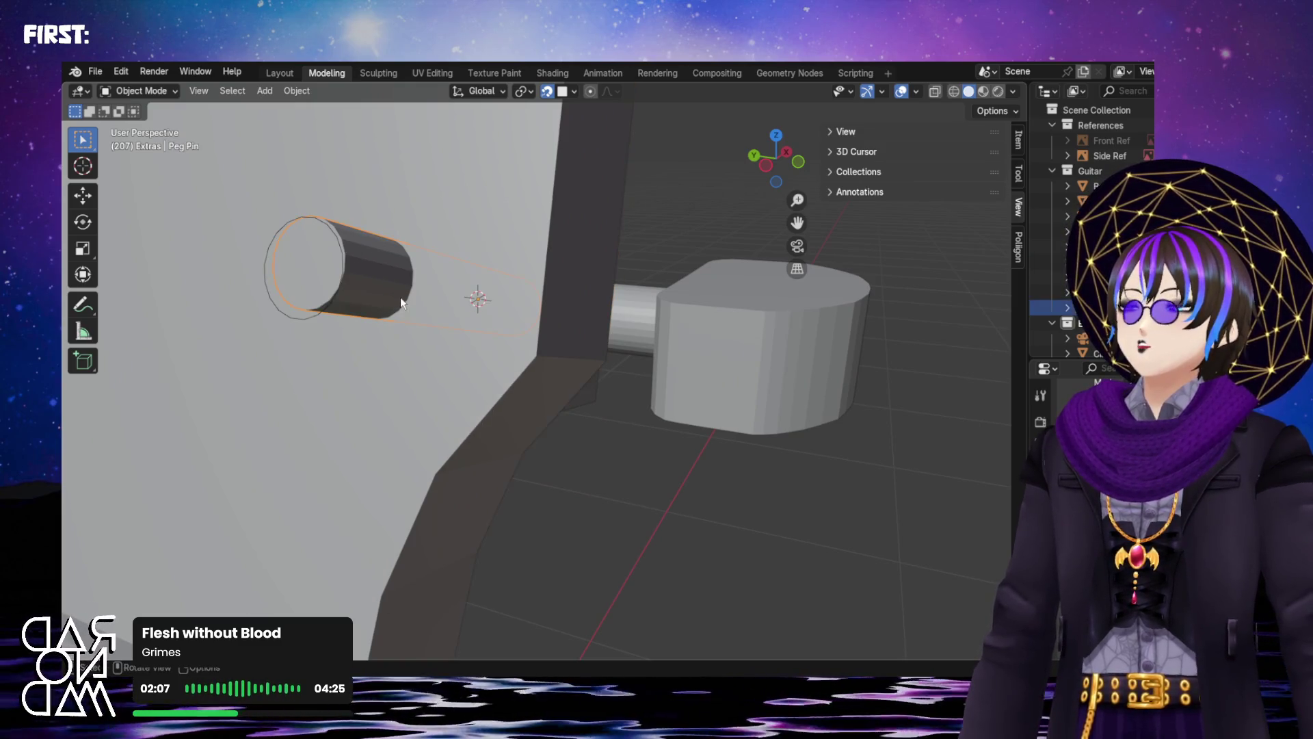
pyautogui.hotkey('shift', 's')
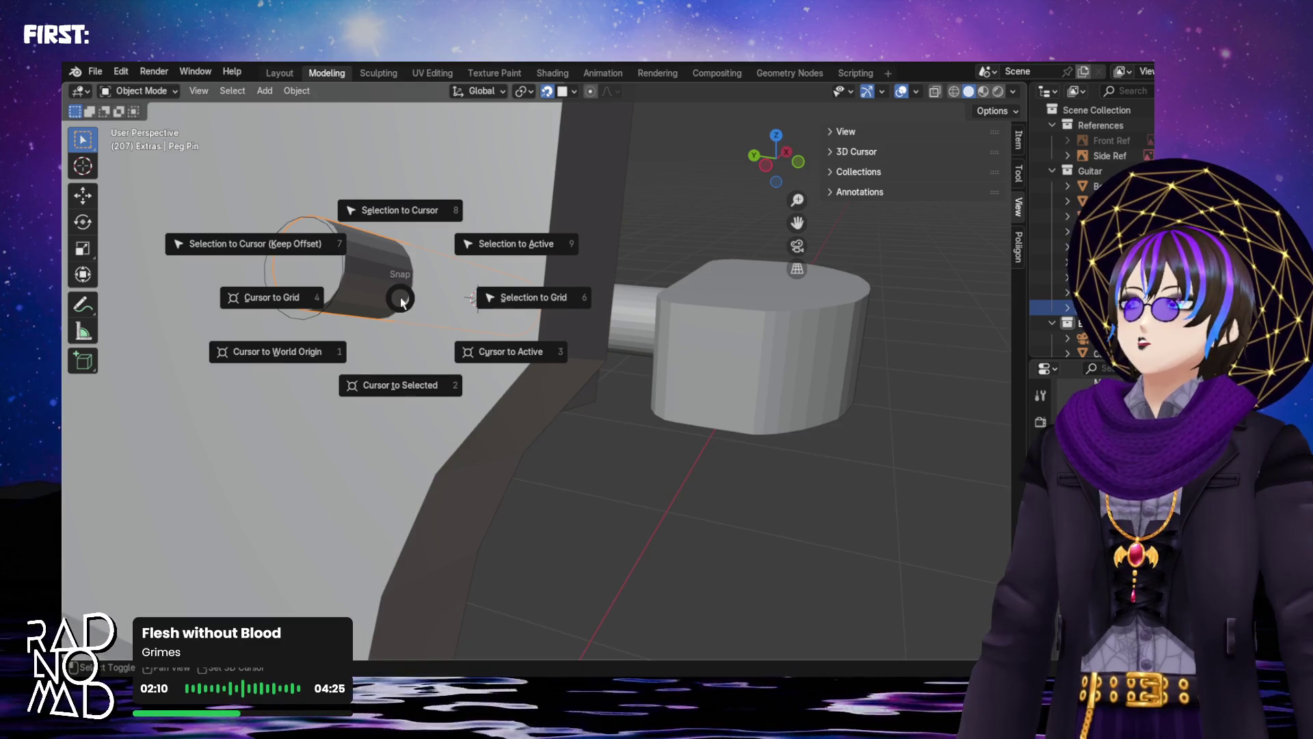
pyautogui.click(314, 247)
pyautogui.hotkey('shift', 's')
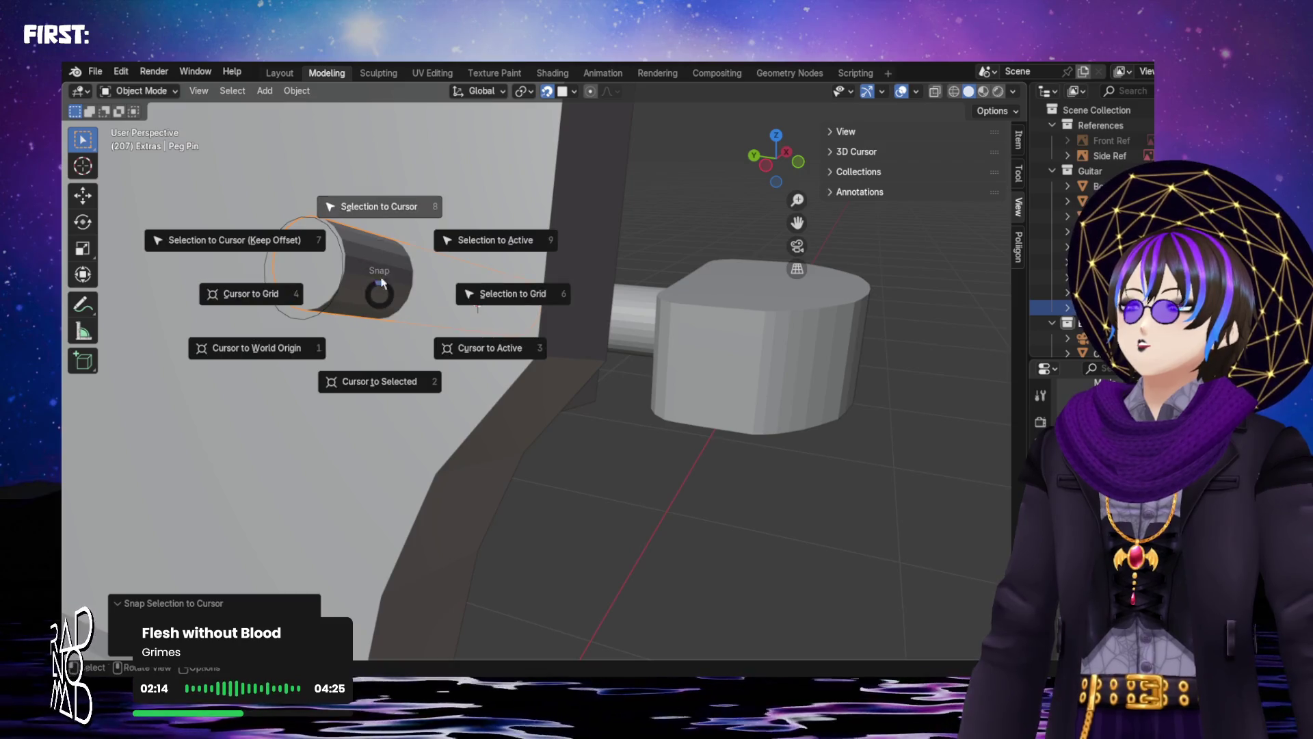
pyautogui.click(373, 212)
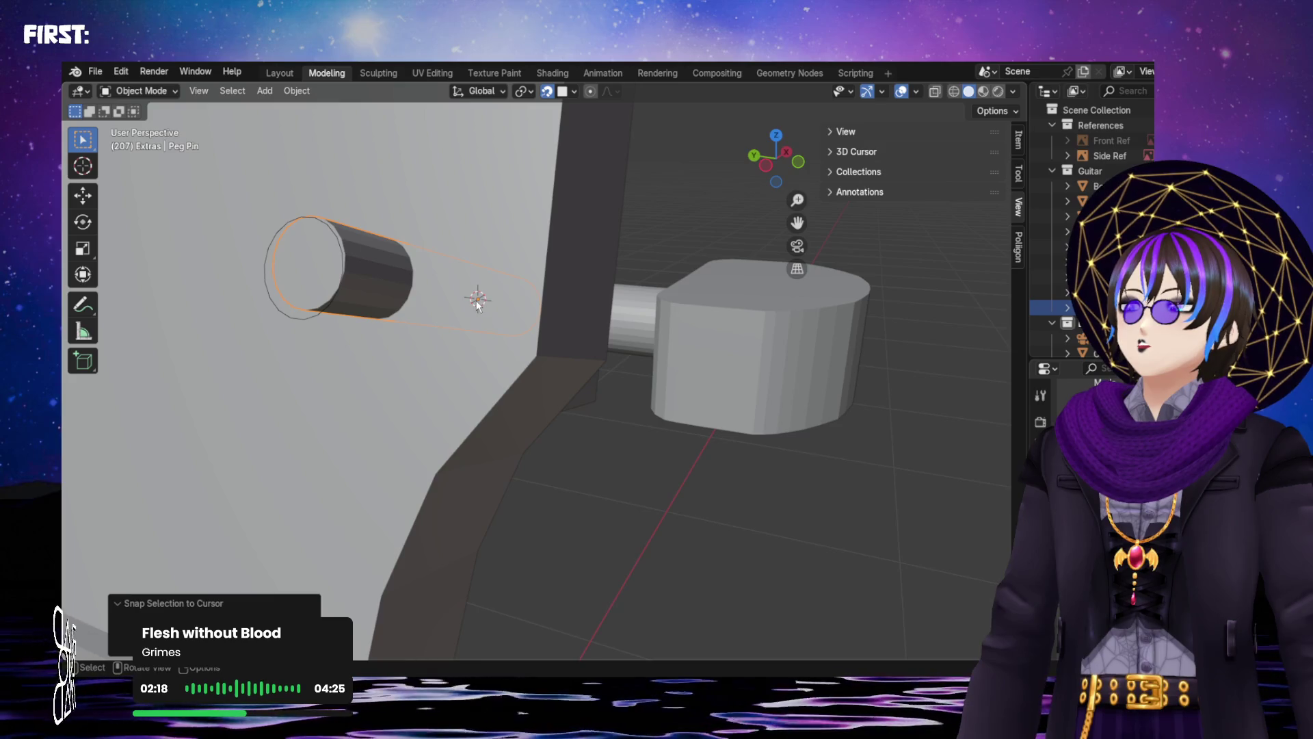
pyautogui.press('g')
pyautogui.rightClick(379, 391)
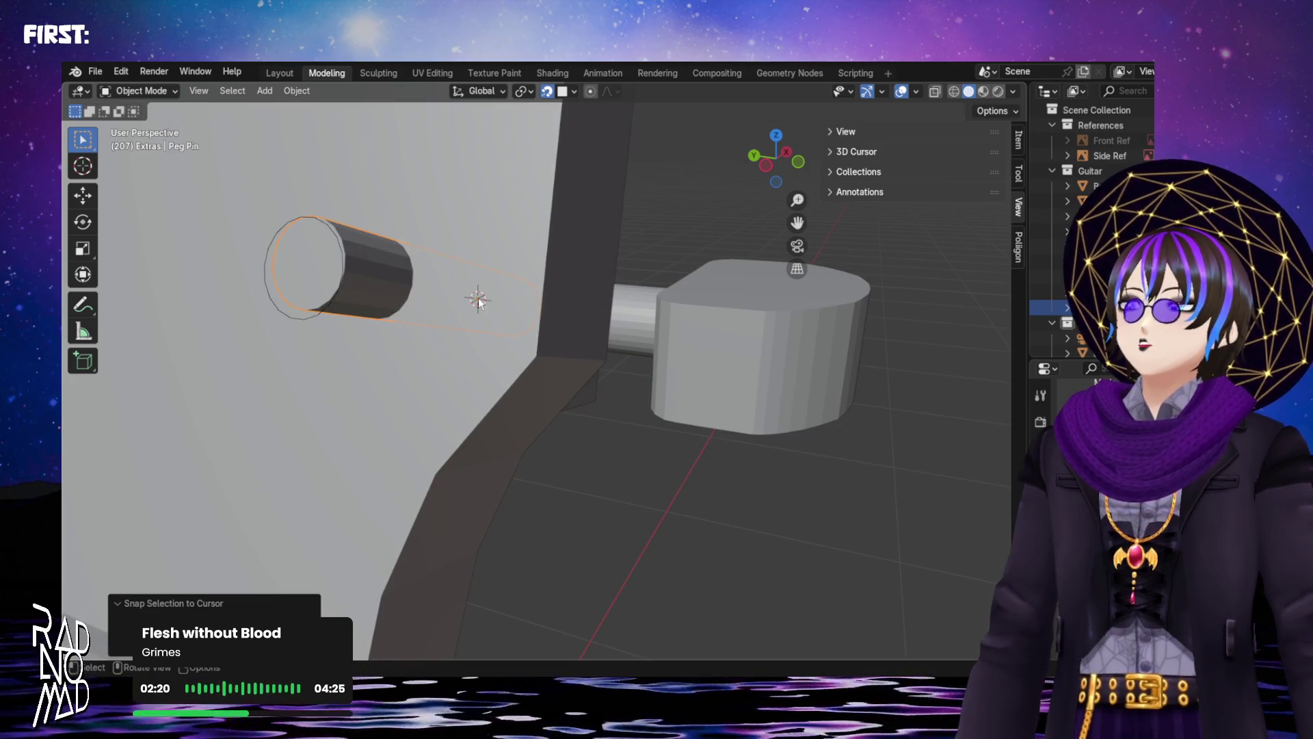
# In Left Orthographic view, scale the circle uniformly to 2.312, then turn X-ray on
pyautogui.moveTo(433, 311)
pyautogui.mouseDown(button='middle')
pyautogui.moveTo(340, 288)
pyautogui.moveTo(432, 318)
pyautogui.moveTo(441, 302)
pyautogui.moveTo(424, 254)
pyautogui.moveTo(463, 317)
pyautogui.moveTo(448, 294)
pyautogui.mouseUp(button='middle')
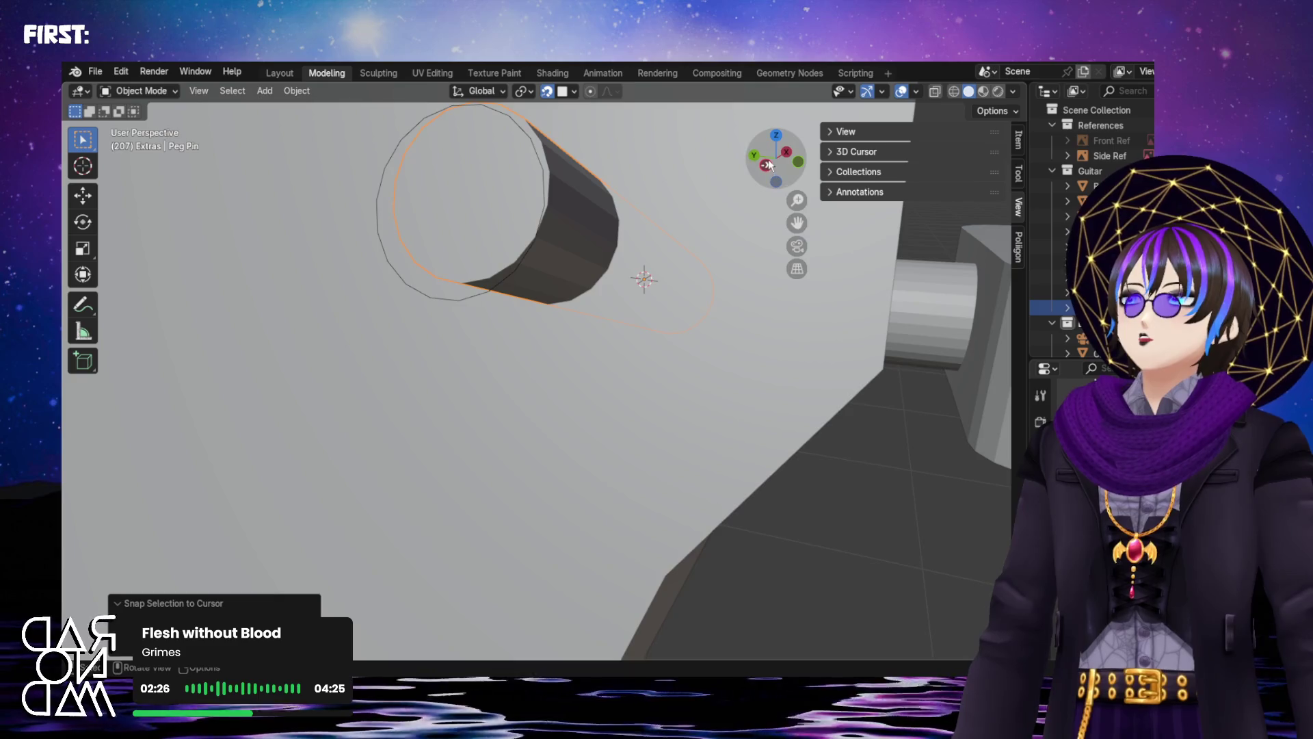
pyautogui.click(767, 165)
pyautogui.scroll(2, 678, 276)
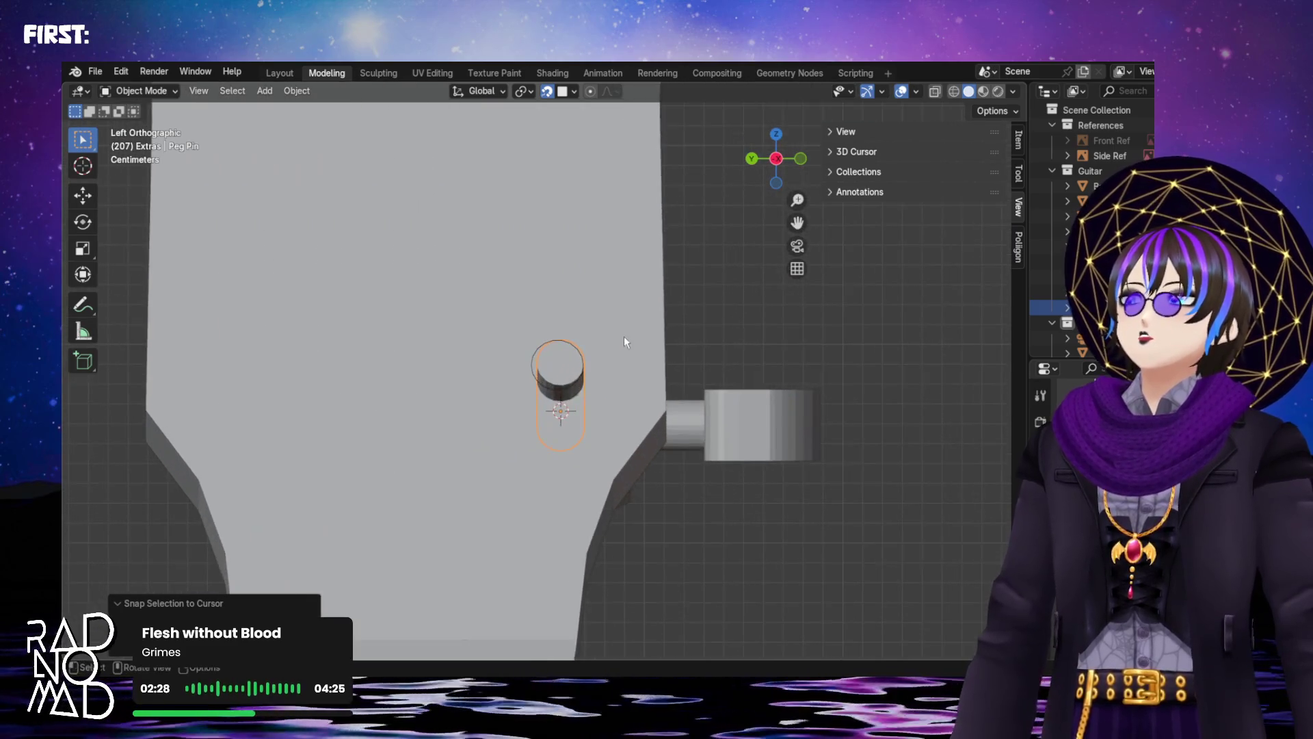
pyautogui.scroll(2, 533, 362)
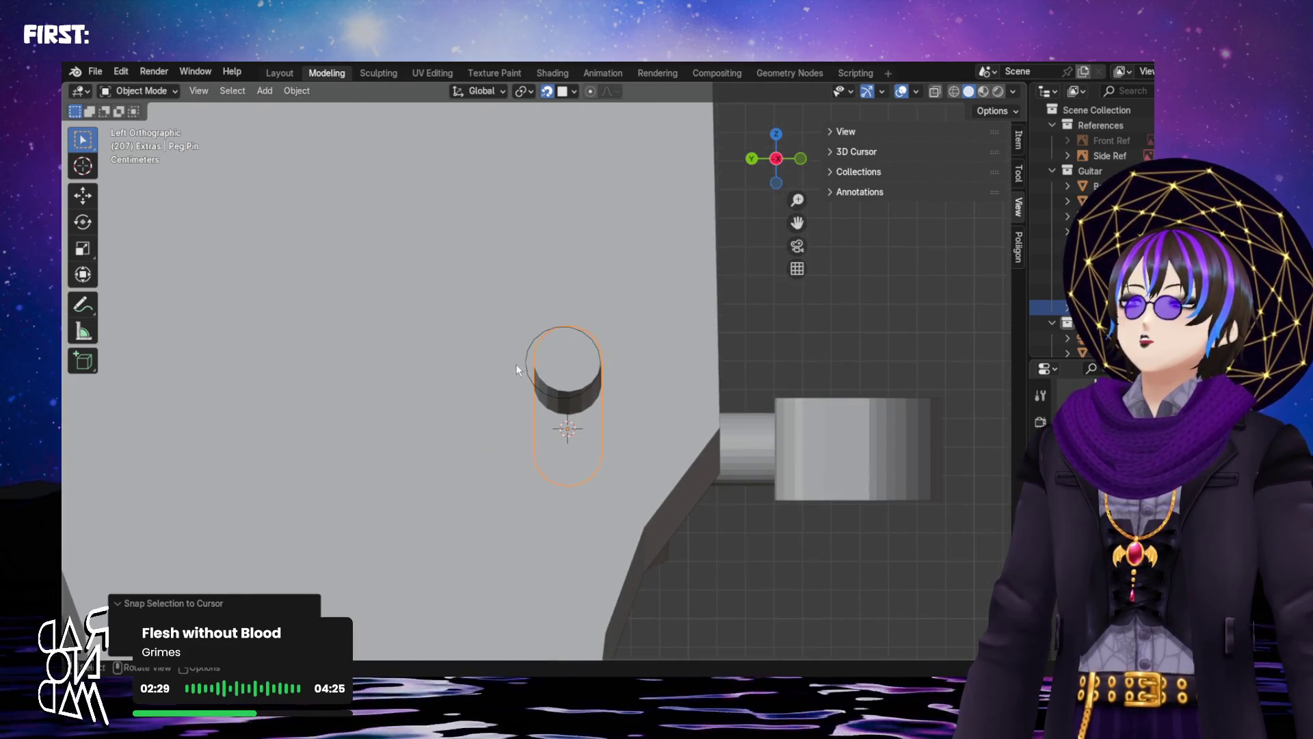
pyautogui.click(524, 363)
pyautogui.press('s')
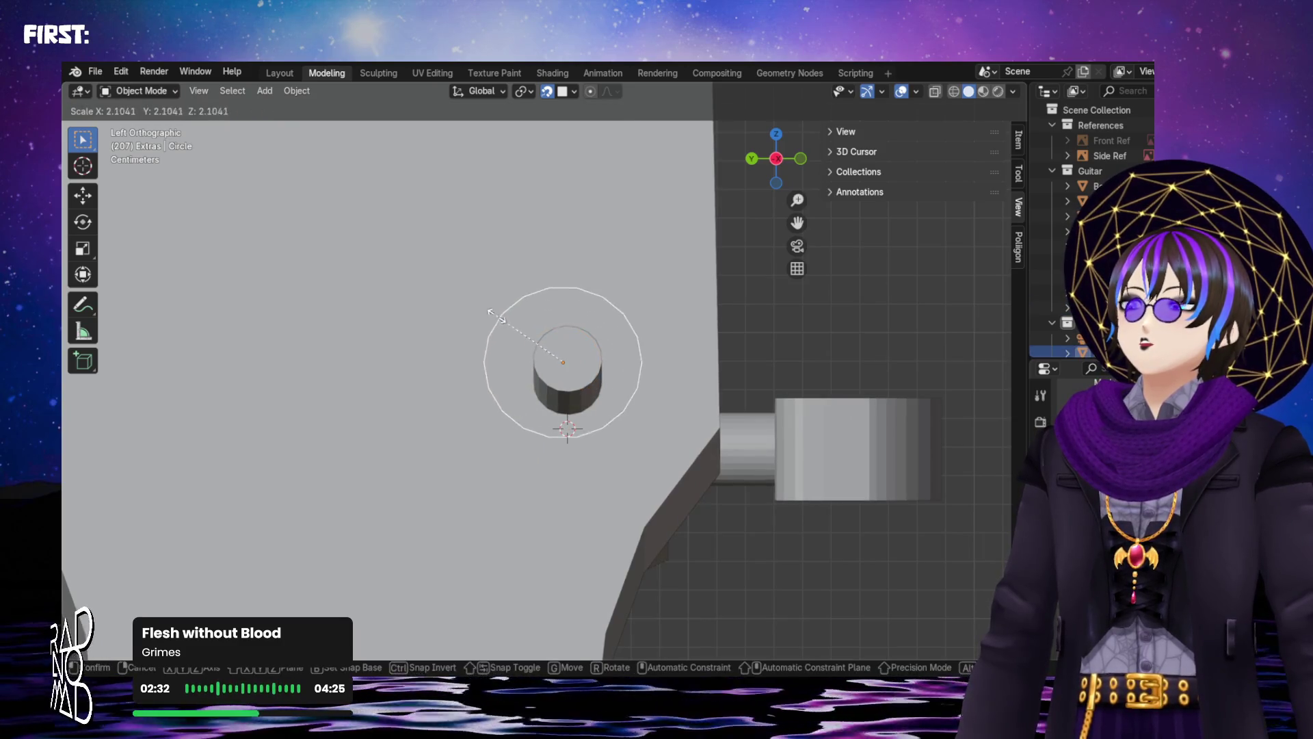
pyautogui.click(472, 362)
pyautogui.click(936, 93)
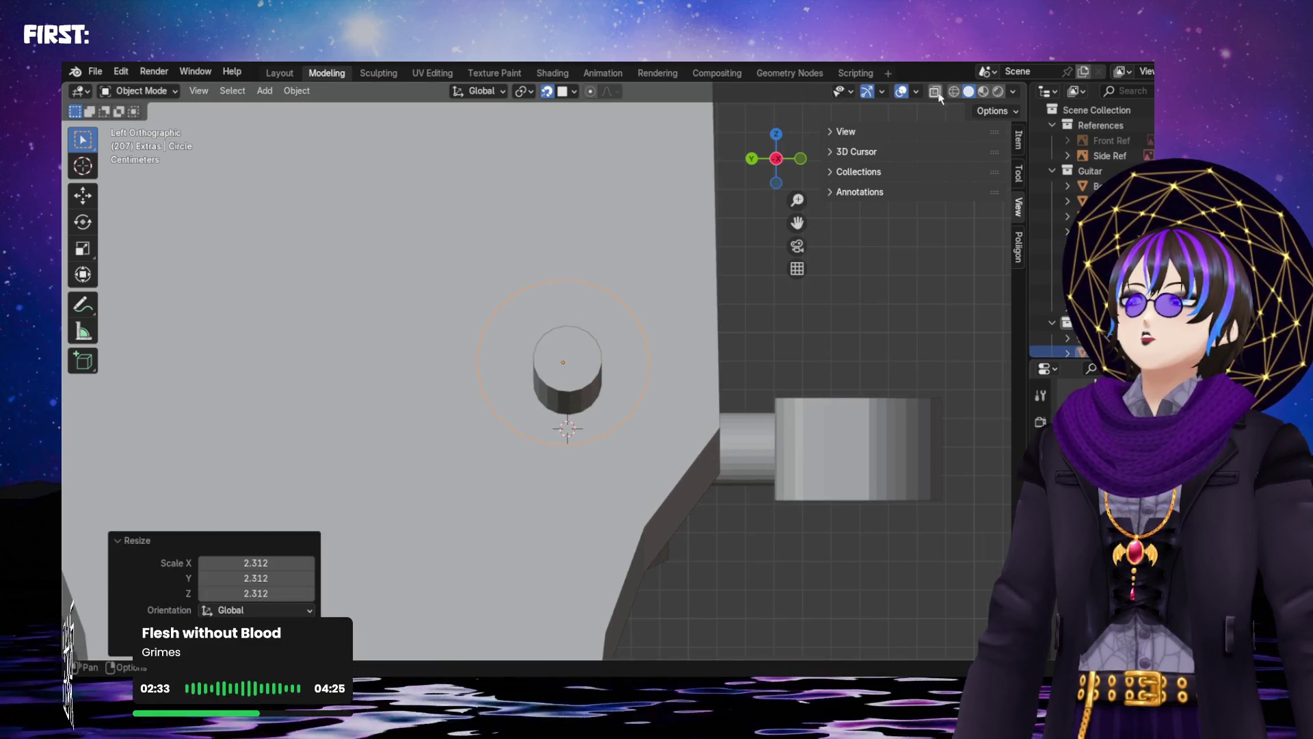
pyautogui.moveTo(585, 371)
pyautogui.mouseDown(button='middle')
pyautogui.moveTo(532, 380)
pyautogui.moveTo(551, 382)
pyautogui.mouseUp(button='middle')
# Snap the enlarged circle to the 3D cursor at the peg and frame it
pyautogui.scroll(-3, 503, 396)
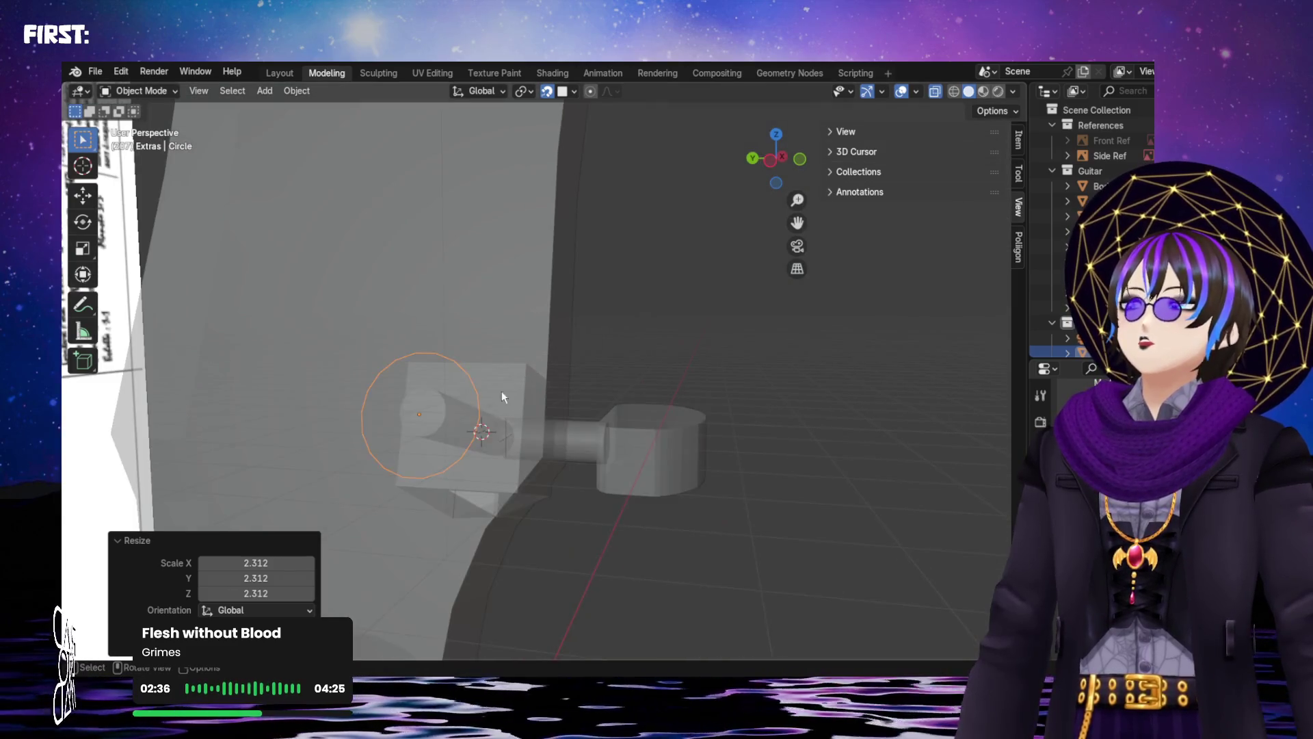
pyautogui.hotkey('shift', 's')
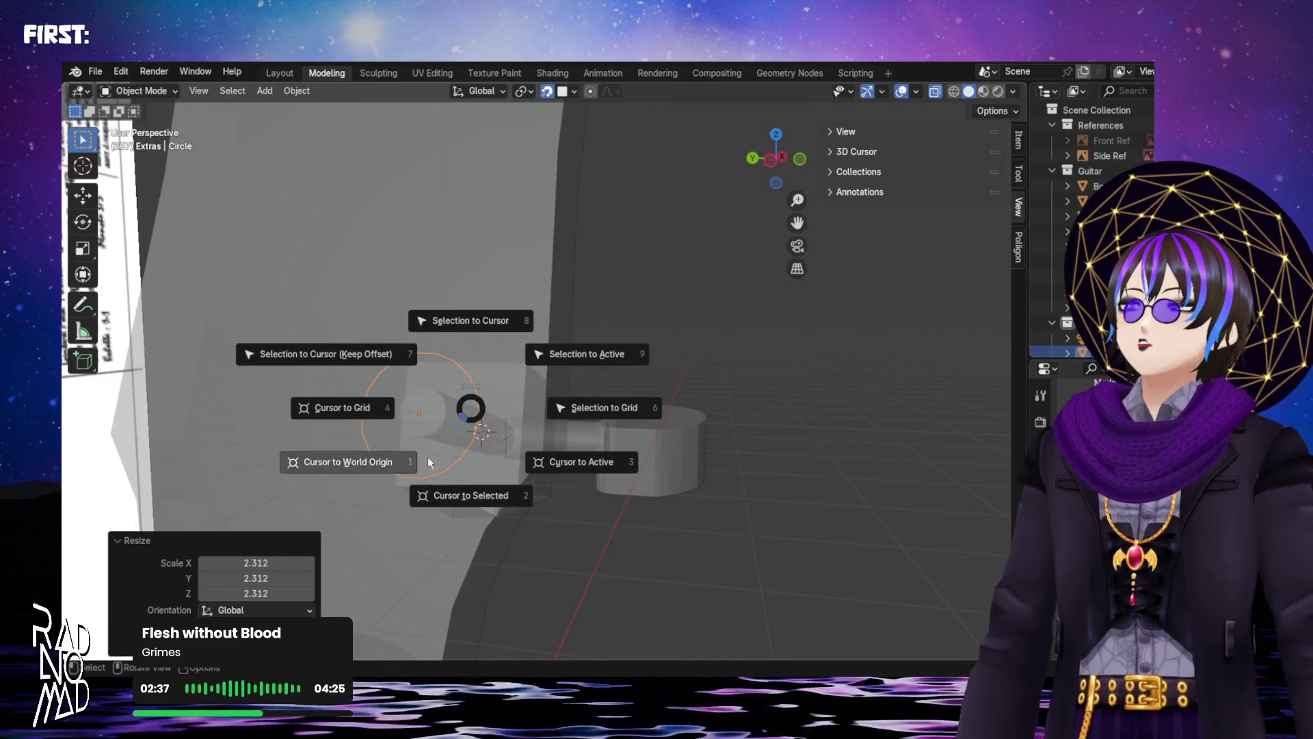
pyautogui.click(487, 330)
pyautogui.moveTo(487, 321)
pyautogui.mouseDown(button='middle')
pyautogui.moveTo(462, 445)
pyautogui.moveTo(441, 433)
pyautogui.moveTo(429, 457)
pyautogui.moveTo(241, 371)
pyautogui.moveTo(553, 384)
pyautogui.moveTo(544, 423)
pyautogui.mouseUp(button='middle')
pyautogui.press('KP_Decimal')
# Move the circle along its local Z axis so it stands at the Peg Pin
pyautogui.press('g')
pyautogui.press('z')
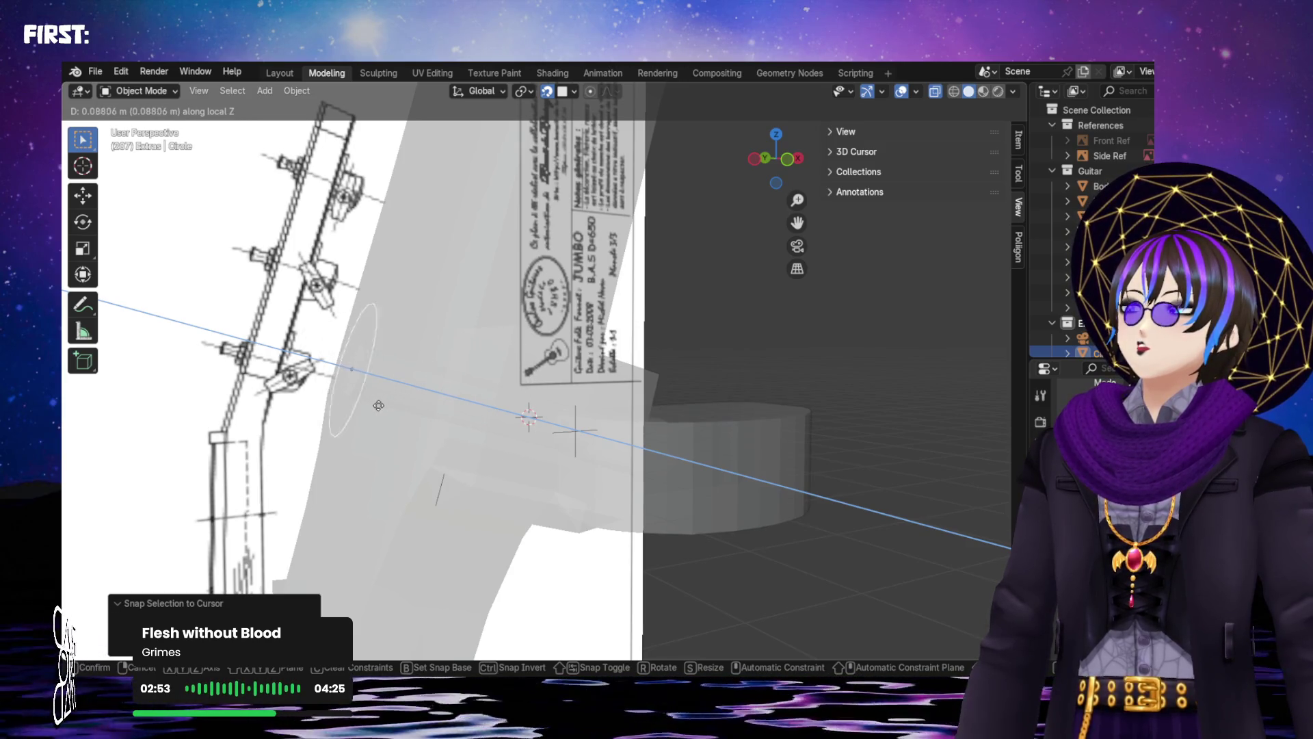
pyautogui.press('Escape')
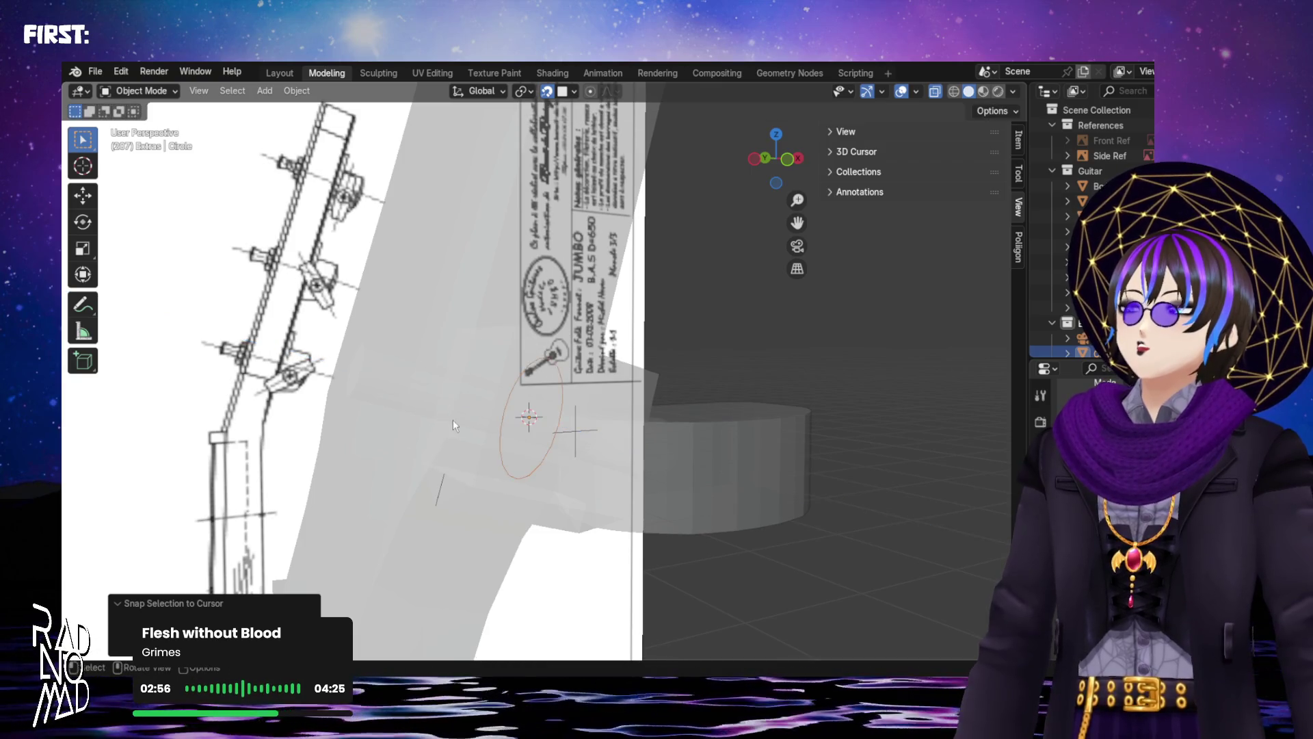
pyautogui.moveTo(509, 426)
pyautogui.mouseDown(button='middle')
pyautogui.moveTo(461, 429)
pyautogui.moveTo(457, 411)
pyautogui.moveTo(470, 417)
pyautogui.mouseUp(button='middle')
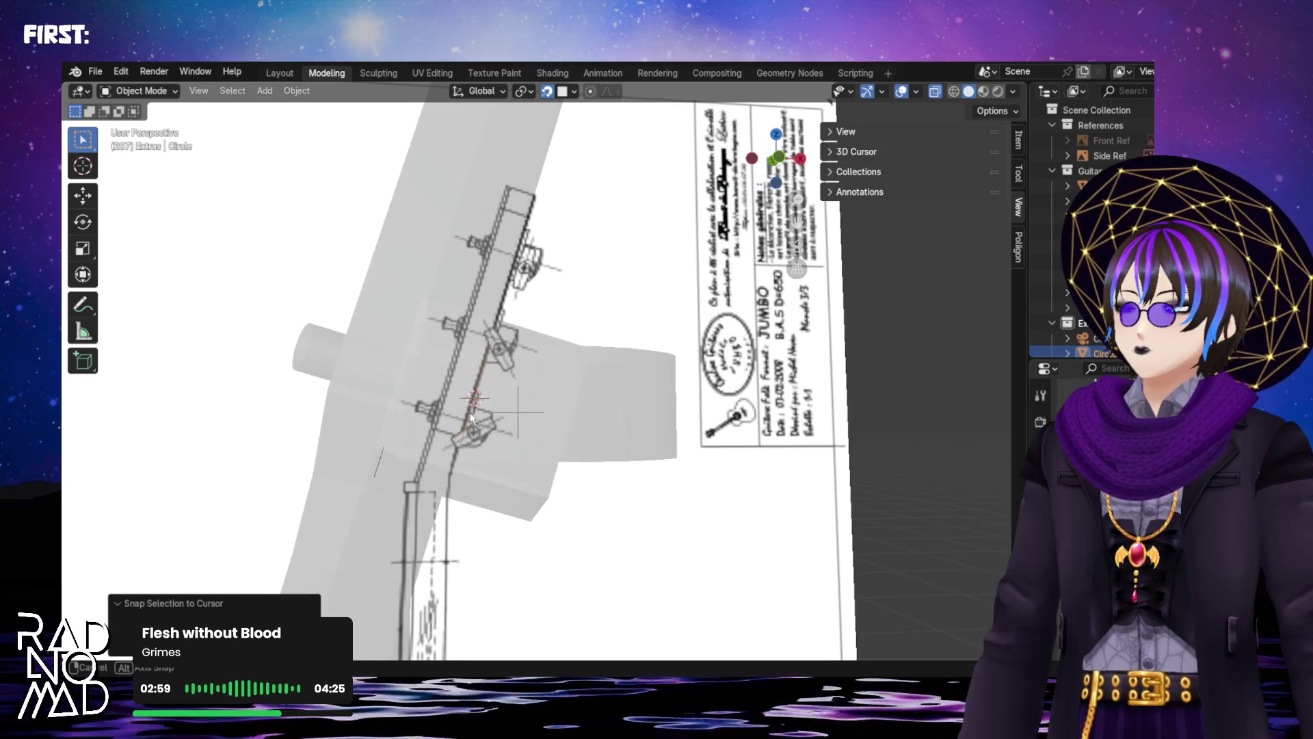
pyautogui.press('g')
pyautogui.press('z')
pyautogui.press('z')
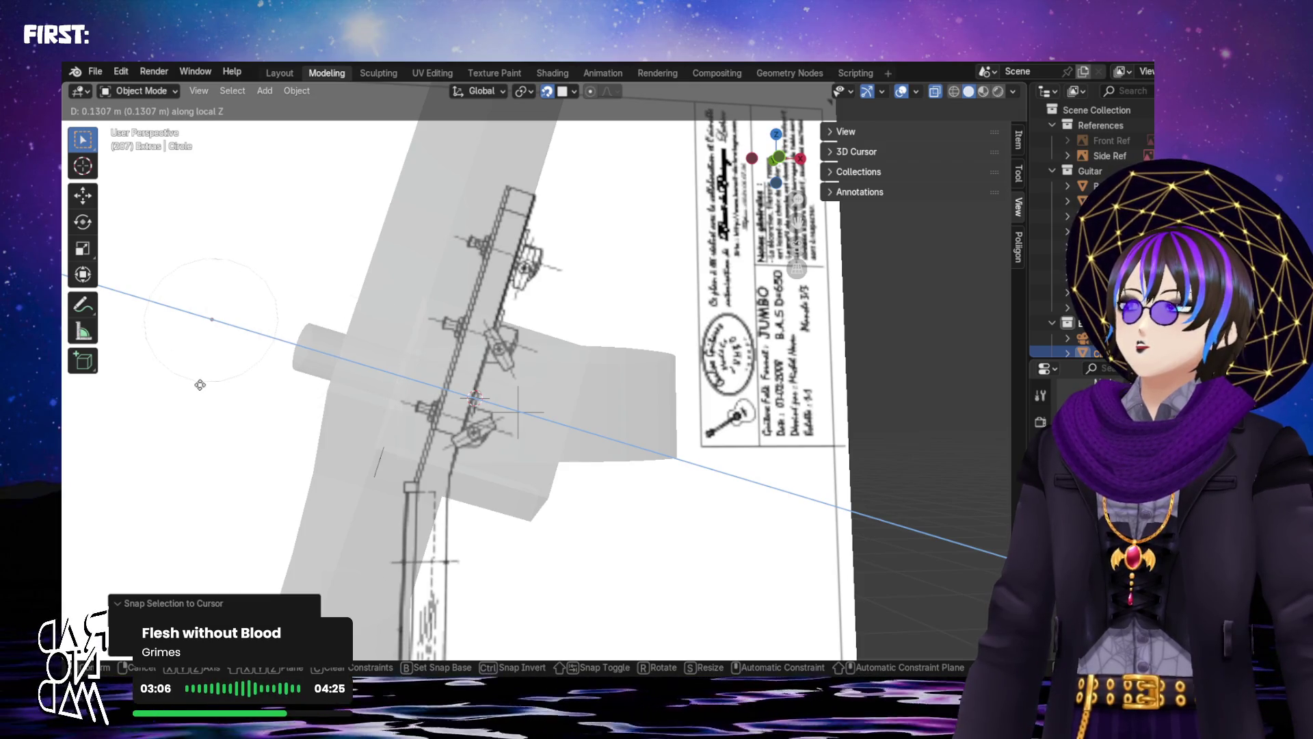
pyautogui.click(321, 410)
pyautogui.moveTo(322, 410)
pyautogui.mouseDown(button='middle')
pyautogui.moveTo(484, 448)
pyautogui.moveTo(470, 448)
pyautogui.moveTo(352, 419)
pyautogui.moveTo(588, 390)
pyautogui.moveTo(623, 413)
pyautogui.moveTo(619, 217)
pyautogui.moveTo(732, 296)
pyautogui.moveTo(639, 545)
pyautogui.moveTo(645, 504)
pyautogui.moveTo(630, 473)
pyautogui.moveTo(619, 604)
pyautogui.moveTo(581, 519)
pyautogui.moveTo(433, 532)
pyautogui.moveTo(629, 470)
pyautogui.moveTo(615, 501)
pyautogui.moveTo(776, 492)
pyautogui.moveTo(643, 523)
pyautogui.moveTo(441, 494)
pyautogui.moveTo(617, 498)
pyautogui.moveTo(740, 420)
pyautogui.mouseUp(button='middle')
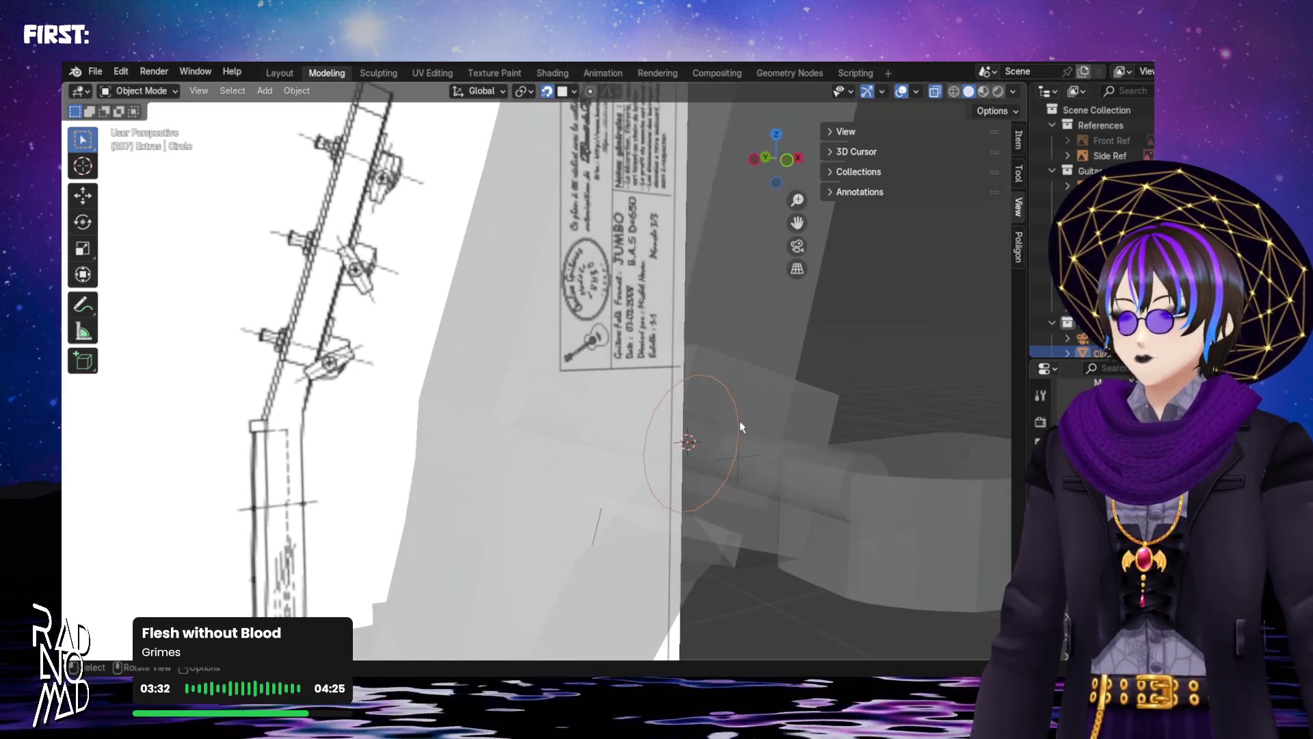
# Shift the circle 0.048 m along its local Z axis
pyautogui.press('g')
pyautogui.press('z')
pyautogui.click(585, 446)
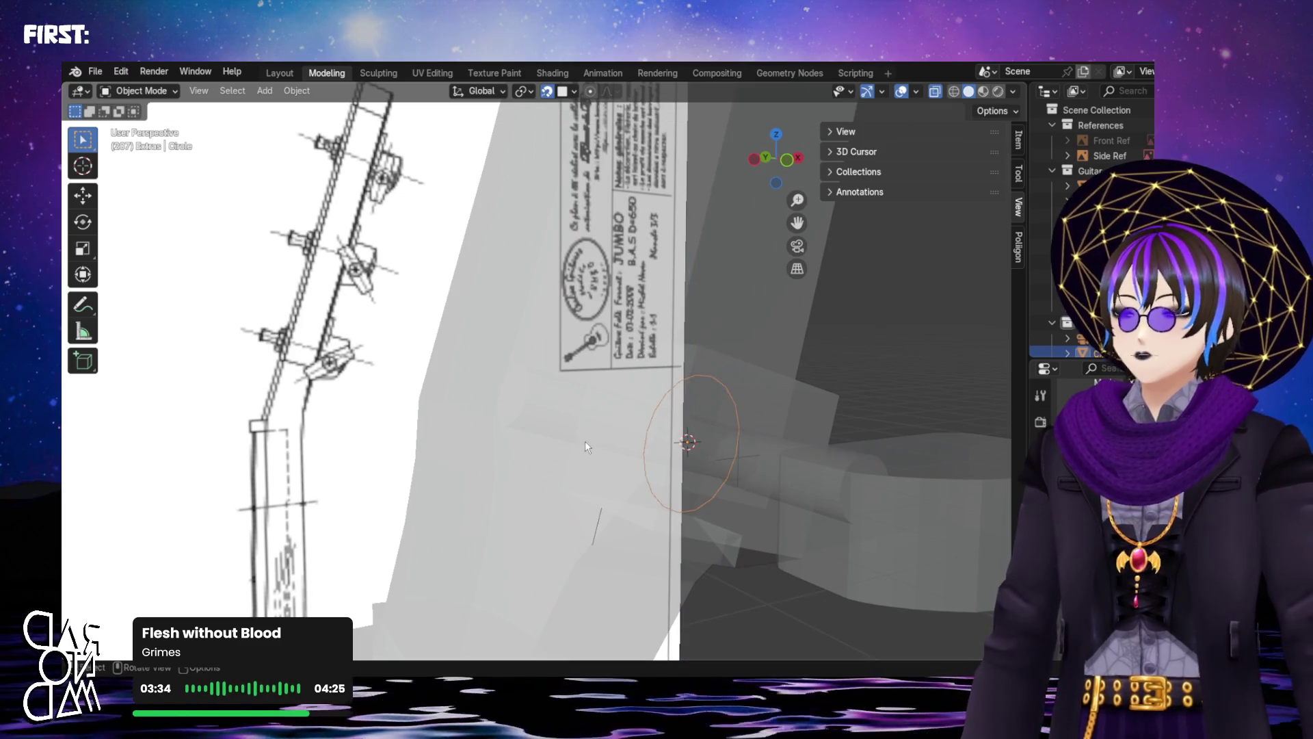
pyautogui.press('z')
pyautogui.press('z')
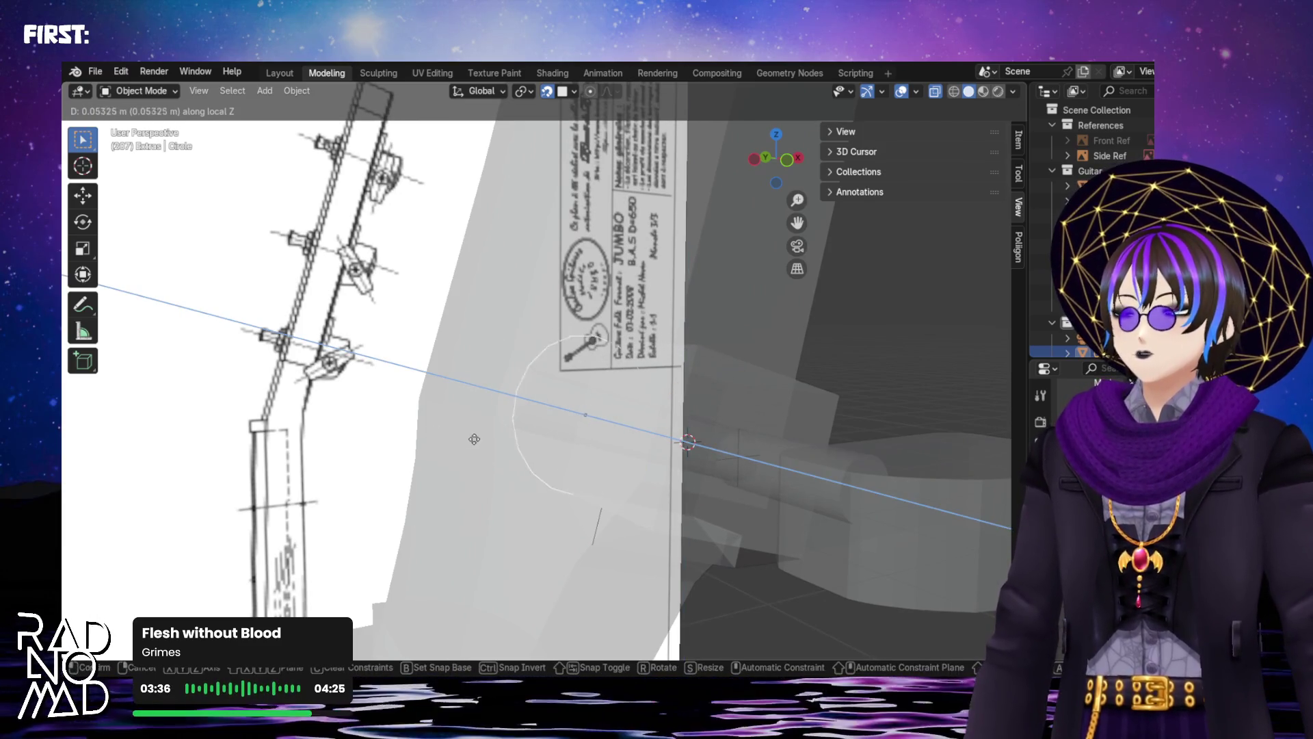
pyautogui.click(483, 444)
pyautogui.moveTo(483, 443)
pyautogui.mouseDown(button='middle')
pyautogui.moveTo(583, 457)
pyautogui.moveTo(711, 444)
pyautogui.moveTo(703, 455)
pyautogui.moveTo(620, 423)
pyautogui.moveTo(605, 452)
pyautogui.moveTo(536, 436)
pyautogui.moveTo(571, 402)
pyautogui.moveTo(577, 254)
pyautogui.moveTo(578, 364)
pyautogui.moveTo(570, 347)
pyautogui.moveTo(597, 347)
pyautogui.moveTo(564, 339)
pyautogui.moveTo(599, 360)
pyautogui.moveTo(595, 336)
pyautogui.moveTo(567, 385)
pyautogui.moveTo(558, 446)
pyautogui.moveTo(490, 492)
pyautogui.mouseUp(button='middle')
# Reposition the circle to ring the Peg Pin's outer end, check it, and select the Neck
pyautogui.press('g')
pyautogui.click(548, 409)
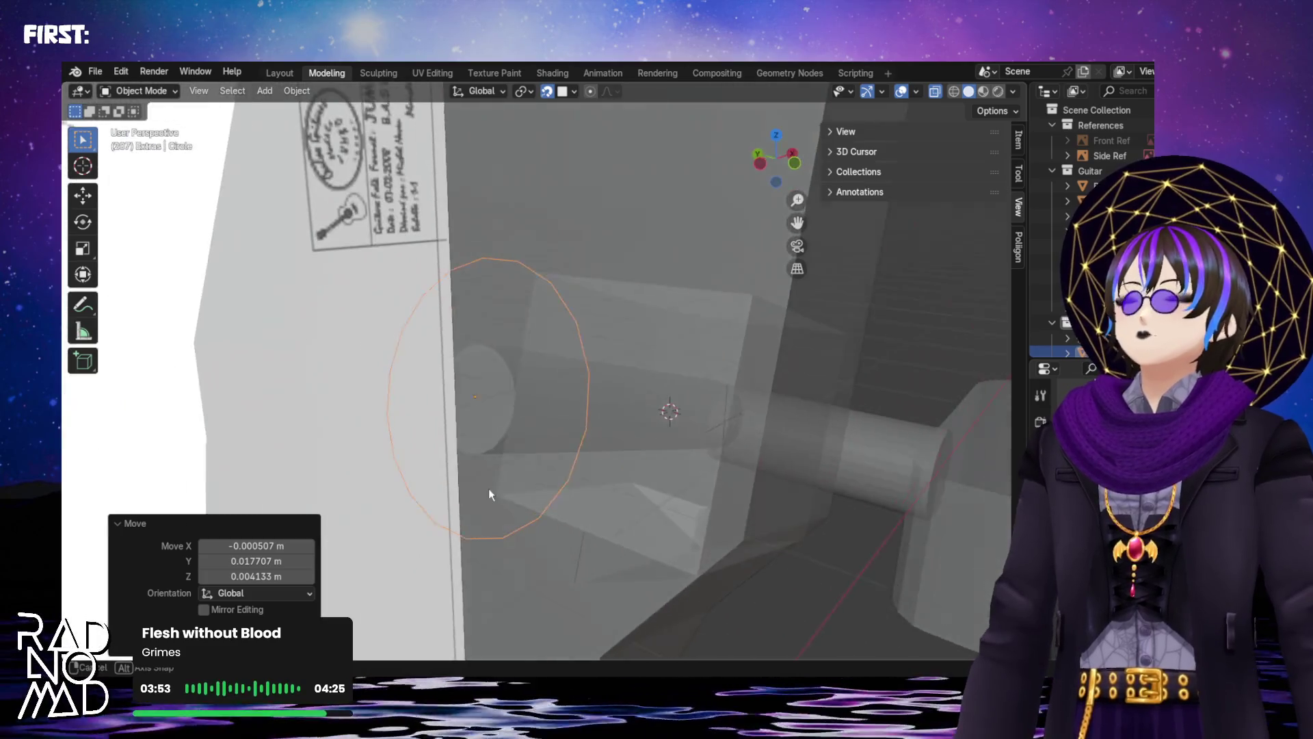
pyautogui.press('g')
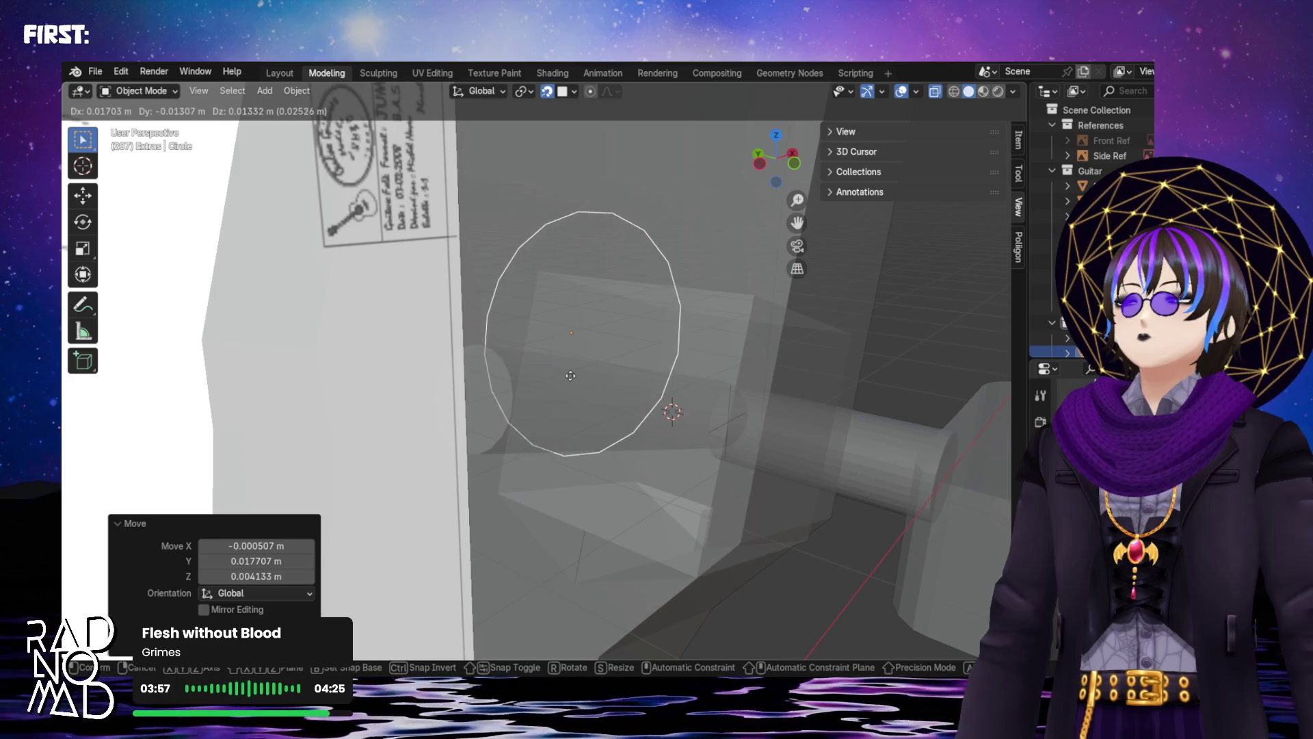
pyautogui.click(478, 432)
pyautogui.moveTo(478, 432)
pyautogui.mouseDown(button='middle')
pyautogui.moveTo(551, 453)
pyautogui.moveTo(572, 409)
pyautogui.moveTo(561, 418)
pyautogui.moveTo(594, 437)
pyautogui.moveTo(666, 417)
pyautogui.moveTo(588, 352)
pyautogui.moveTo(538, 338)
pyautogui.moveTo(459, 453)
pyautogui.mouseUp(button='middle')
pyautogui.press('g')
pyautogui.click(567, 421)
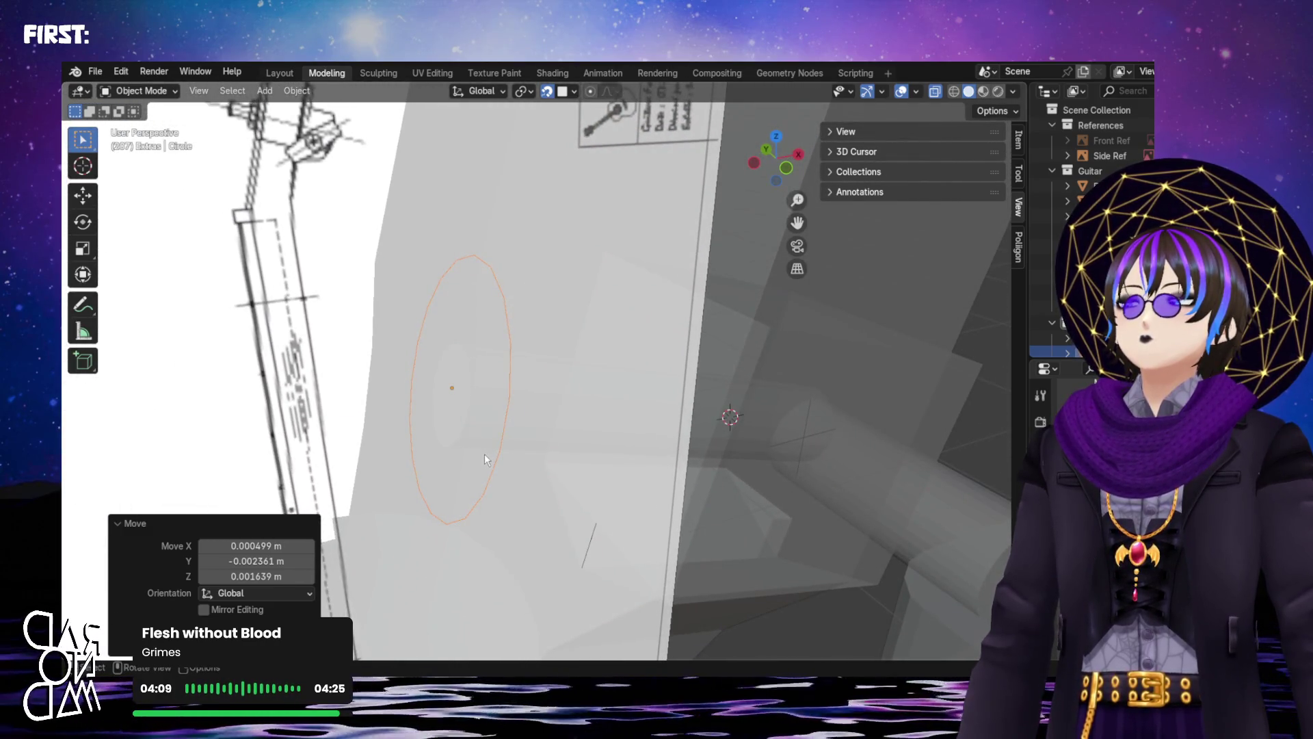
pyautogui.moveTo(536, 459)
pyautogui.mouseDown(button='middle')
pyautogui.moveTo(600, 436)
pyautogui.moveTo(606, 454)
pyautogui.moveTo(591, 416)
pyautogui.moveTo(710, 379)
pyautogui.mouseUp(button='middle')
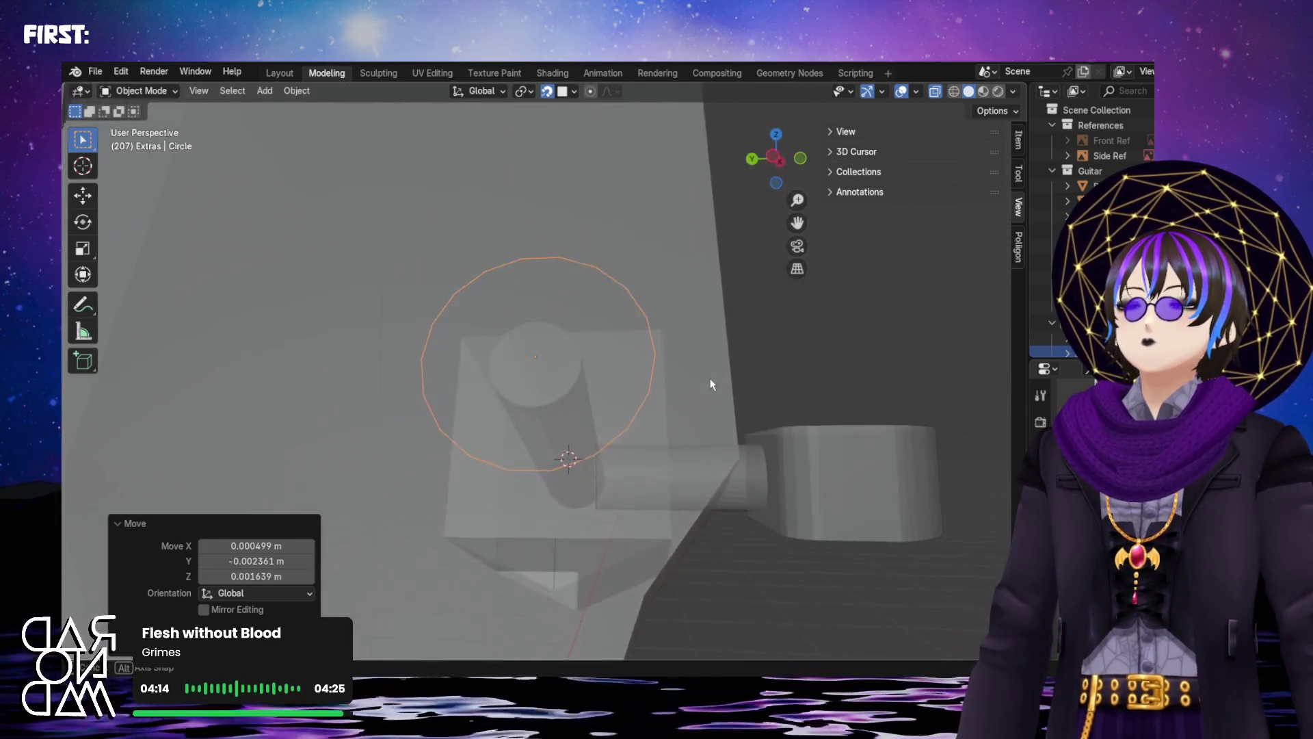
pyautogui.moveTo(583, 489)
pyautogui.mouseDown(button='middle')
pyautogui.moveTo(615, 419)
pyautogui.moveTo(602, 380)
pyautogui.moveTo(586, 397)
pyautogui.mouseUp(button='middle')
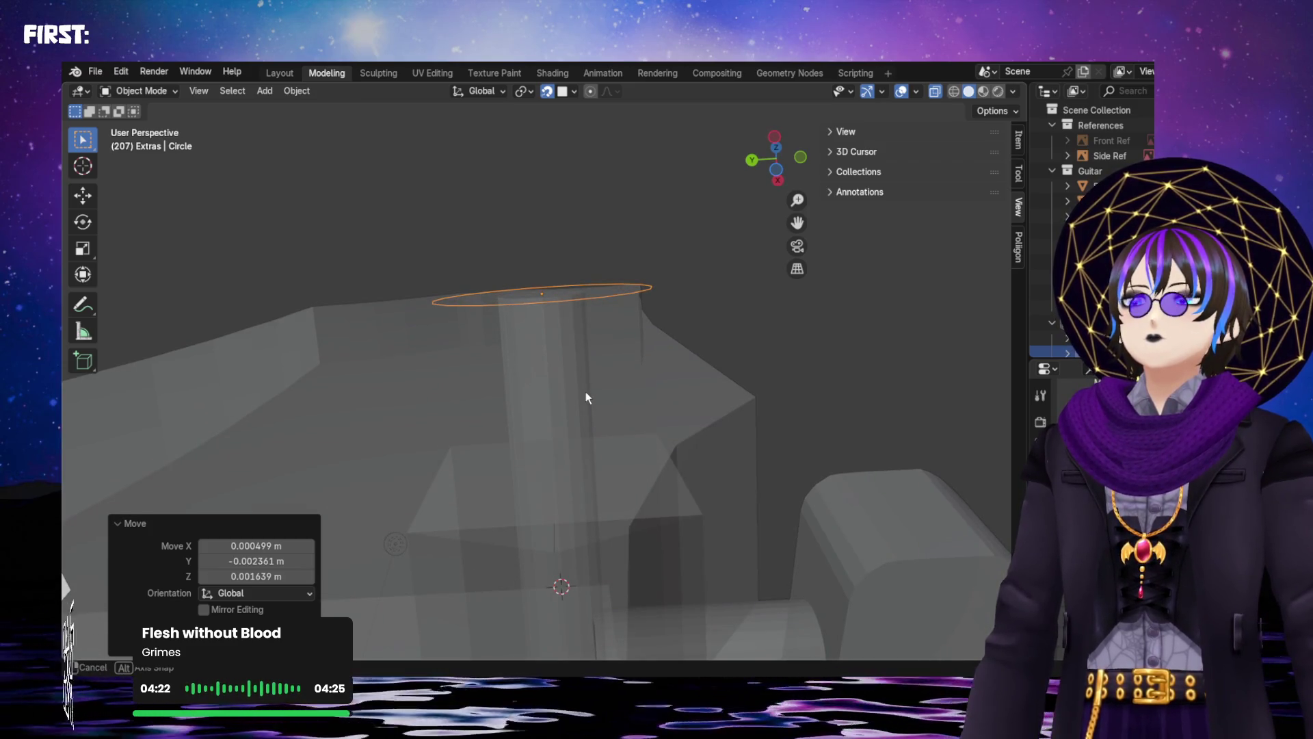
pyautogui.moveTo(586, 394)
pyautogui.mouseDown(button='middle')
pyautogui.moveTo(534, 459)
pyautogui.moveTo(563, 468)
pyautogui.mouseUp(button='middle')
pyautogui.click(580, 469)
# Place the 3D cursor at the centre of the Peg Pin's top end in Edit Mode
pyautogui.click(630, 508)
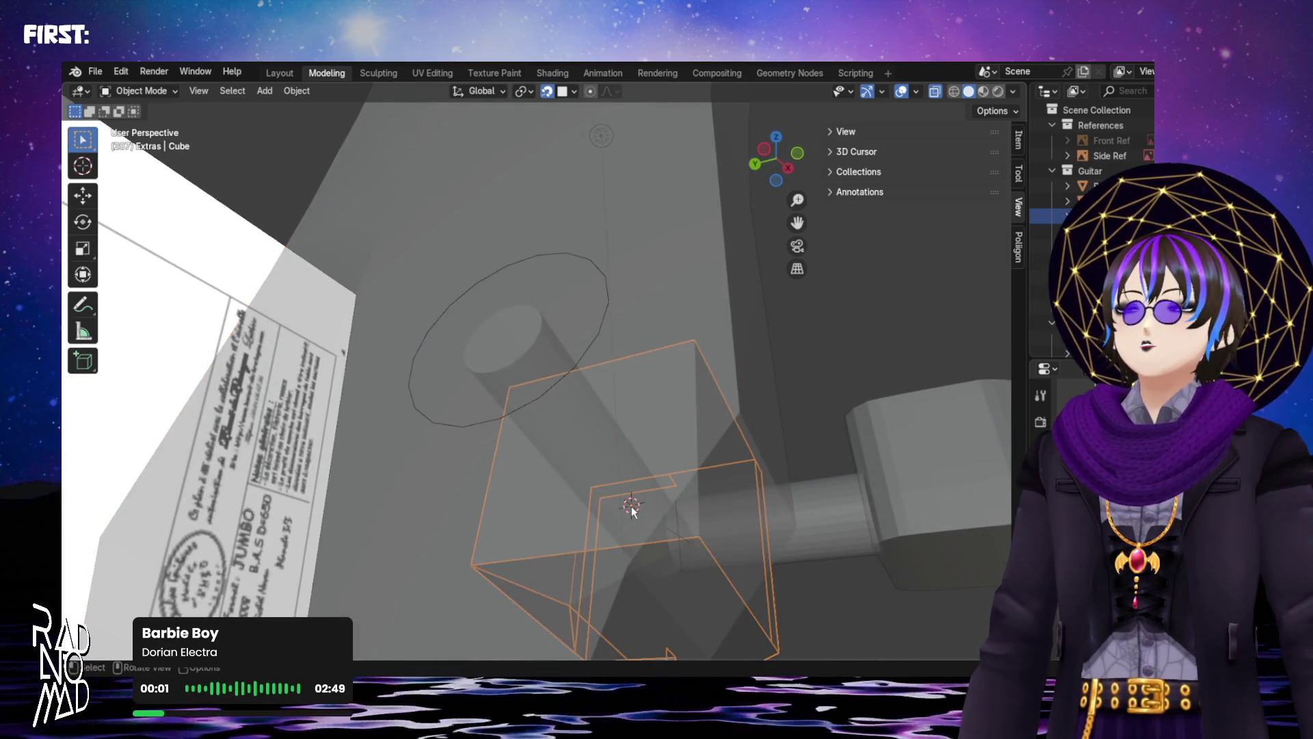
pyautogui.click(507, 352)
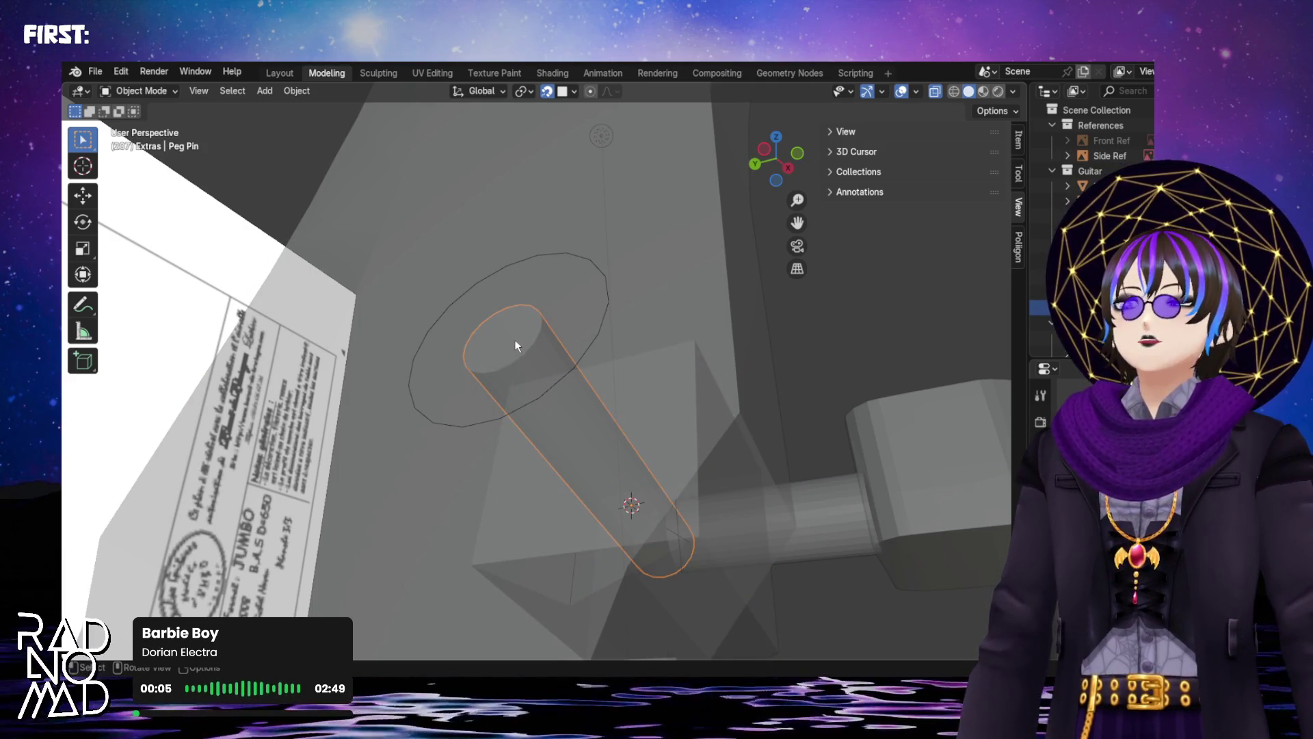
pyautogui.press('Tab')
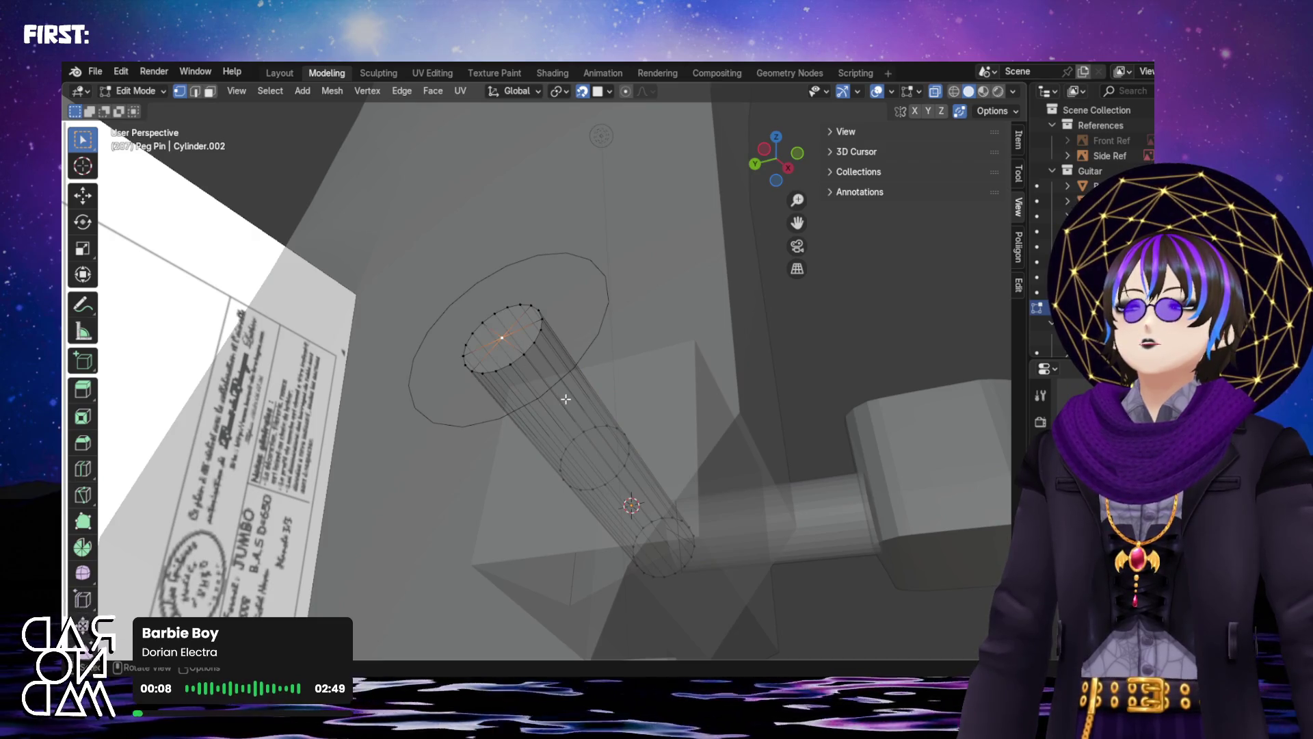
pyautogui.moveTo(567, 401)
pyautogui.mouseDown(button='middle')
pyautogui.moveTo(668, 419)
pyautogui.moveTo(679, 367)
pyautogui.moveTo(704, 343)
pyautogui.moveTo(718, 360)
pyautogui.moveTo(662, 440)
pyautogui.moveTo(888, 390)
pyautogui.moveTo(610, 538)
pyautogui.moveTo(684, 478)
pyautogui.moveTo(747, 533)
pyautogui.moveTo(700, 527)
pyautogui.mouseUp(button='middle')
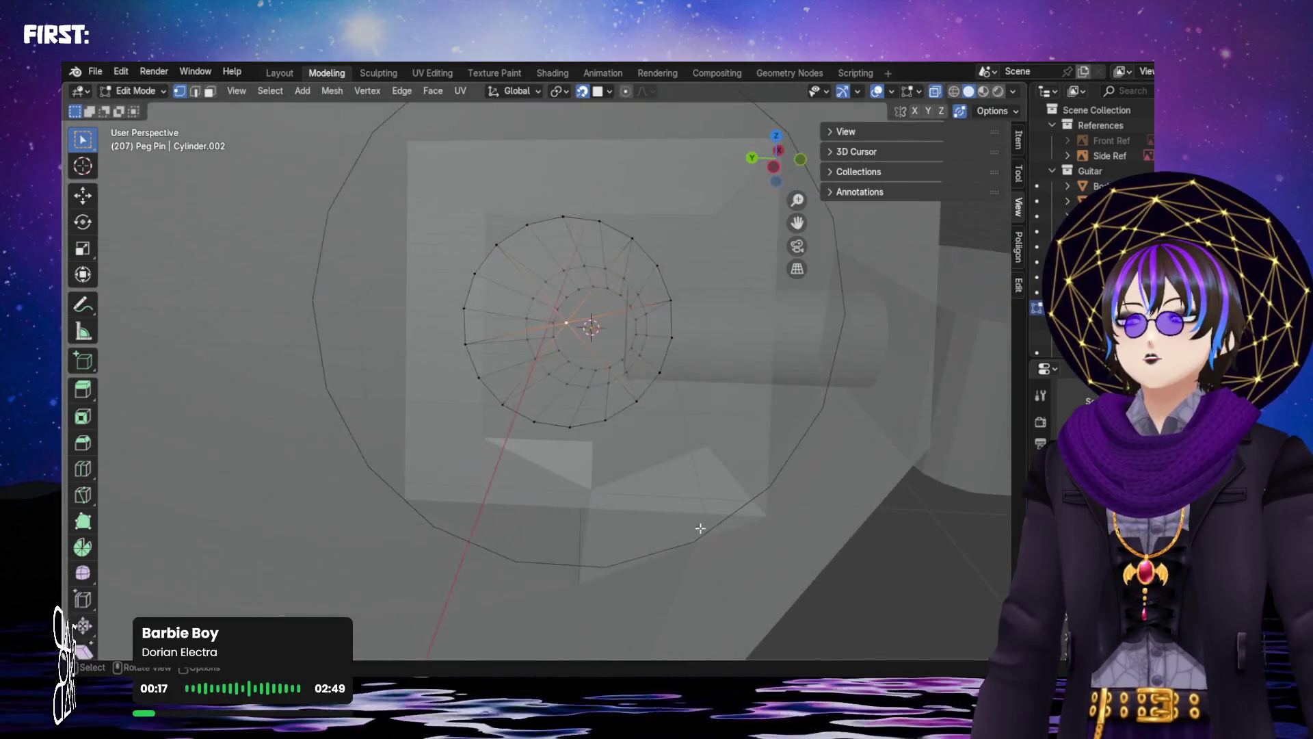
pyautogui.scroll(-4, 691, 479)
pyautogui.moveTo(610, 373)
pyautogui.mouseDown(button='middle')
pyautogui.moveTo(674, 440)
pyautogui.moveTo(683, 499)
pyautogui.moveTo(451, 376)
pyautogui.moveTo(564, 356)
pyautogui.moveTo(612, 378)
pyautogui.moveTo(550, 365)
pyautogui.mouseUp(button='middle')
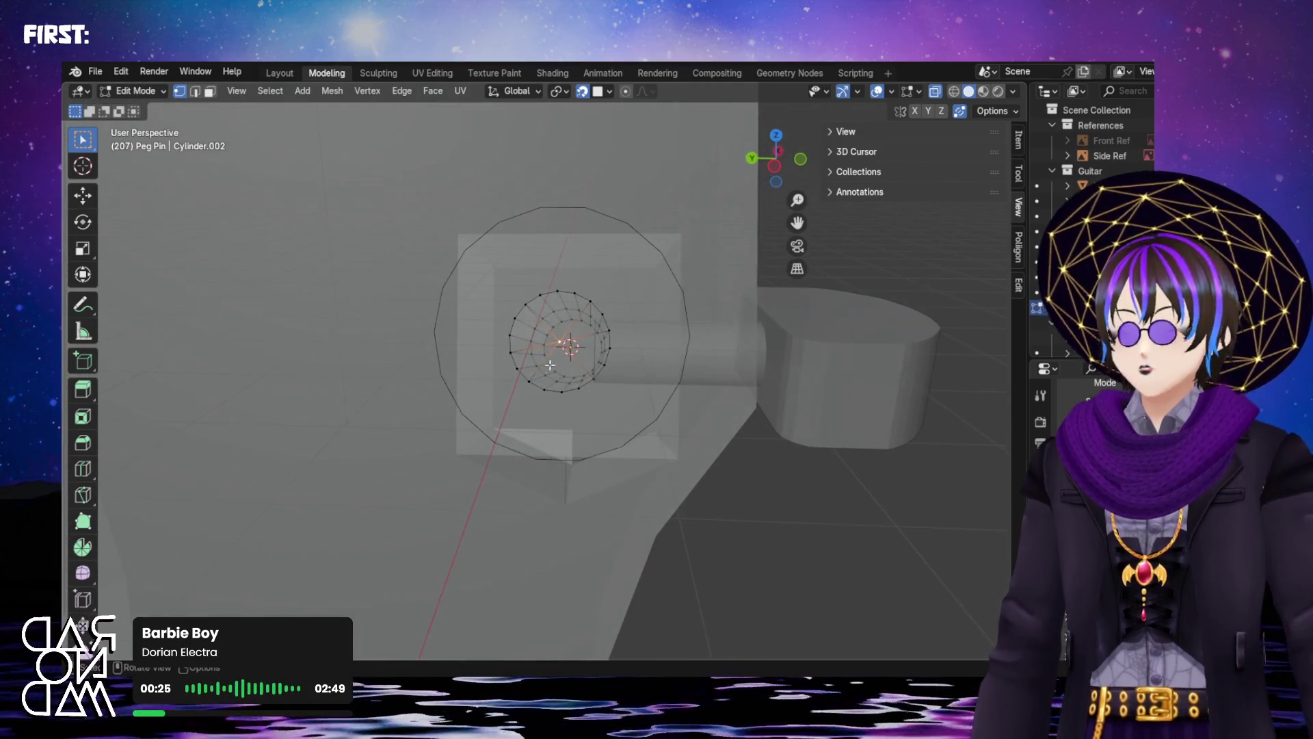
pyautogui.hotkey('shift', 's')
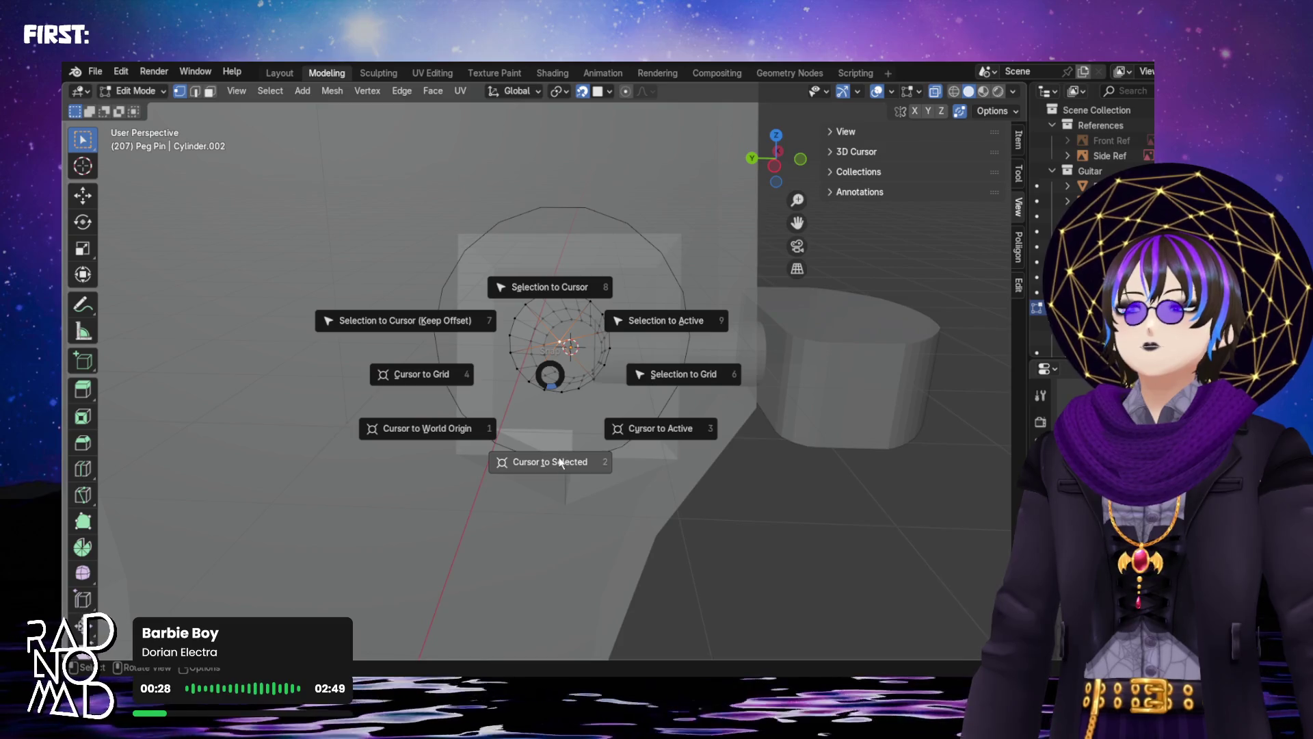
pyautogui.click(561, 462)
pyautogui.moveTo(581, 419); pyautogui.dragTo(588, 403, button='middle')
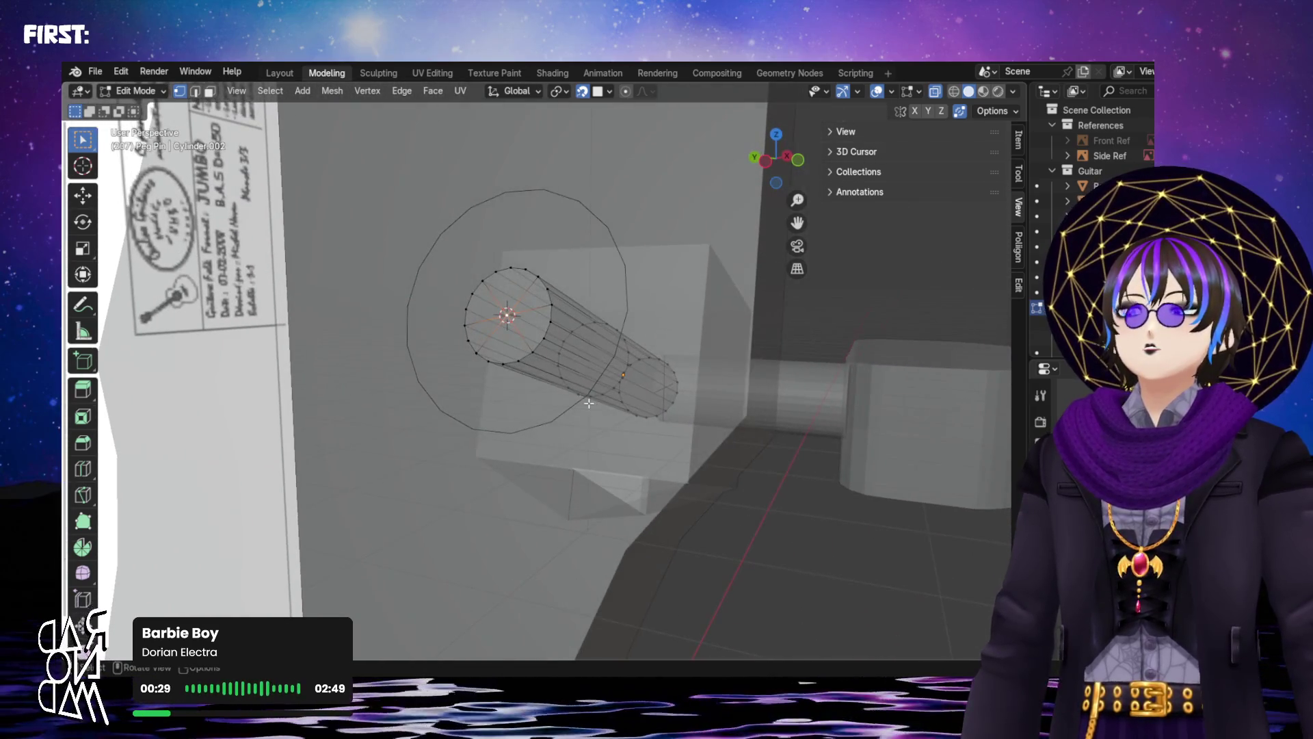
# Back in Object Mode, select the Circle and snap it onto the 3D cursor
pyautogui.press('Tab')
pyautogui.click(622, 269)
pyautogui.click(623, 269)
pyautogui.click(625, 269)
pyautogui.hotkey('shift', 's')
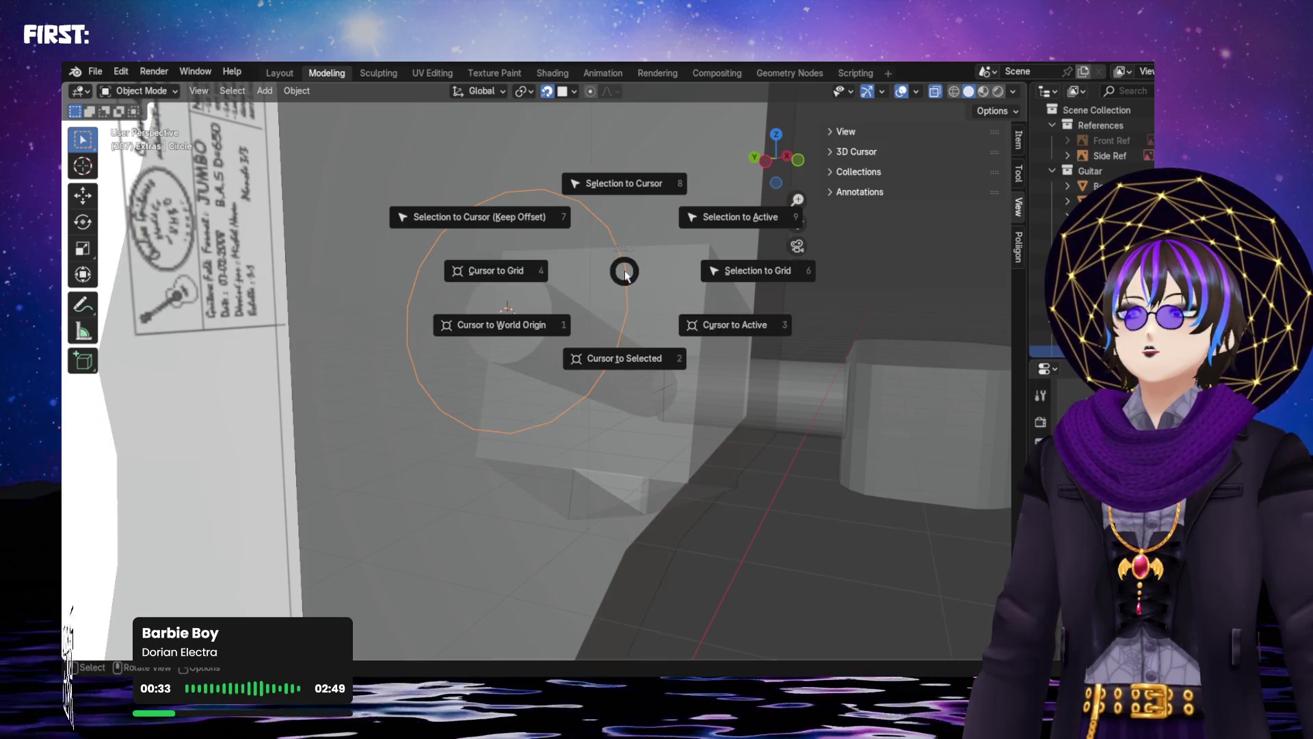
pyautogui.click(606, 184)
# Orbit around the snapped circle and turn off X-ray so the scene draws solid
pyautogui.moveTo(572, 258)
pyautogui.mouseDown(button='middle')
pyautogui.moveTo(586, 317)
pyautogui.moveTo(577, 288)
pyautogui.moveTo(610, 312)
pyautogui.moveTo(934, 372)
pyautogui.mouseUp(button='middle')
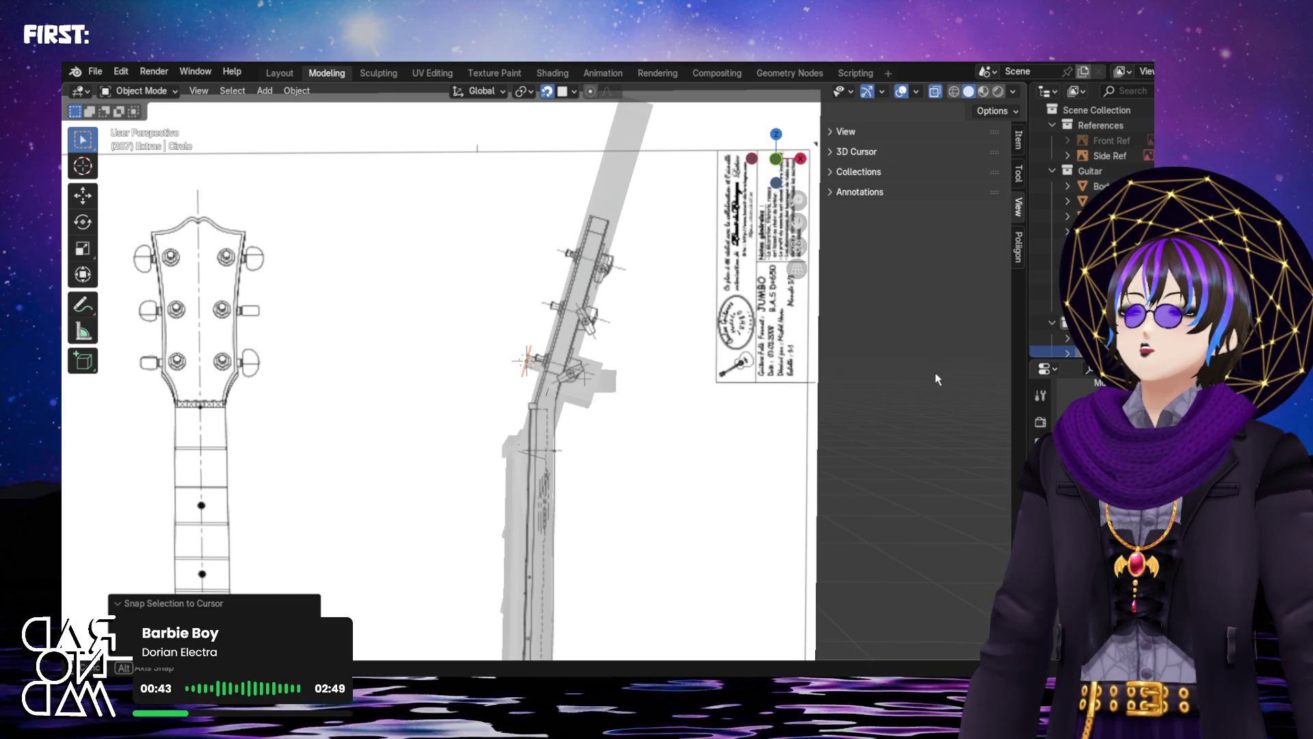
pyautogui.moveTo(936, 374); pyautogui.dragTo(169, 408, button='middle')
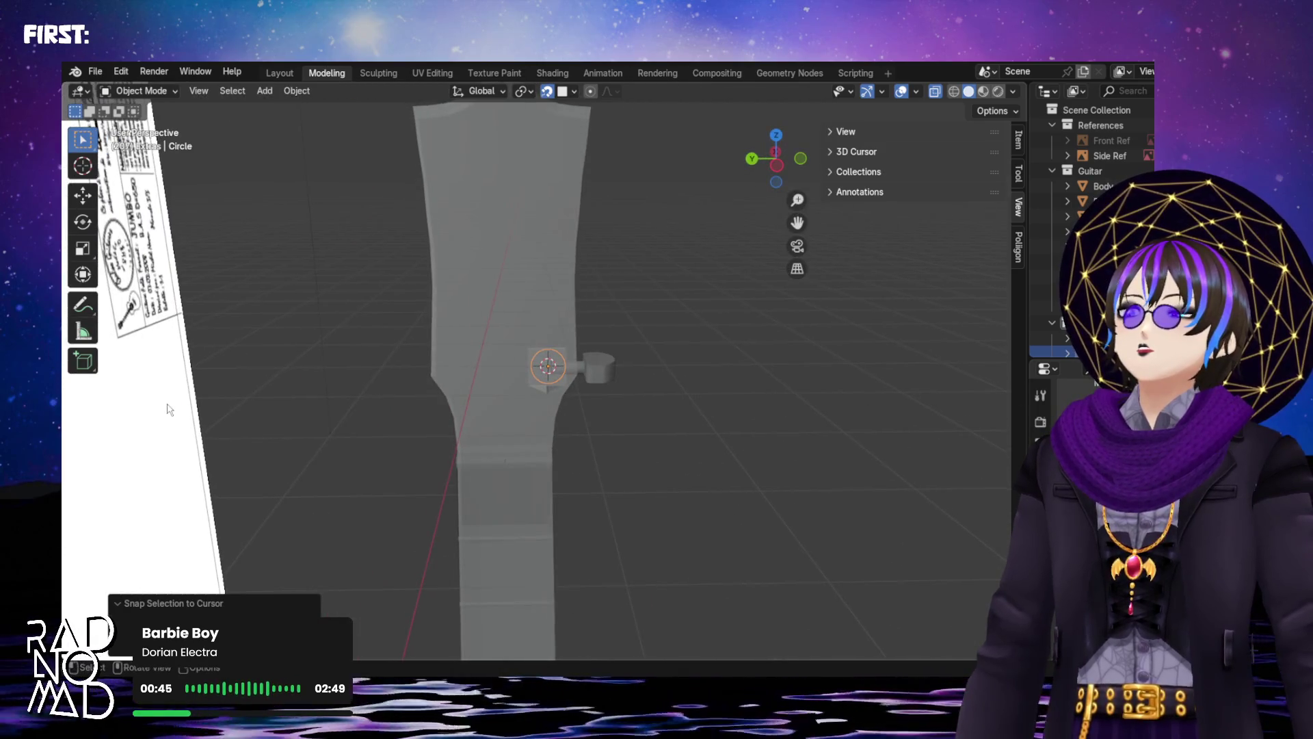
pyautogui.scroll(4, 569, 383)
pyautogui.scroll(-4, 563, 379)
pyautogui.moveTo(560, 376)
pyautogui.mouseDown(button='middle')
pyautogui.moveTo(329, 367)
pyautogui.moveTo(527, 352)
pyautogui.moveTo(536, 372)
pyautogui.moveTo(577, 390)
pyautogui.mouseUp(button='middle')
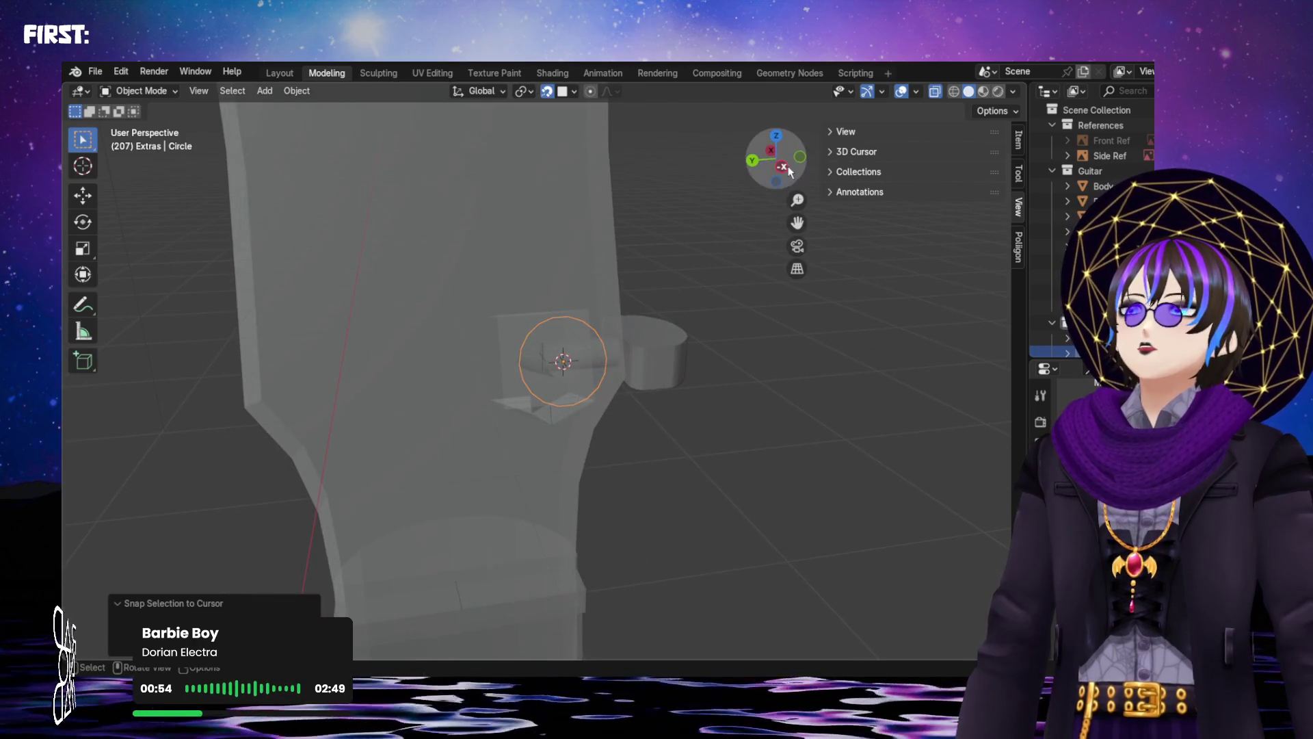
pyautogui.scroll(4, 593, 335)
pyautogui.moveTo(592, 335); pyautogui.dragTo(601, 310, button='middle')
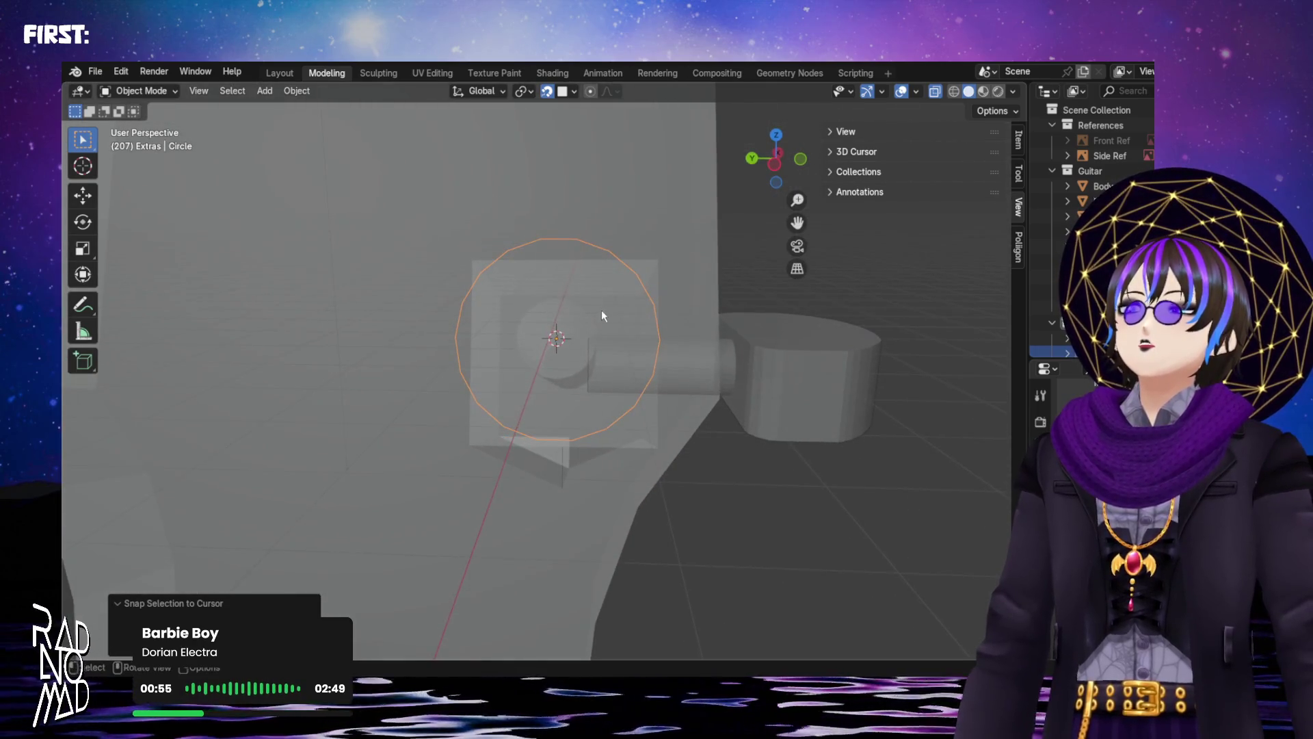
pyautogui.click(938, 94)
# Scale the circle uniformly to 0.430 so it fits the peg's end
pyautogui.moveTo(632, 335)
pyautogui.mouseDown(button='middle')
pyautogui.moveTo(459, 344)
pyautogui.moveTo(614, 343)
pyautogui.mouseUp(button='middle')
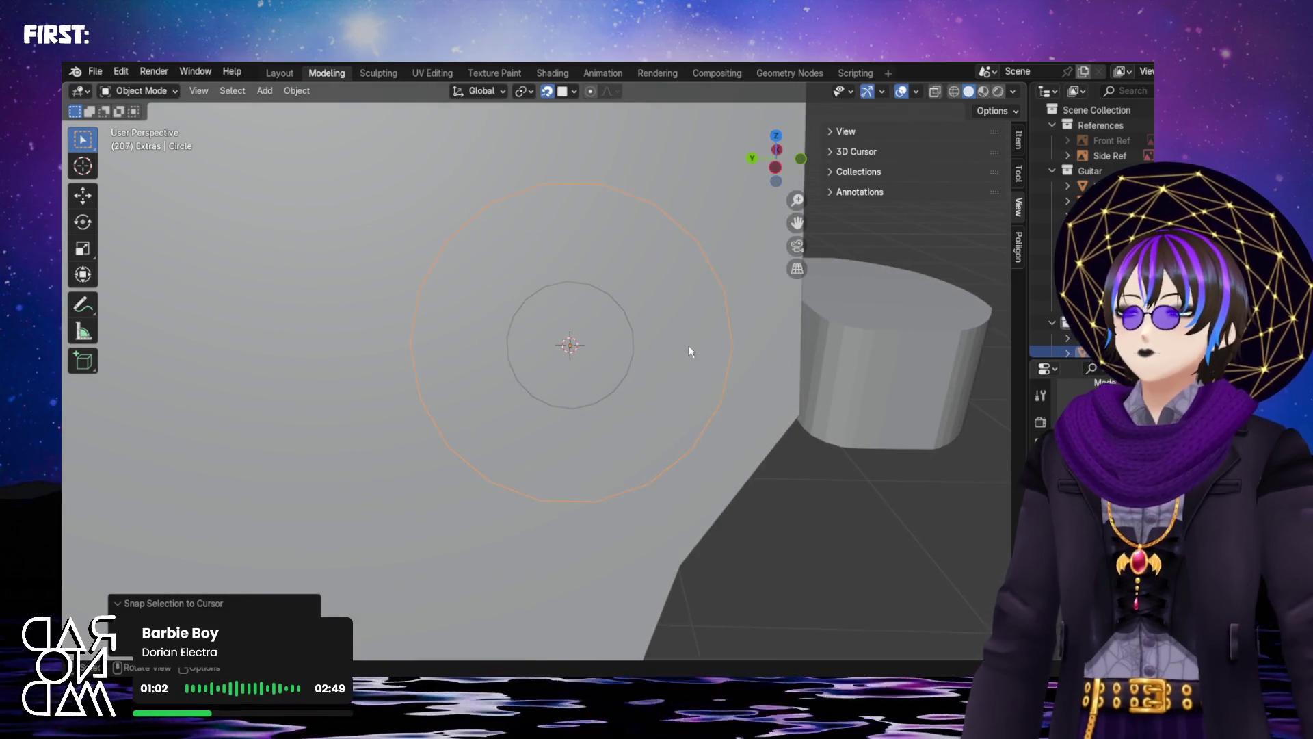
pyautogui.press('s')
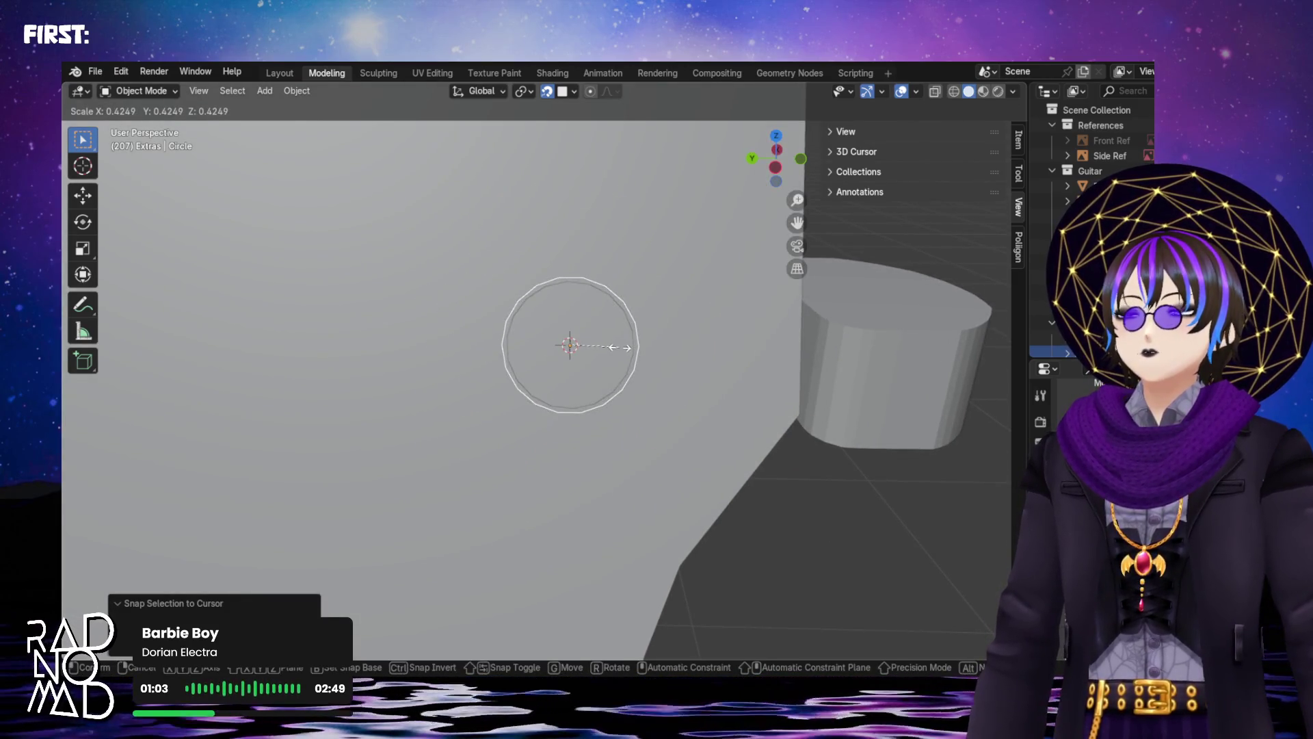
pyautogui.click(632, 347)
pyautogui.moveTo(644, 346)
pyautogui.mouseDown(button='middle')
pyautogui.moveTo(583, 324)
pyautogui.moveTo(620, 237)
pyautogui.moveTo(642, 229)
pyautogui.moveTo(622, 346)
pyautogui.moveTo(641, 337)
pyautogui.mouseUp(button='middle')
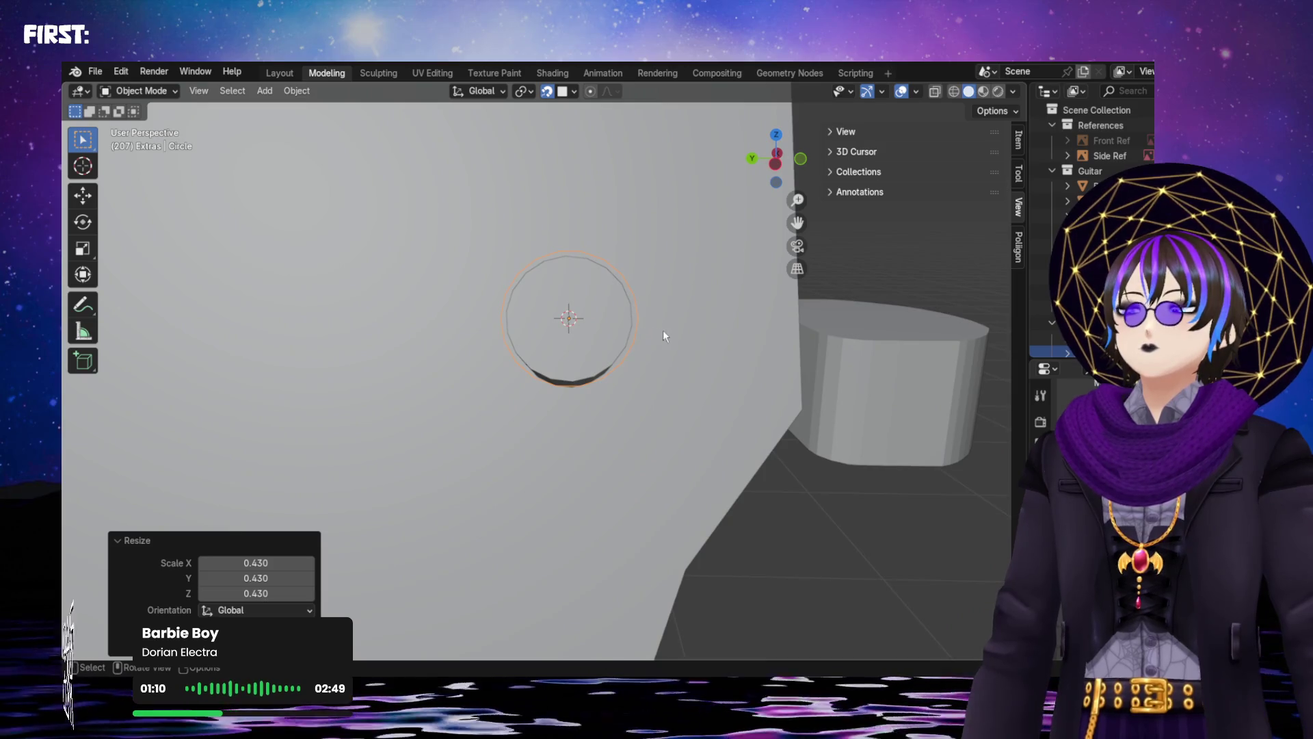
pyautogui.press('Tab')
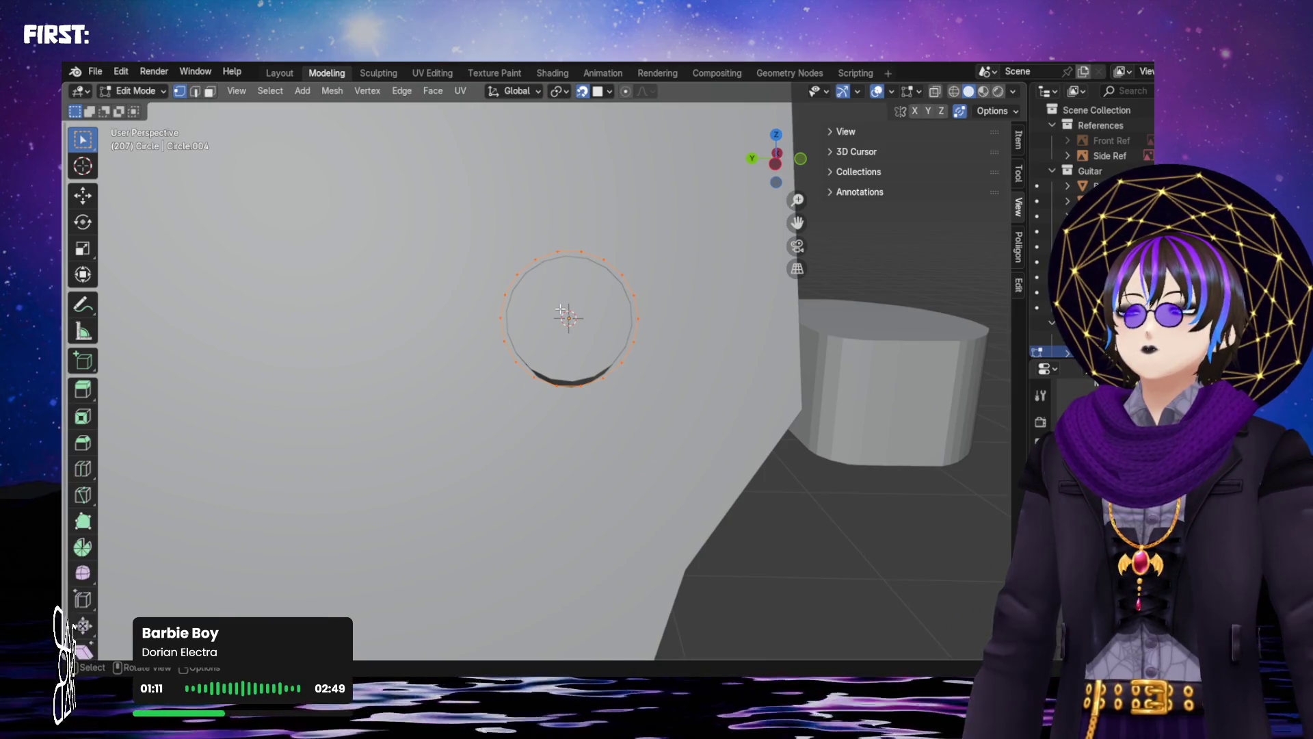
# Extrude the circle's edge in place and scale the new ring out 2.441 times into a flange
pyautogui.press('e')
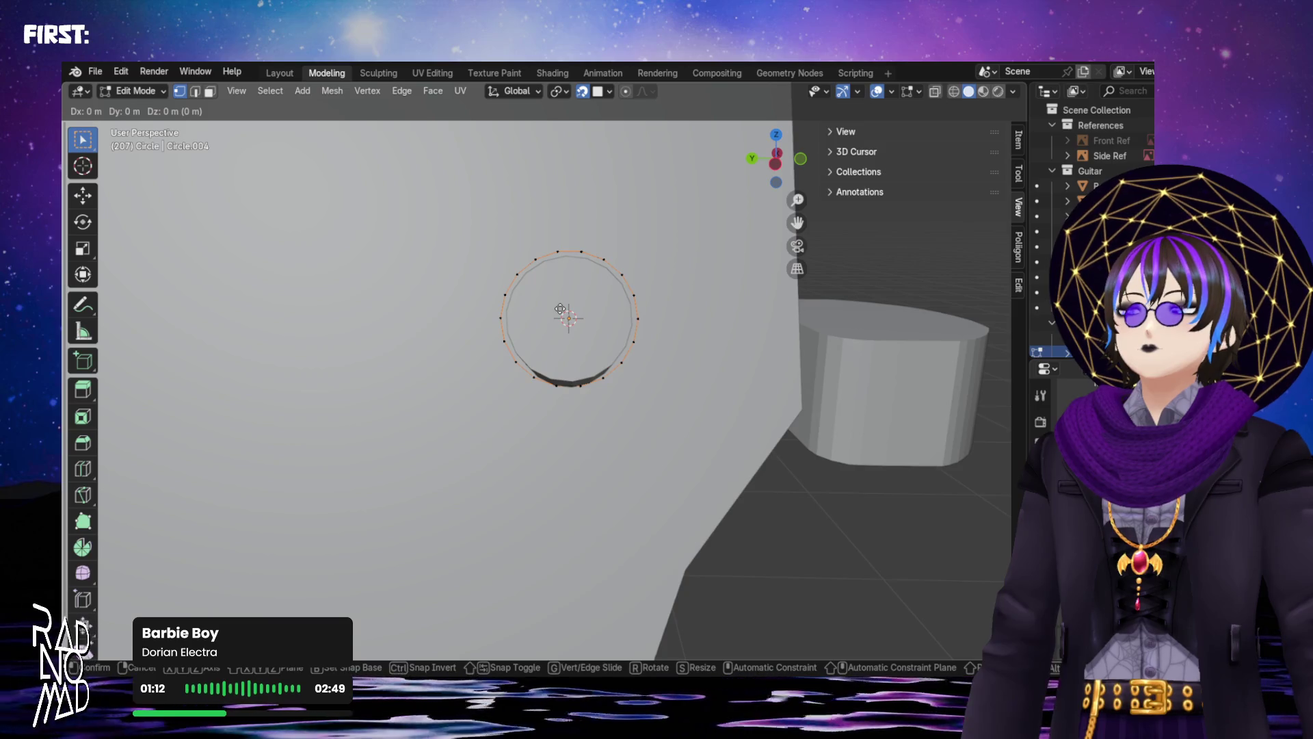
pyautogui.rightClick(573, 309)
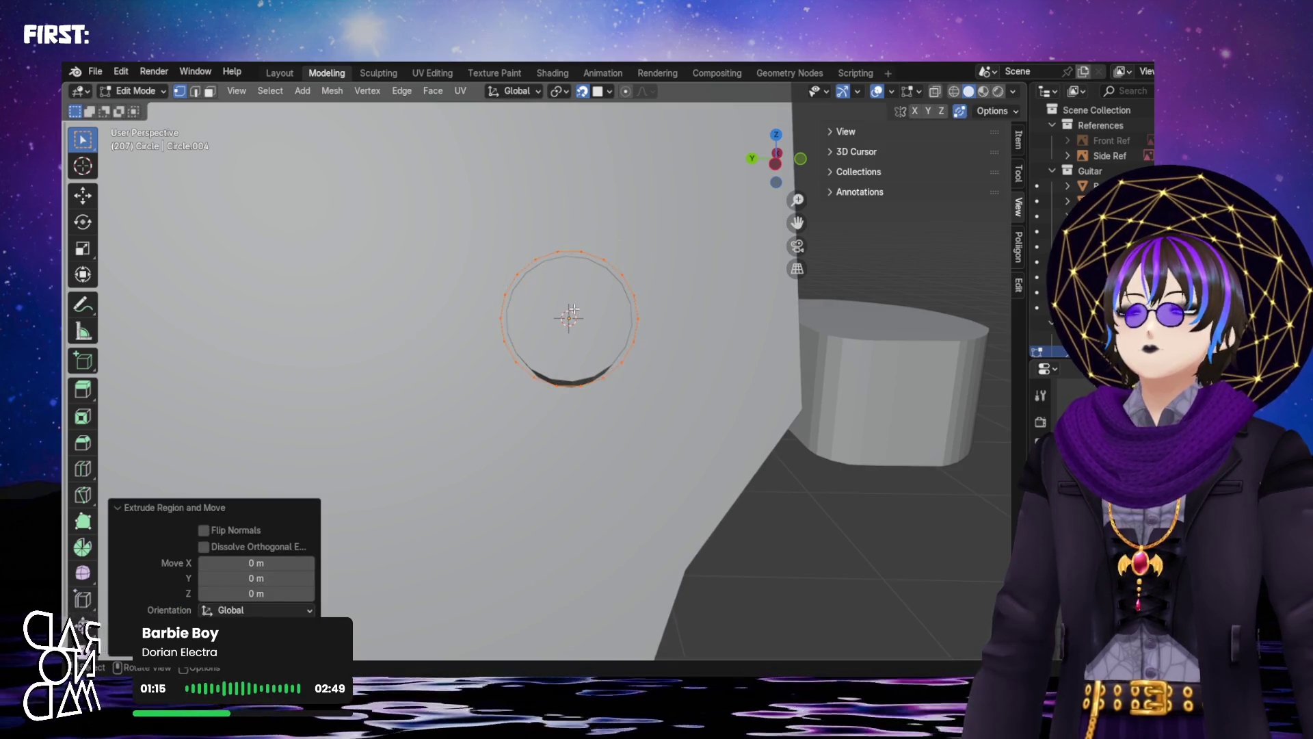
pyautogui.press('g')
pyautogui.press('z')
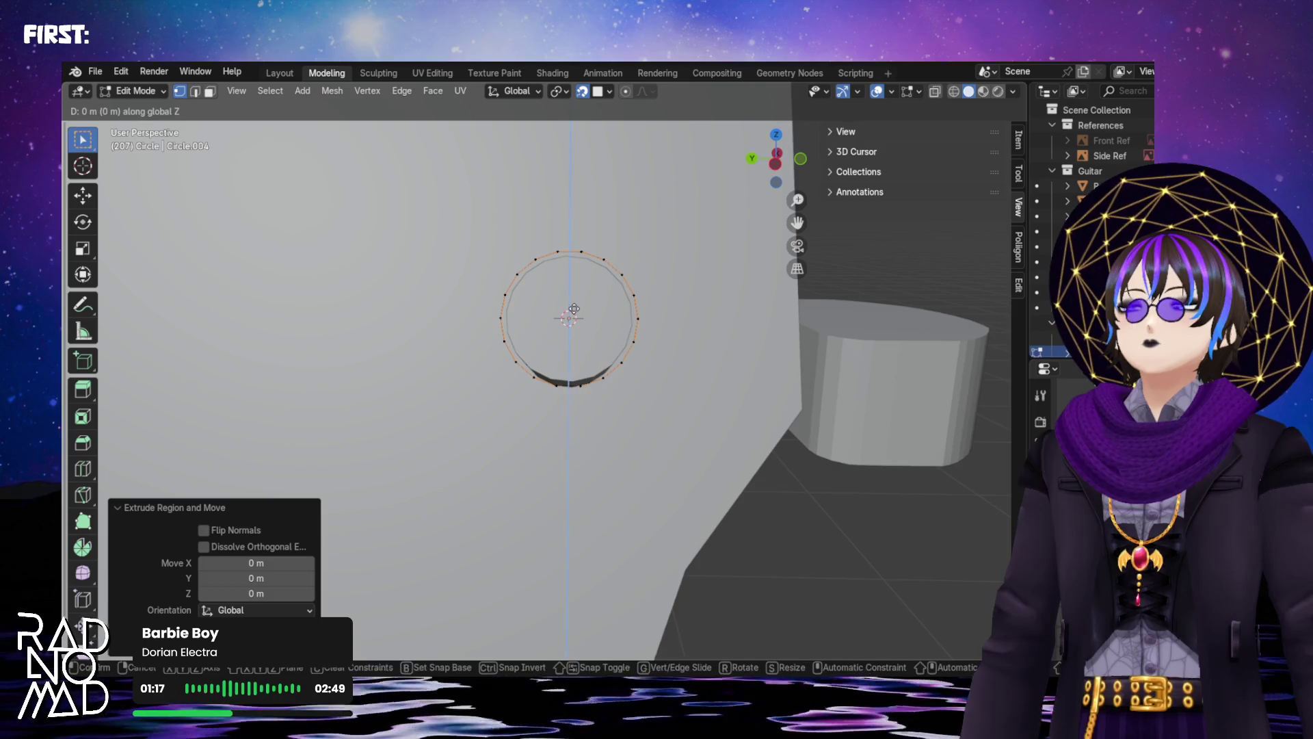
pyautogui.press('z')
pyautogui.press('Escape')
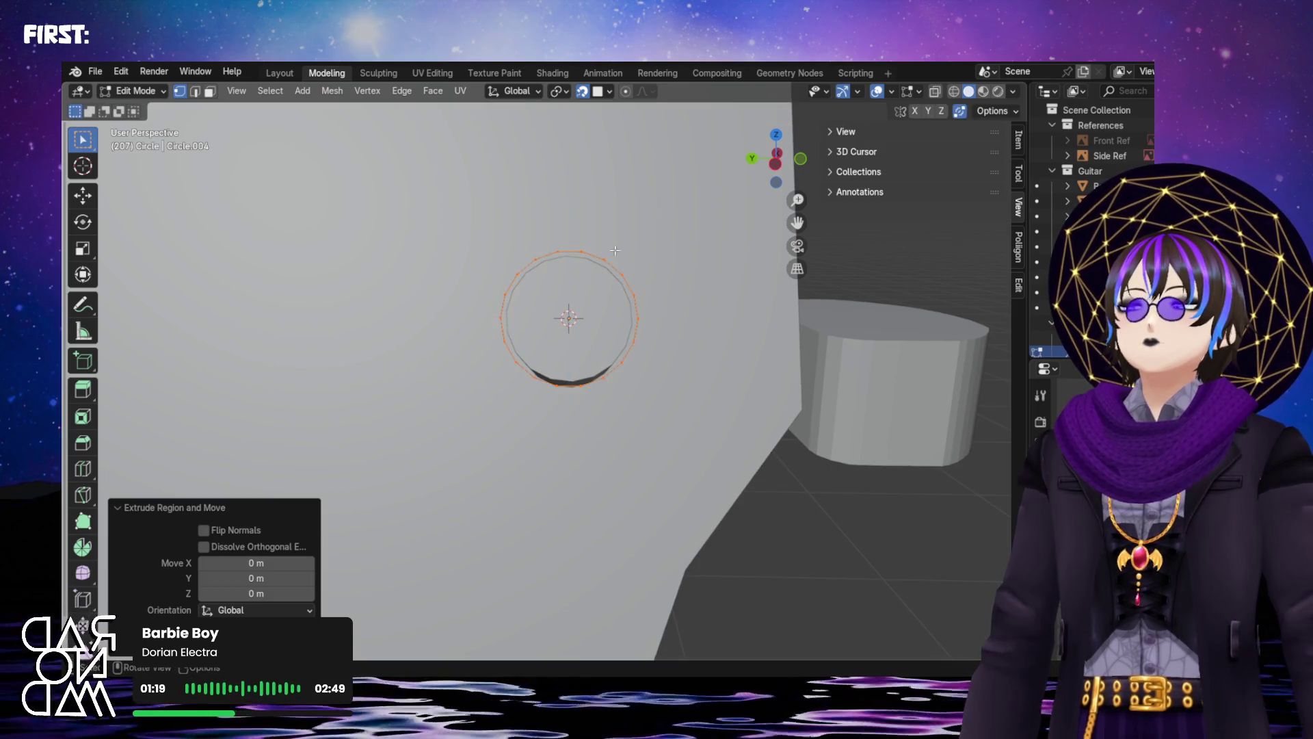
pyautogui.press('g')
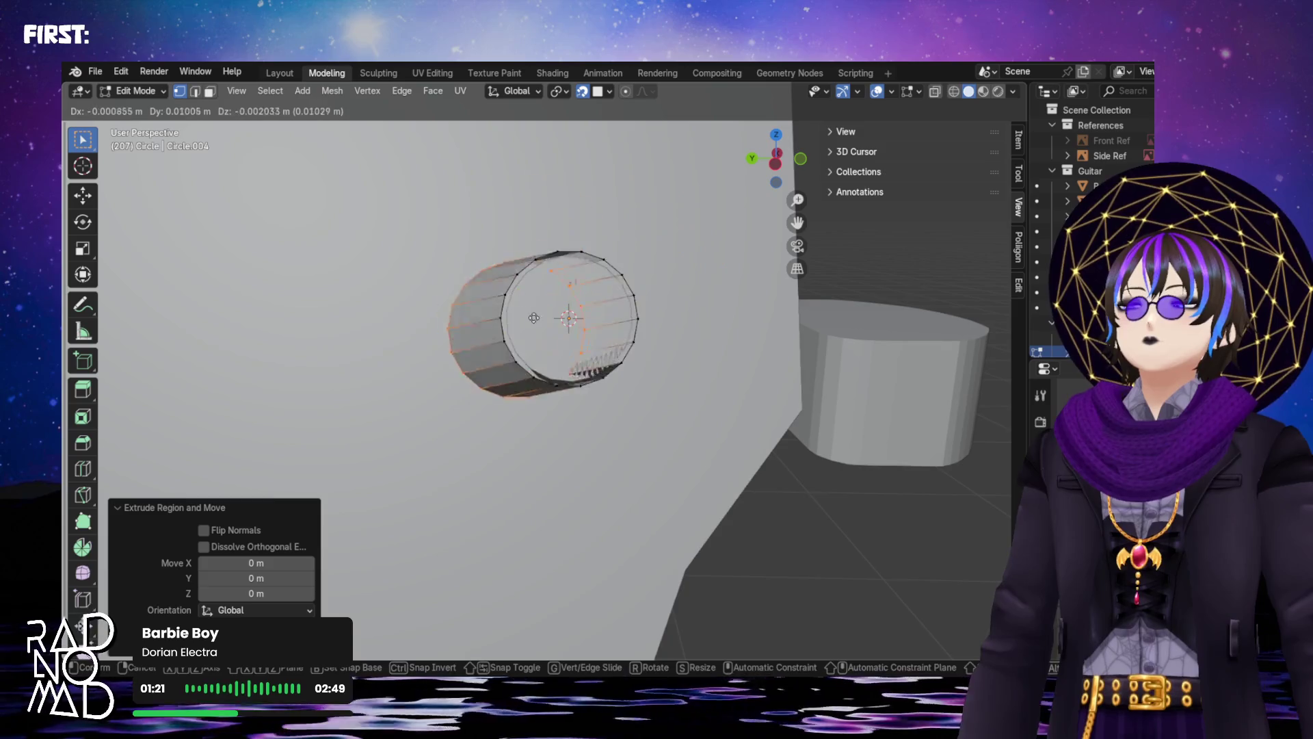
pyautogui.rightClick(590, 279)
pyautogui.press('s')
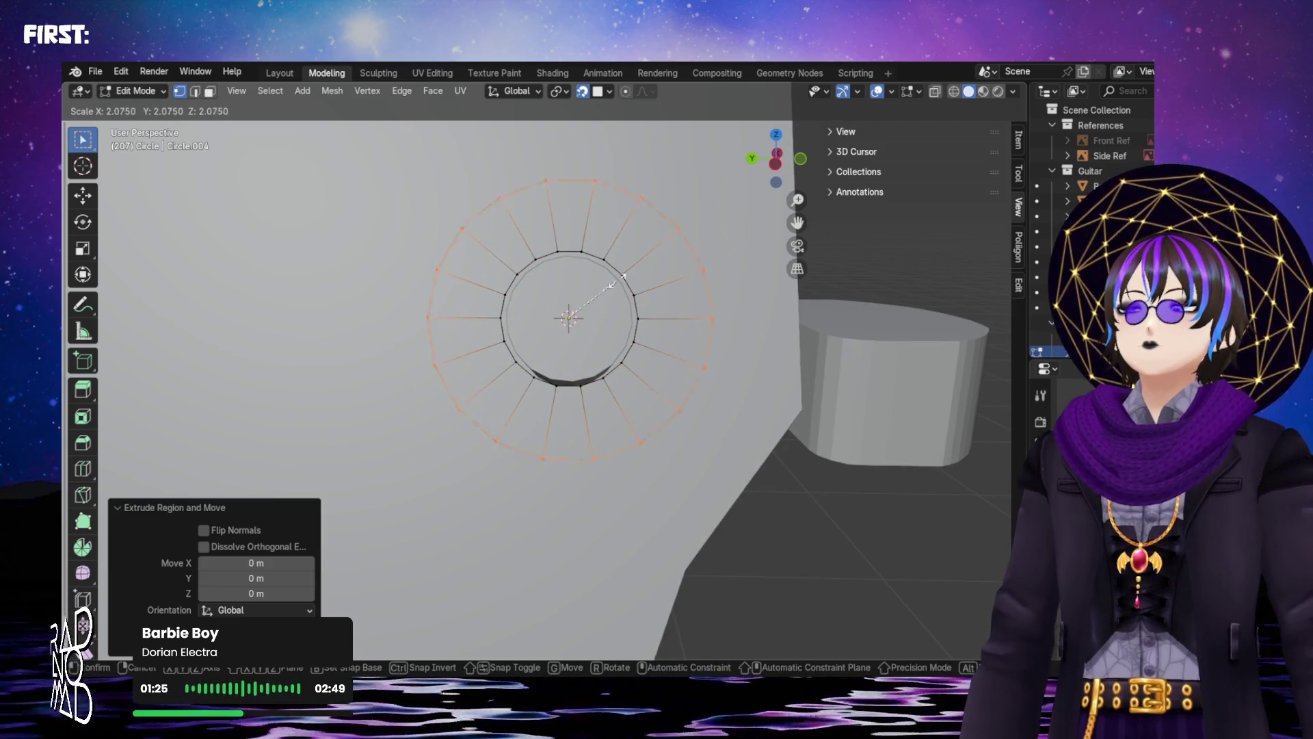
pyautogui.click(621, 279)
pyautogui.moveTo(621, 279)
pyautogui.mouseDown(button='middle')
pyautogui.moveTo(508, 249)
pyautogui.moveTo(575, 137)
pyautogui.moveTo(640, 218)
pyautogui.moveTo(483, 291)
pyautogui.mouseUp(button='middle')
# Inspect the ring and raise the Resize panel's scale to about 3
pyautogui.scroll(-5, 483, 290)
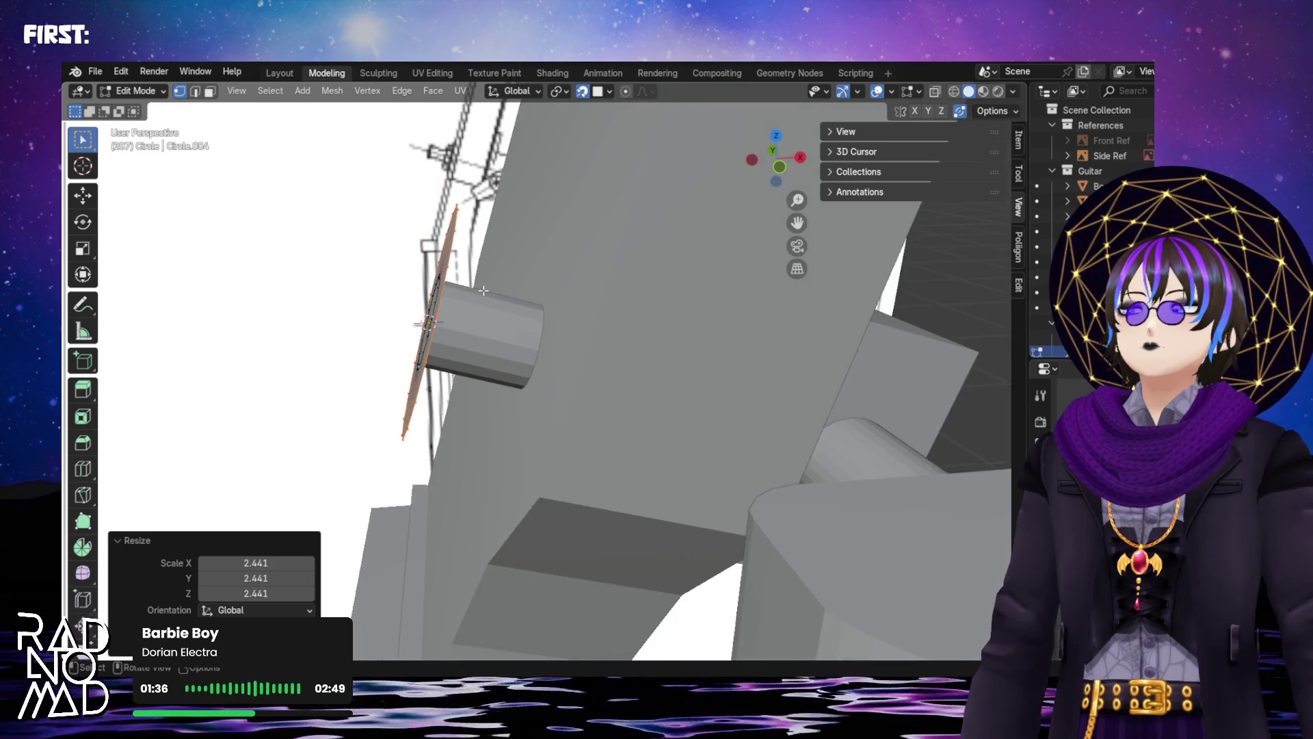
pyautogui.moveTo(479, 263); pyautogui.dragTo(595, 332, button='middle')
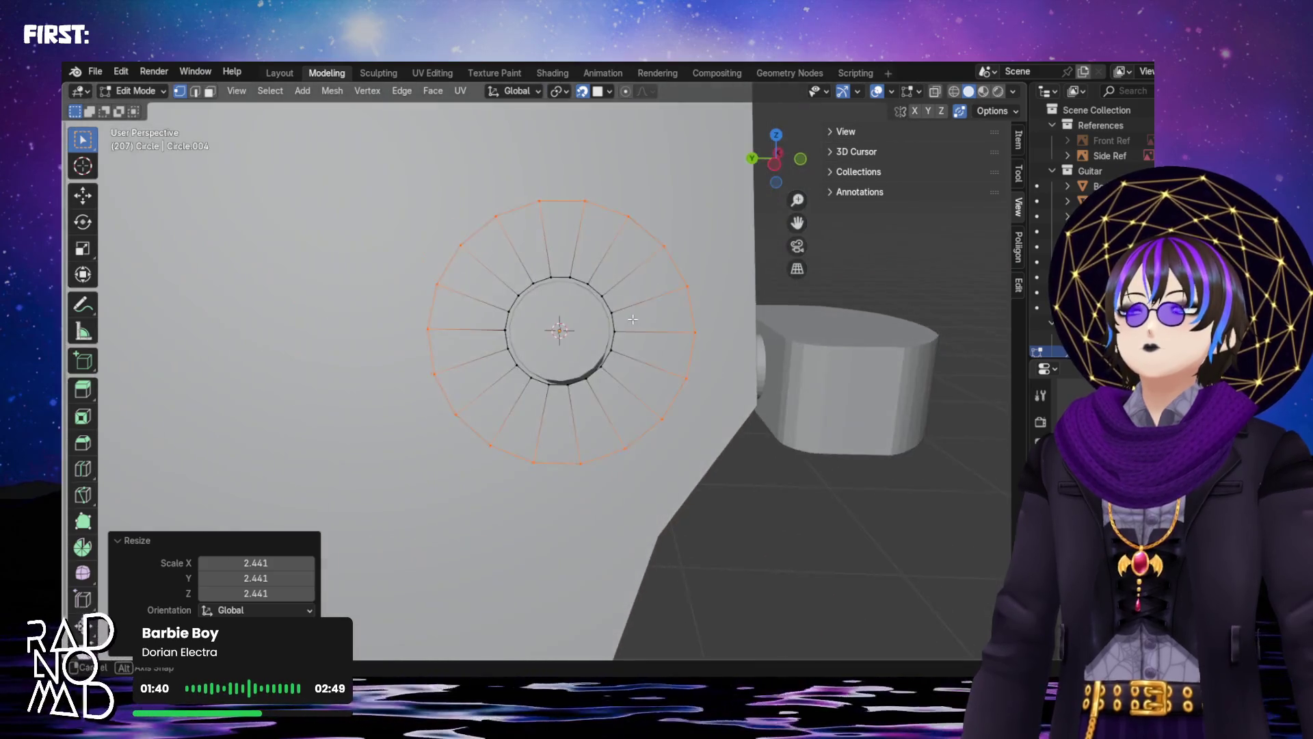
pyautogui.scroll(-4, 602, 333)
pyautogui.scroll(4, 585, 340)
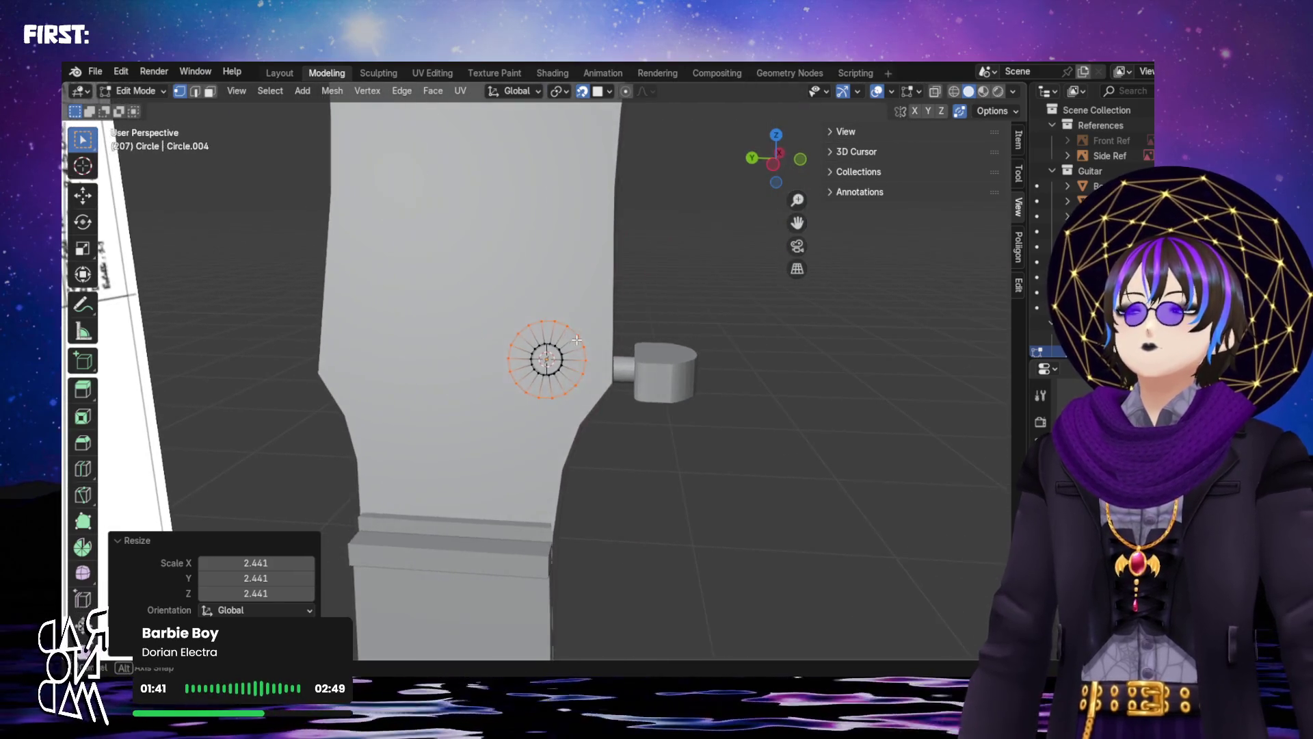
pyautogui.moveTo(604, 342); pyautogui.dragTo(606, 343, button='middle')
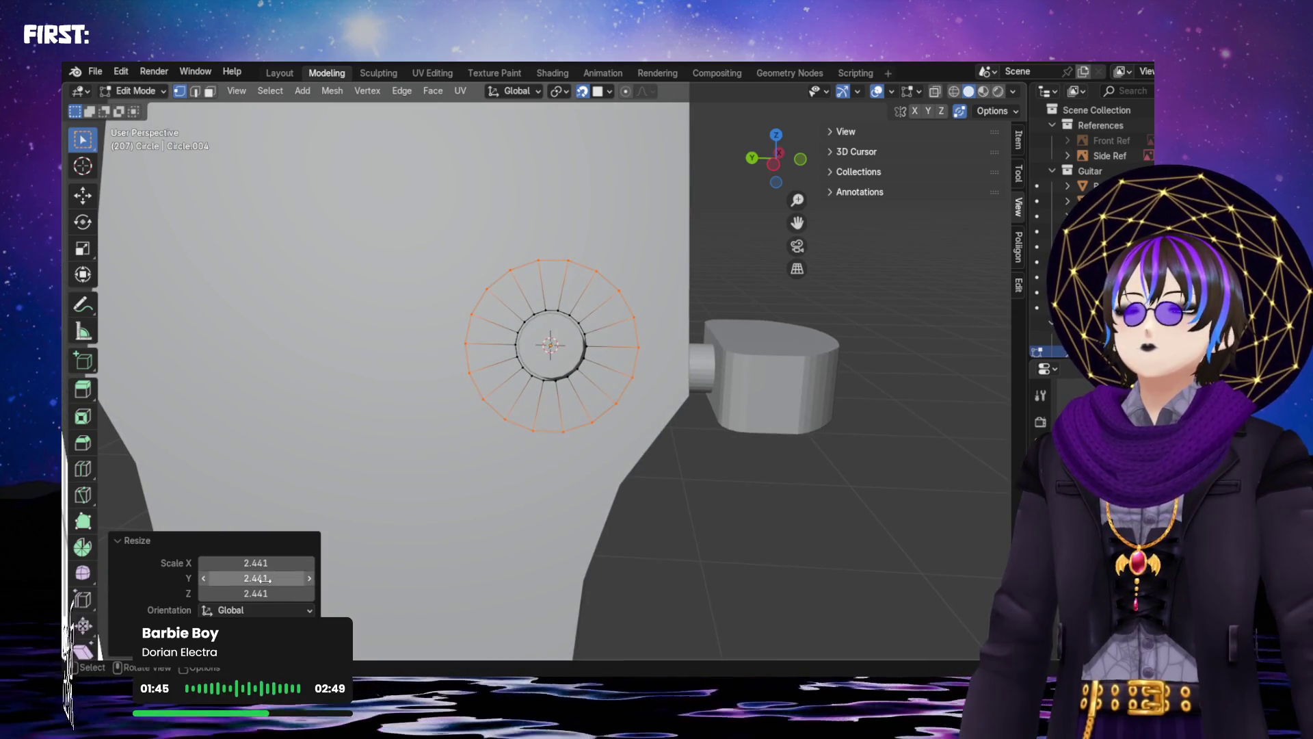
pyautogui.click(242, 564)
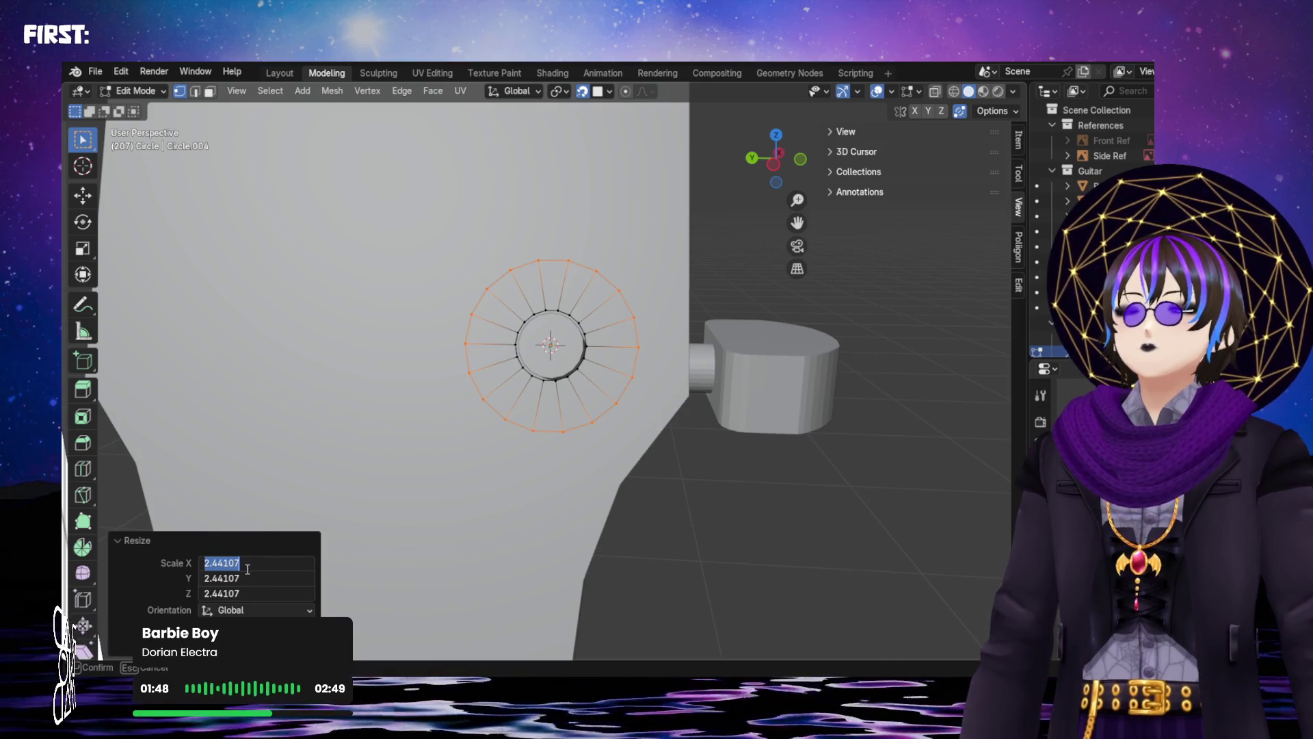
pyautogui.press('Escape')
pyautogui.moveTo(256, 563)
pyautogui.mouseDown()
pyautogui.moveTo(256, 593)
pyautogui.moveTo(308, 593)
pyautogui.moveTo(294, 593)
pyautogui.mouseUp()
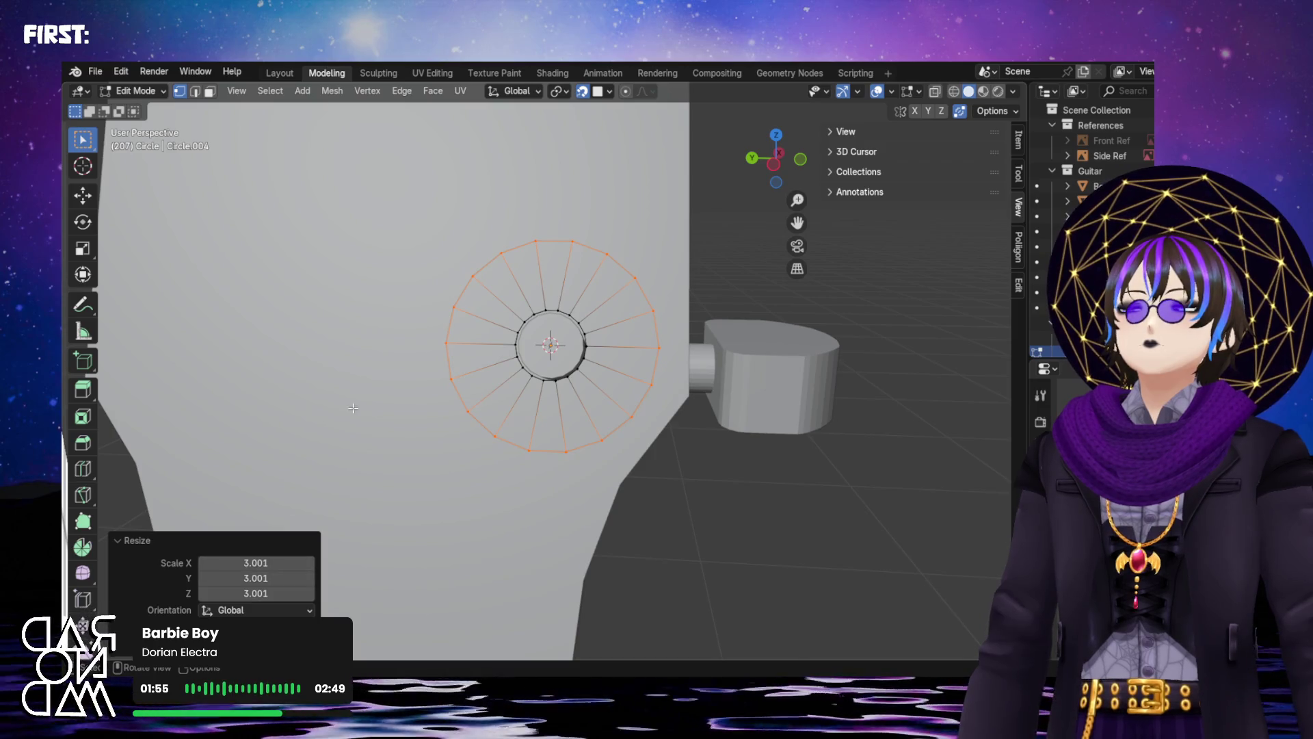
pyautogui.scroll(-3, 280, 363)
pyautogui.moveTo(232, 383)
pyautogui.mouseDown(button='middle')
pyautogui.moveTo(281, 362)
pyautogui.moveTo(227, 357)
pyautogui.moveTo(421, 363)
pyautogui.moveTo(410, 359)
pyautogui.mouseUp(button='middle')
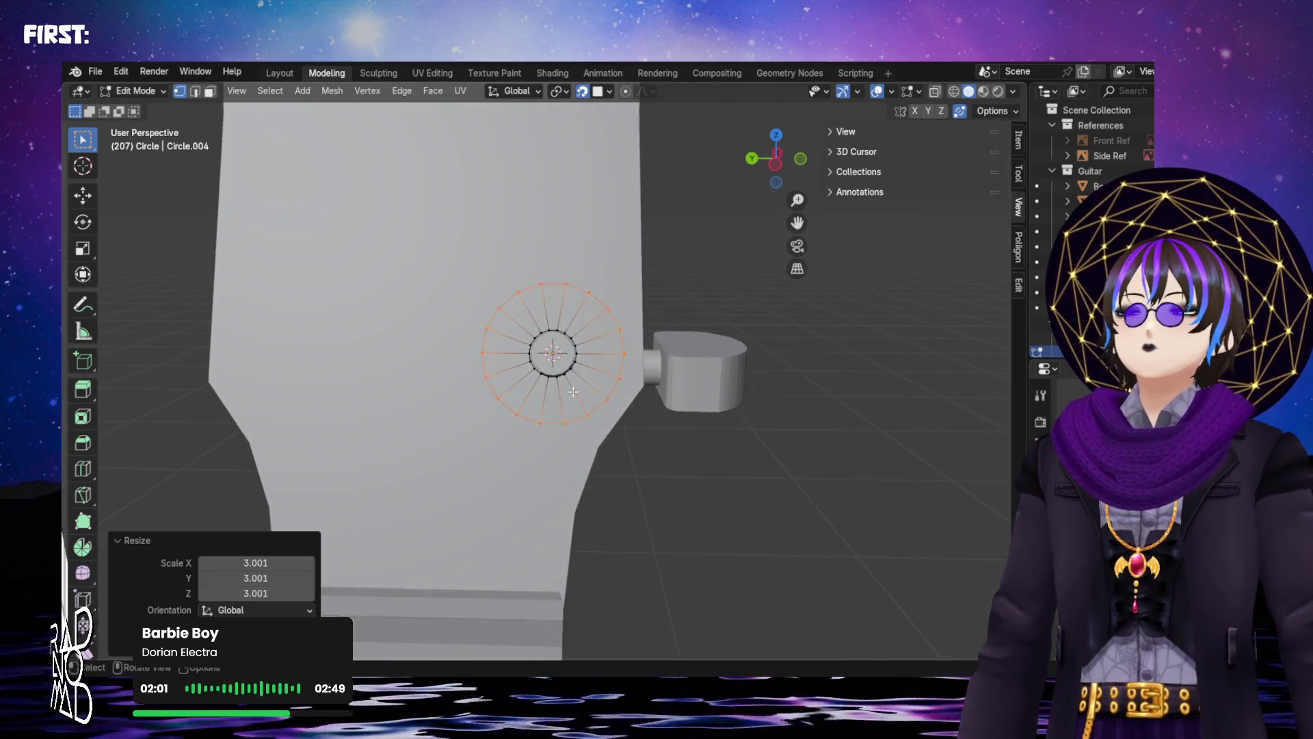
pyautogui.scroll(2, 410, 359)
# Bring the ring's Resize scale down to 2.401 with the view framed on it
pyautogui.moveTo(256, 593); pyautogui.dragTo(250, 562)
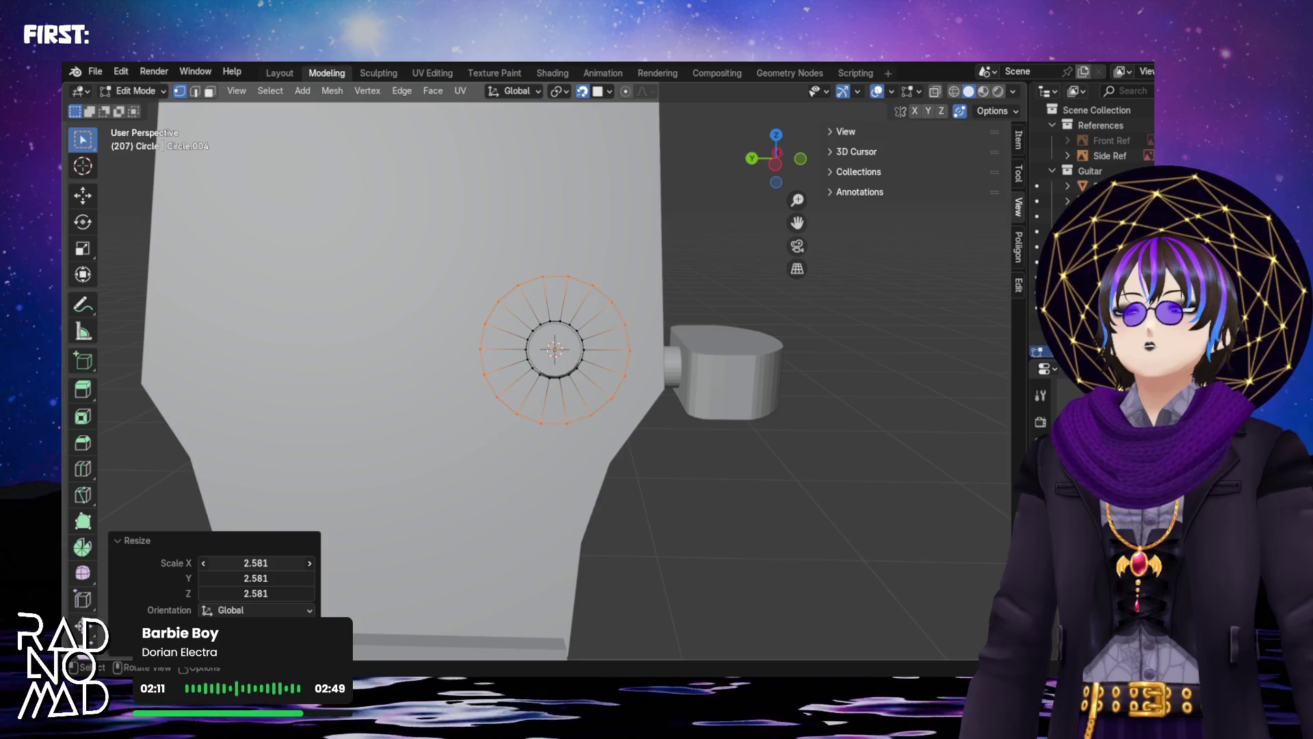
pyautogui.moveTo(461, 436); pyautogui.dragTo(235, 429, button='middle')
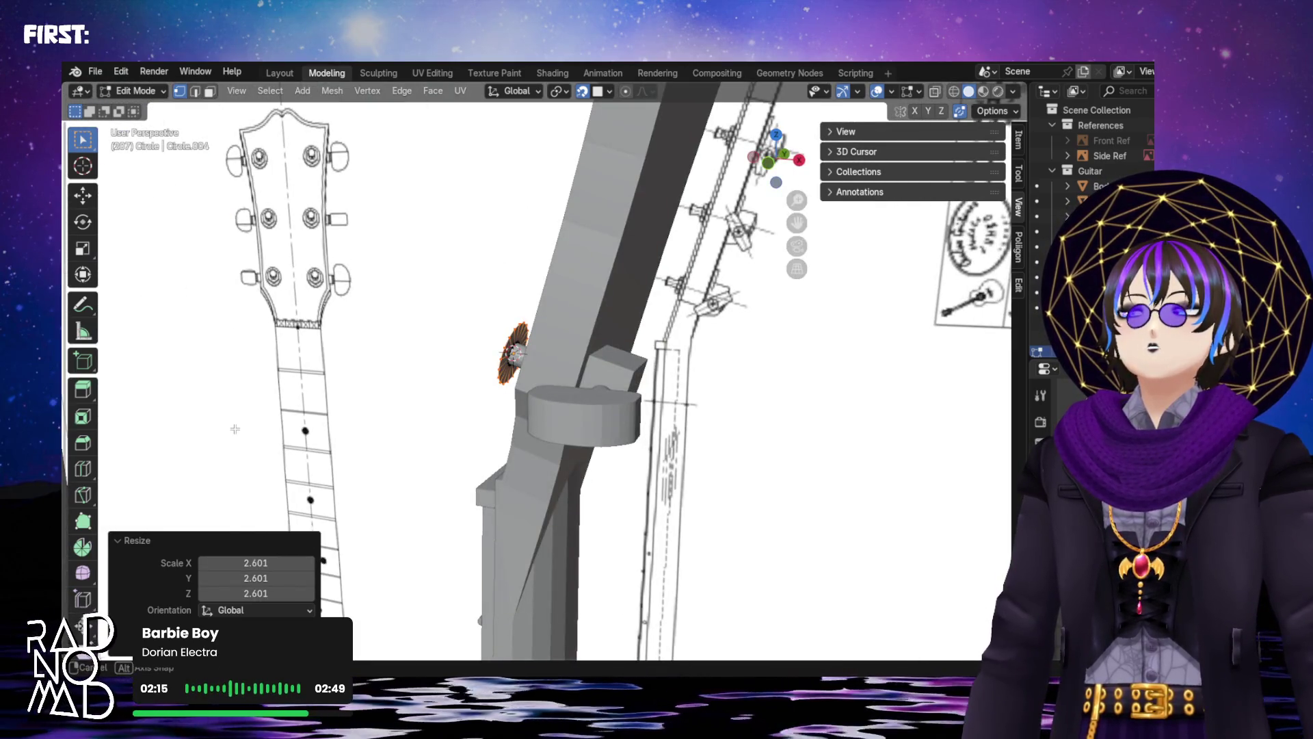
pyautogui.press('KP_Decimal')
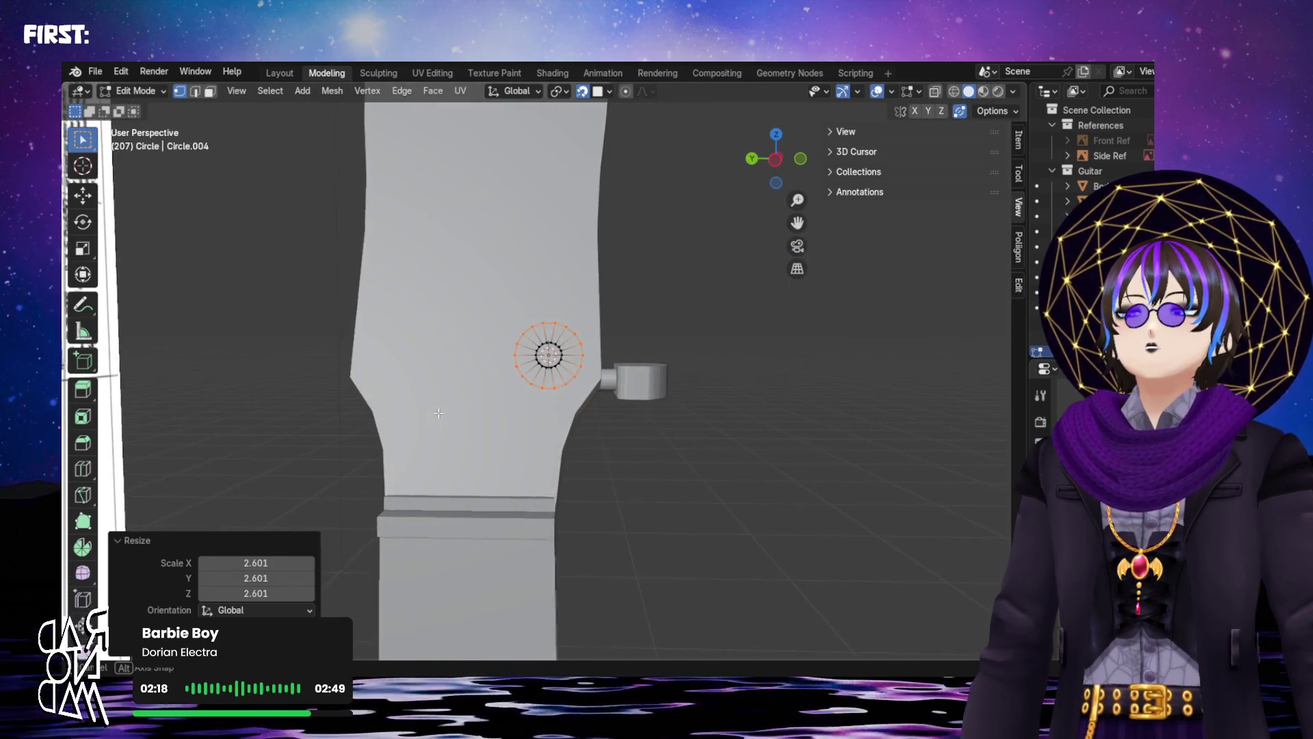
pyautogui.moveTo(253, 562)
pyautogui.mouseDown()
pyautogui.moveTo(253, 593)
pyautogui.moveTo(233, 593)
pyautogui.mouseUp()
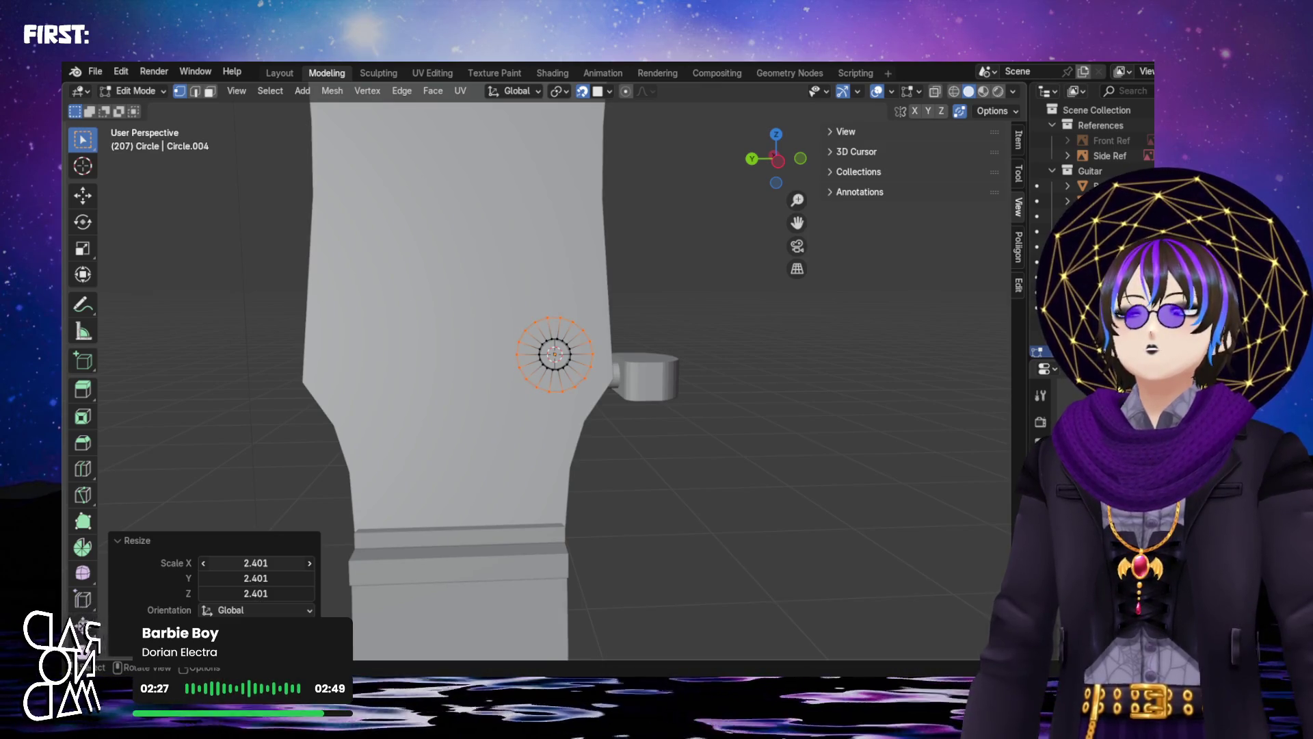
pyautogui.moveTo(663, 339)
pyautogui.mouseDown(button='middle')
pyautogui.moveTo(513, 332)
pyautogui.moveTo(536, 234)
pyautogui.moveTo(450, 401)
pyautogui.mouseUp(button='middle')
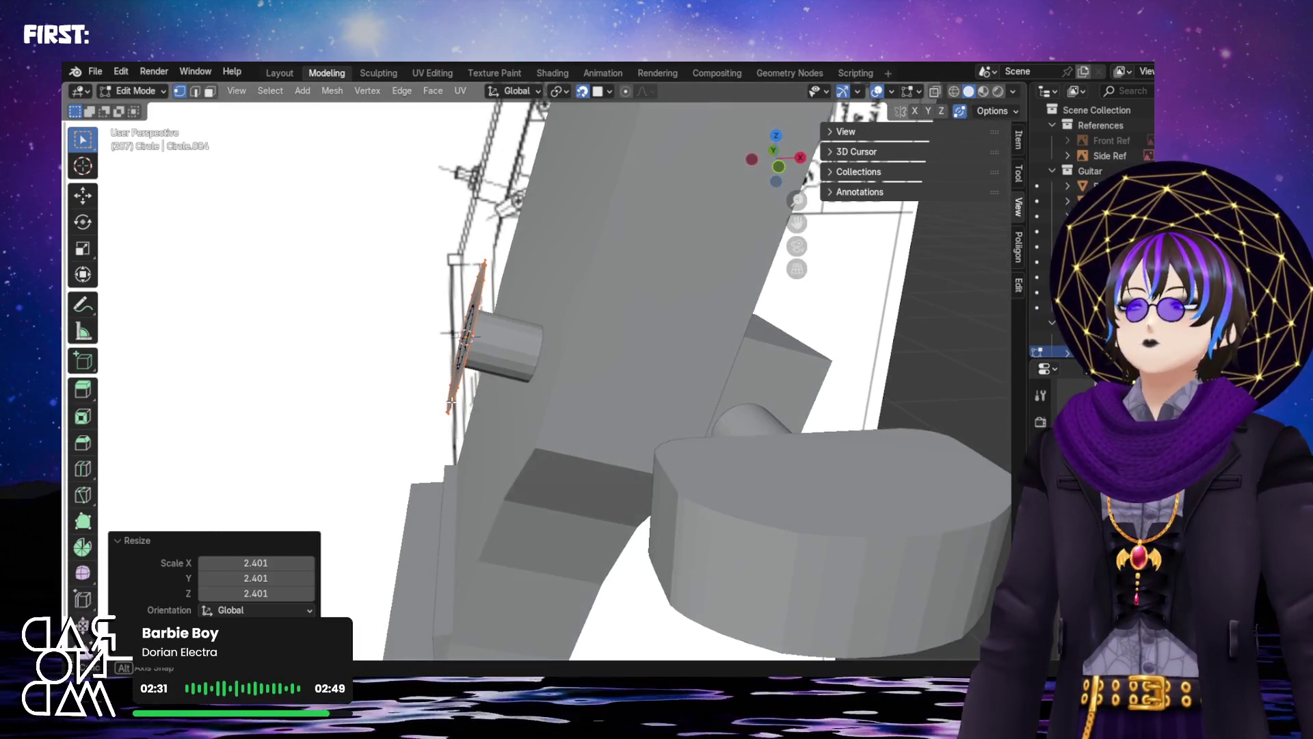
# Shift the ring -0.002141 m along its local Z axis
pyautogui.press('g')
pyautogui.press('z')
pyautogui.press('z')
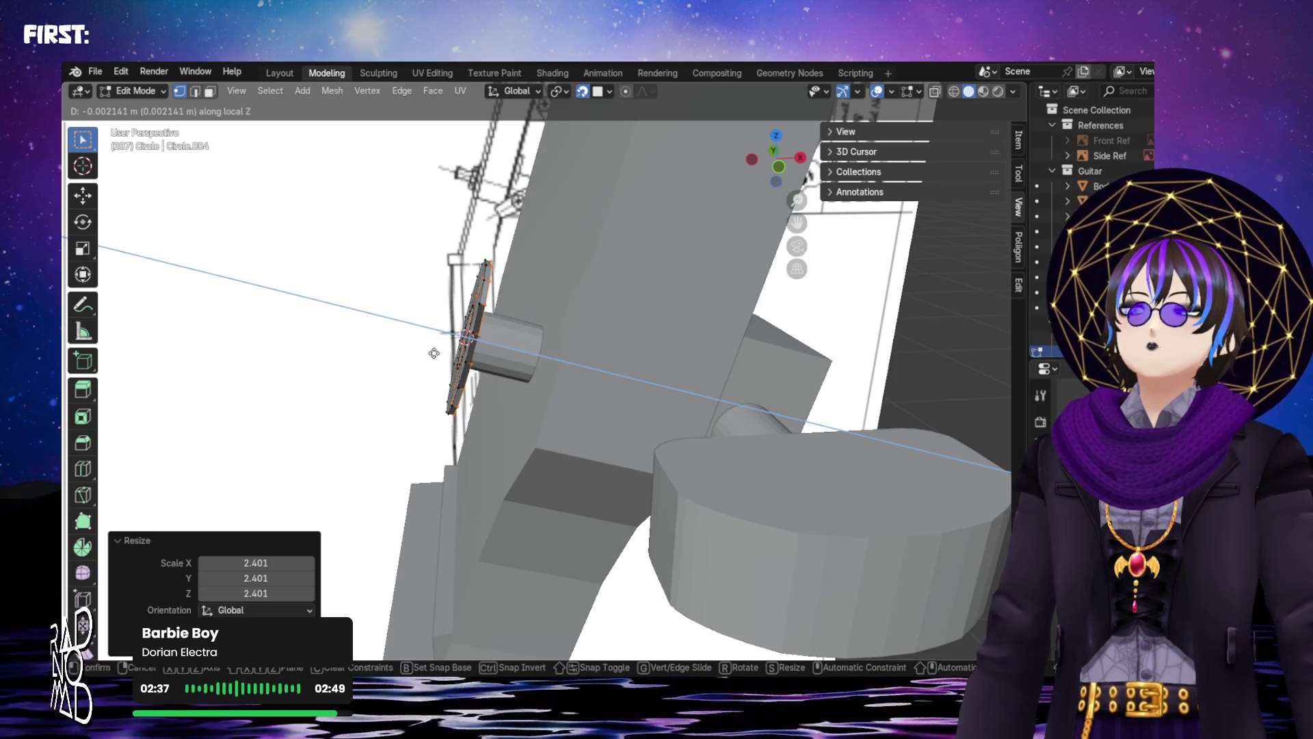
pyautogui.click(433, 352)
pyautogui.moveTo(434, 353)
pyautogui.mouseDown(button='middle')
pyautogui.moveTo(438, 321)
pyautogui.moveTo(543, 182)
pyautogui.moveTo(572, 220)
pyautogui.moveTo(556, 259)
pyautogui.moveTo(533, 219)
pyautogui.moveTo(581, 376)
pyautogui.mouseUp(button='middle')
# Box-select the whole washer ring
pyautogui.scroll(5, 547, 315)
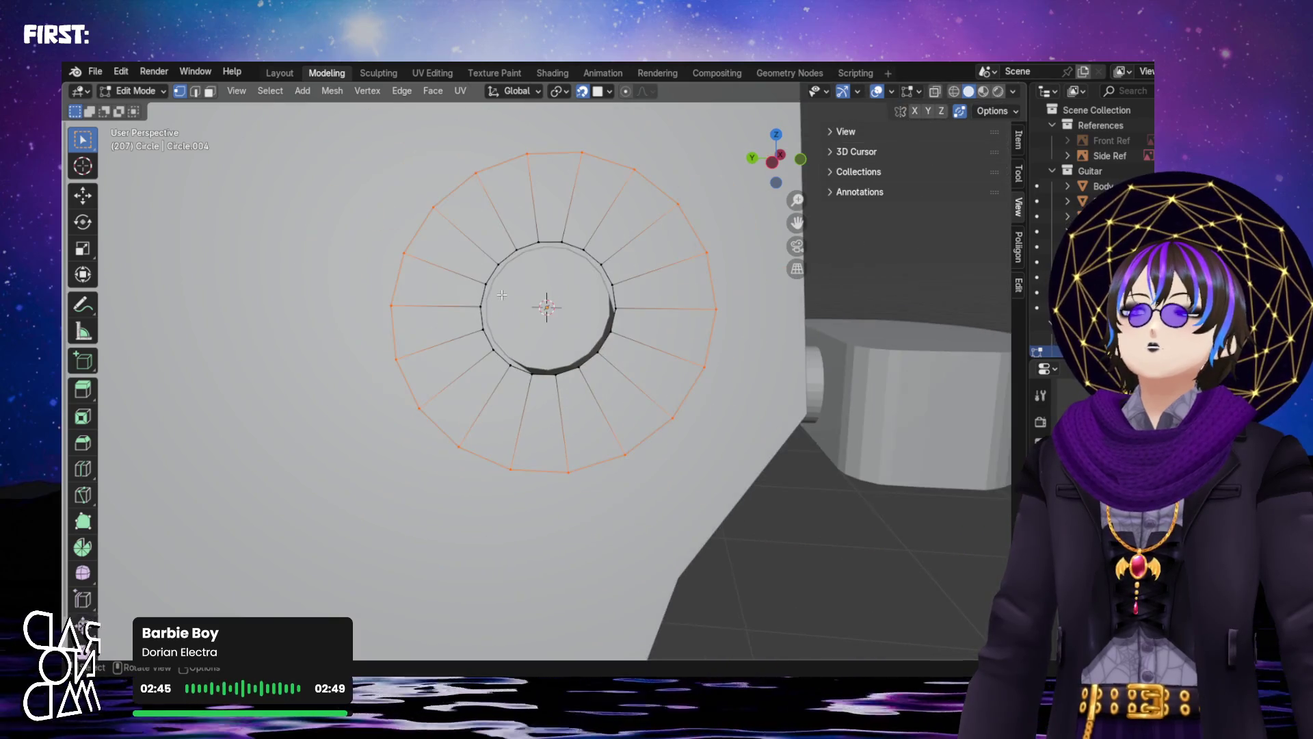
pyautogui.moveTo(669, 327); pyautogui.dragTo(787, 441)
pyautogui.moveTo(786, 441)
pyautogui.mouseDown(button='middle')
pyautogui.moveTo(624, 460)
pyautogui.moveTo(357, 336)
pyautogui.mouseUp(button='middle')
# Try extruding the ring faces along their normal, then undo the unwanted extrusion
pyautogui.press('g')
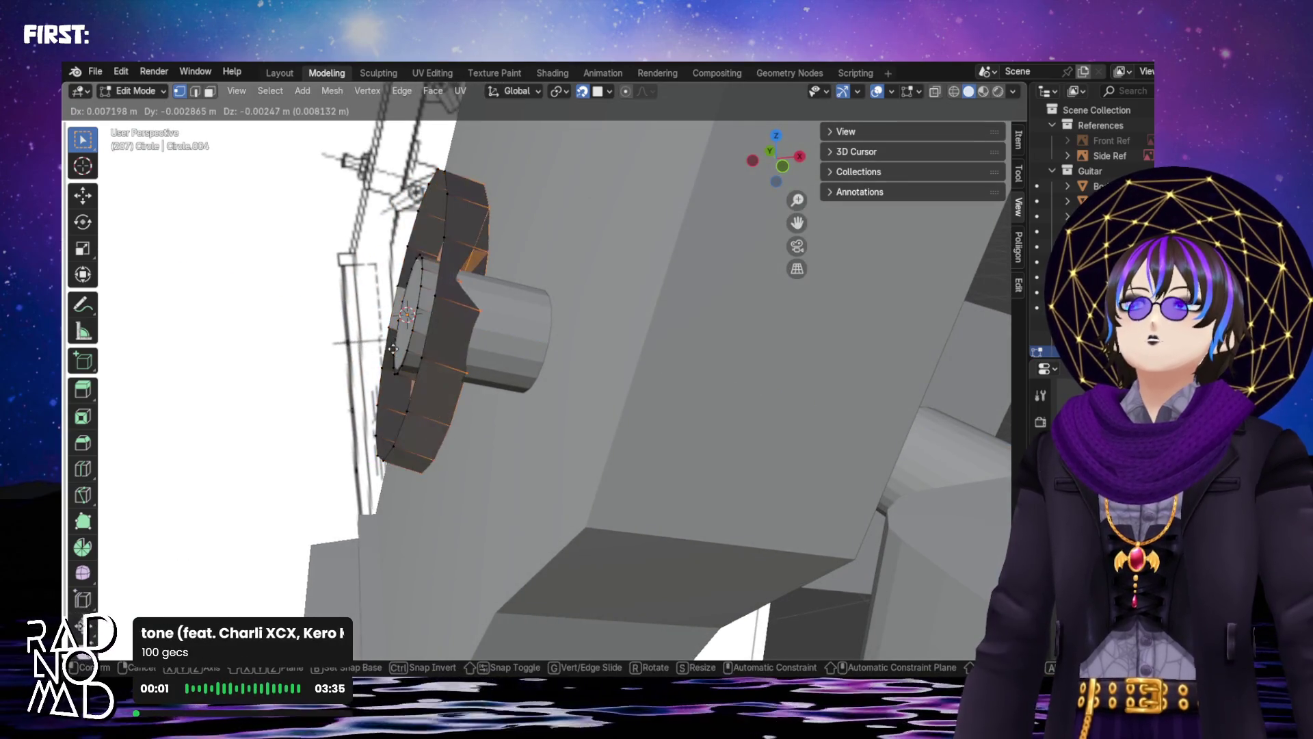
pyautogui.press('Escape')
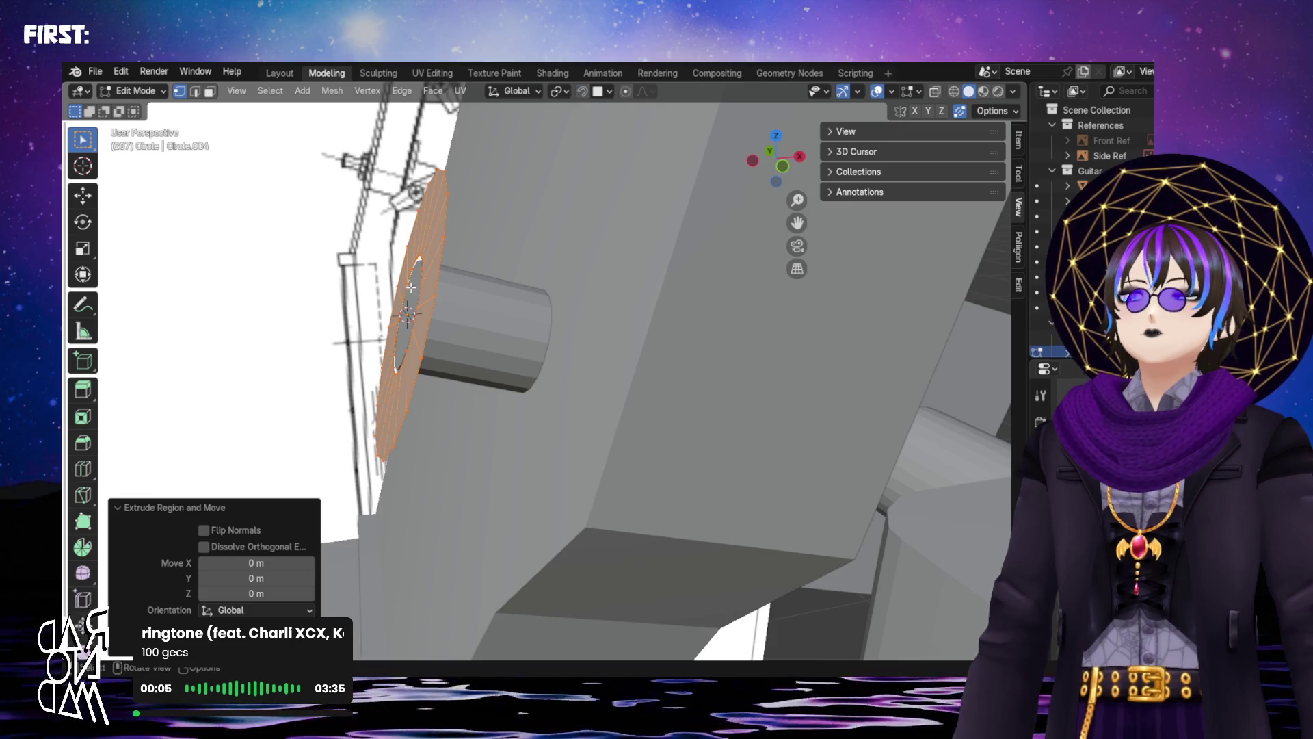
pyautogui.moveTo(410, 287); pyautogui.dragTo(398, 378, button='middle')
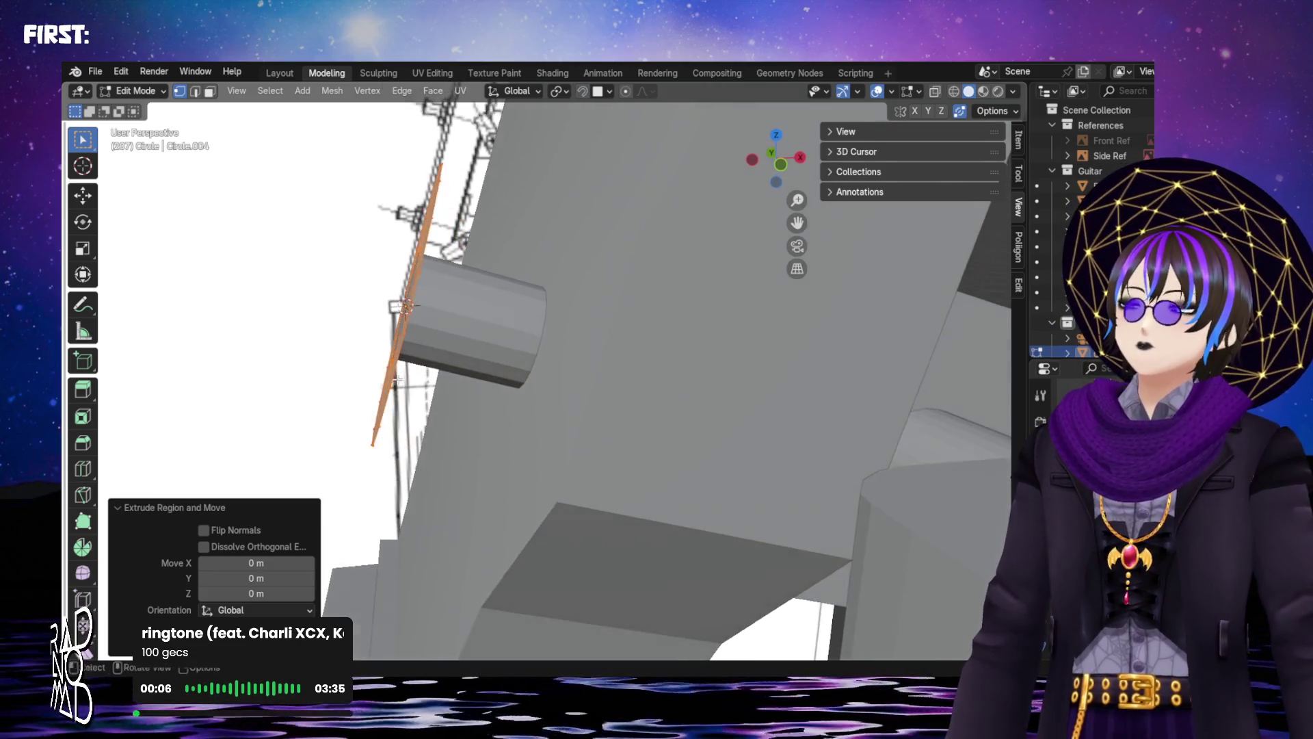
pyautogui.press('e')
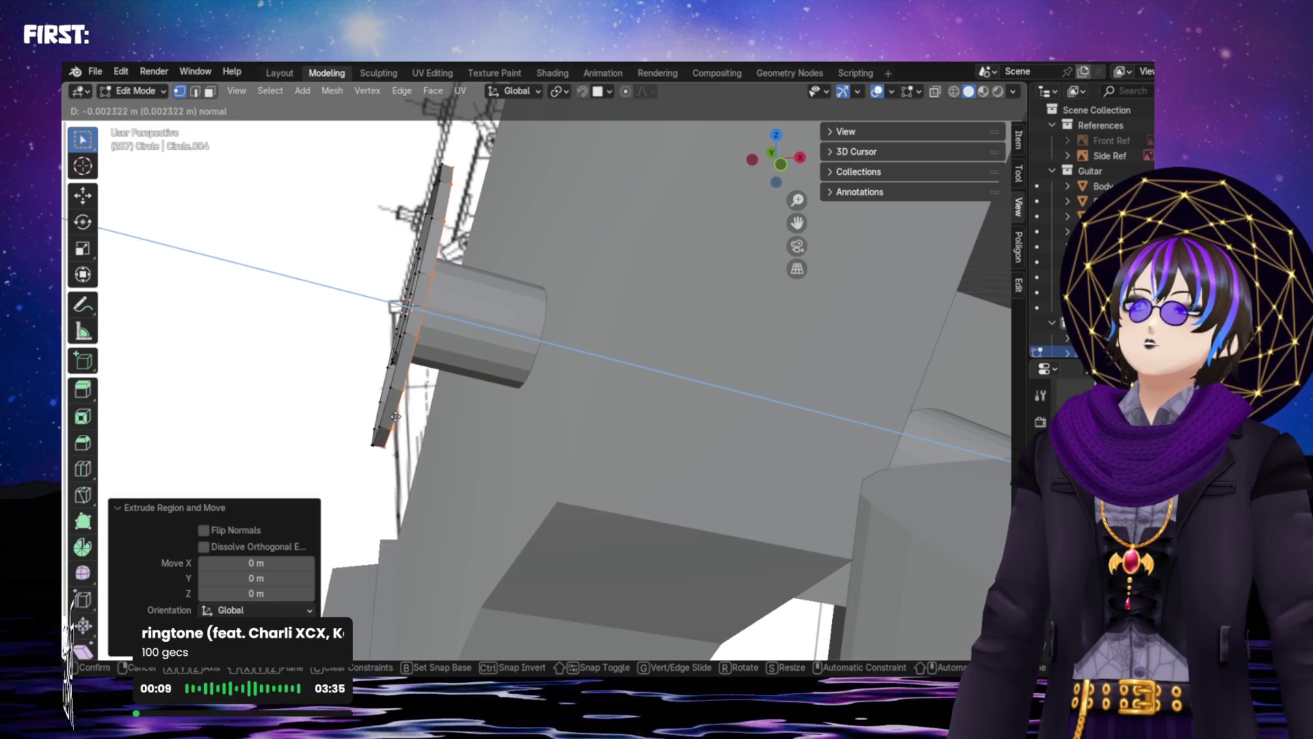
pyautogui.click(395, 417)
pyautogui.moveTo(395, 417)
pyautogui.mouseDown(button='middle')
pyautogui.moveTo(505, 301)
pyautogui.moveTo(520, 248)
pyautogui.mouseUp(button='middle')
pyautogui.hotkey('ctrl', 'z')
# Extrude the ring faces along their normal to a thickness of -0.001936 m
pyautogui.press('e')
pyautogui.press('z')
pyautogui.press('z')
pyautogui.press('z')
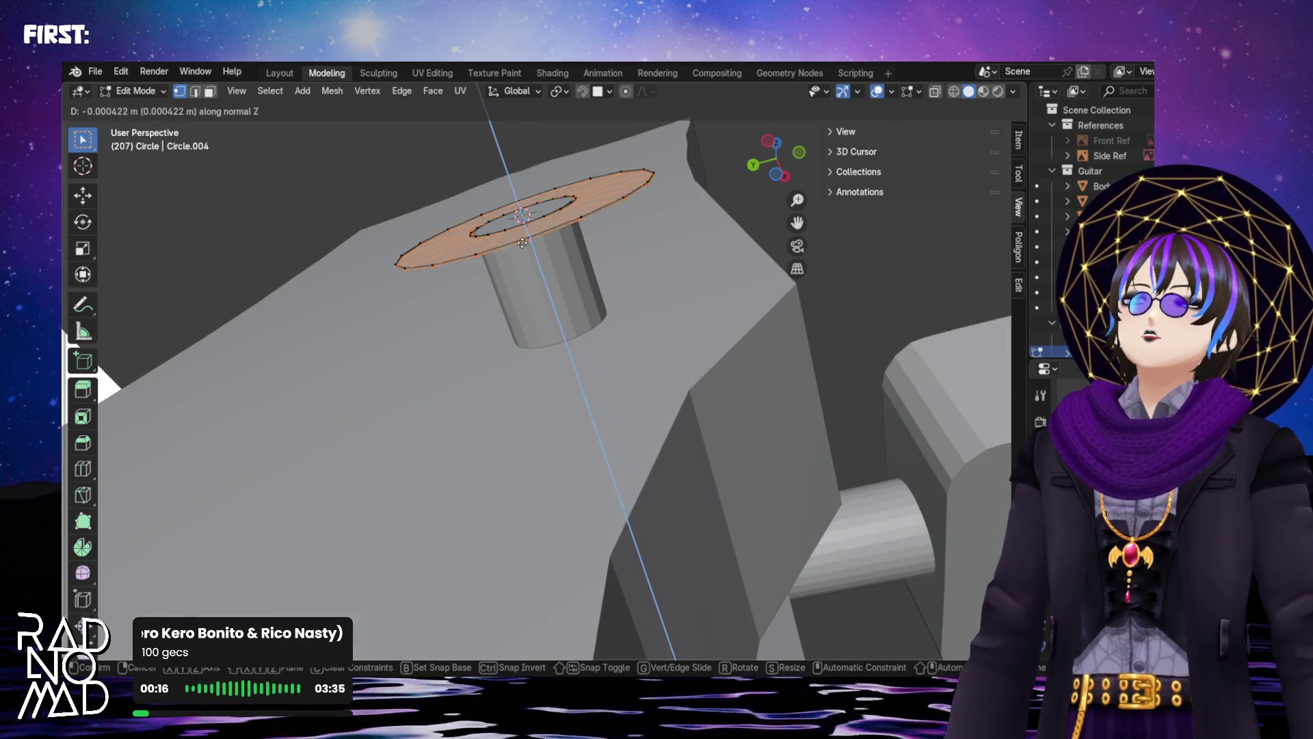
pyautogui.click(522, 260)
pyautogui.moveTo(522, 260)
pyautogui.mouseDown(button='middle')
pyautogui.moveTo(478, 304)
pyautogui.moveTo(565, 391)
pyautogui.moveTo(523, 272)
pyautogui.moveTo(532, 356)
pyautogui.moveTo(448, 387)
pyautogui.moveTo(465, 387)
pyautogui.moveTo(444, 356)
pyautogui.mouseUp(button='middle')
pyautogui.press('e')
pyautogui.click(493, 321)
pyautogui.press('e')
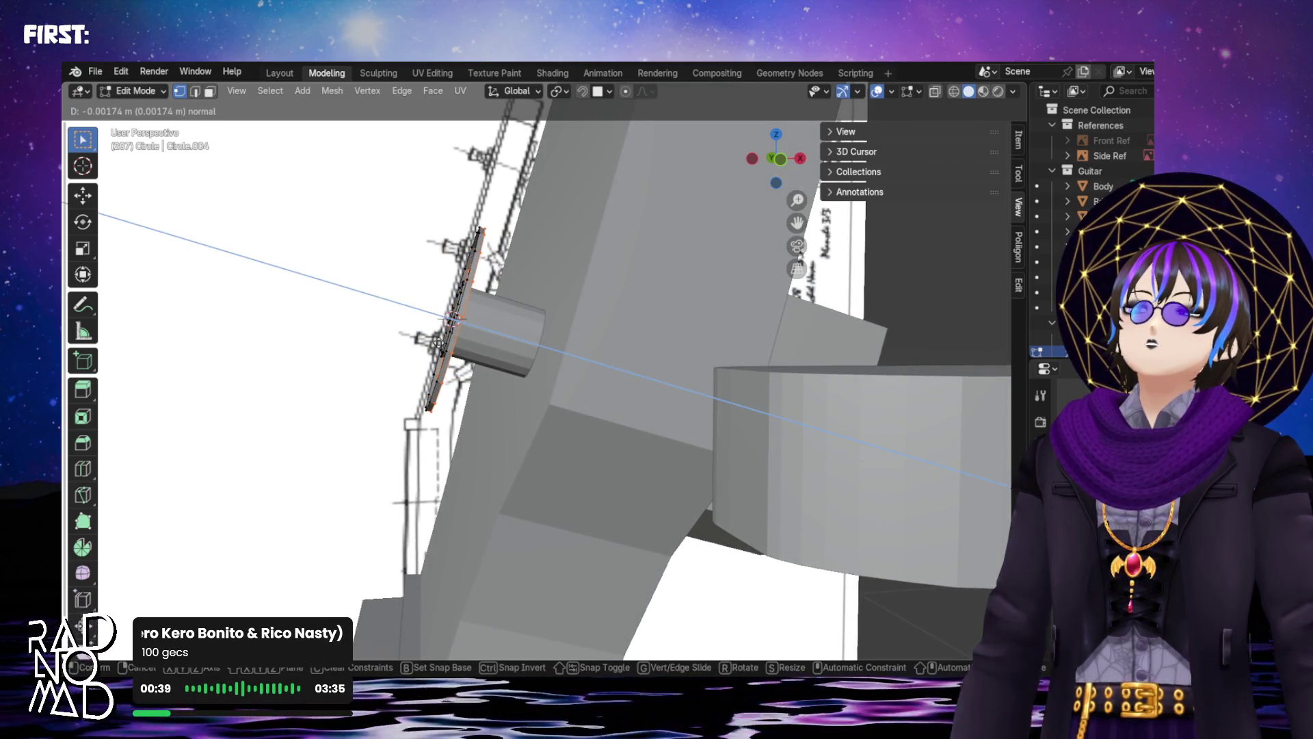
pyautogui.click(429, 334)
pyautogui.moveTo(429, 333)
pyautogui.mouseDown(button='middle')
pyautogui.moveTo(451, 357)
pyautogui.moveTo(479, 345)
pyautogui.moveTo(472, 305)
pyautogui.moveTo(649, 225)
pyautogui.mouseUp(button='middle')
pyautogui.click(779, 159)
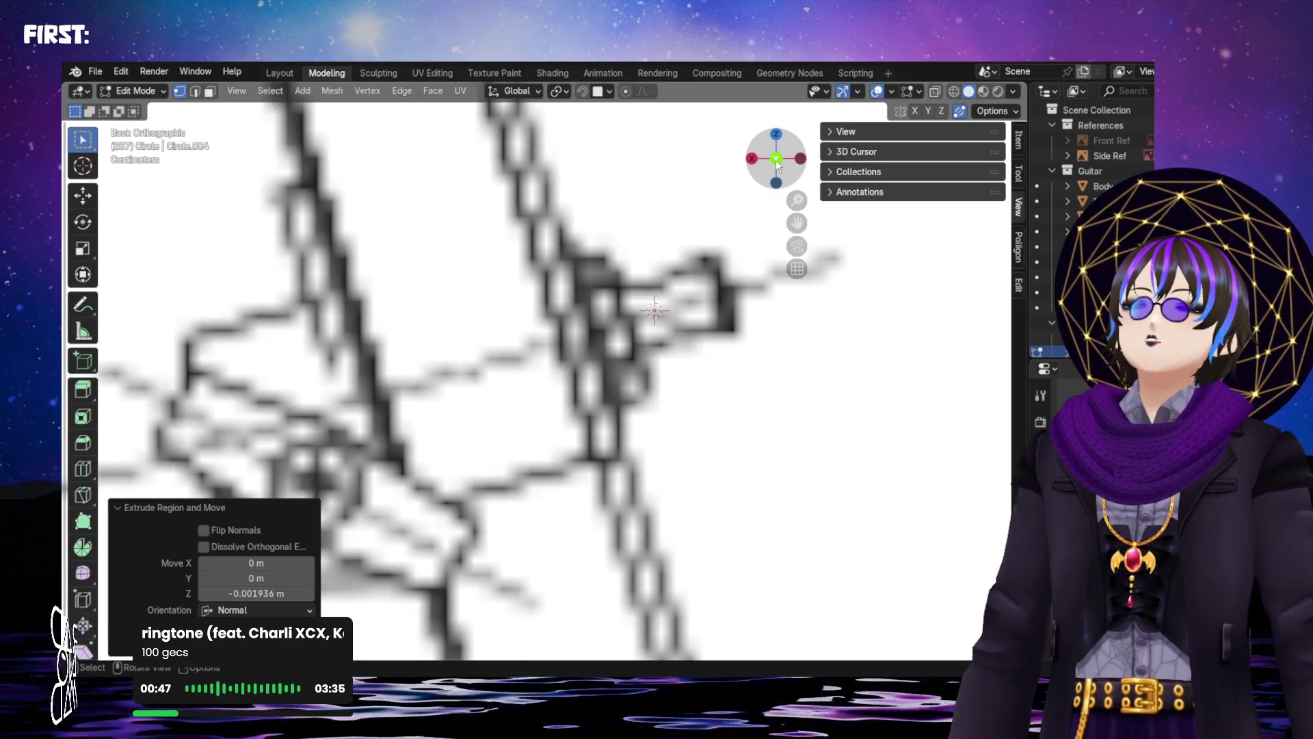
pyautogui.scroll(-3, 509, 312)
pyautogui.scroll(3, 556, 377)
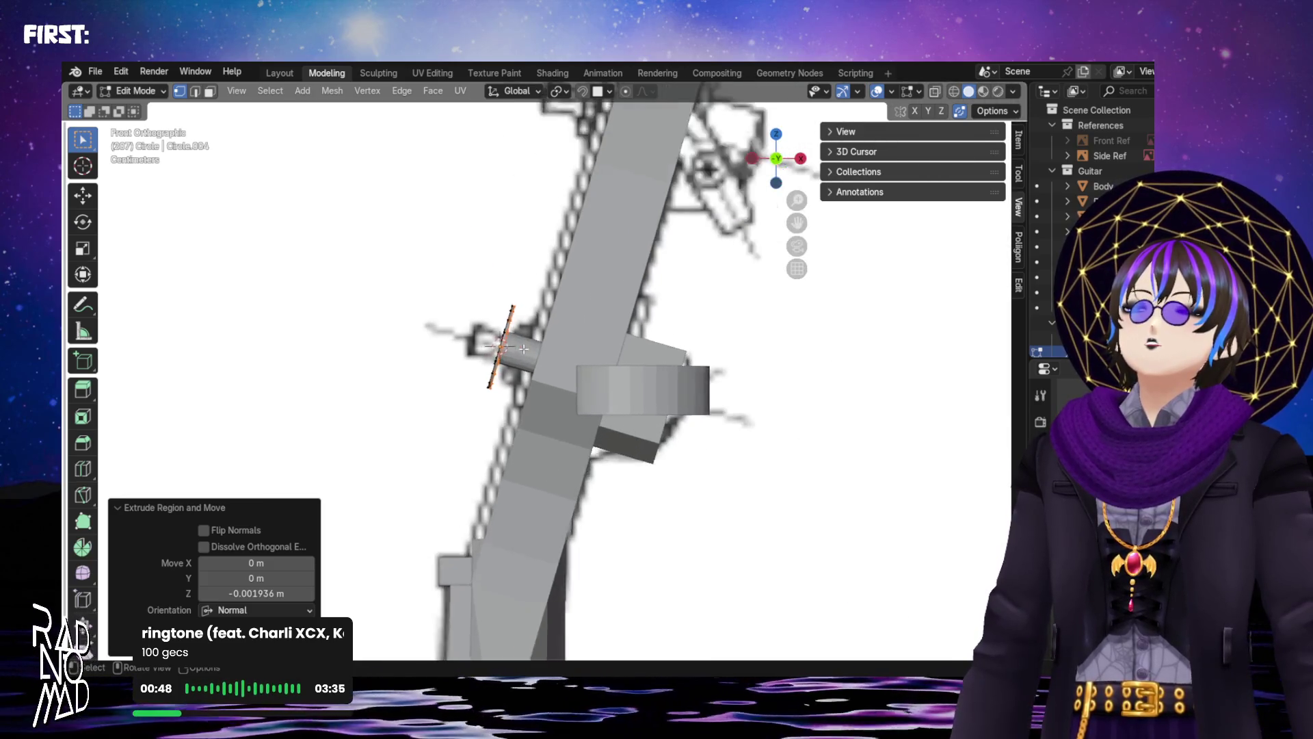
pyautogui.scroll(-4, 547, 375)
pyautogui.scroll(3, 544, 373)
pyautogui.scroll(3, 544, 373)
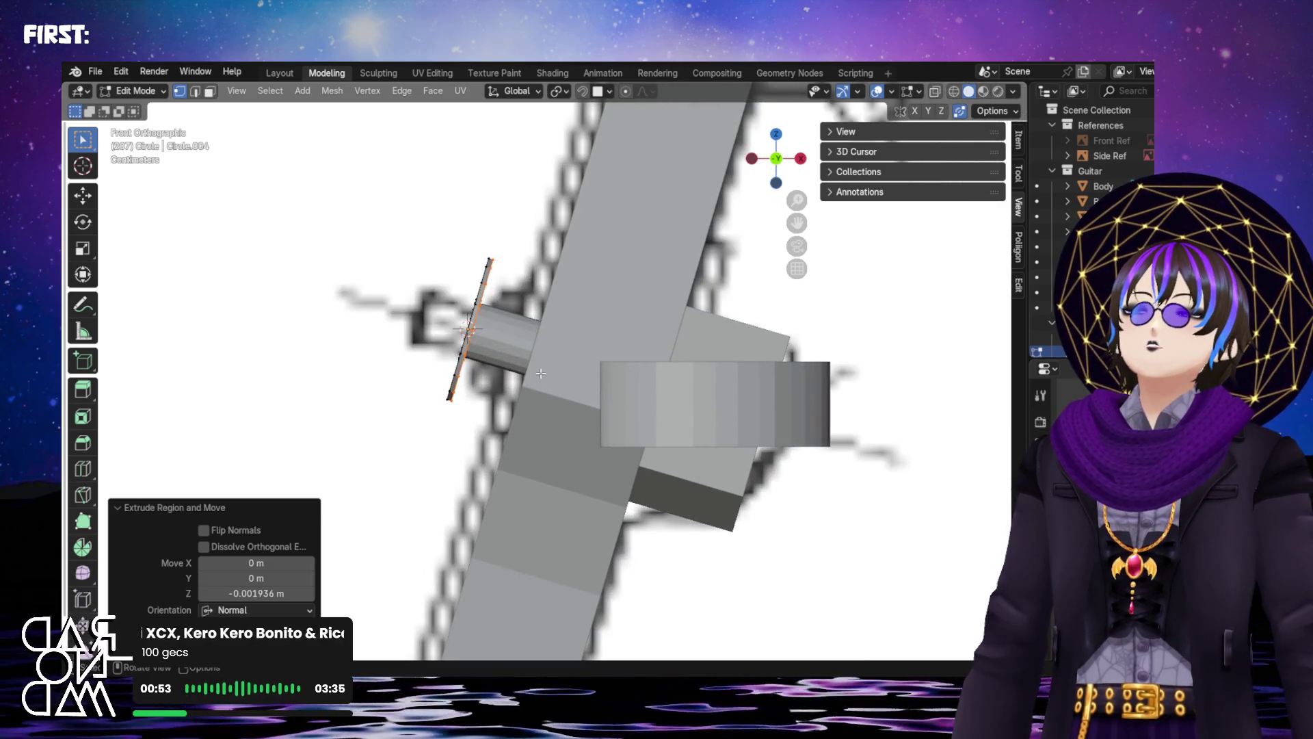
pyautogui.scroll(3, 443, 319)
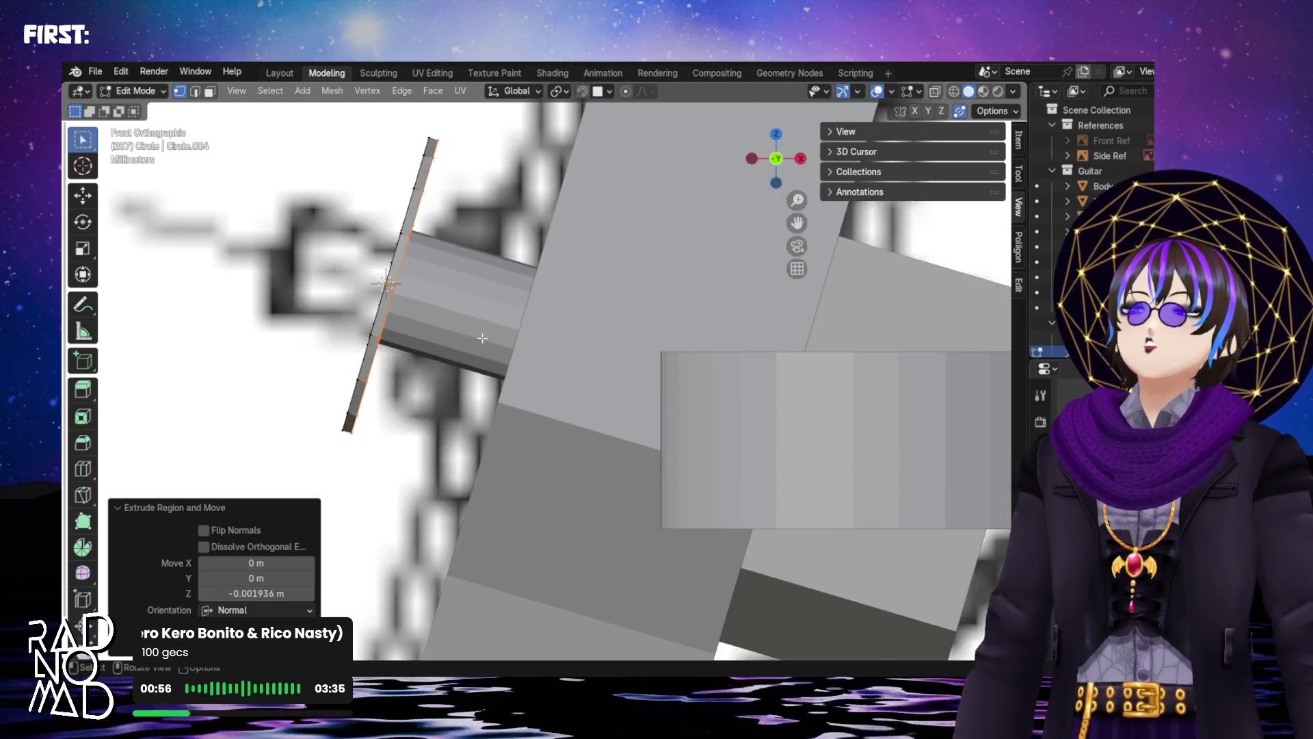
pyautogui.scroll(-7, 405, 306)
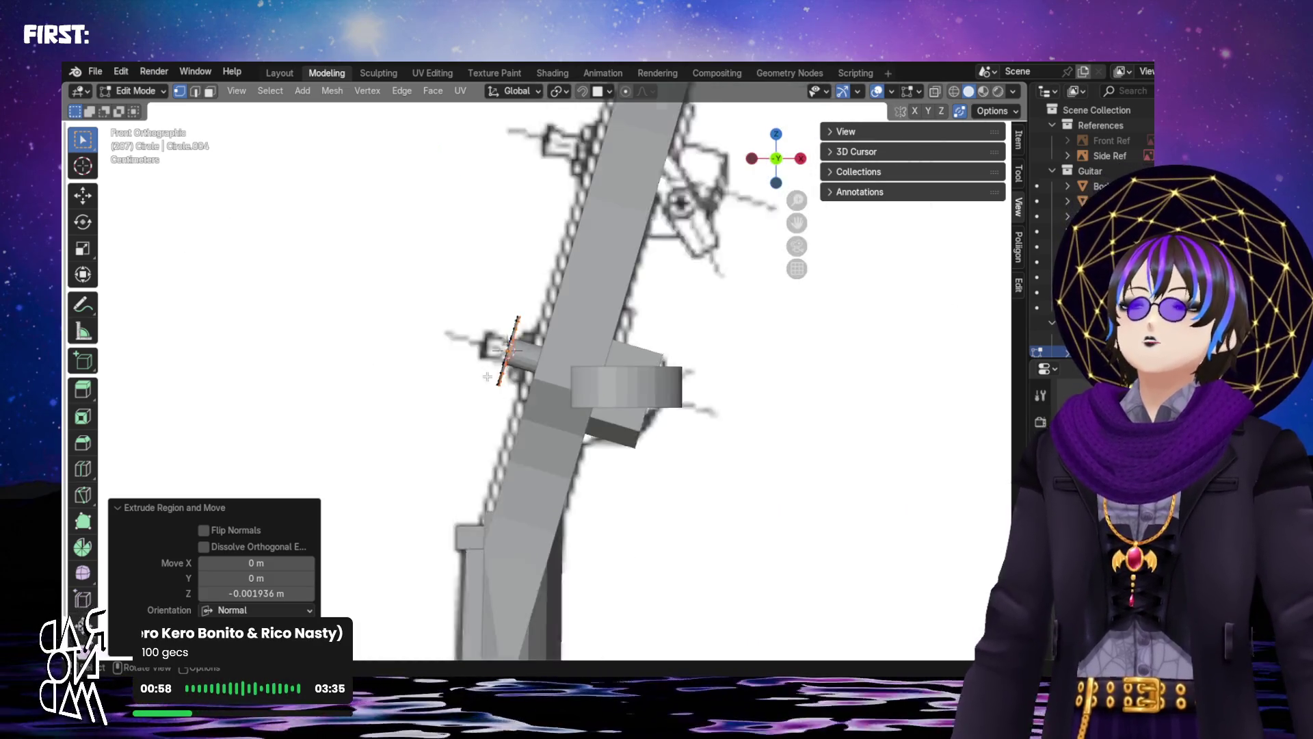
pyautogui.scroll(6, 454, 320)
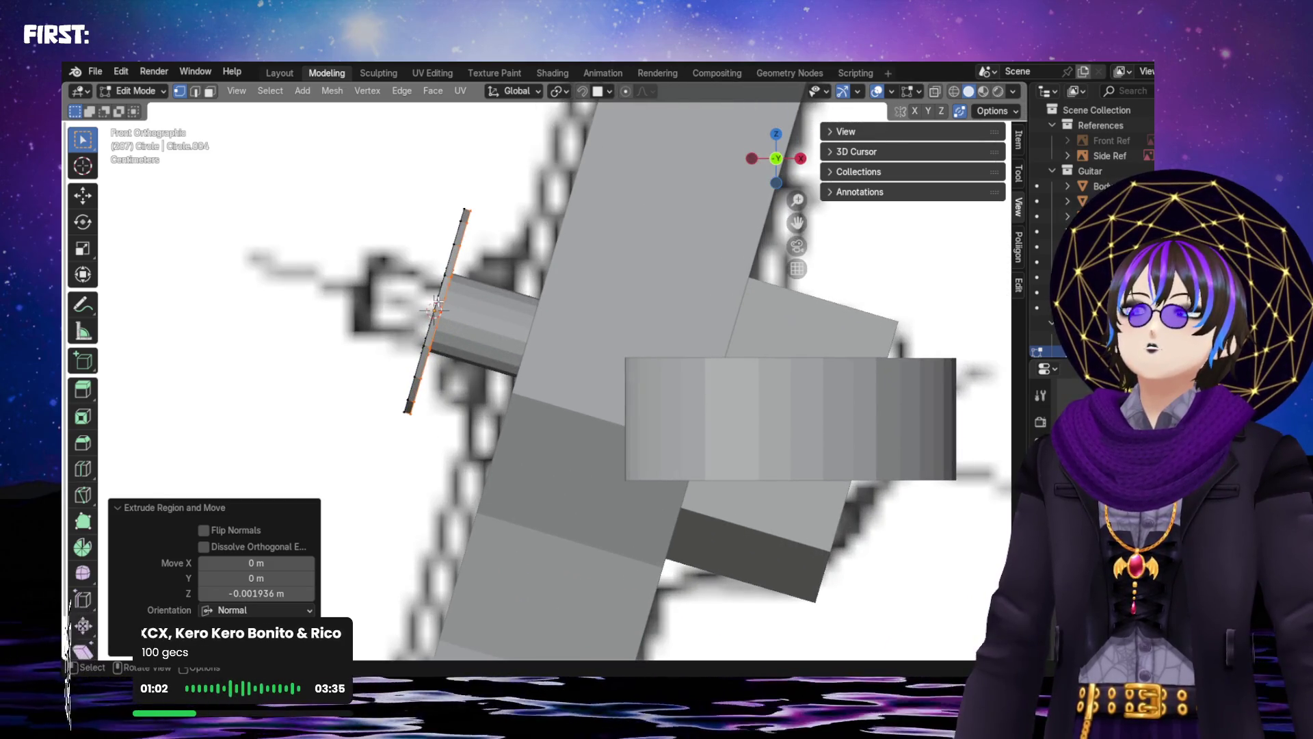
# Undo the thin extrusion and re-extrude the washer 0.003758 m along its normal
pyautogui.hotkey('ctrl', 'z')
pyautogui.press('e')
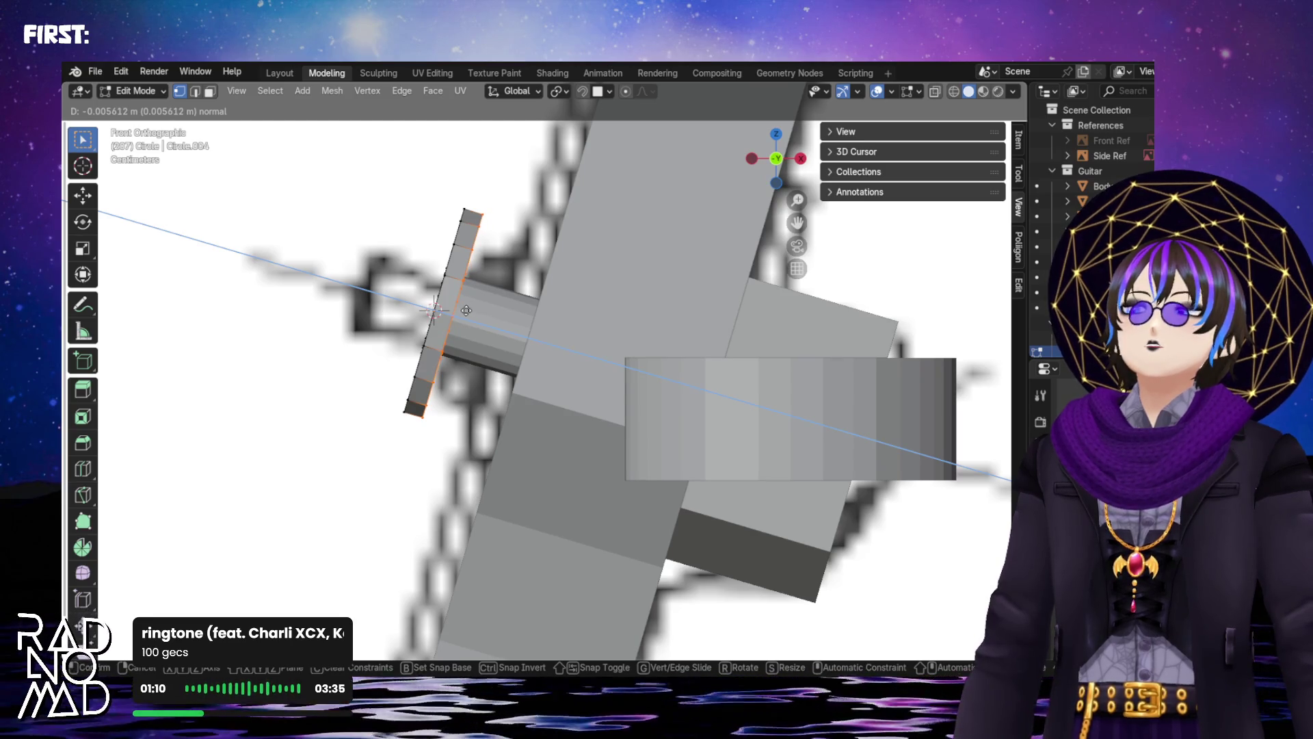
pyautogui.click(461, 309)
pyautogui.moveTo(460, 309); pyautogui.dragTo(599, 316, button='middle')
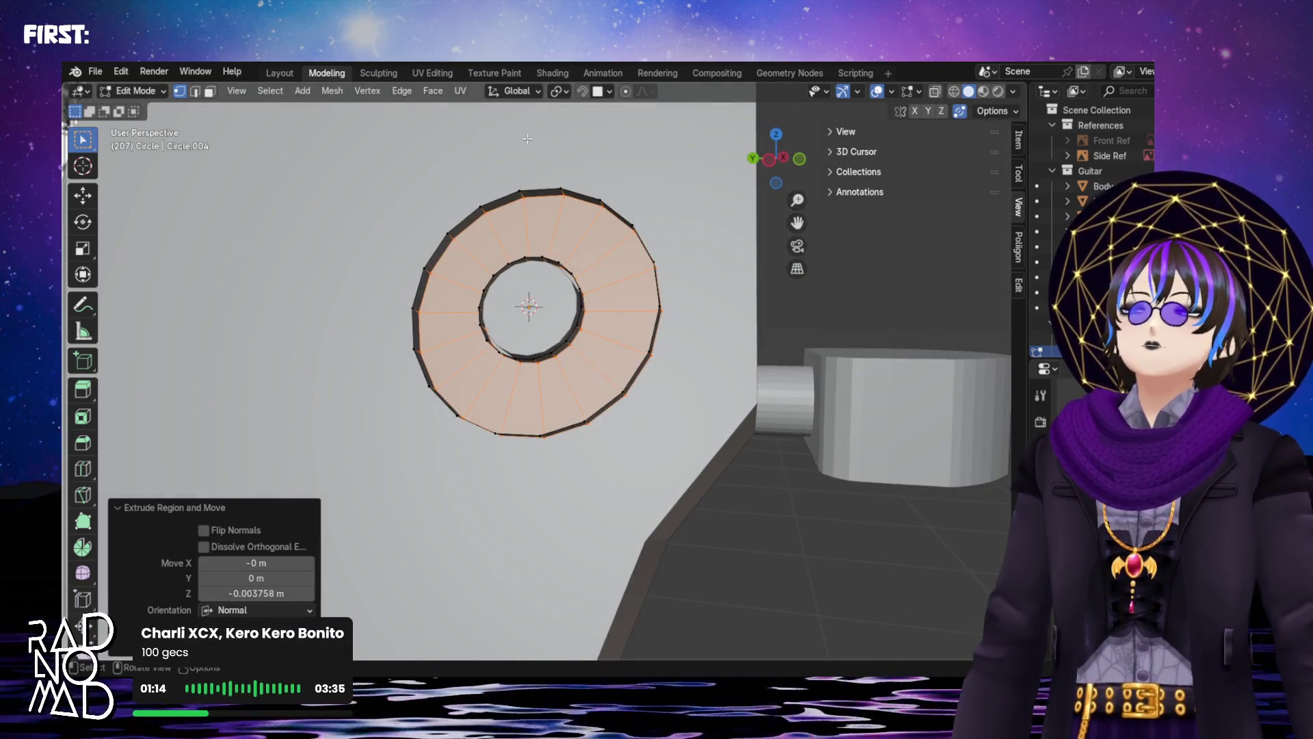
# Clear the face selection and start picking vertices on the washer's outer rim
pyautogui.click(527, 139)
pyautogui.moveTo(528, 138); pyautogui.dragTo(534, 184, button='middle')
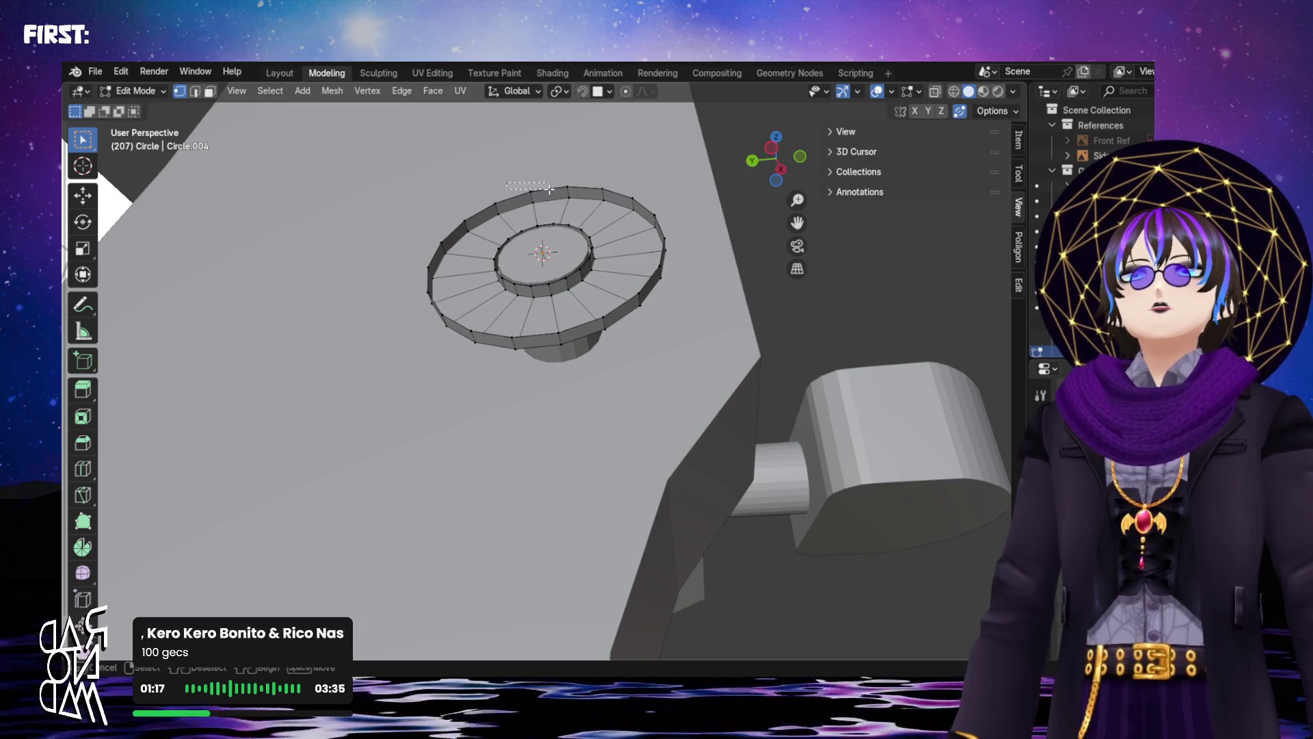
pyautogui.click(538, 194)
pyautogui.keyDown('shift'); pyautogui.click(565, 186); pyautogui.keyUp('shift')
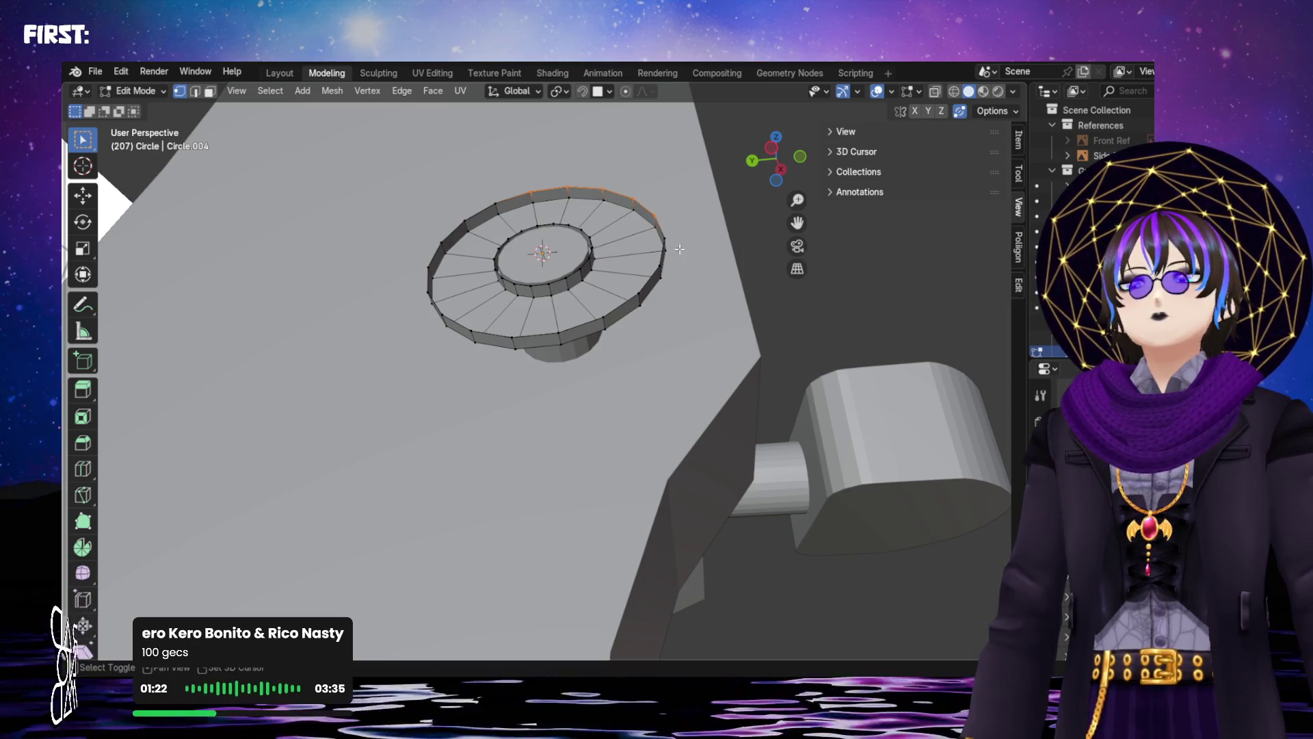
pyautogui.moveTo(670, 233)
pyautogui.mouseDown(button='middle')
pyautogui.moveTo(647, 391)
pyautogui.moveTo(669, 335)
pyautogui.mouseUp(button='middle')
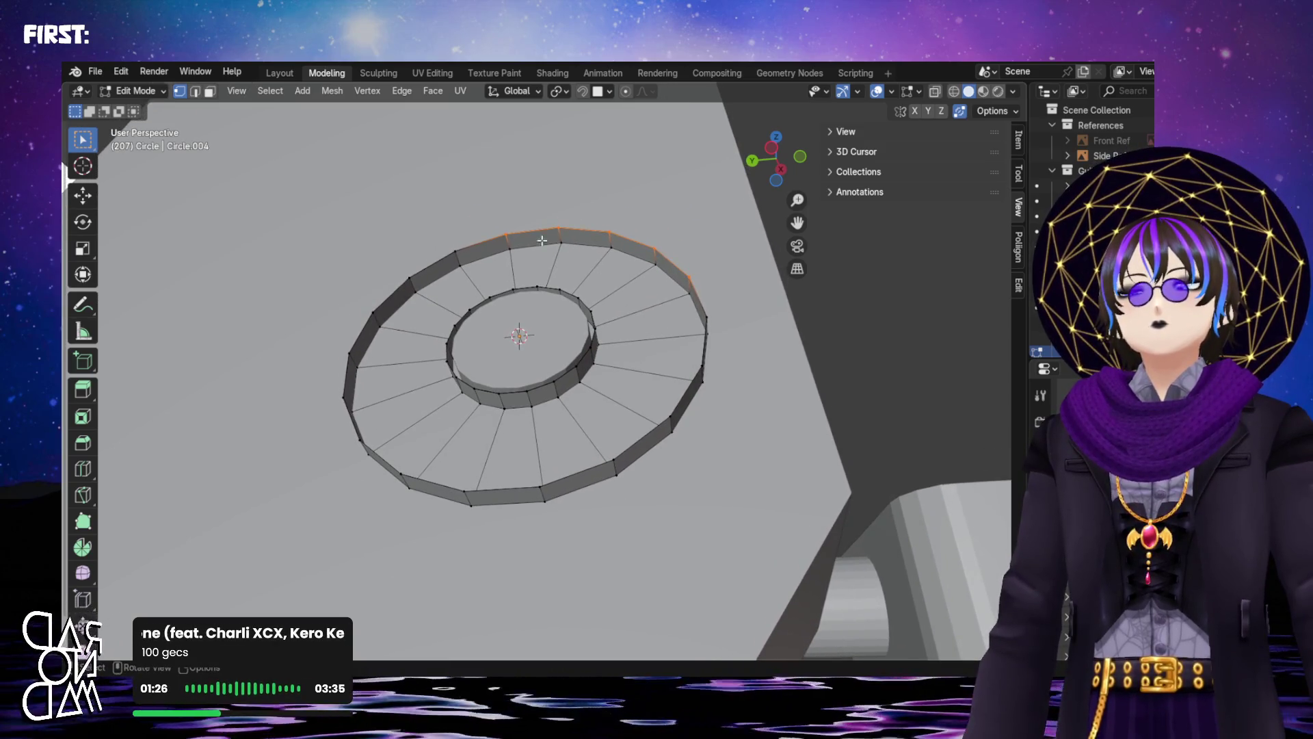
pyautogui.scroll(3, 543, 241)
pyautogui.moveTo(544, 241); pyautogui.dragTo(563, 369, button='middle')
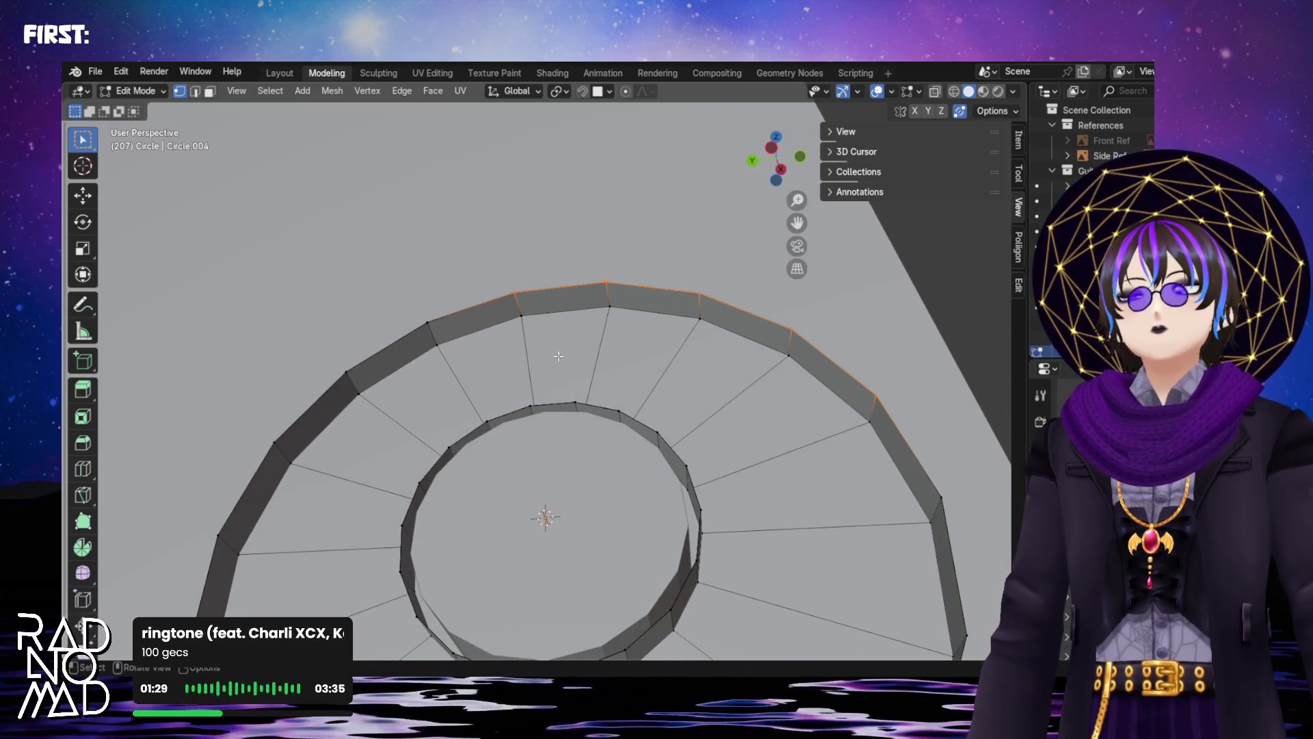
pyautogui.scroll(-3, 542, 306)
pyautogui.moveTo(543, 307)
pyautogui.mouseDown(button='middle')
pyautogui.moveTo(589, 404)
pyautogui.moveTo(609, 357)
pyautogui.moveTo(570, 308)
pyautogui.moveTo(580, 352)
pyautogui.mouseUp(button='middle')
pyautogui.scroll(3, 557, 291)
# Select outer- and inner-ring vertices of the top ring face, undoing an extra face pick
pyautogui.keyDown('shift'); pyautogui.click(520, 248); pyautogui.keyUp('shift')
pyautogui.keyDown('shift'); pyautogui.click(590, 257); pyautogui.keyUp('shift')
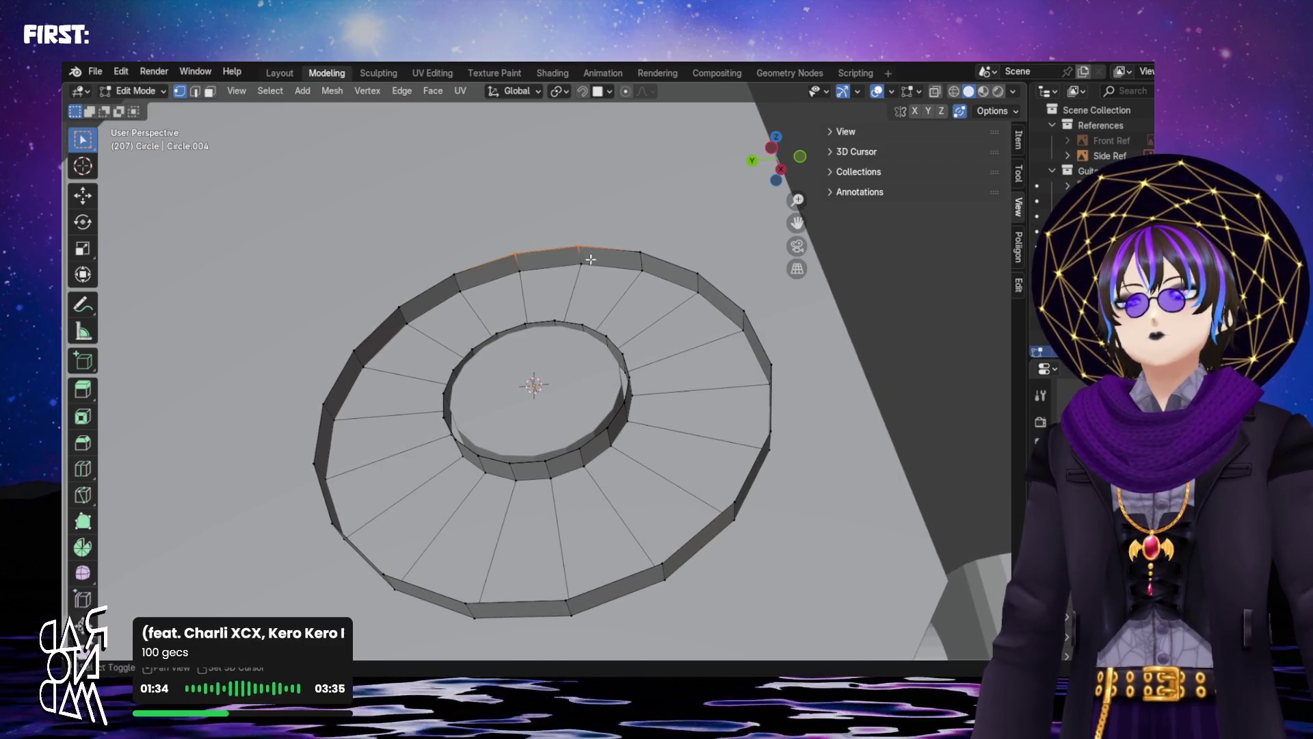
pyautogui.keyDown('shift'); pyautogui.click(563, 322); pyautogui.keyUp('shift')
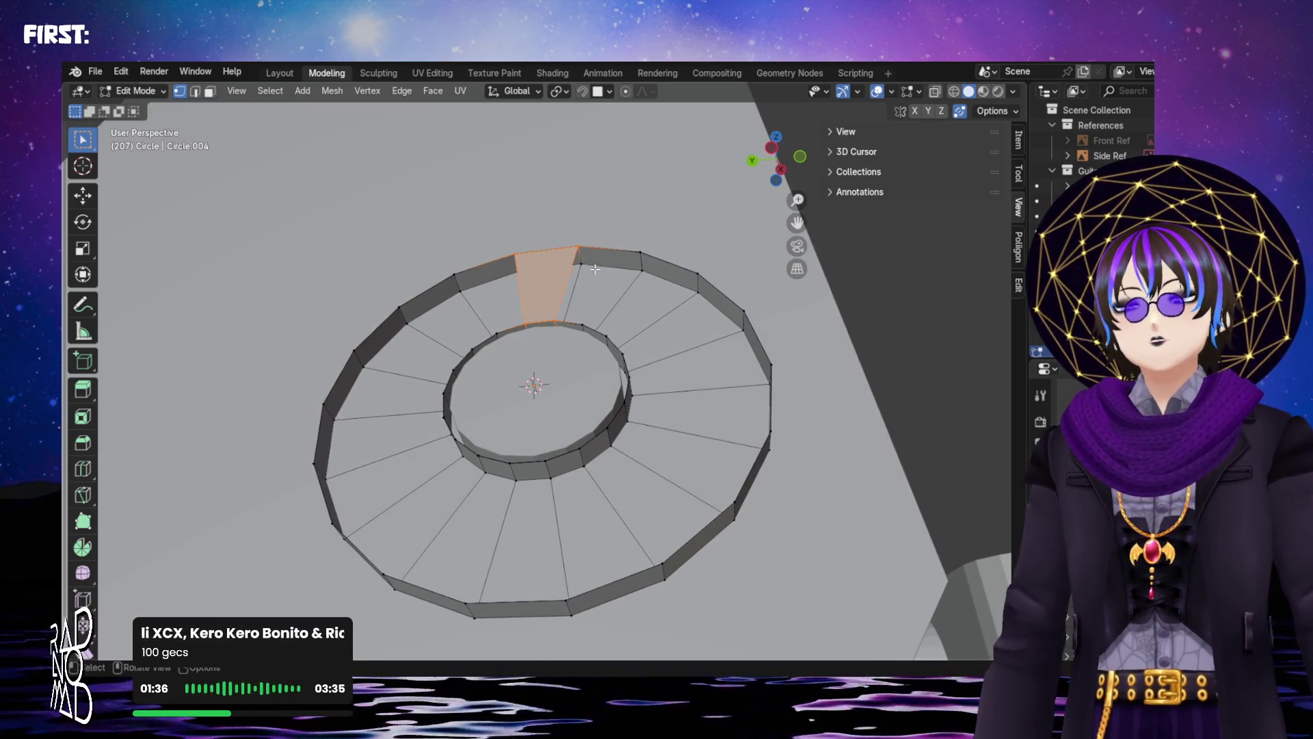
pyautogui.keyDown('shift'); pyautogui.click(555, 321); pyautogui.keyUp('shift')
pyautogui.keyDown('shift'); pyautogui.click(585, 325); pyautogui.keyUp('shift')
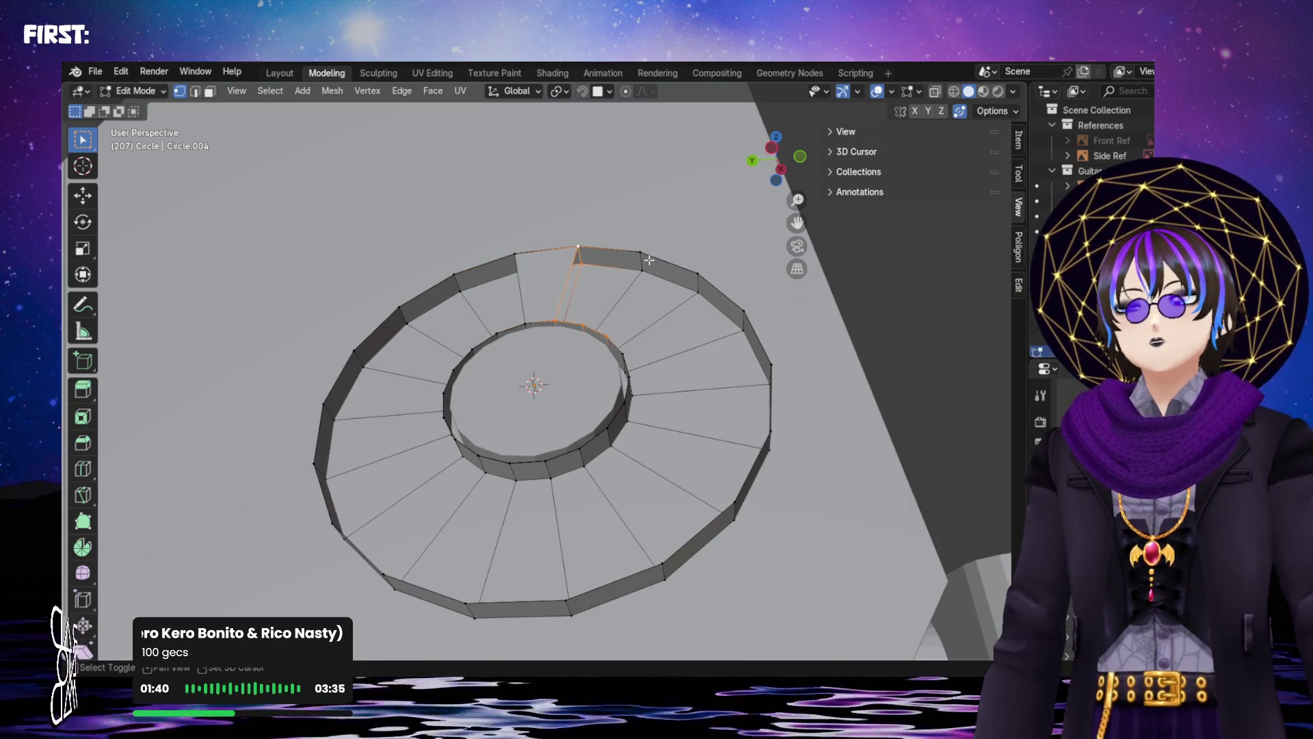
pyautogui.keyDown('shift'); pyautogui.click(698, 275); pyautogui.keyUp('shift')
pyautogui.moveTo(671, 245)
pyautogui.mouseDown(button='middle')
pyautogui.moveTo(645, 258)
pyautogui.moveTo(716, 256)
pyautogui.mouseUp(button='middle')
pyautogui.click(716, 257)
pyautogui.hotkey('ctrl', 'z')
pyautogui.hotkey('ctrl', 'z')
pyautogui.hotkey('ctrl', 'z')
# Select a shortest-path run of edges along the outer rim to a farther vertex
pyautogui.moveTo(625, 248); pyautogui.dragTo(564, 239, button='middle')
pyautogui.keyDown('shift'); pyautogui.click(635, 250); pyautogui.keyUp('shift')
pyautogui.keyDown('shift'); pyautogui.click(691, 261); pyautogui.keyUp('shift')
pyautogui.keyDown('shift'); pyautogui.click(738, 285); pyautogui.keyUp('shift')
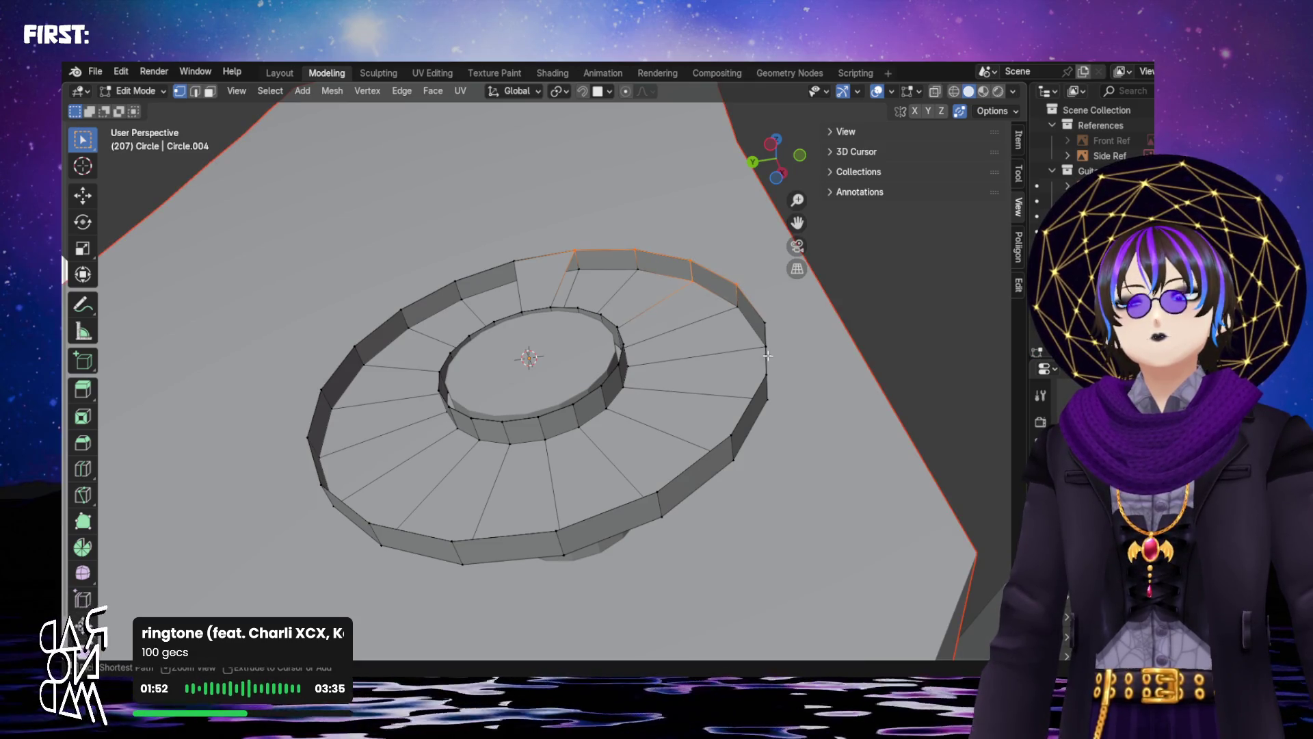
pyautogui.click(763, 321)
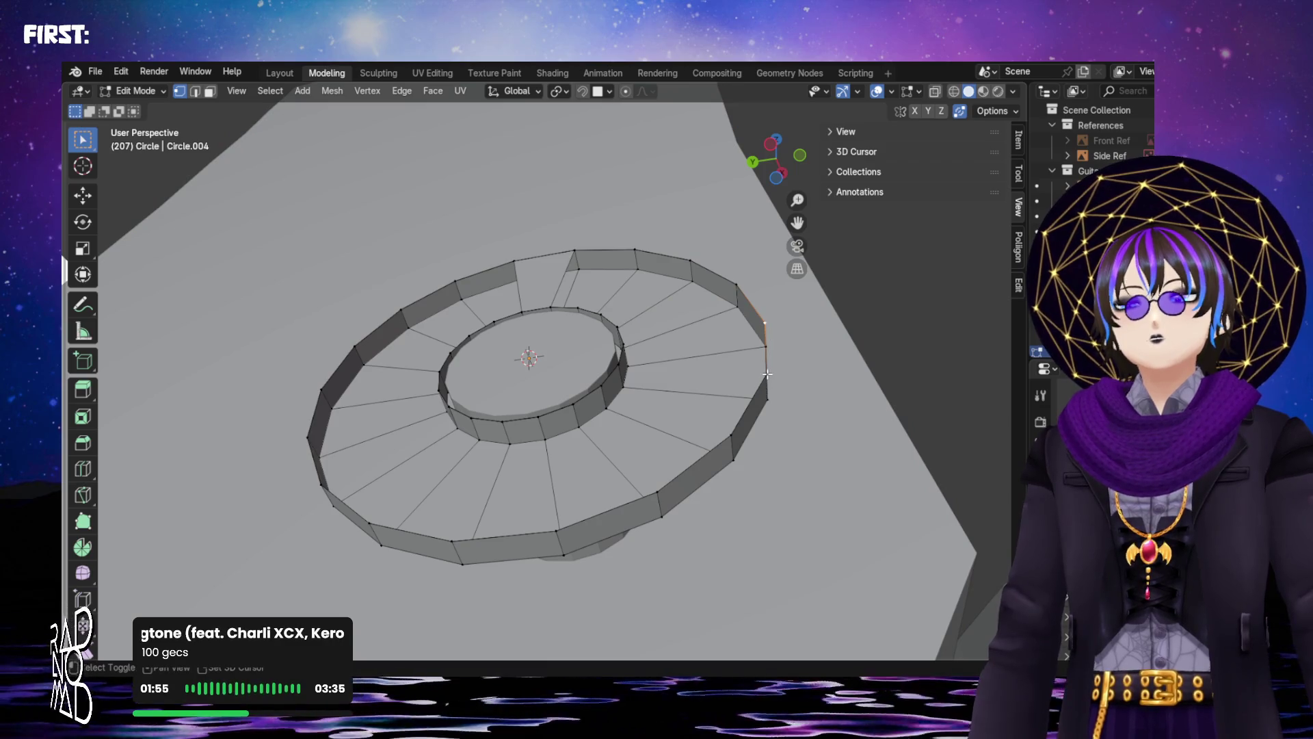
pyautogui.keyDown('ctrl'); pyautogui.click(726, 435); pyautogui.keyUp('ctrl')
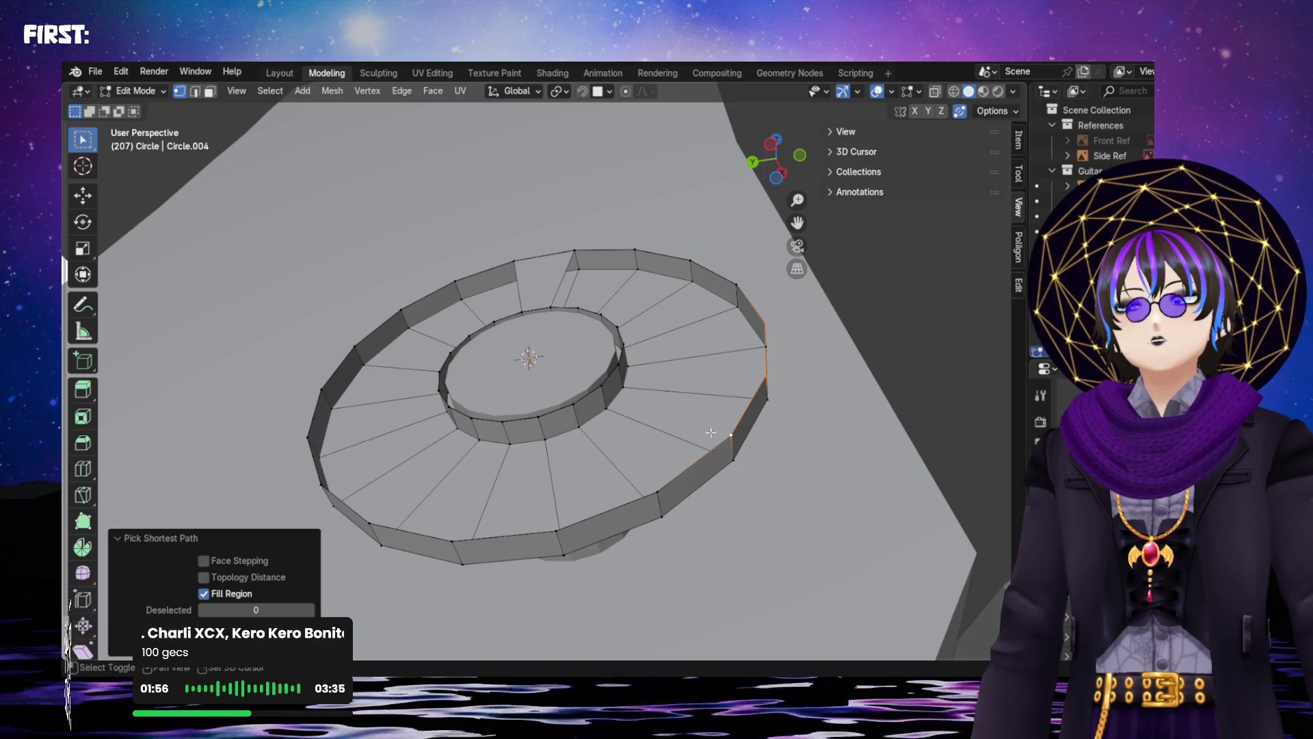
pyautogui.click(208, 454)
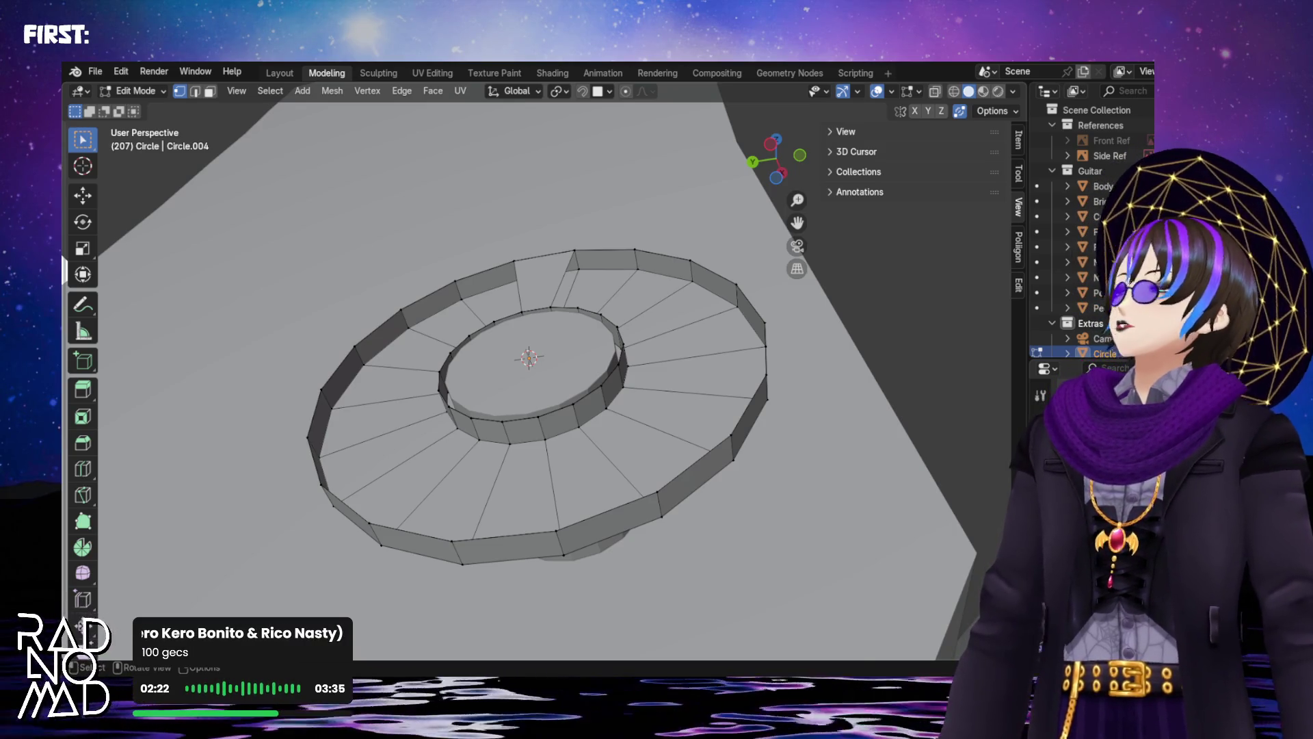
pyautogui.click(632, 250)
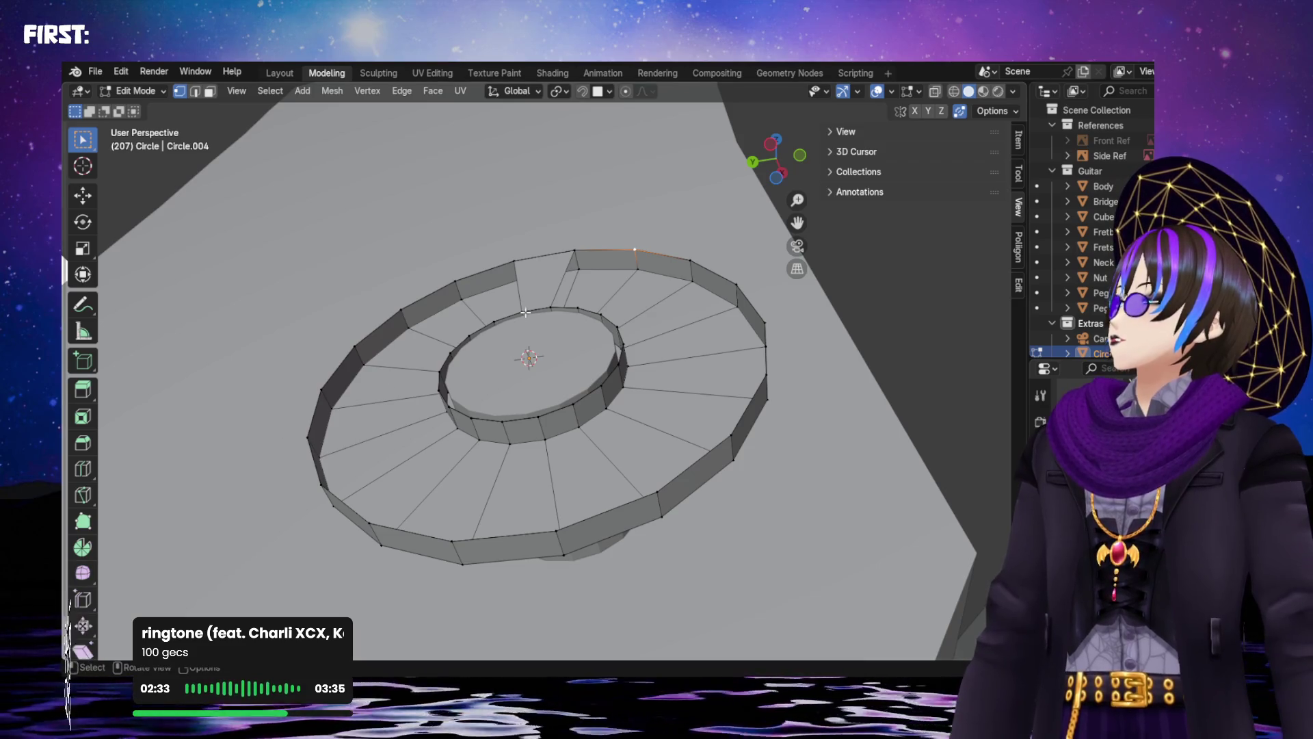
pyautogui.scroll(5, 525, 312)
pyautogui.moveTo(596, 167); pyautogui.dragTo(648, 194, button='middle')
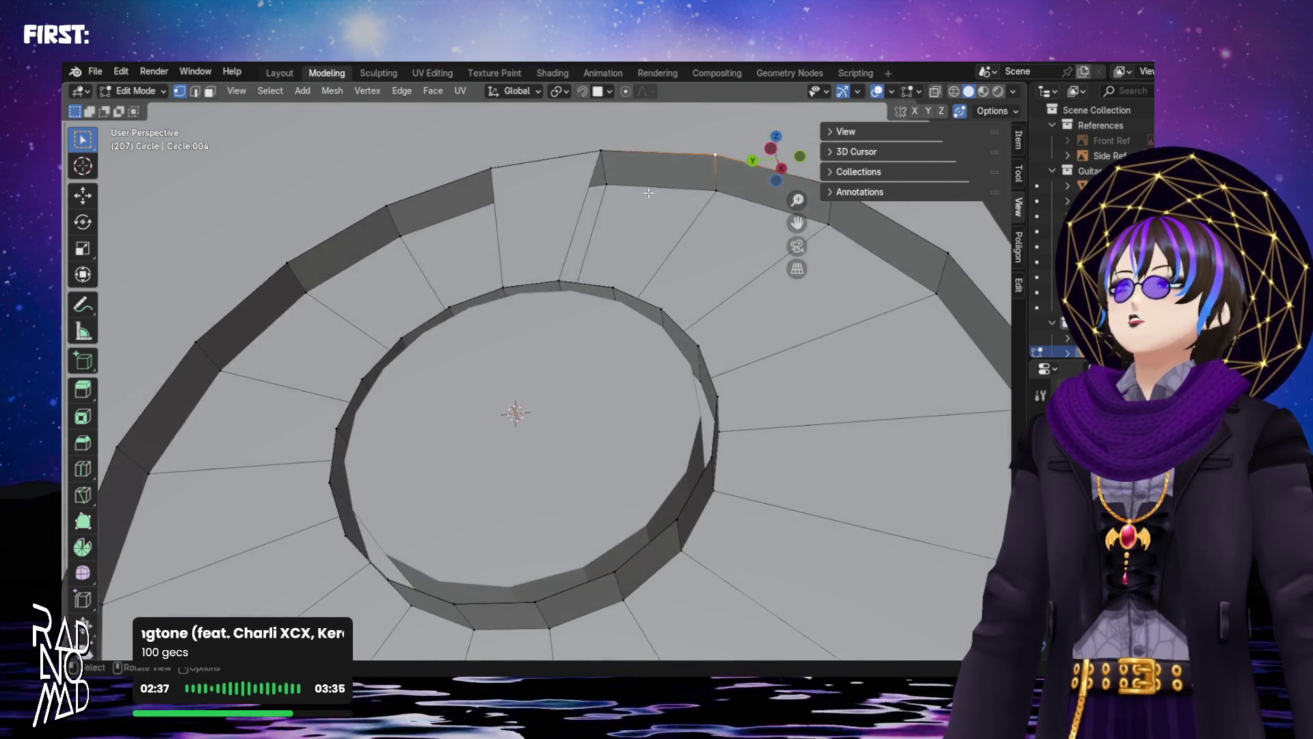
pyautogui.scroll(-3, 679, 205)
pyautogui.keyDown('ctrl'); pyautogui.click(696, 274); pyautogui.keyUp('ctrl')
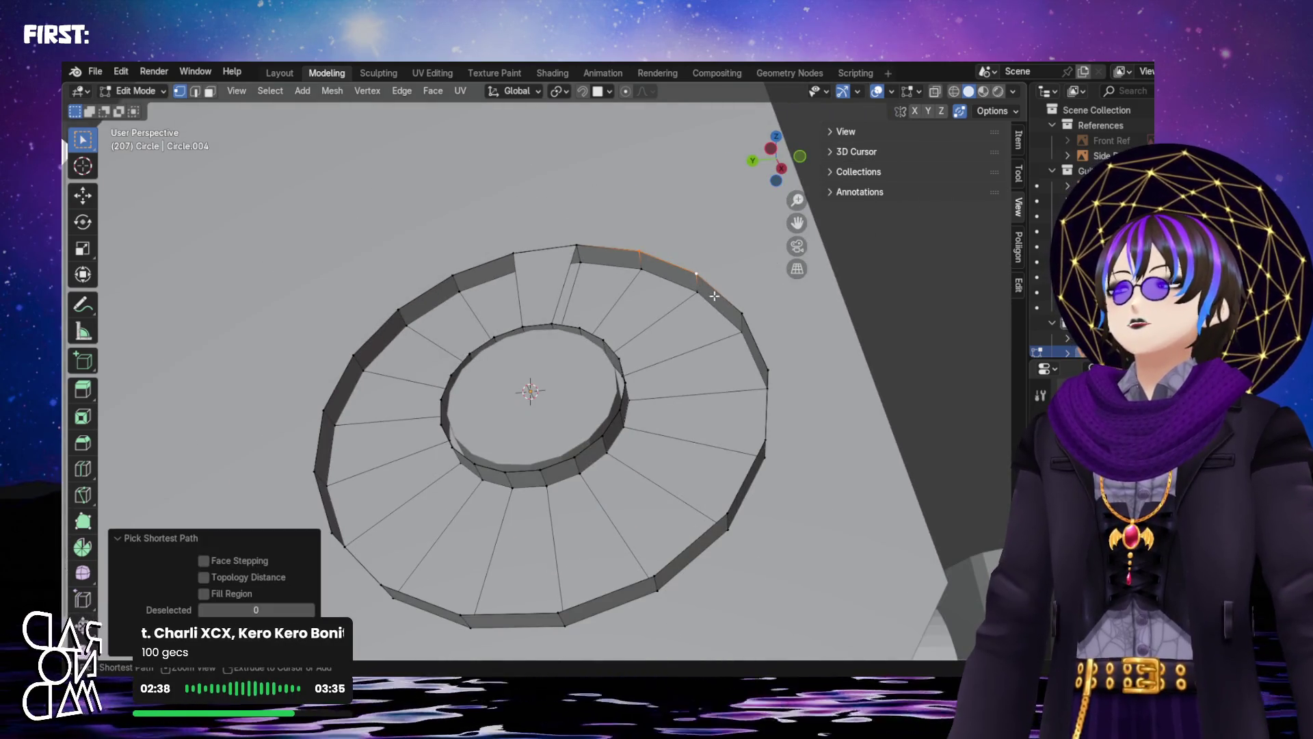
pyautogui.keyDown('ctrl'); pyautogui.click(741, 314); pyautogui.keyUp('ctrl')
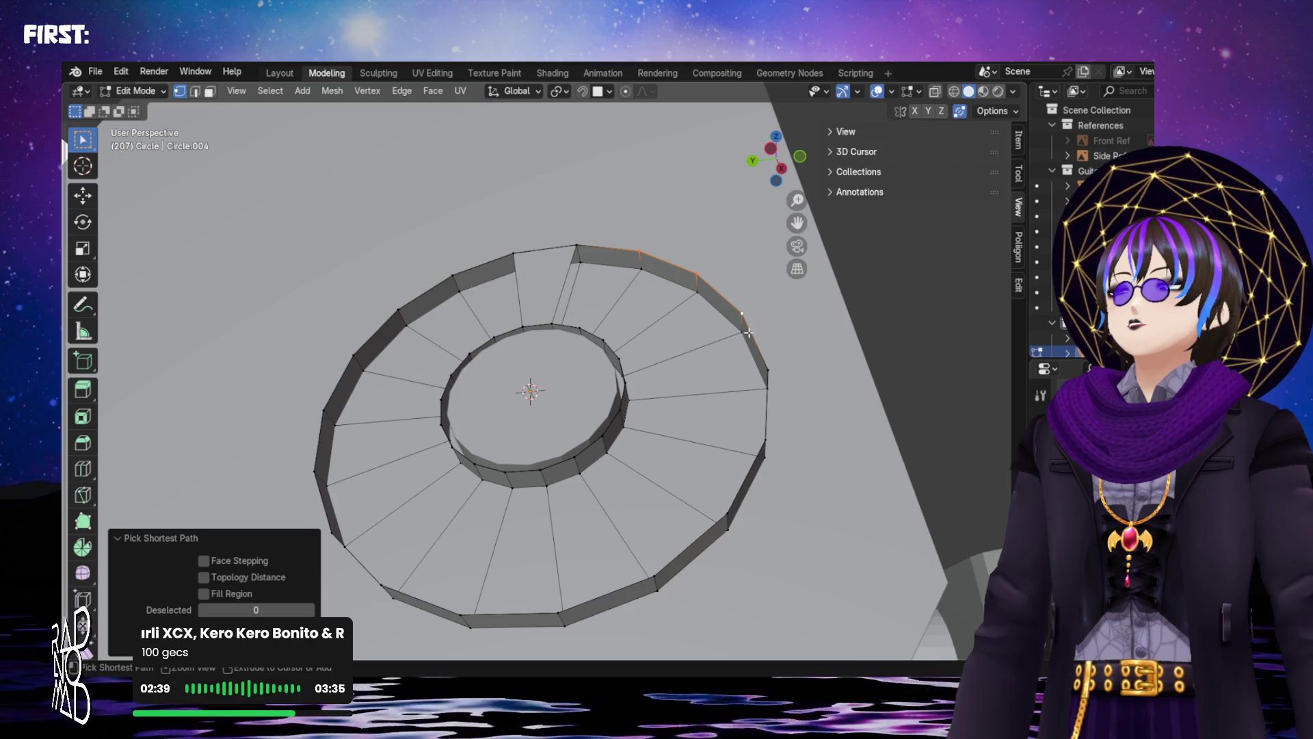
pyautogui.keyDown('ctrl'); pyautogui.rightClick(769, 373); pyautogui.keyUp('ctrl')
pyautogui.hotkey('ctrl', 'z')
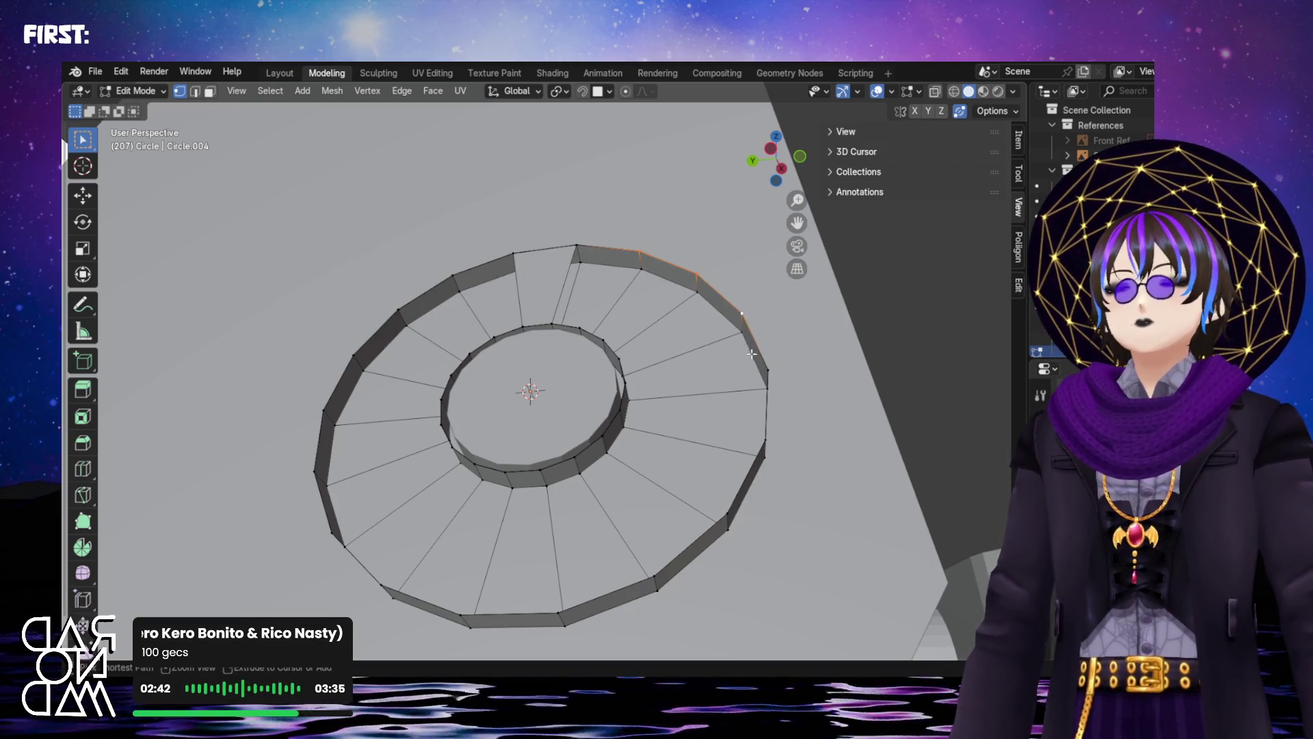
pyautogui.scroll(3, 671, 230)
pyautogui.keyDown('ctrl'); pyautogui.click(774, 231); pyautogui.keyUp('ctrl')
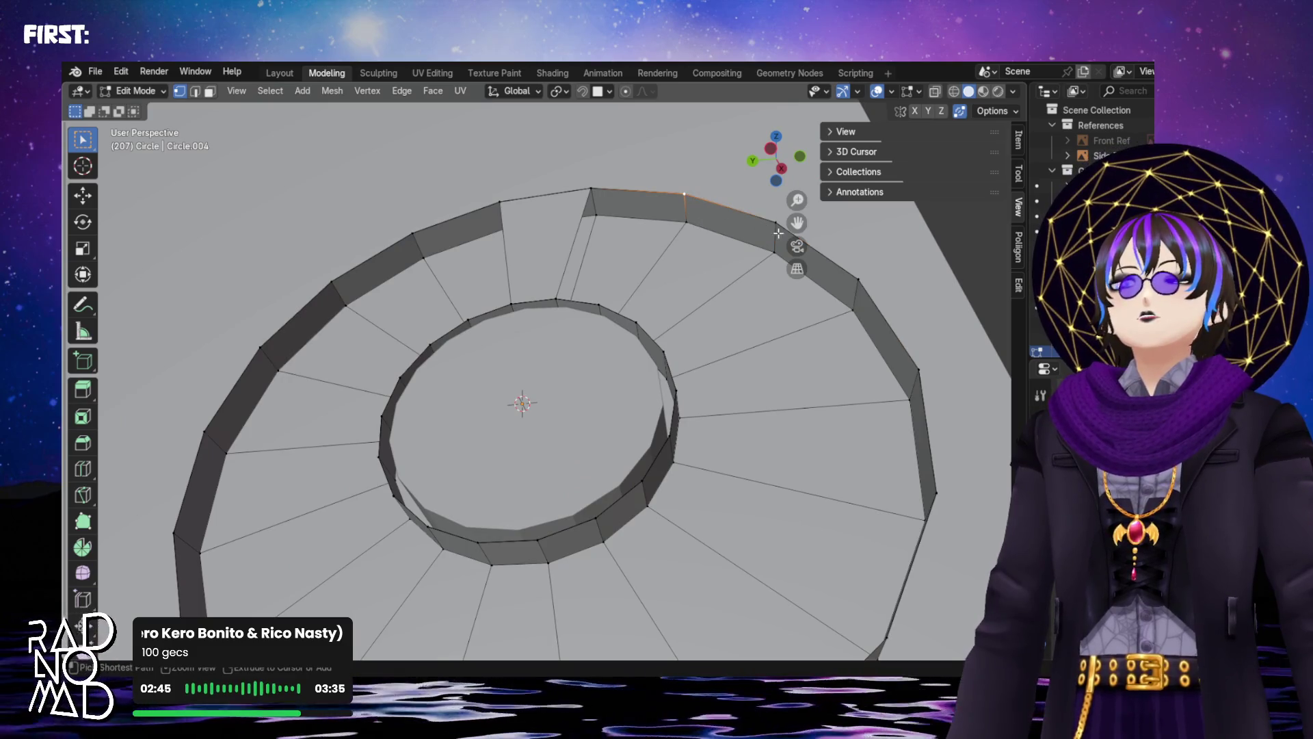
pyautogui.click(778, 222)
pyautogui.keyDown('ctrl'); pyautogui.rightClick(735, 192); pyautogui.keyUp('ctrl')
pyautogui.hotkey('ctrl', 'z')
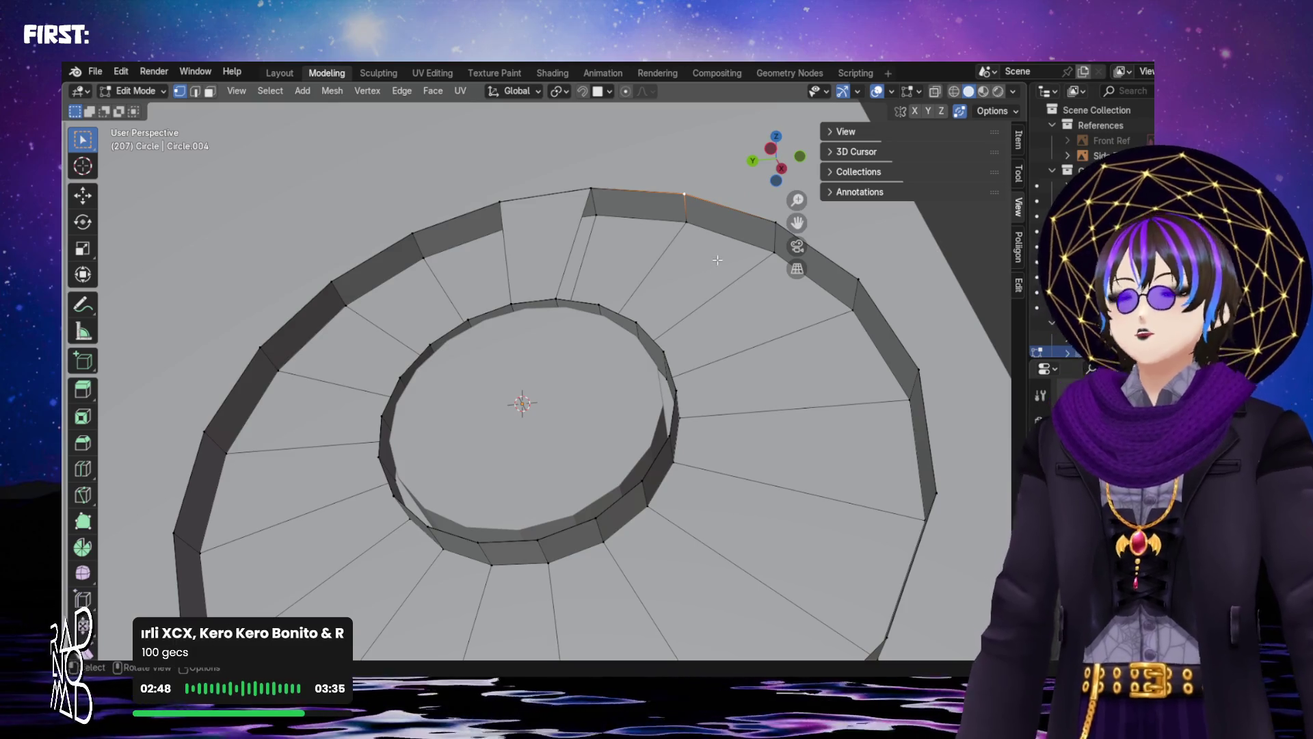
pyautogui.moveTo(777, 231)
pyautogui.mouseDown(button='middle')
pyautogui.moveTo(781, 245)
pyautogui.moveTo(671, 253)
pyautogui.moveTo(636, 290)
pyautogui.moveTo(658, 286)
pyautogui.moveTo(668, 255)
pyautogui.moveTo(626, 265)
pyautogui.mouseUp(button='middle')
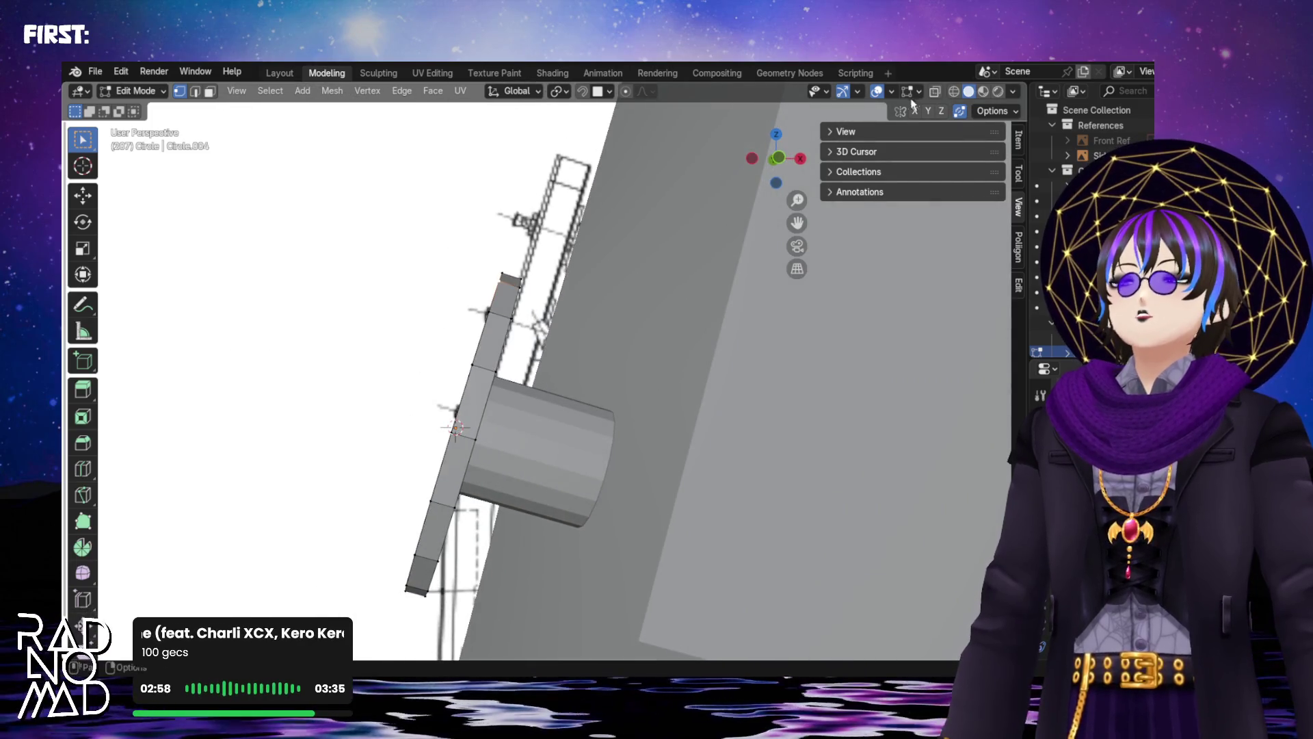
pyautogui.click(955, 92)
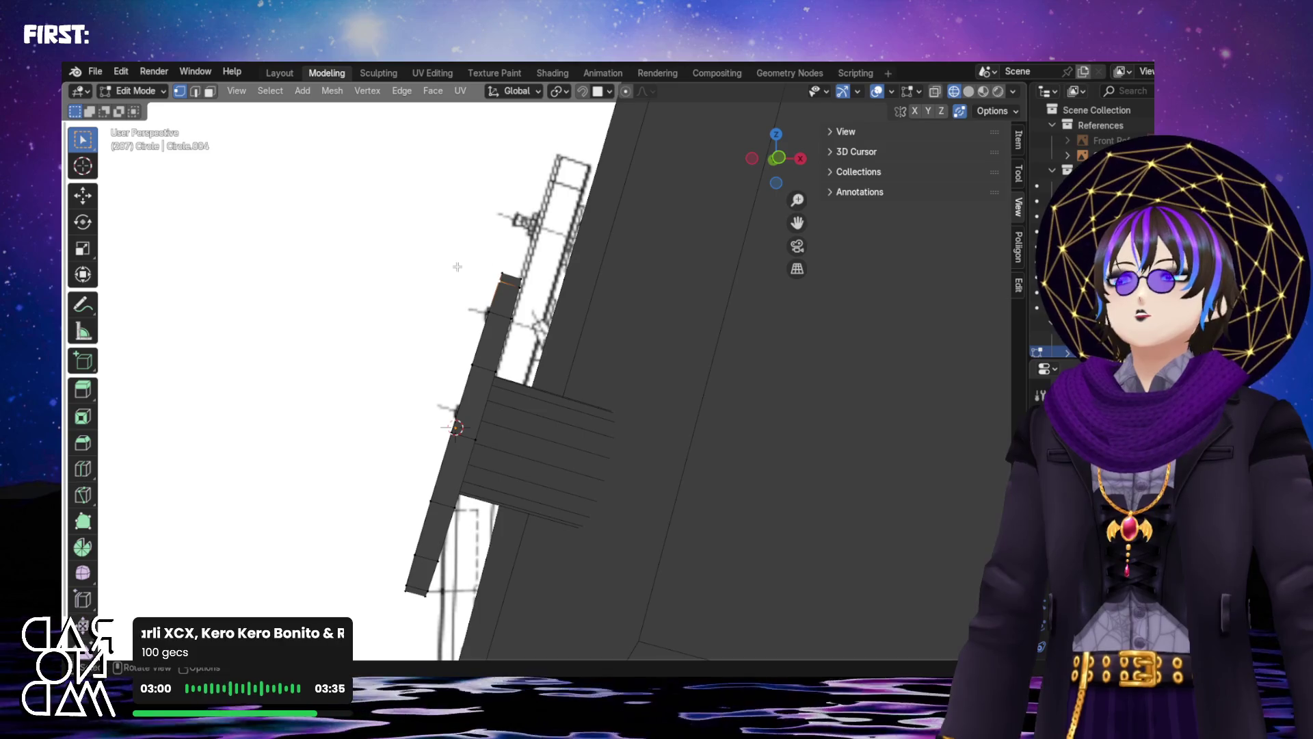
pyautogui.click(969, 91)
pyautogui.hotkey('alt', 'z')
pyautogui.press('b')
pyautogui.moveTo(516, 244); pyautogui.dragTo(455, 361)
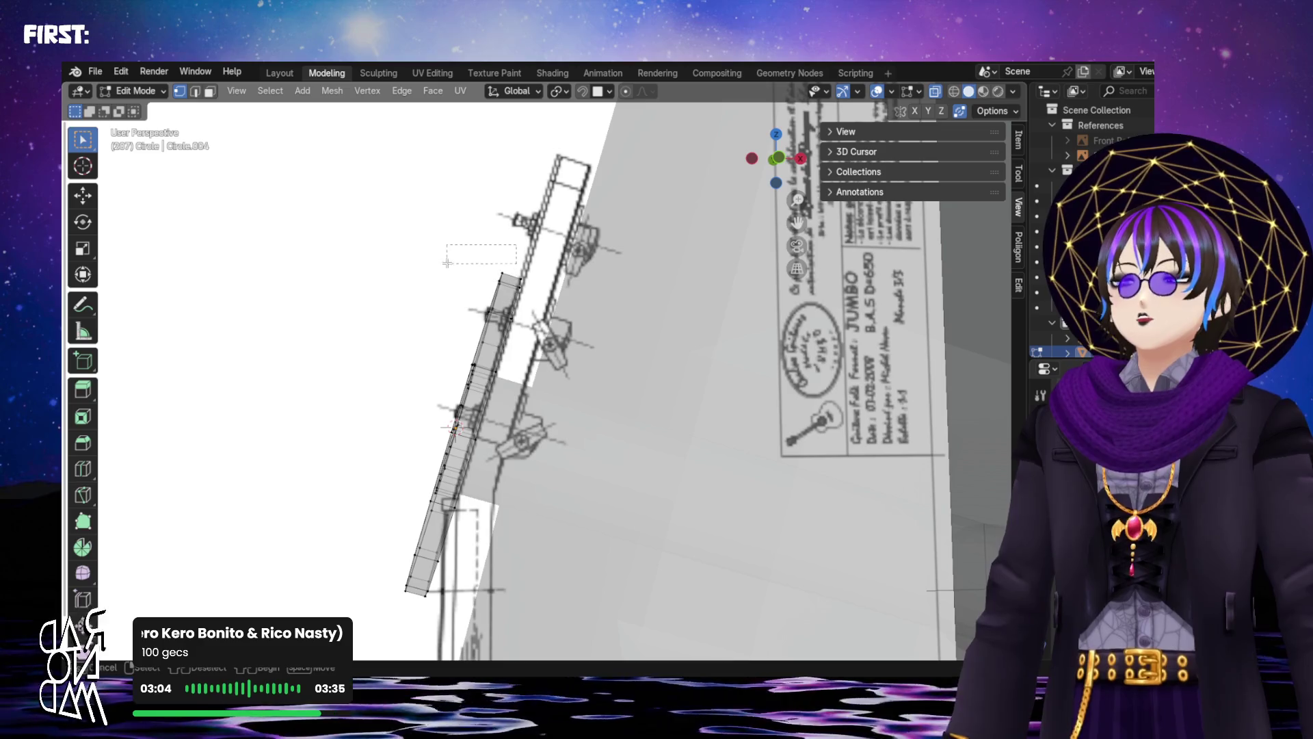
pyautogui.moveTo(456, 281)
pyautogui.mouseDown(button='middle')
pyautogui.moveTo(346, 435)
pyautogui.moveTo(293, 449)
pyautogui.moveTo(271, 439)
pyautogui.mouseUp(button='middle')
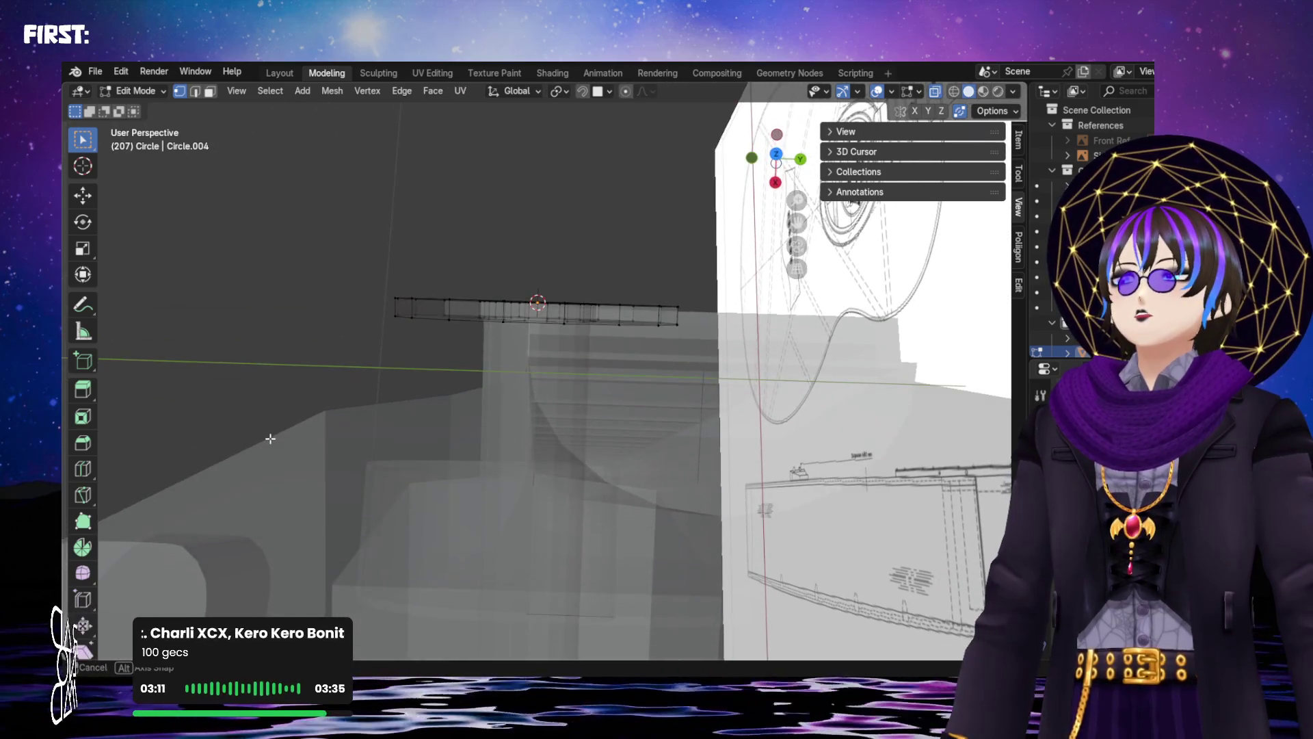
pyautogui.moveTo(347, 287); pyautogui.dragTo(729, 310)
pyautogui.moveTo(449, 287)
pyautogui.mouseDown(button='middle')
pyautogui.moveTo(499, 316)
pyautogui.moveTo(349, 290)
pyautogui.moveTo(434, 336)
pyautogui.moveTo(489, 318)
pyautogui.moveTo(393, 235)
pyautogui.mouseUp(button='middle')
pyautogui.click(348, 290)
pyautogui.click(933, 93)
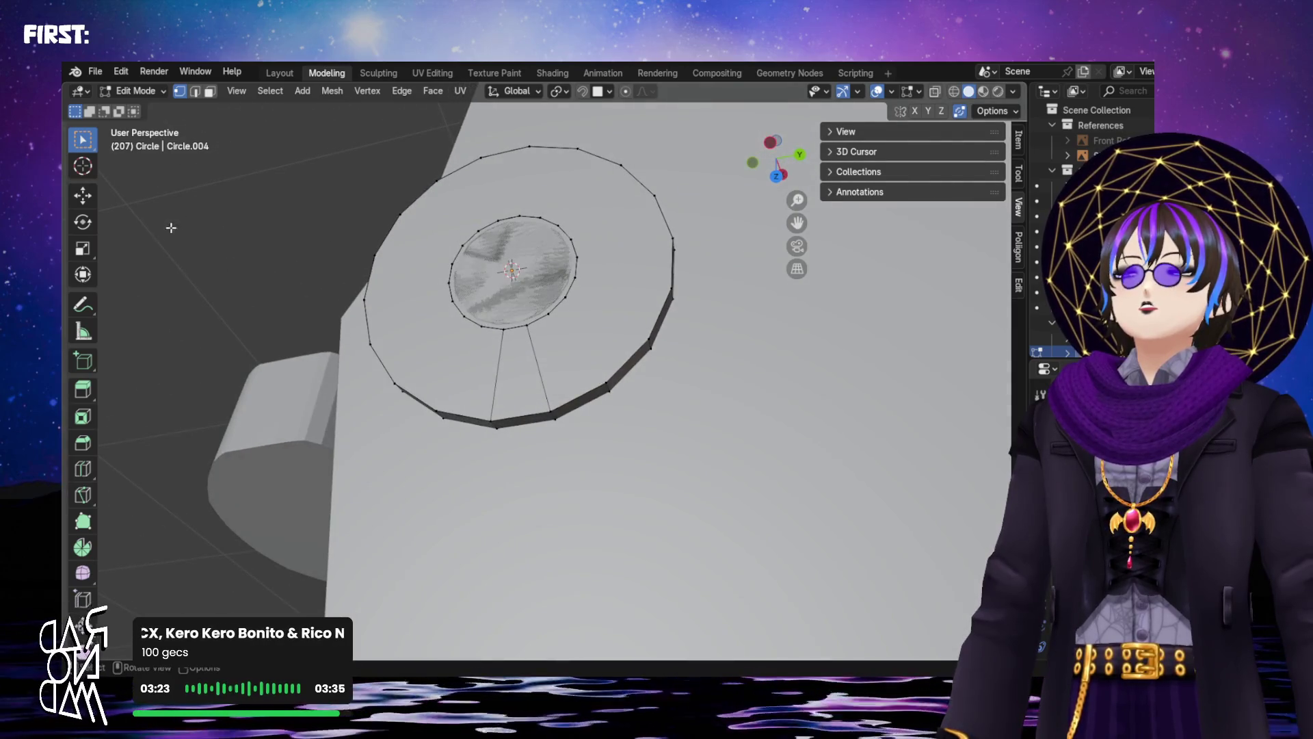
# In face select mode, delete the disc's inner centre face to leave a hole
pyautogui.press('Tab')
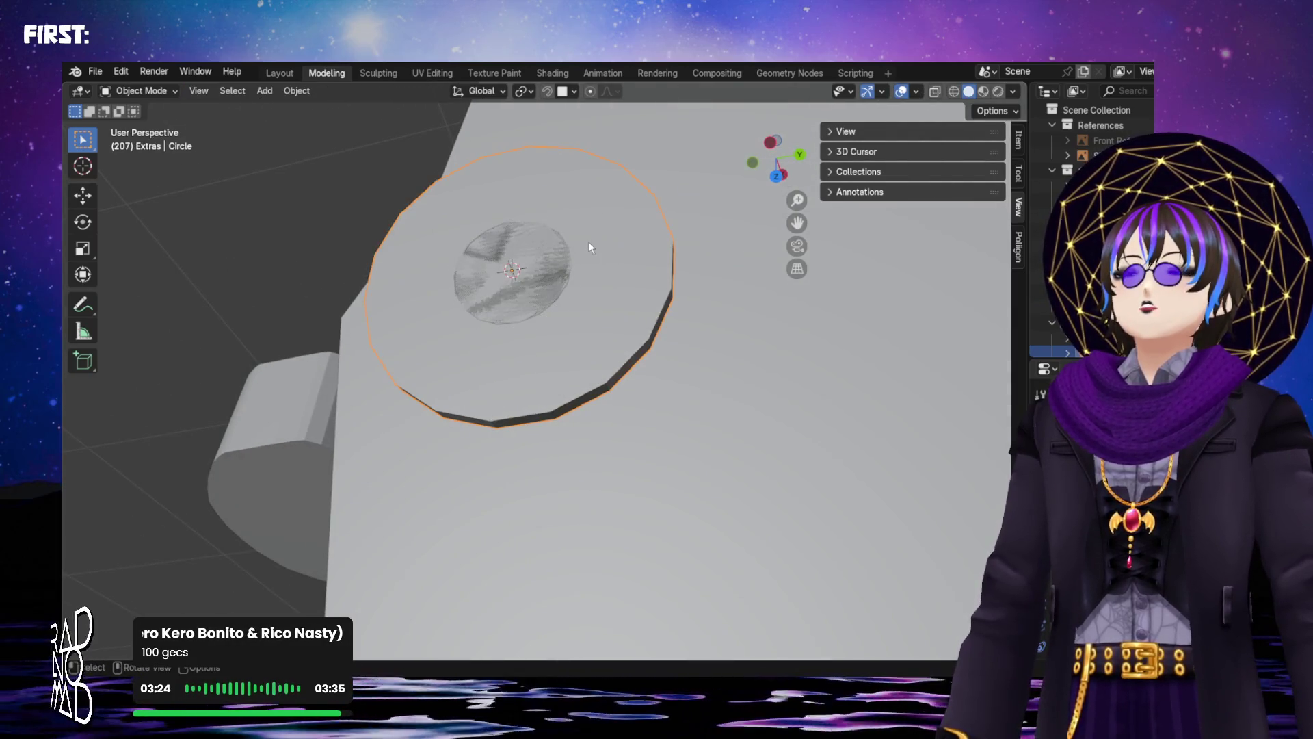
pyautogui.press('Tab')
pyautogui.click(210, 91)
pyautogui.click(543, 242)
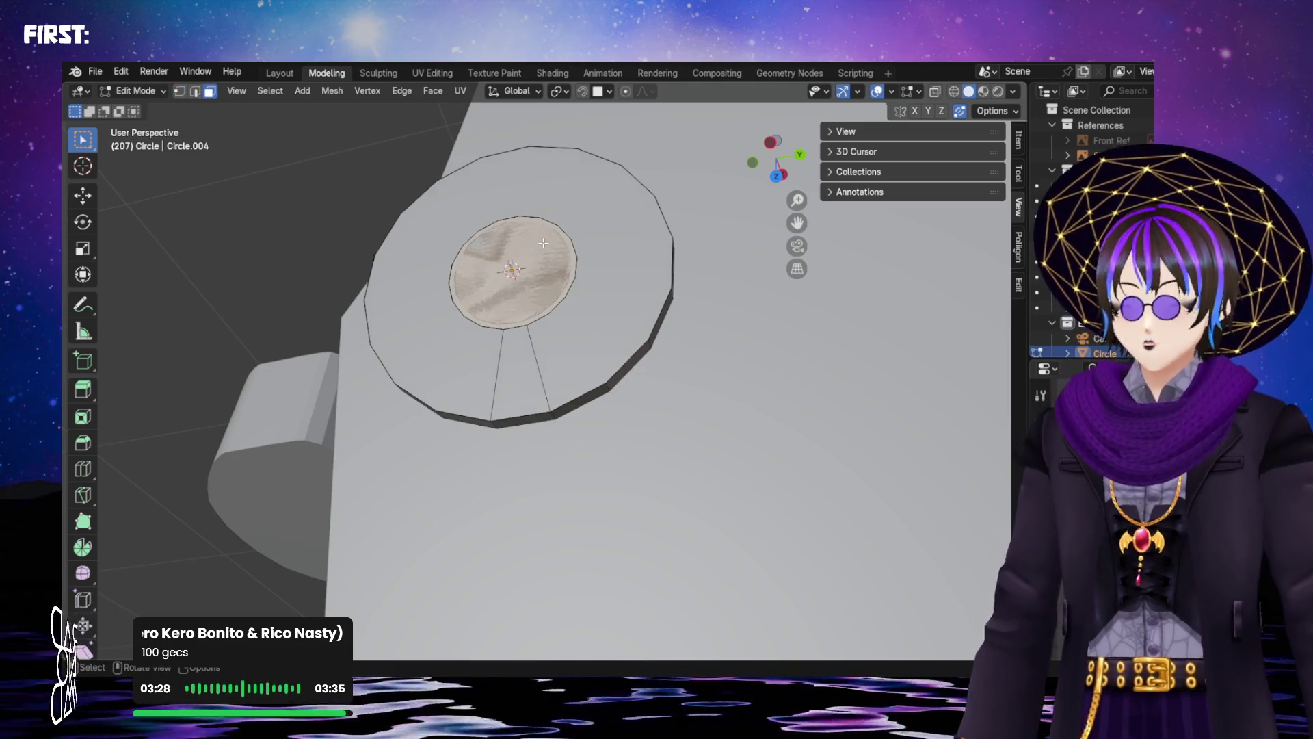
pyautogui.press('x')
pyautogui.click(540, 243)
pyautogui.moveTo(540, 243)
pyautogui.mouseDown(button='middle')
pyautogui.moveTo(517, 244)
pyautogui.moveTo(522, 258)
pyautogui.mouseUp(button='middle')
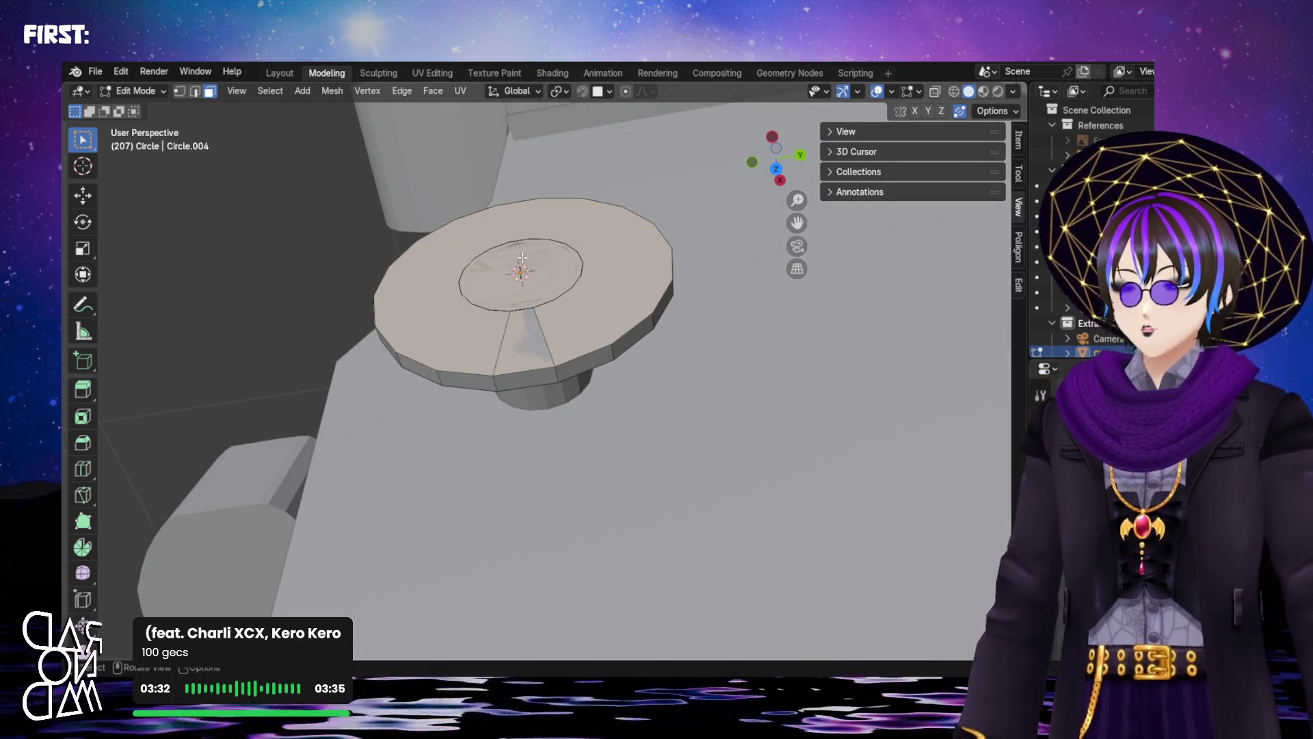
pyautogui.press('Tab')
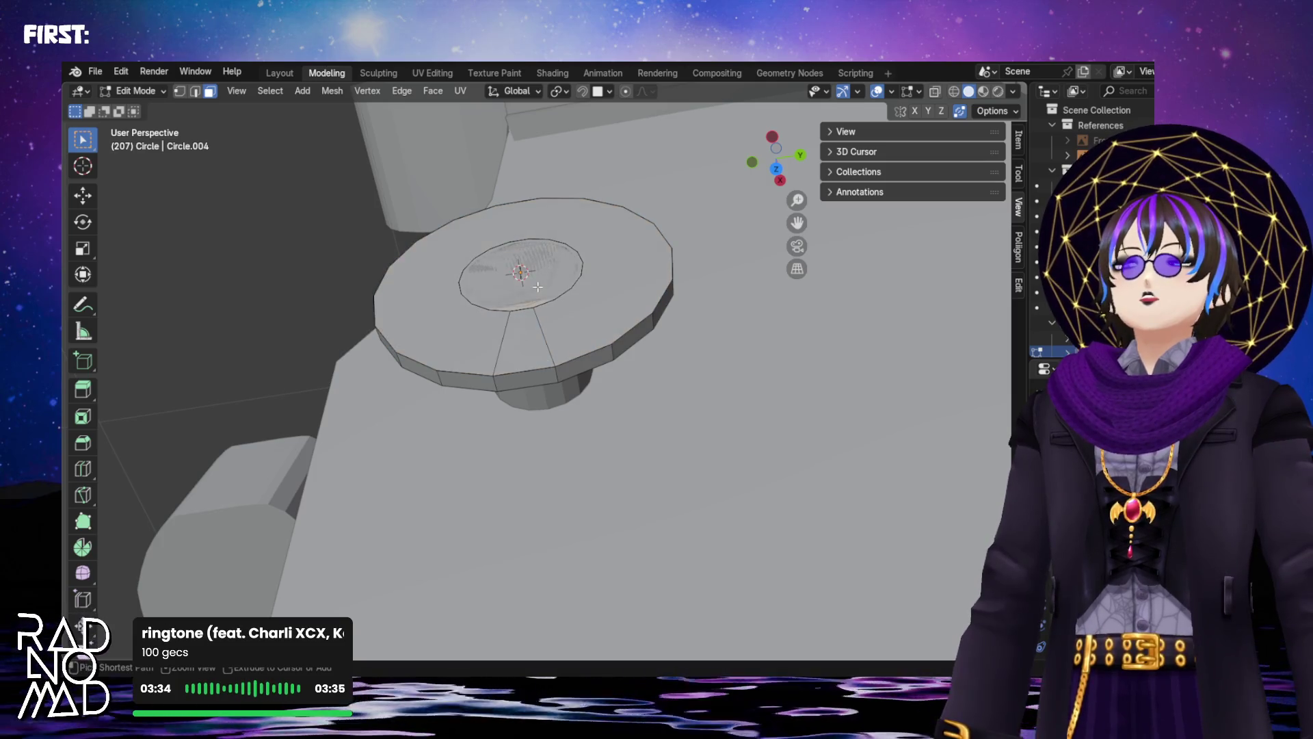
pyautogui.hotkey('ctrl', 'z')
pyautogui.hotkey('ctrl', 'z')
pyautogui.hotkey('ctrl', 'z')
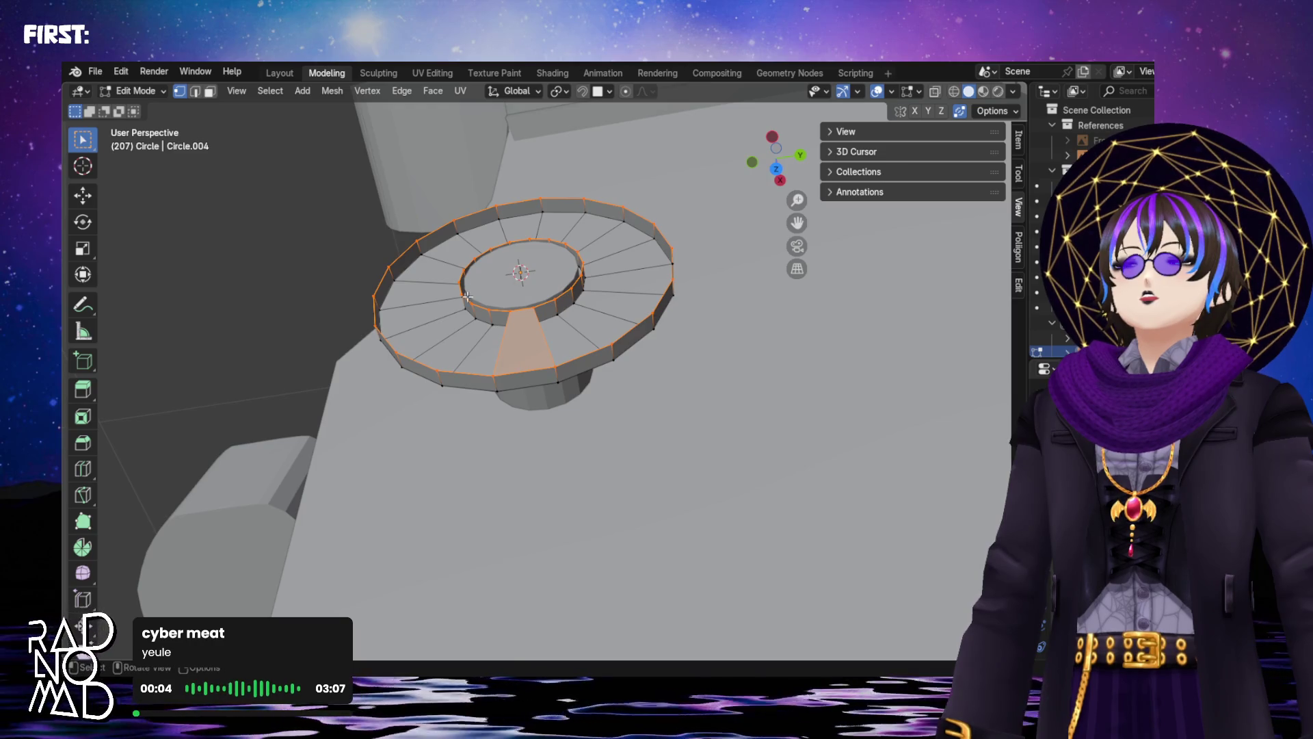
# Select inner-ring and outer-ring vertices framing the left gap
pyautogui.moveTo(467, 293)
pyautogui.keyDown('shift'); pyautogui.mouseDown(button='middle')
pyautogui.moveTo(513, 397)
pyautogui.moveTo(578, 366)
pyautogui.mouseUp(button='middle'); pyautogui.keyUp('shift')
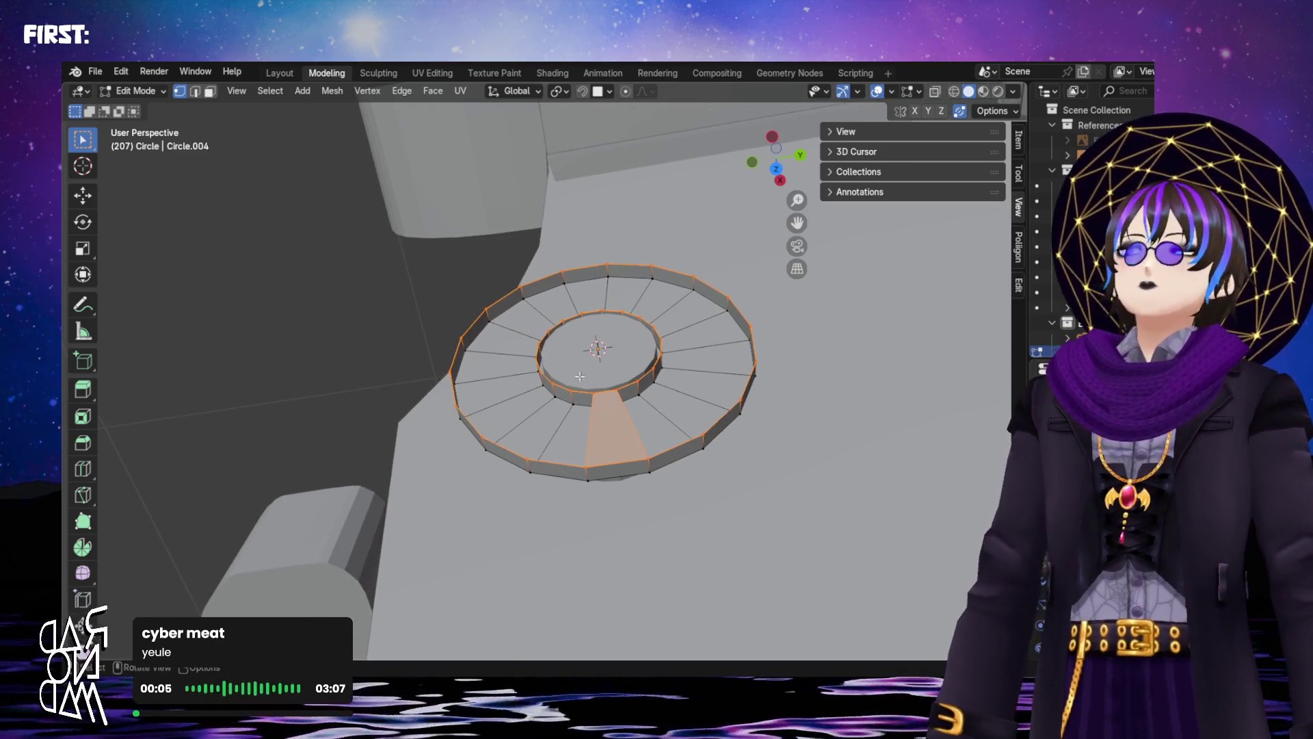
pyautogui.click(600, 387)
pyautogui.scroll(2, 602, 396)
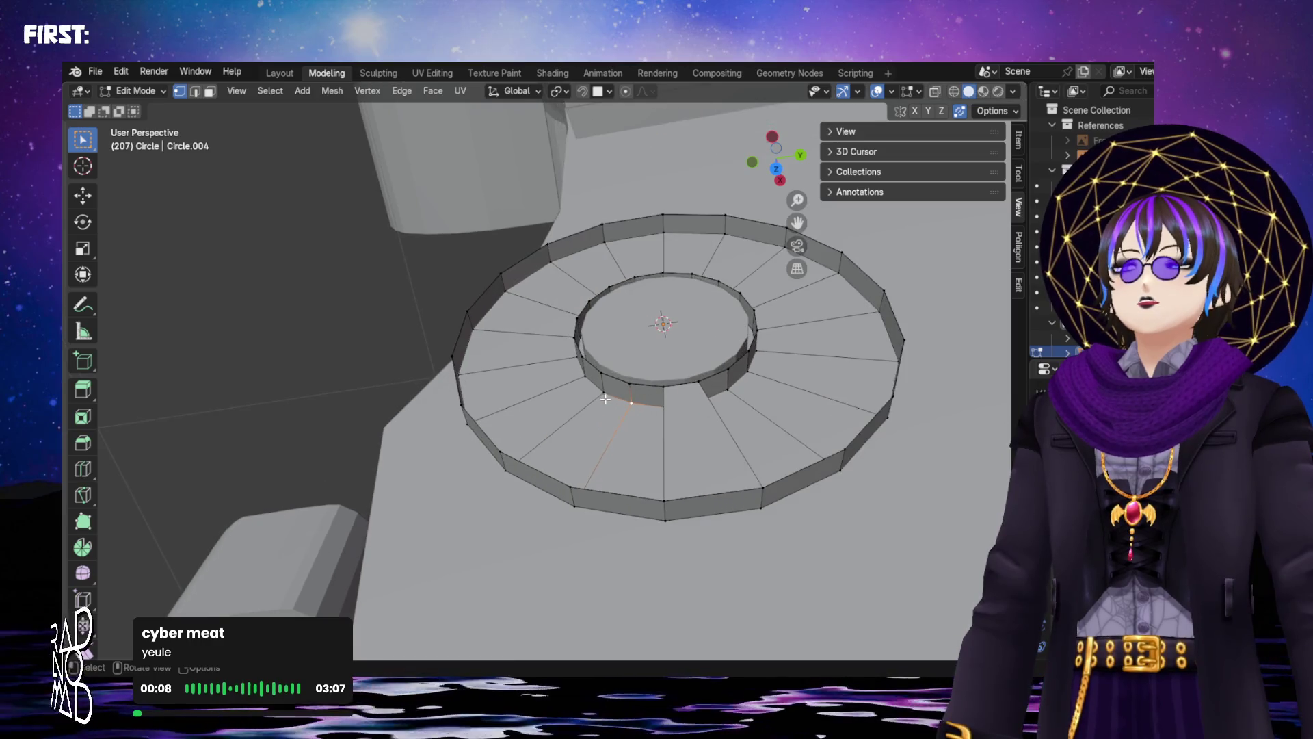
pyautogui.click(638, 386)
pyautogui.keyDown('shift'); pyautogui.click(663, 387); pyautogui.keyUp('shift')
pyautogui.keyDown('shift'); pyautogui.click(660, 497); pyautogui.keyUp('shift')
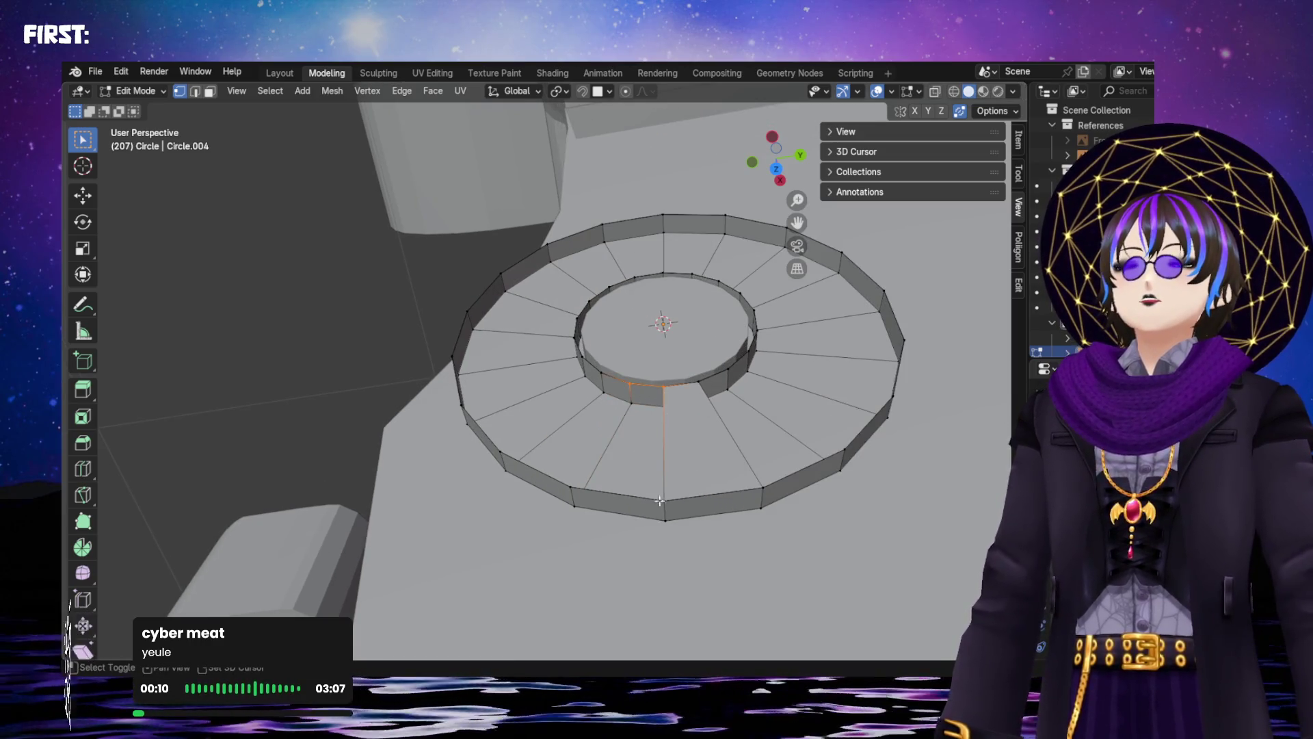
pyautogui.keyDown('shift'); pyautogui.click(572, 488); pyautogui.keyUp('shift')
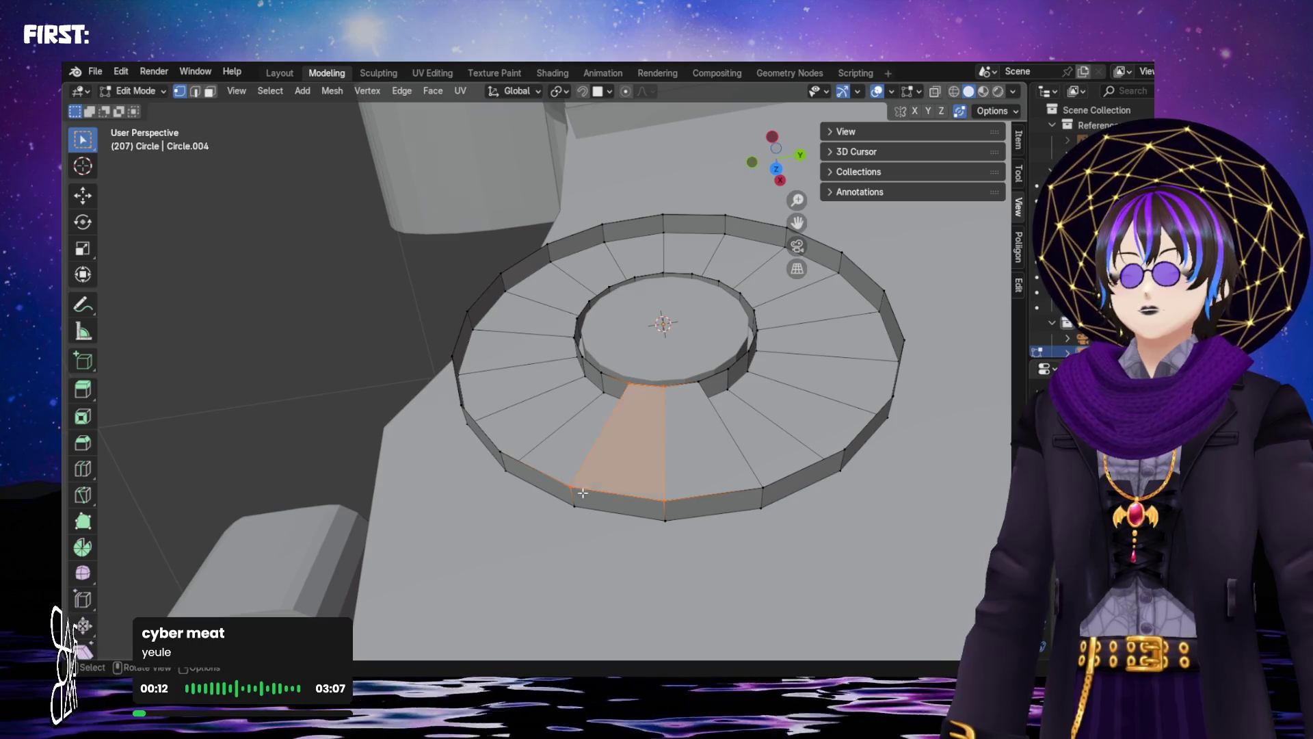
pyautogui.click(567, 477)
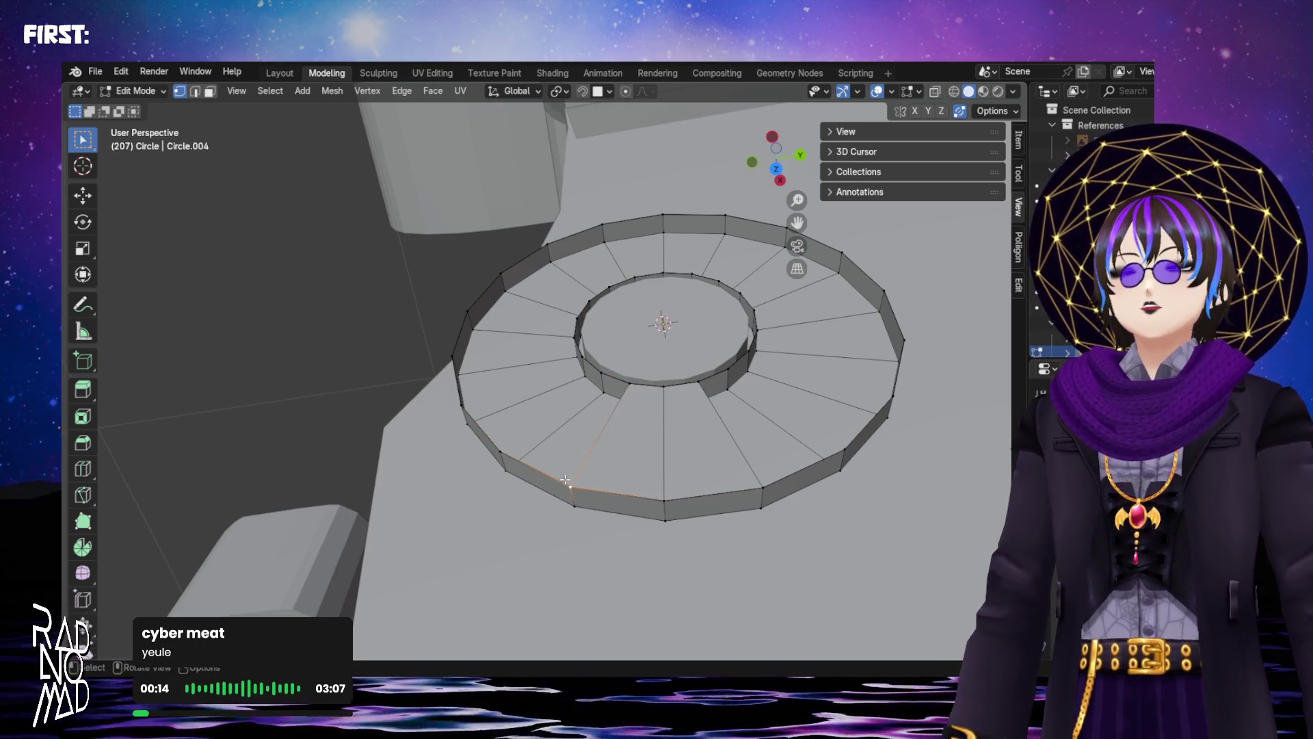
pyautogui.keyDown('shift'); pyautogui.click(499, 452); pyautogui.keyUp('shift')
pyautogui.keyDown('shift'); pyautogui.click(597, 373); pyautogui.keyUp('shift')
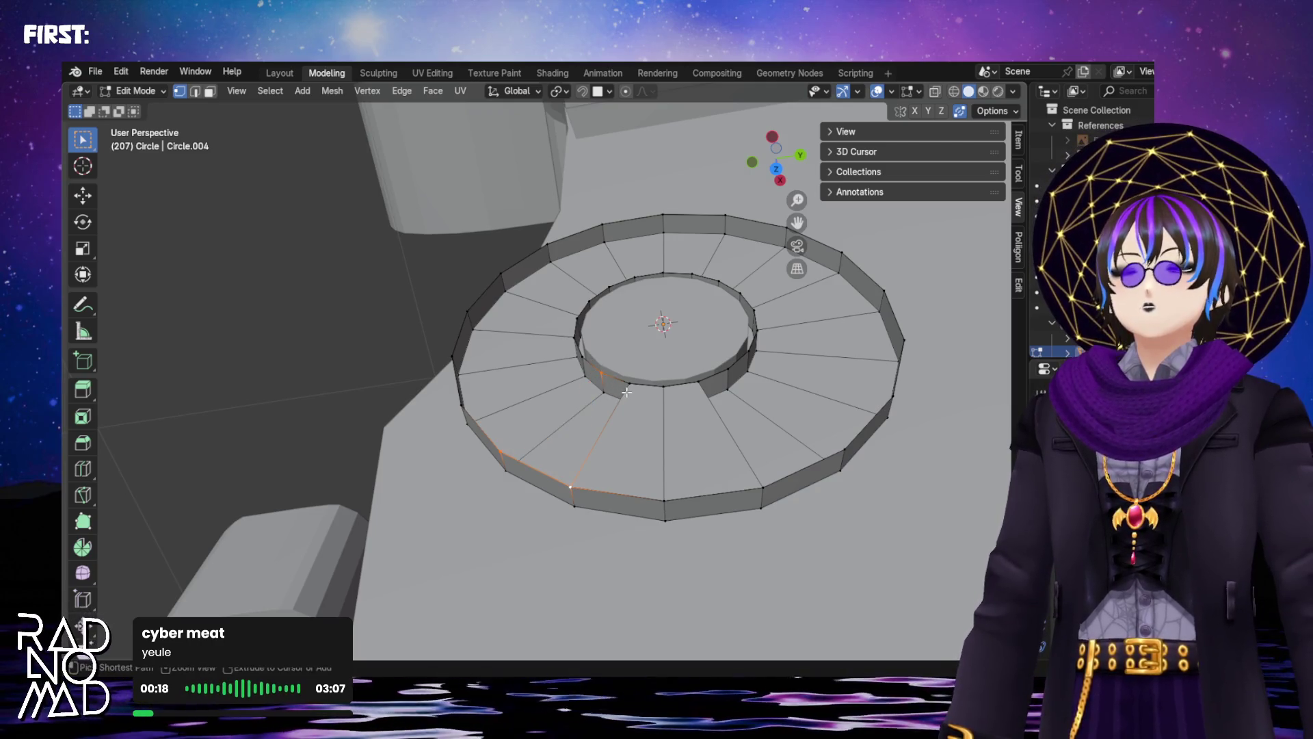
pyautogui.keyDown('shift'); pyautogui.click(618, 392); pyautogui.keyUp('shift')
pyautogui.keyDown('shift'); pyautogui.click(579, 356); pyautogui.keyUp('shift')
pyautogui.click(491, 445)
pyautogui.keyDown('shift'); pyautogui.click(604, 380); pyautogui.keyUp('shift')
pyautogui.keyDown('shift'); pyautogui.click(583, 356); pyautogui.keyUp('shift')
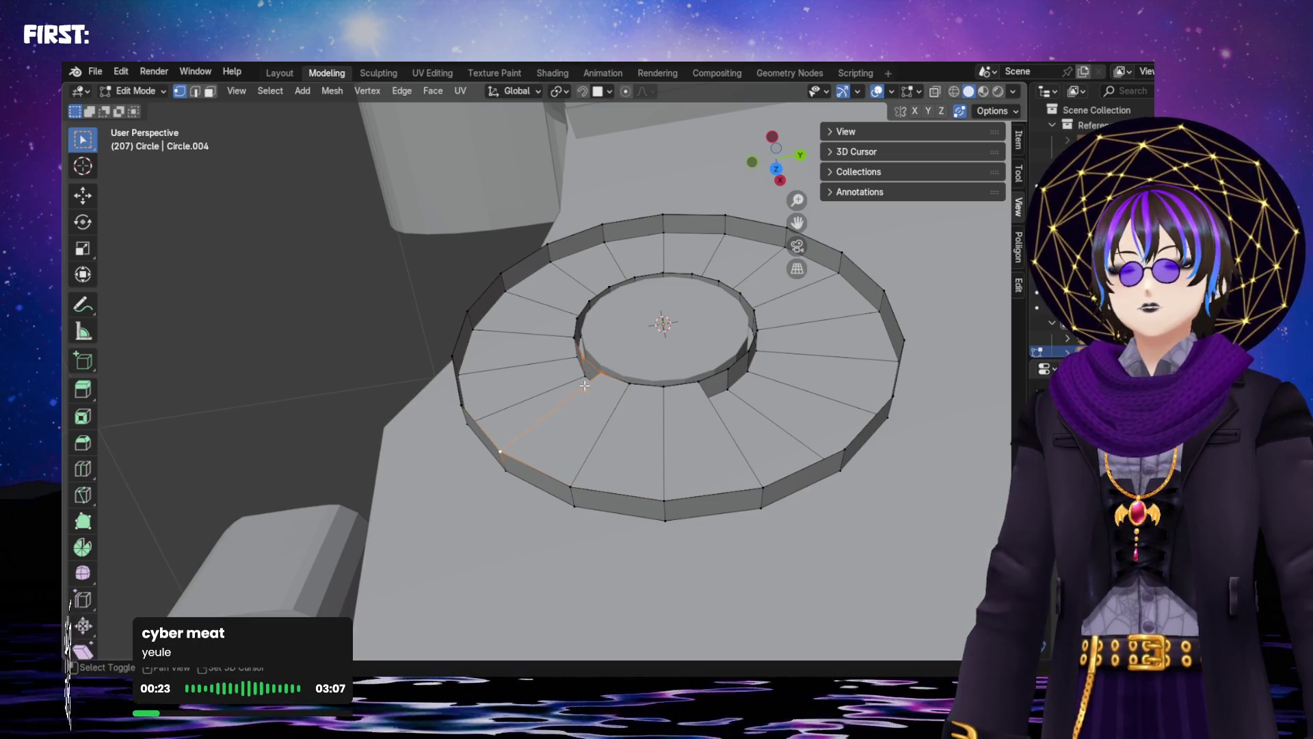
pyautogui.keyDown('shift'); pyautogui.click(463, 408); pyautogui.keyUp('shift')
# Reselect the left gap's four corner vertices and fill it with a face
pyautogui.click(450, 356)
pyautogui.keyDown('shift'); pyautogui.click(457, 404); pyautogui.keyUp('shift')
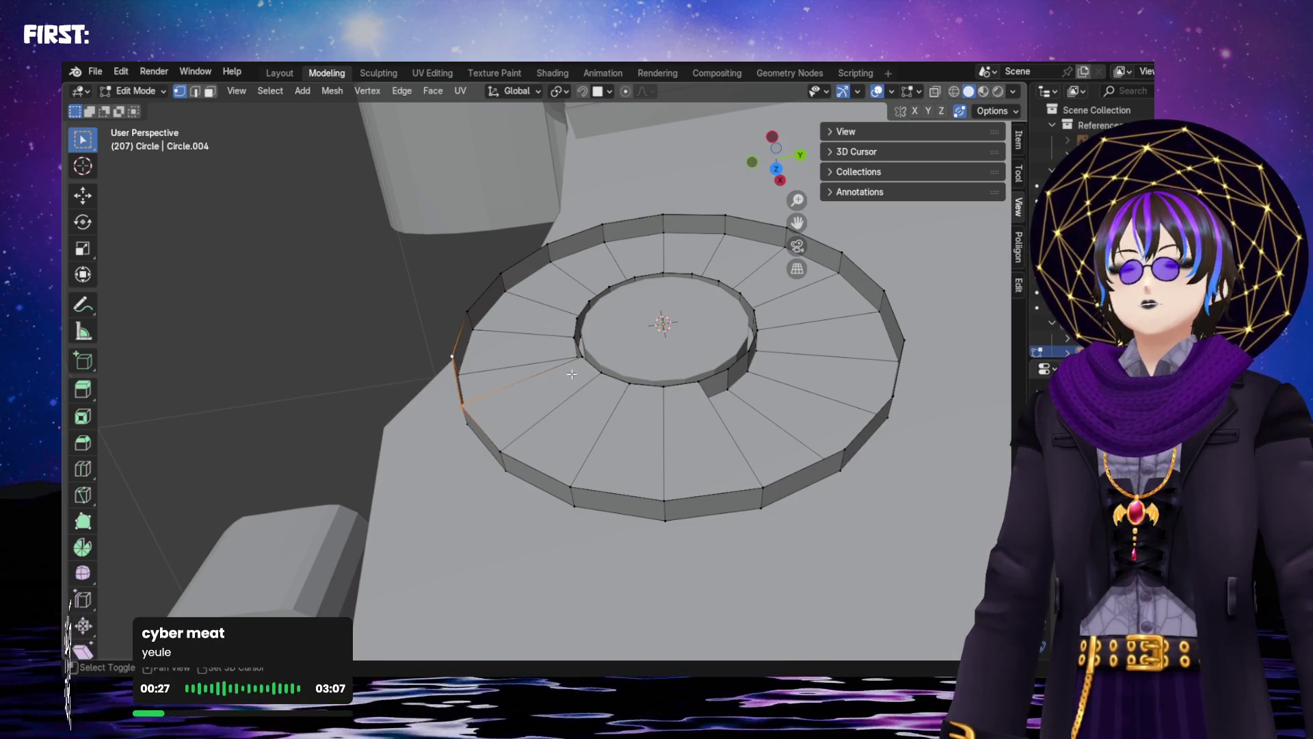
pyautogui.keyDown('shift'); pyautogui.click(581, 358); pyautogui.keyUp('shift')
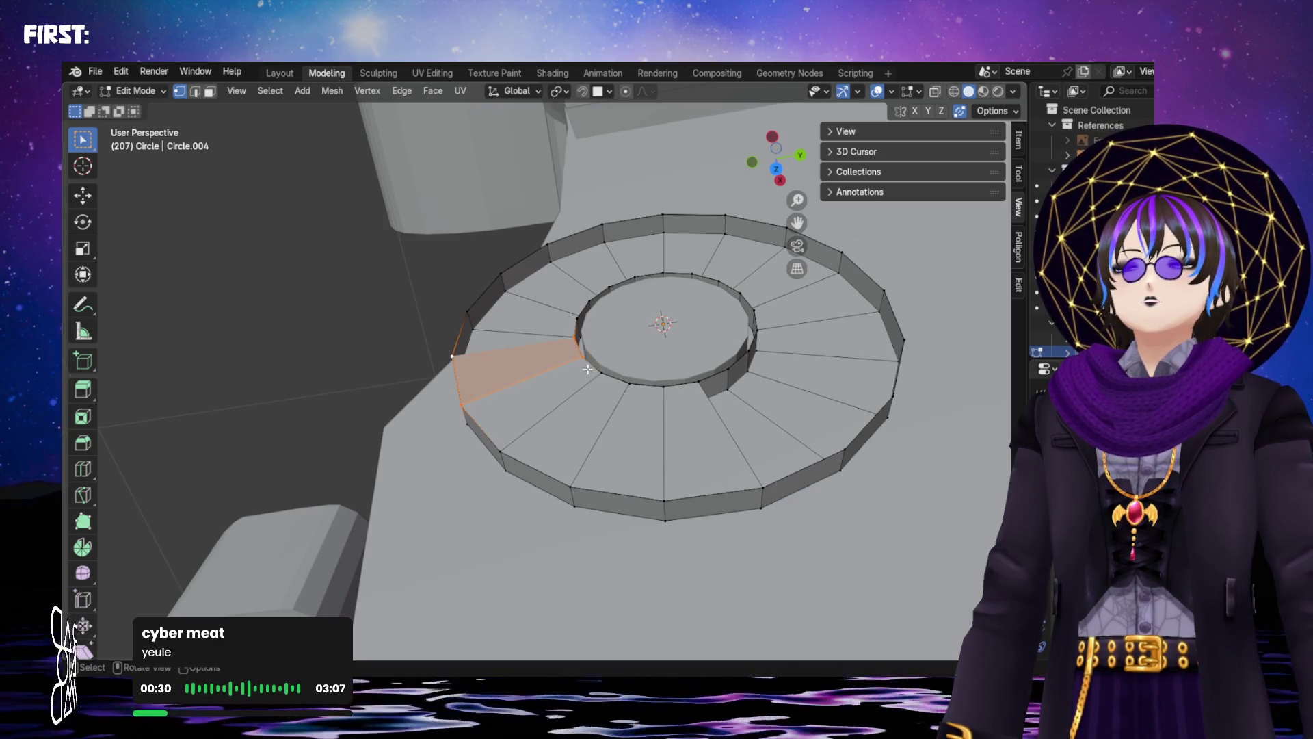
pyautogui.click(455, 351)
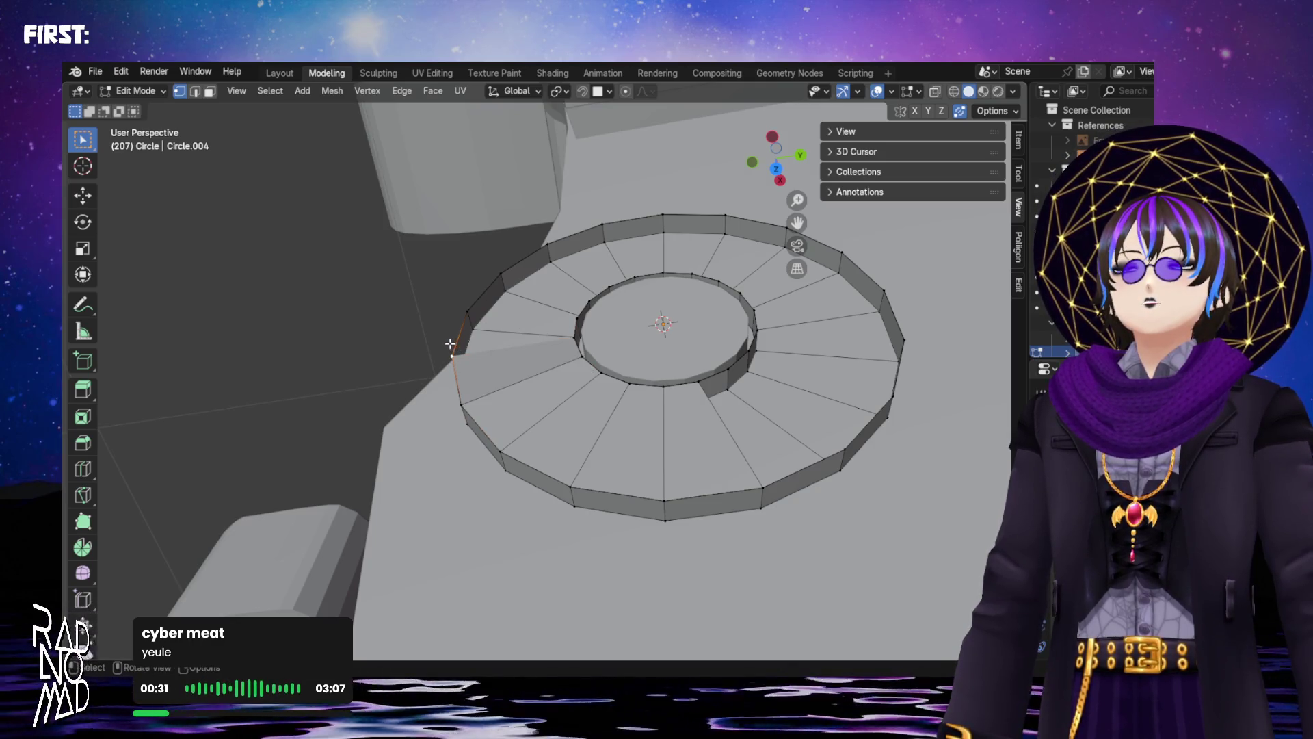
pyautogui.keyDown('shift'); pyautogui.click(574, 339); pyautogui.keyUp('shift')
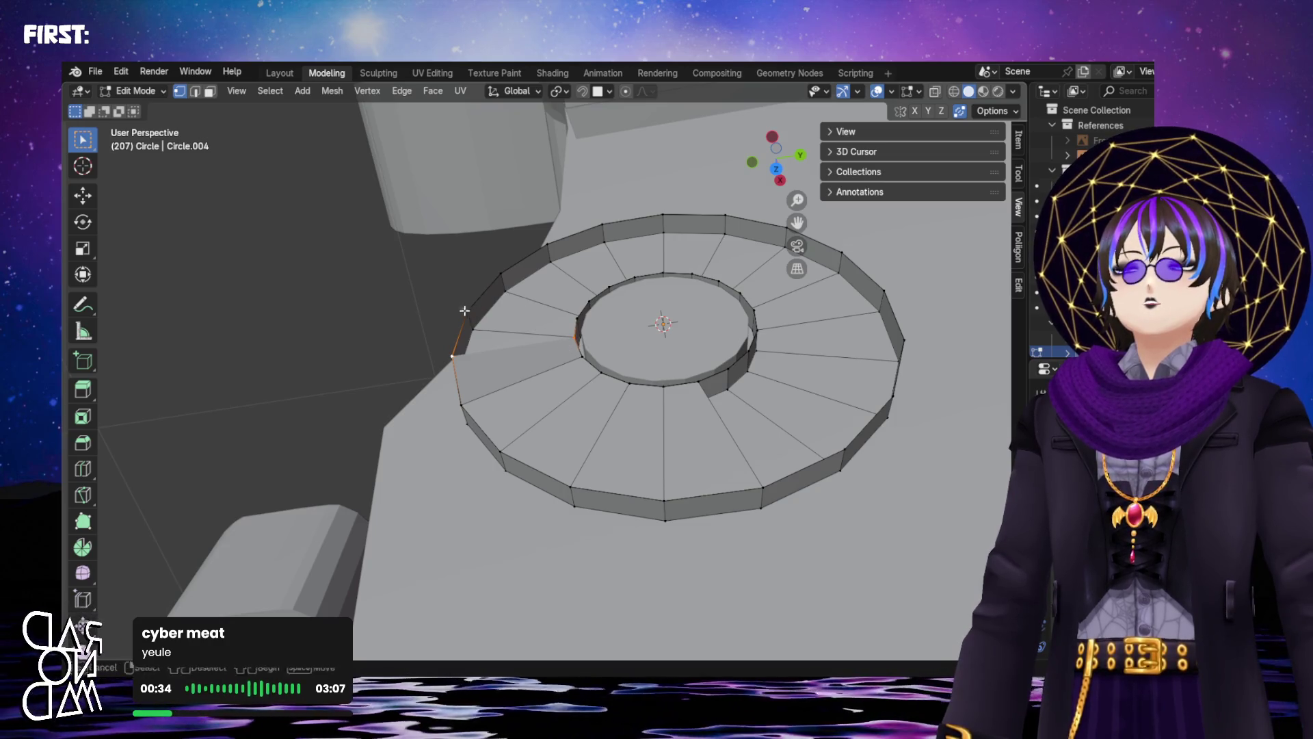
pyautogui.scroll(3, 575, 317)
pyautogui.moveTo(593, 294)
pyautogui.mouseDown(button='middle')
pyautogui.moveTo(554, 331)
pyautogui.moveTo(623, 294)
pyautogui.mouseUp(button='middle')
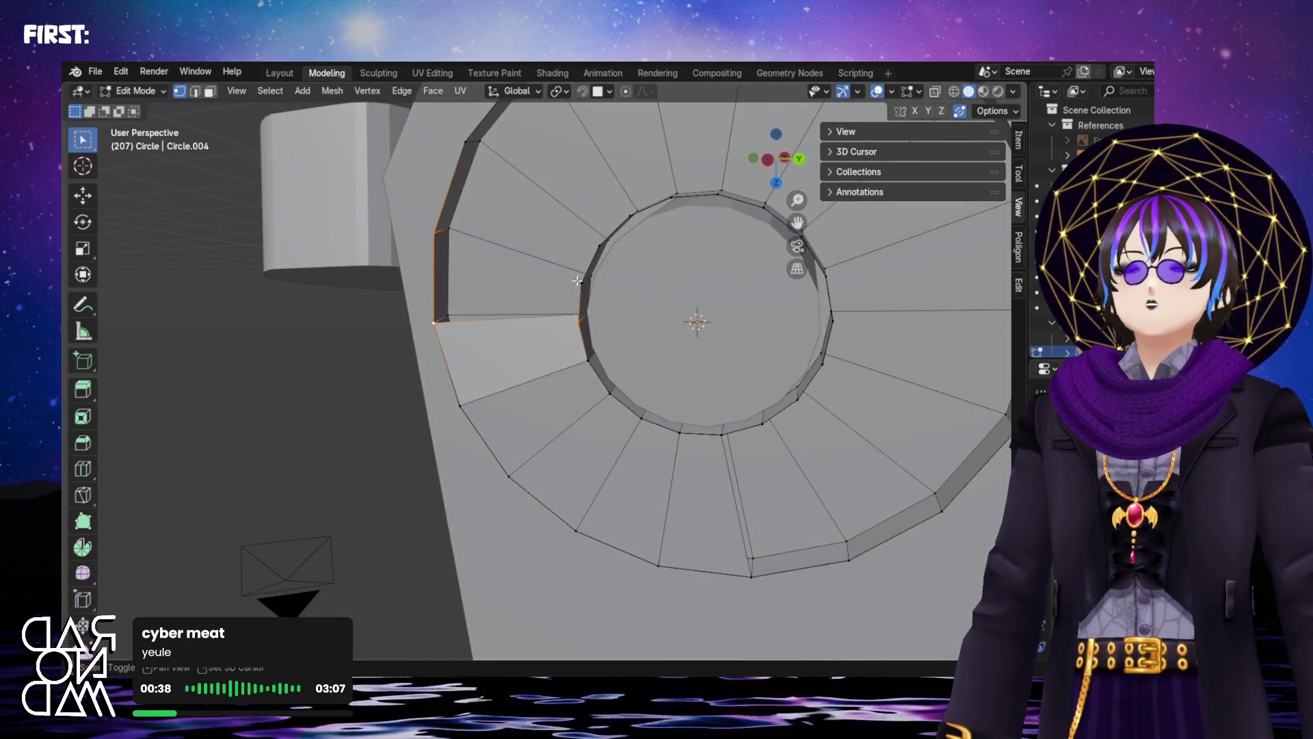
pyautogui.press('f')
# Fill the upper-left and neighbouring gaps with quad faces, redoing one misplaced fill
pyautogui.click(432, 226)
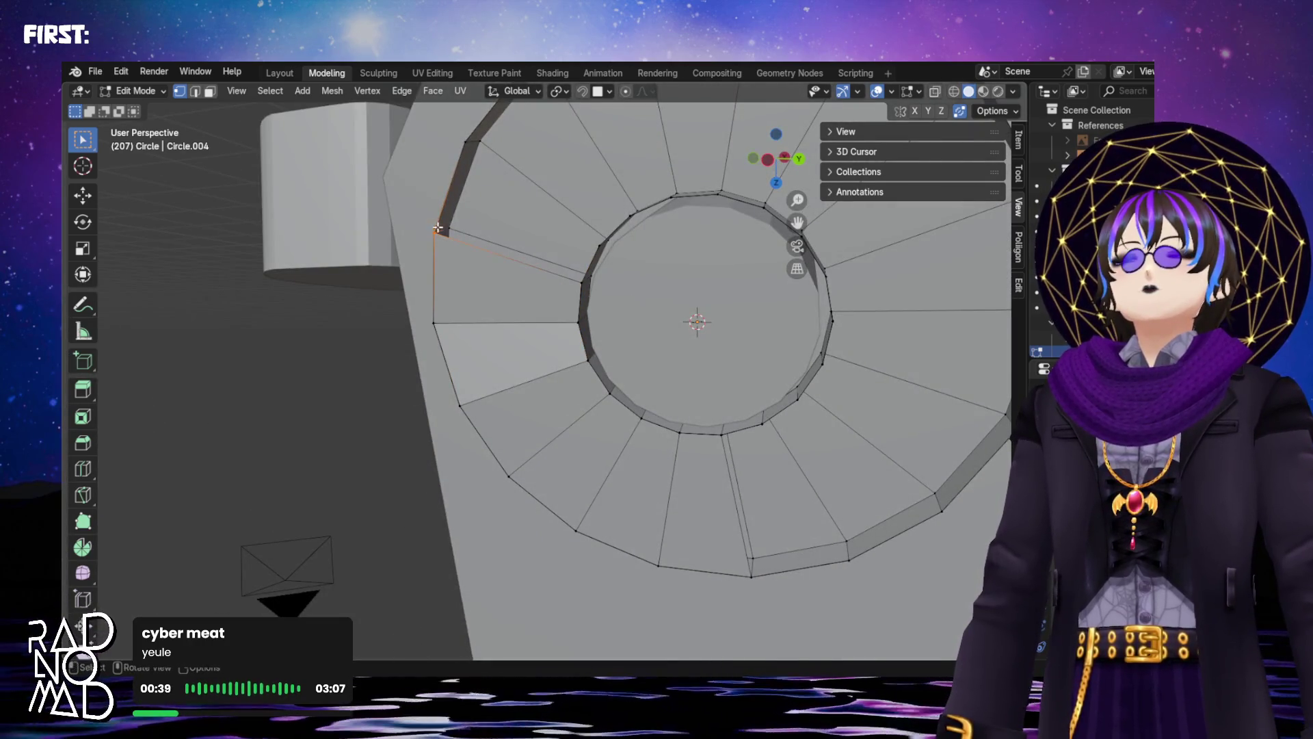
pyautogui.keyDown('shift'); pyautogui.click(467, 141); pyautogui.keyUp('shift')
pyautogui.keyDown('shift'); pyautogui.click(592, 242); pyautogui.keyUp('shift')
pyautogui.moveTo(594, 242); pyautogui.dragTo(645, 234, button='middle')
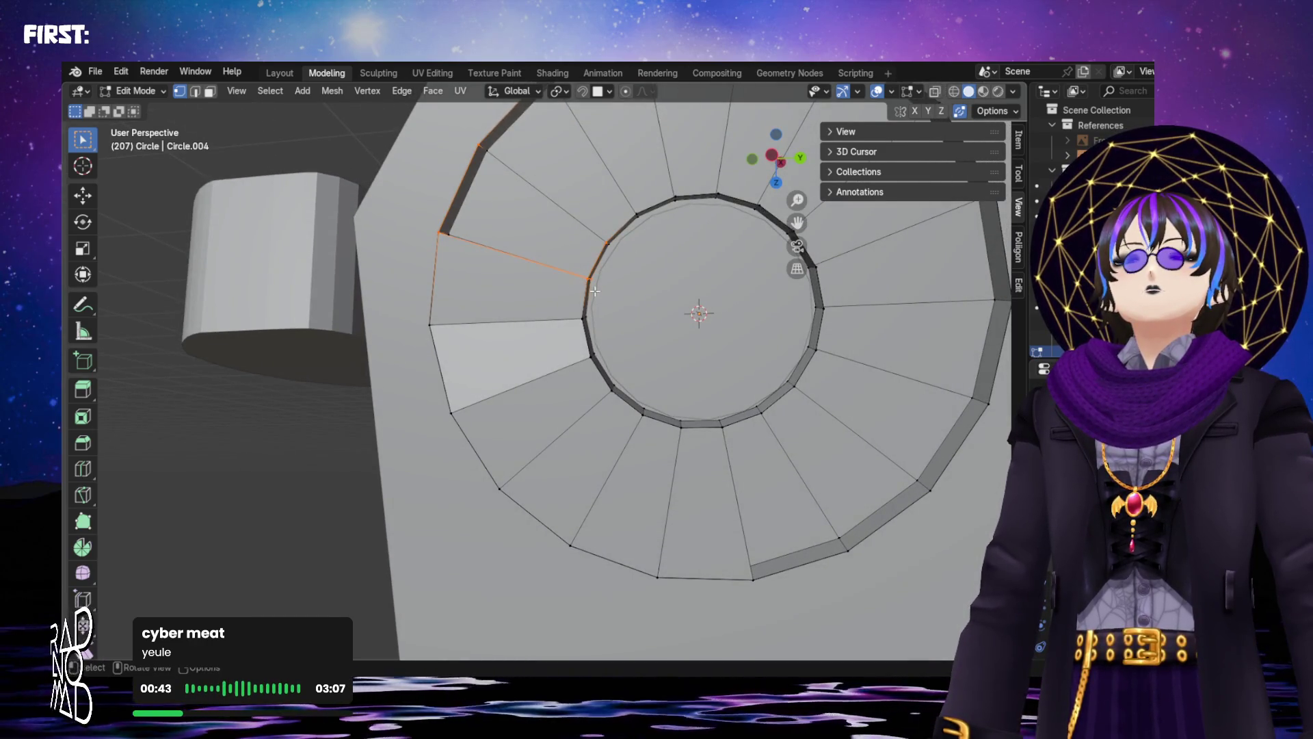
pyautogui.press('f')
pyautogui.moveTo(578, 268)
pyautogui.mouseDown(button='middle')
pyautogui.moveTo(543, 261)
pyautogui.moveTo(620, 326)
pyautogui.moveTo(612, 298)
pyautogui.mouseUp(button='middle')
pyautogui.hotkey('ctrl', 'z')
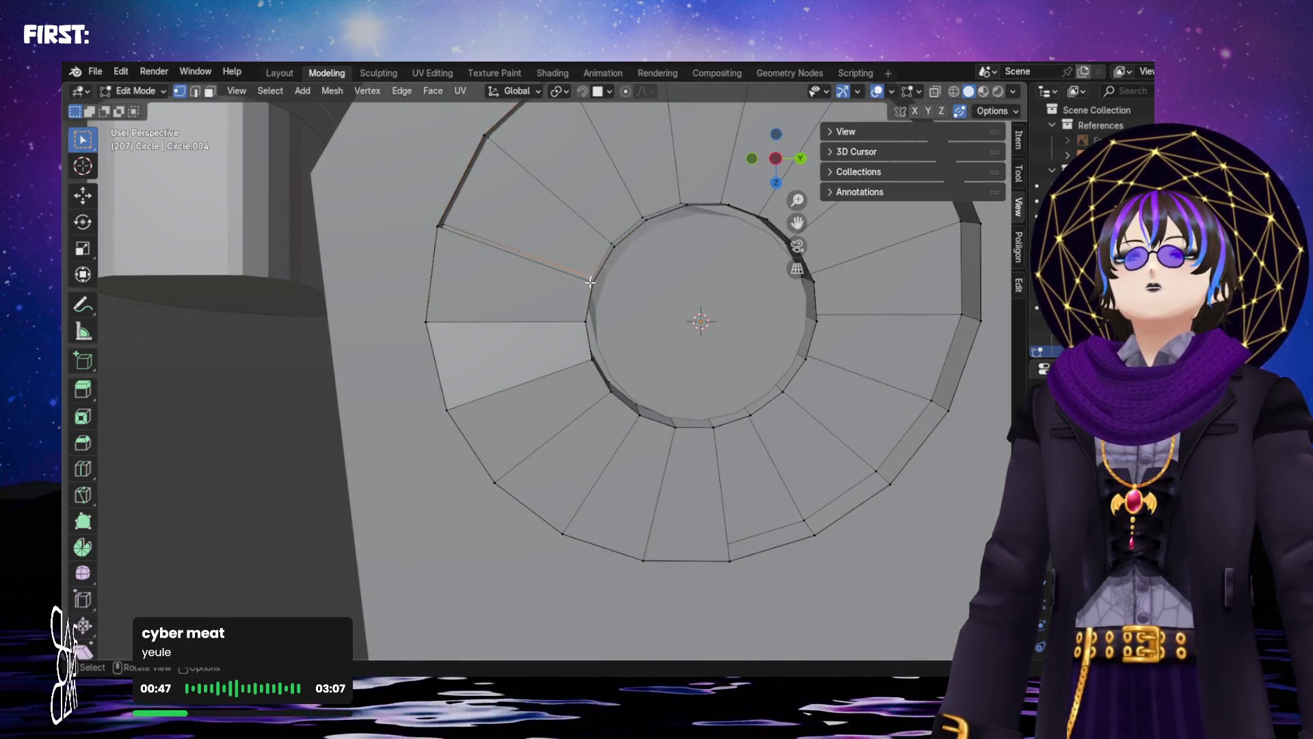
pyautogui.keyDown('shift'); pyautogui.click(438, 227); pyautogui.keyUp('shift')
pyautogui.press('f')
pyautogui.moveTo(486, 133)
pyautogui.mouseDown(button='middle')
pyautogui.moveTo(510, 142)
pyautogui.moveTo(567, 212)
pyautogui.moveTo(608, 203)
pyautogui.moveTo(516, 184)
pyautogui.moveTo(533, 217)
pyautogui.moveTo(616, 183)
pyautogui.moveTo(492, 243)
pyautogui.moveTo(530, 274)
pyautogui.moveTo(534, 166)
pyautogui.mouseUp(button='middle')
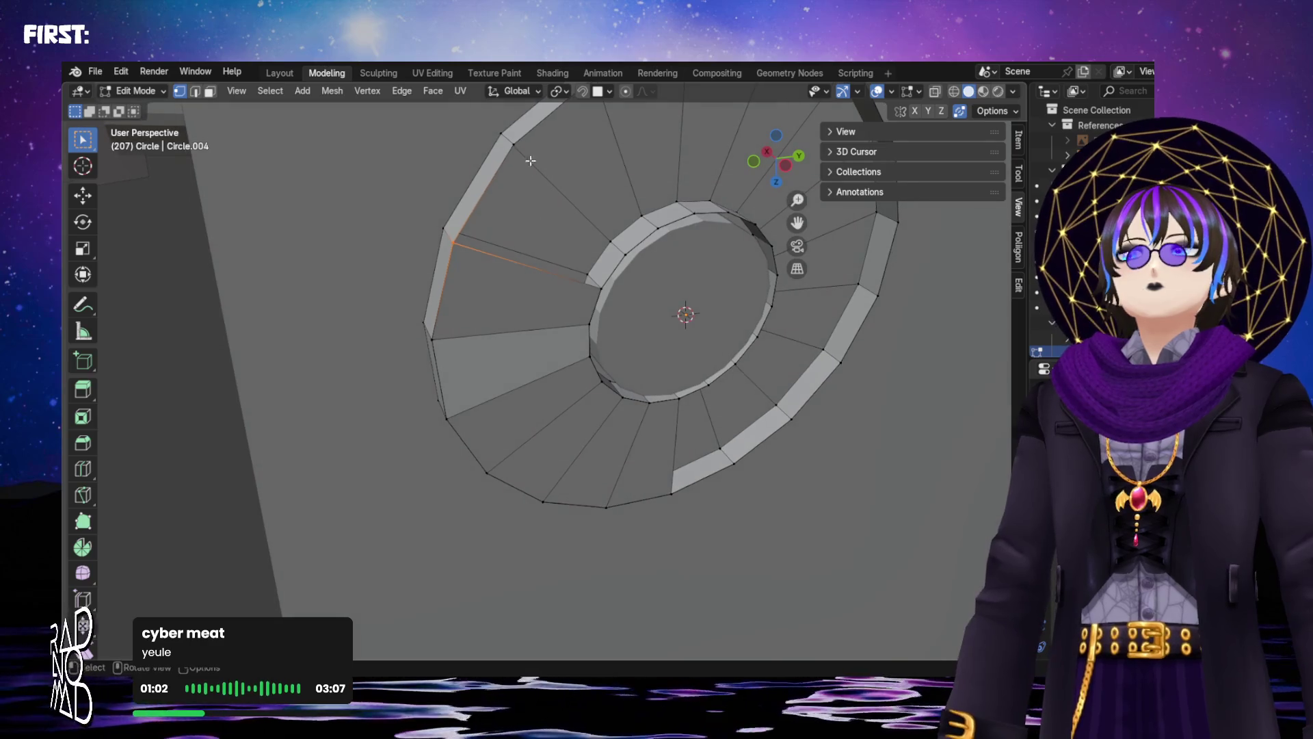
pyautogui.keyDown('shift'); pyautogui.click(627, 256); pyautogui.keyUp('shift')
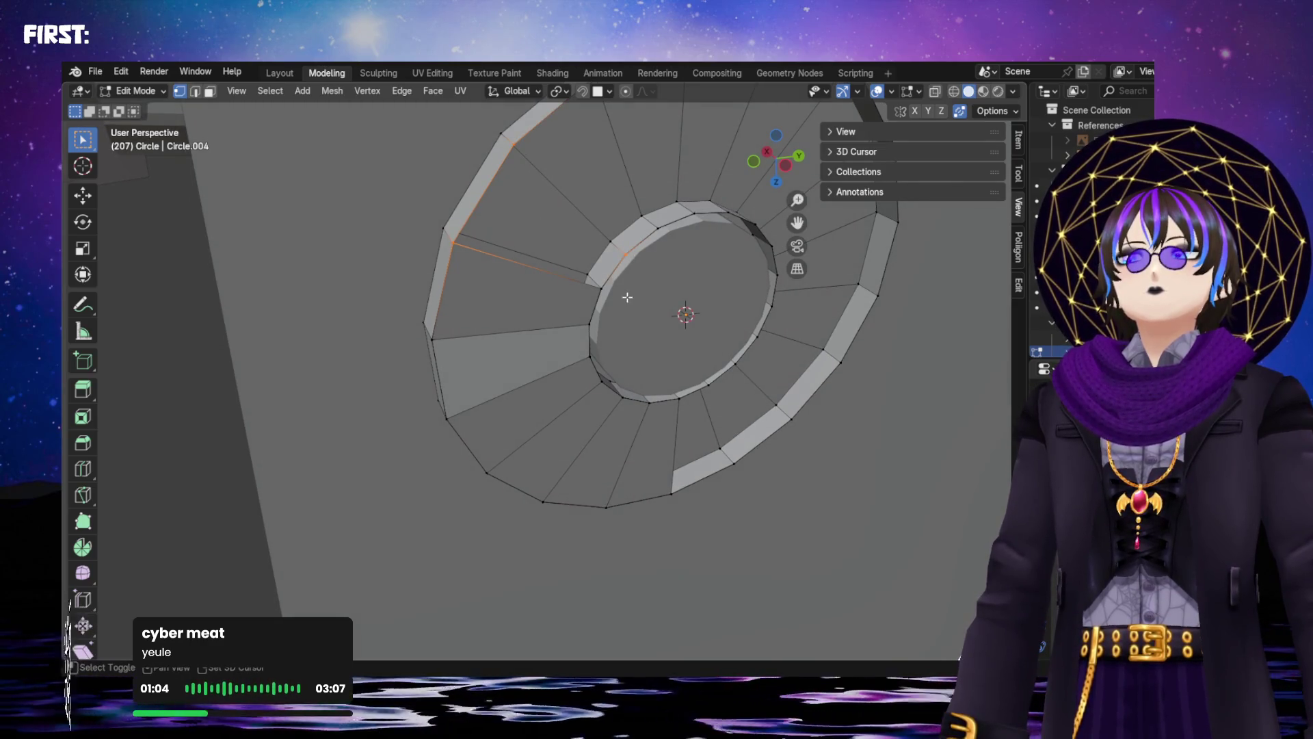
pyautogui.press('f')
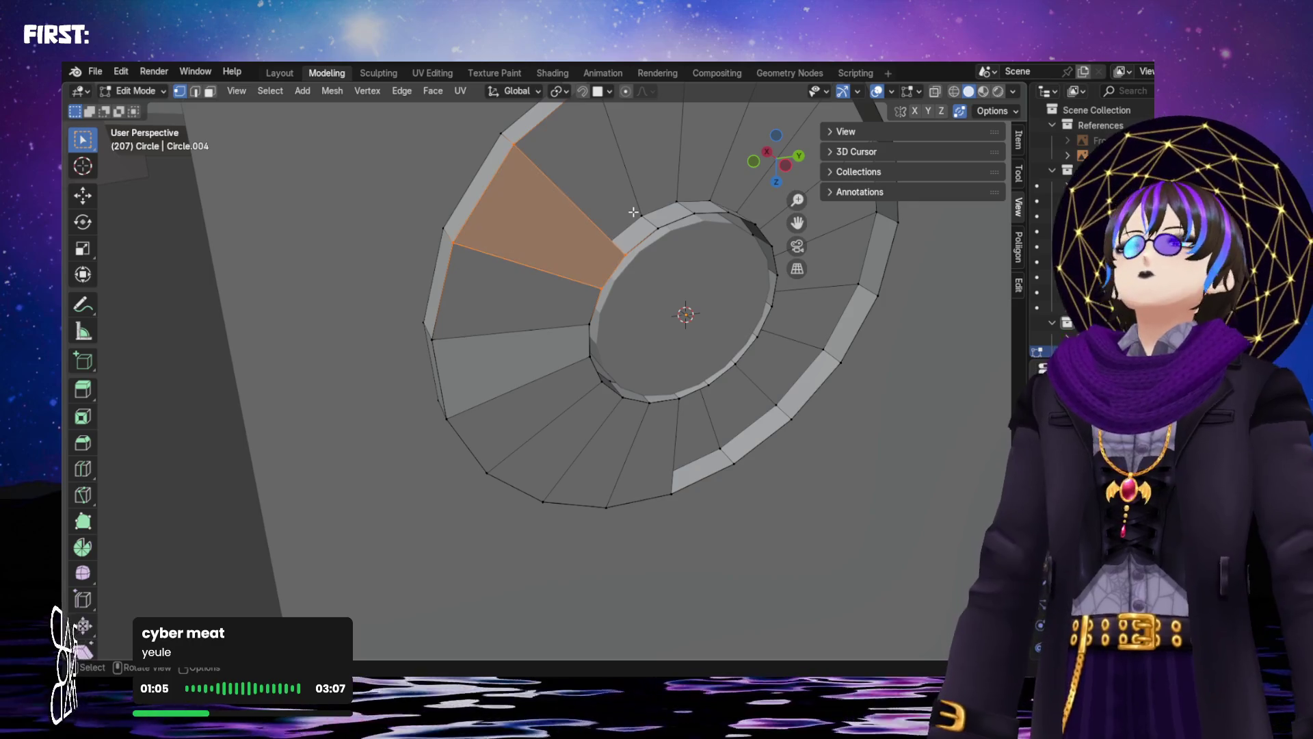
# Select four vertices around the next gap between the inner ring and outer rim
pyautogui.click(629, 254)
pyautogui.moveTo(640, 199); pyautogui.dragTo(601, 207, button='middle')
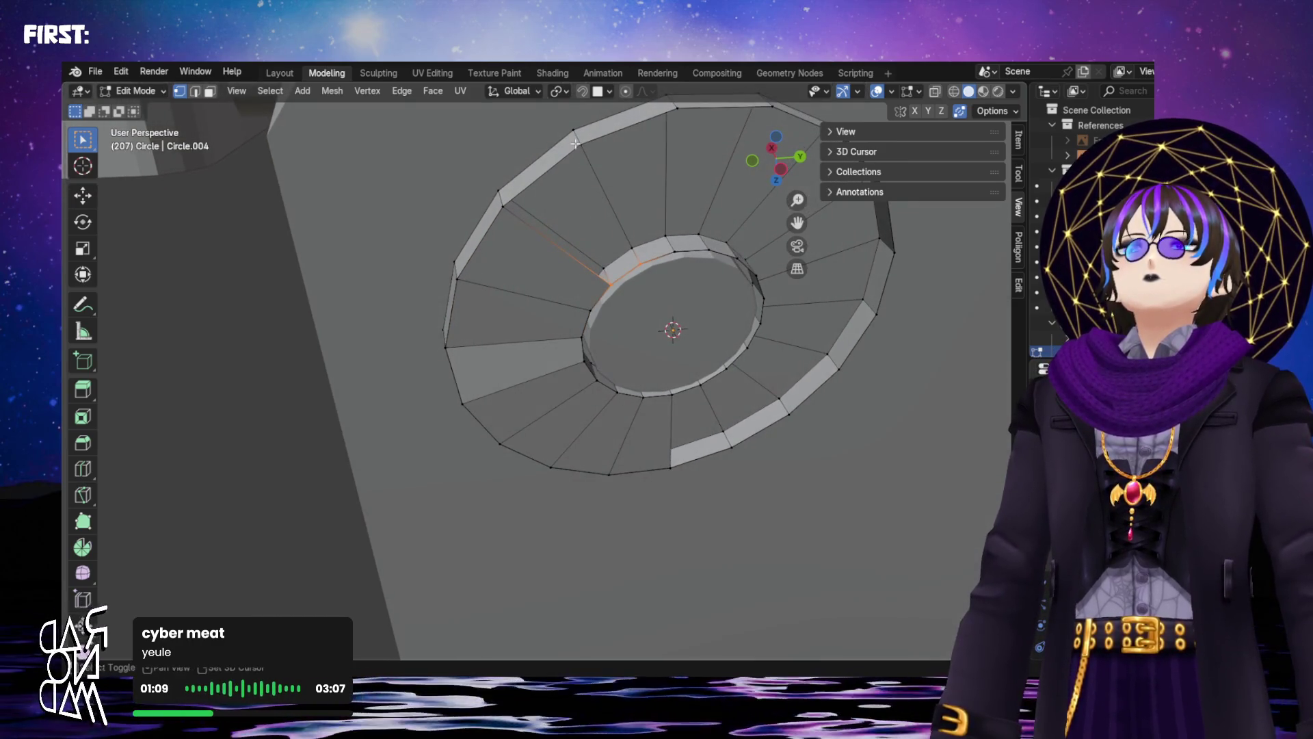
pyautogui.keyDown('shift'); pyautogui.click(503, 205); pyautogui.keyUp('shift')
pyautogui.click(639, 258)
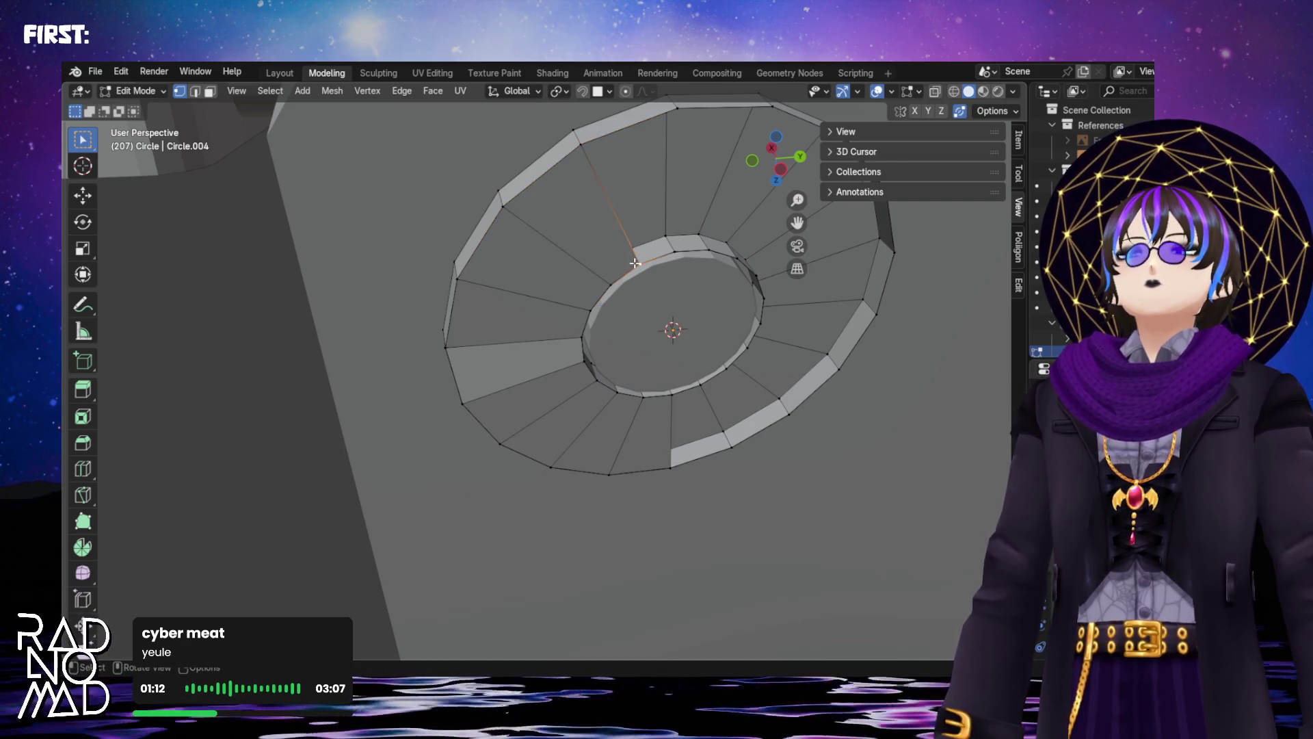
pyautogui.keyDown('shift'); pyautogui.click(669, 248); pyautogui.keyUp('shift')
pyautogui.keyDown('shift'); pyautogui.click(580, 144); pyautogui.keyUp('shift')
pyautogui.keyDown('shift'); pyautogui.click(675, 107); pyautogui.keyUp('shift')
pyautogui.keyDown('shift'); pyautogui.moveTo(675, 107); pyautogui.dragTo(551, 175, button='middle'); pyautogui.keyUp('shift')
pyautogui.click(556, 173)
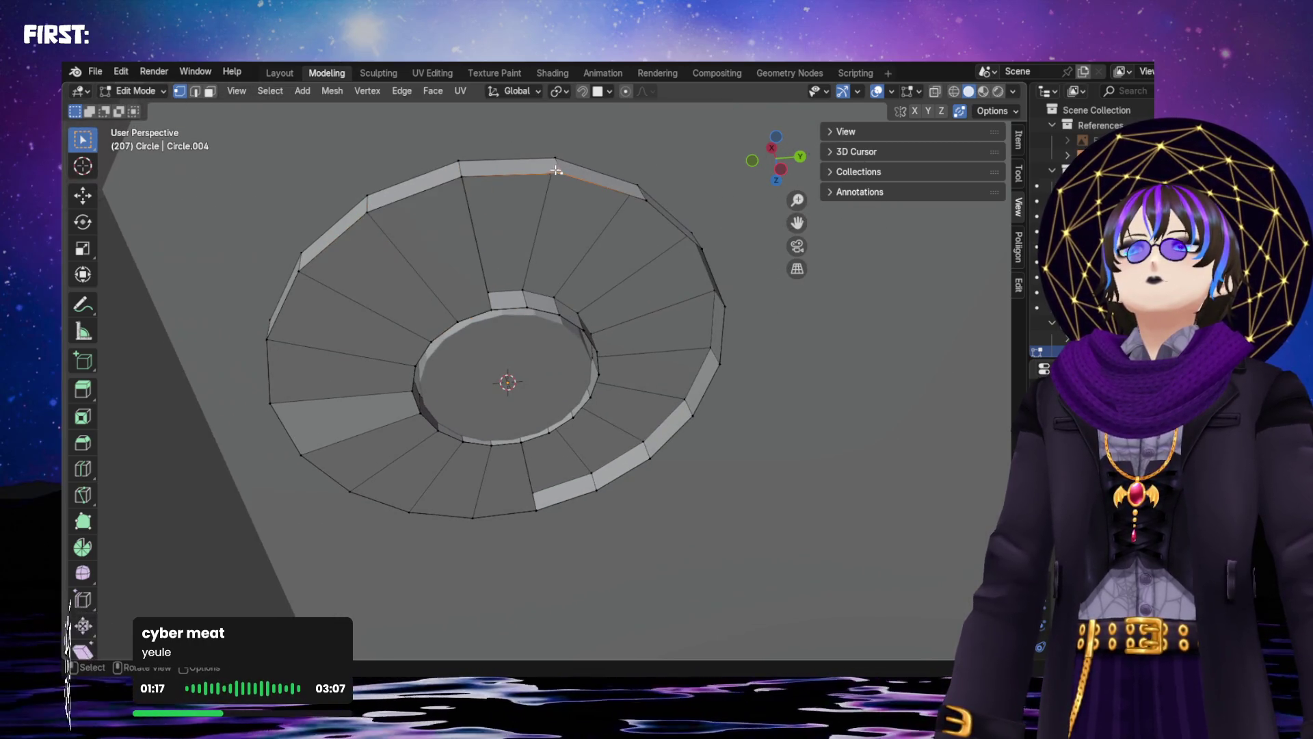
pyautogui.keyDown('shift'); pyautogui.click(465, 179); pyautogui.keyUp('shift')
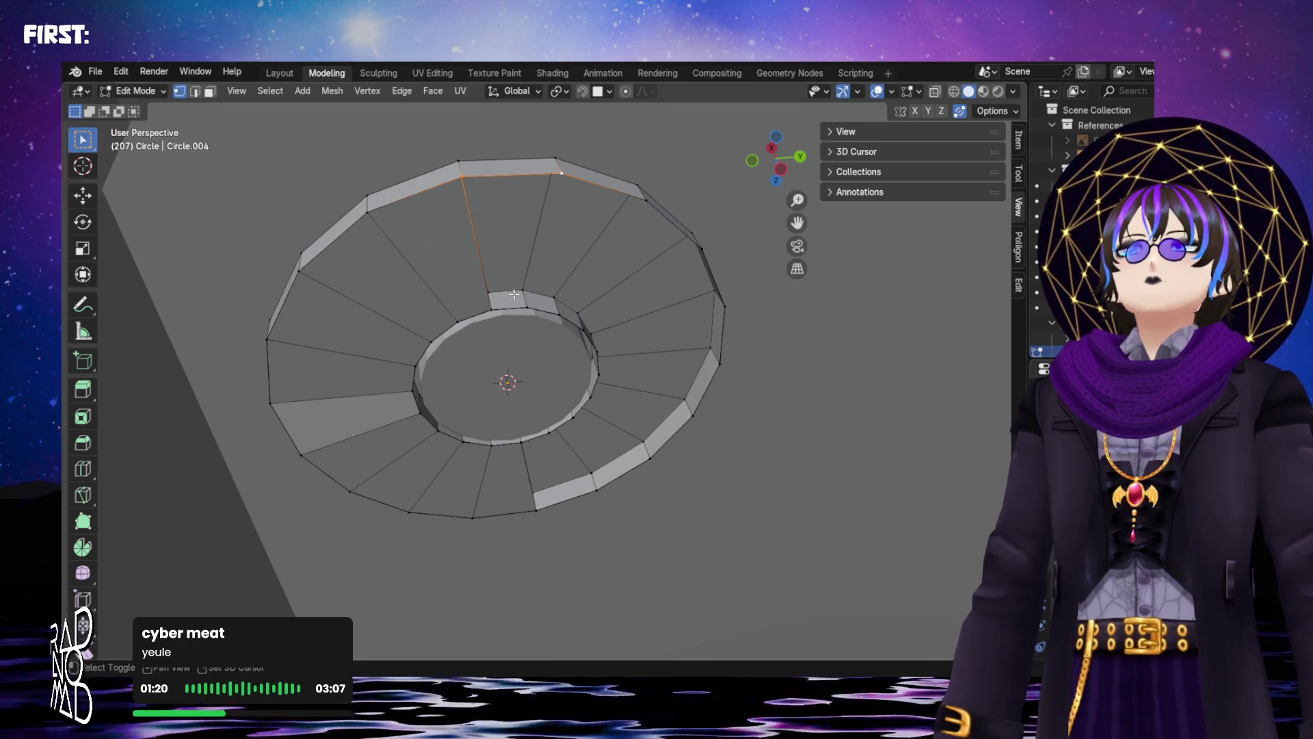
pyautogui.keyDown('shift'); pyautogui.click(488, 301); pyautogui.keyUp('shift')
pyautogui.keyDown('shift'); pyautogui.click(529, 306); pyautogui.keyUp('shift')
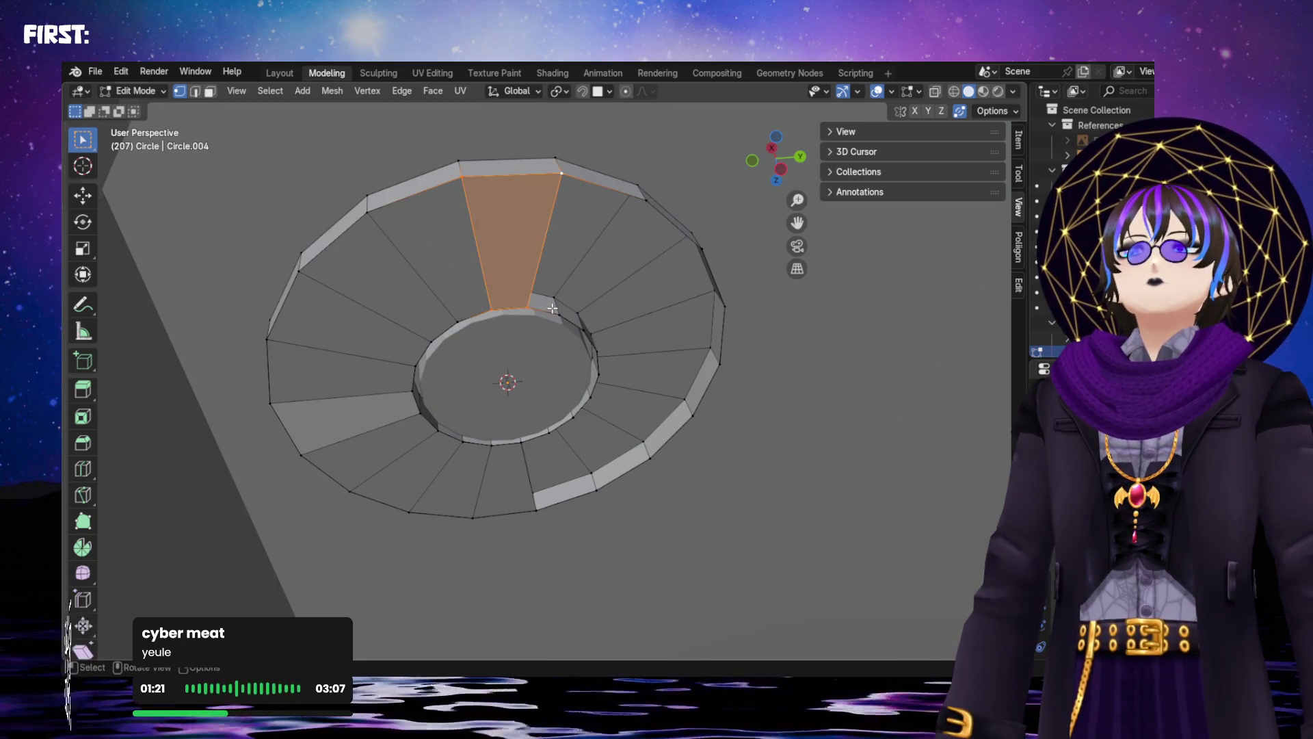
pyautogui.moveTo(529, 305); pyautogui.dragTo(530, 285, button='middle')
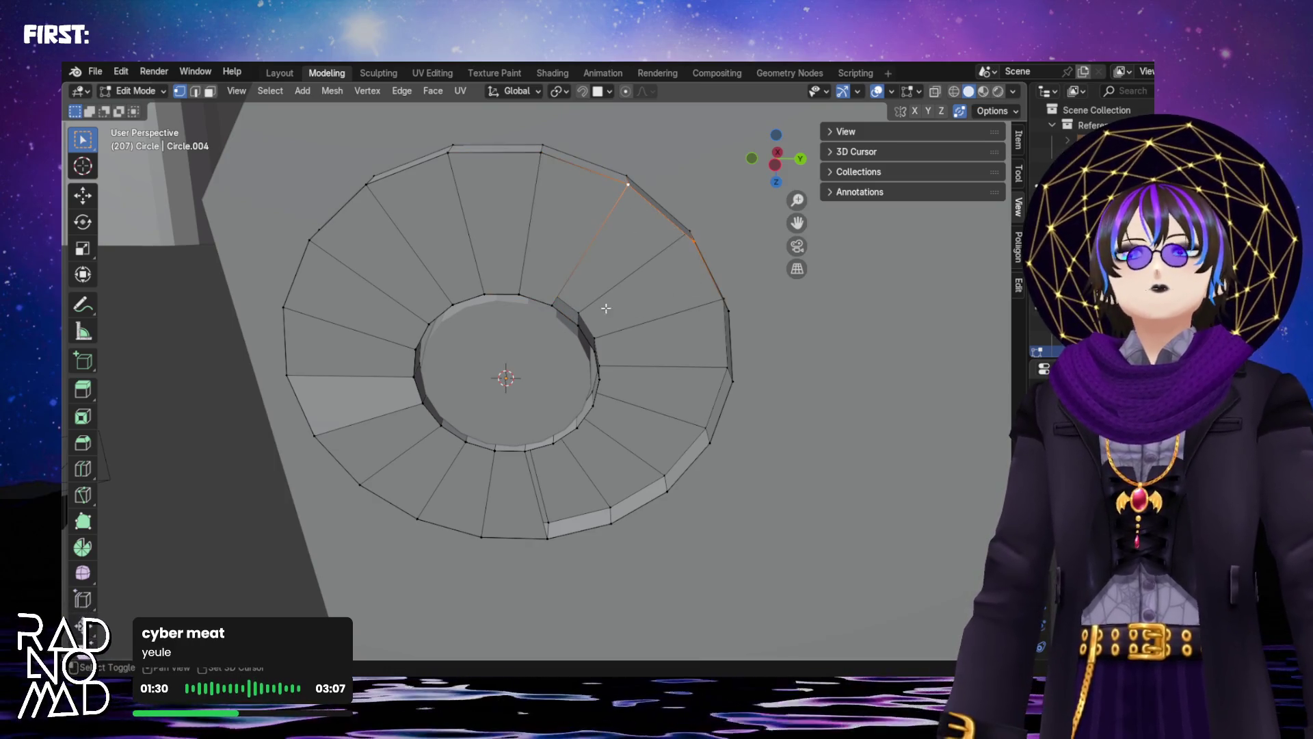
# Select vertices along the ring's last open gap
pyautogui.moveTo(635, 342)
pyautogui.keyDown('shift'); pyautogui.mouseDown(button='middle')
pyautogui.moveTo(554, 258)
pyautogui.moveTo(484, 232)
pyautogui.mouseUp(button='middle'); pyautogui.keyUp('shift')
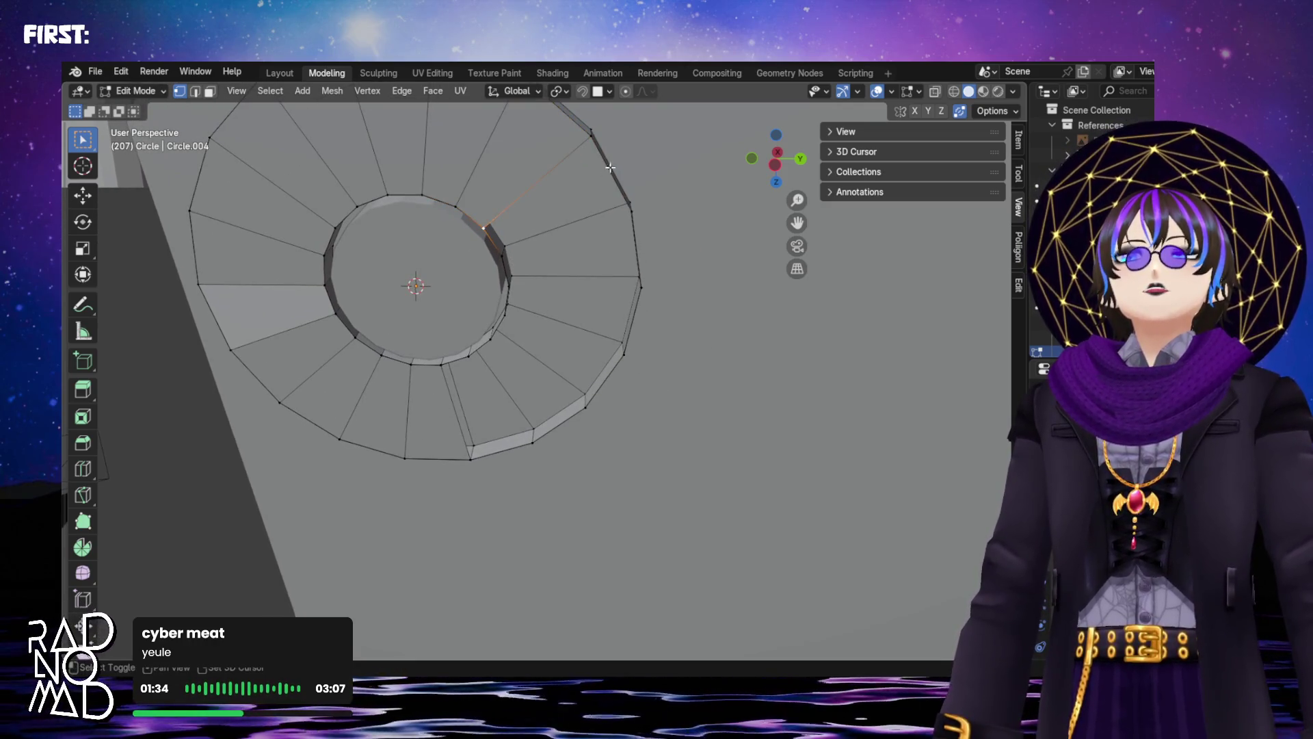
pyautogui.moveTo(648, 238); pyautogui.dragTo(608, 225, button='middle')
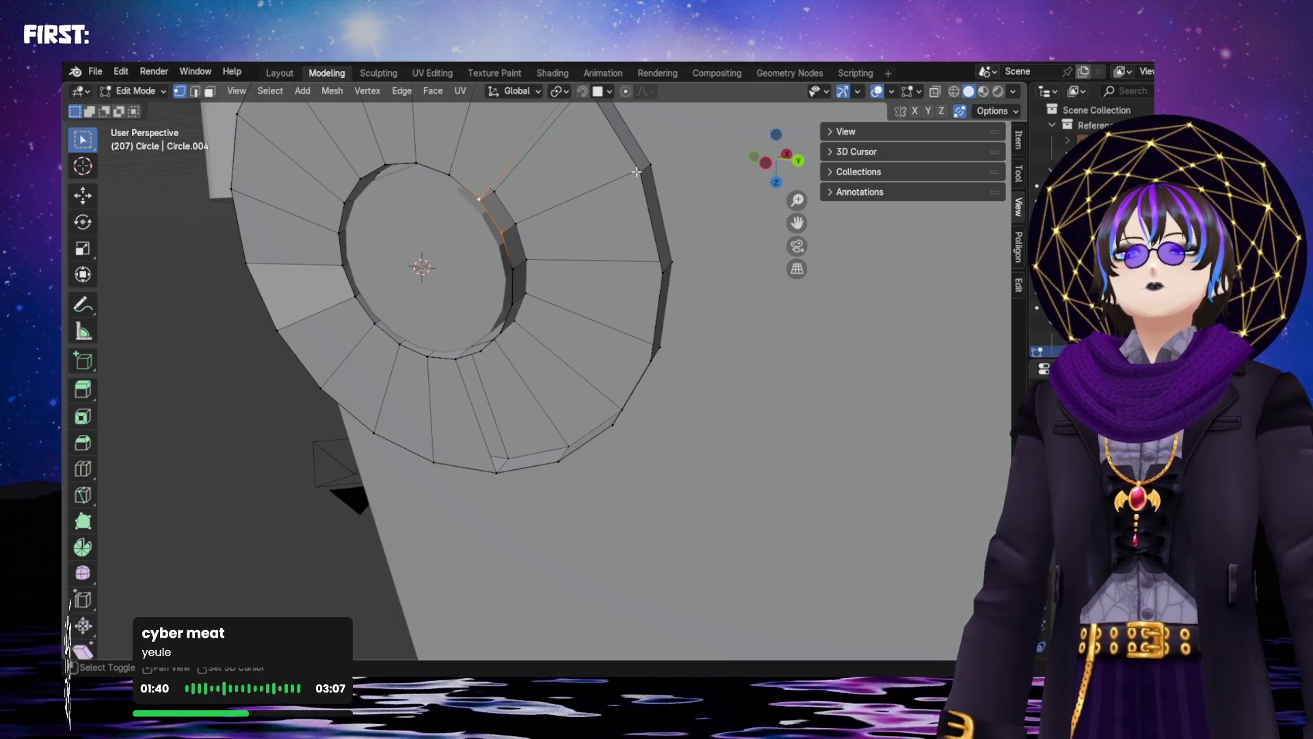
pyautogui.keyDown('shift'); pyautogui.scroll(5, 642, 197); pyautogui.keyUp('shift')
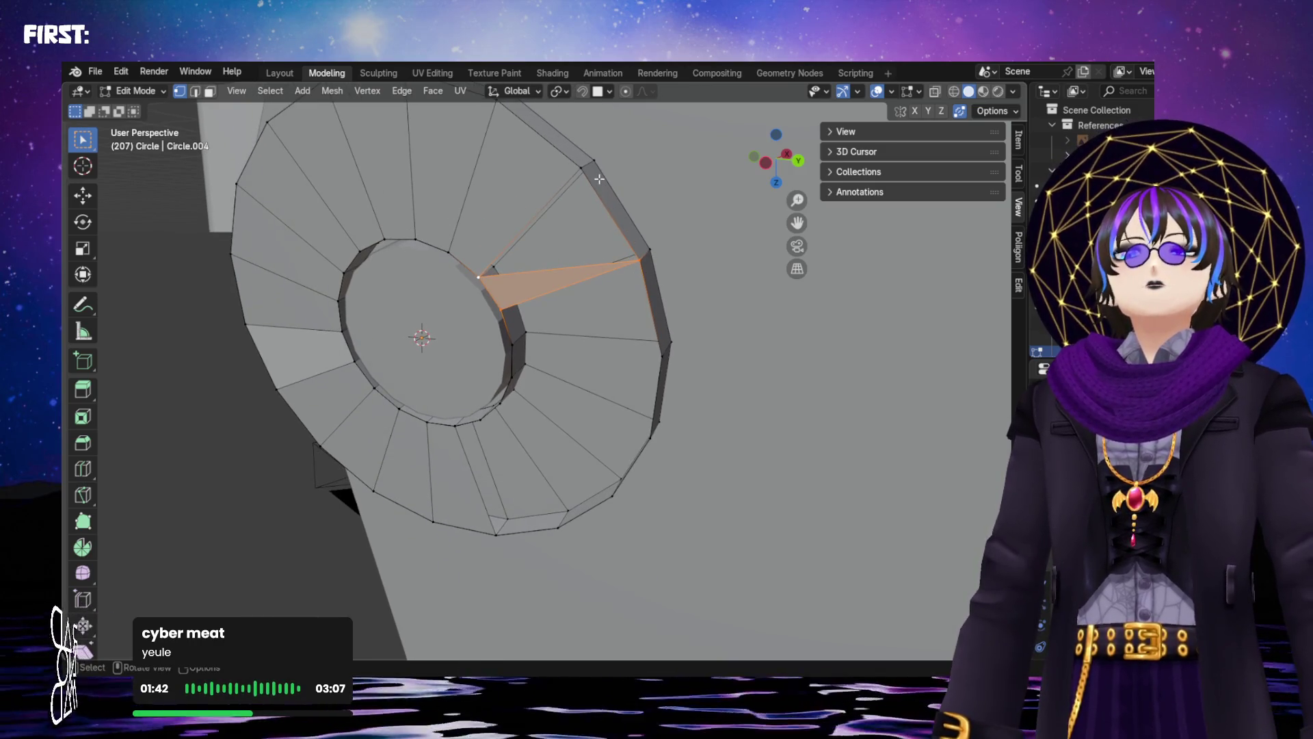
pyautogui.keyDown('shift'); pyautogui.scroll(-4, 650, 204); pyautogui.keyUp('shift')
pyautogui.click(503, 258)
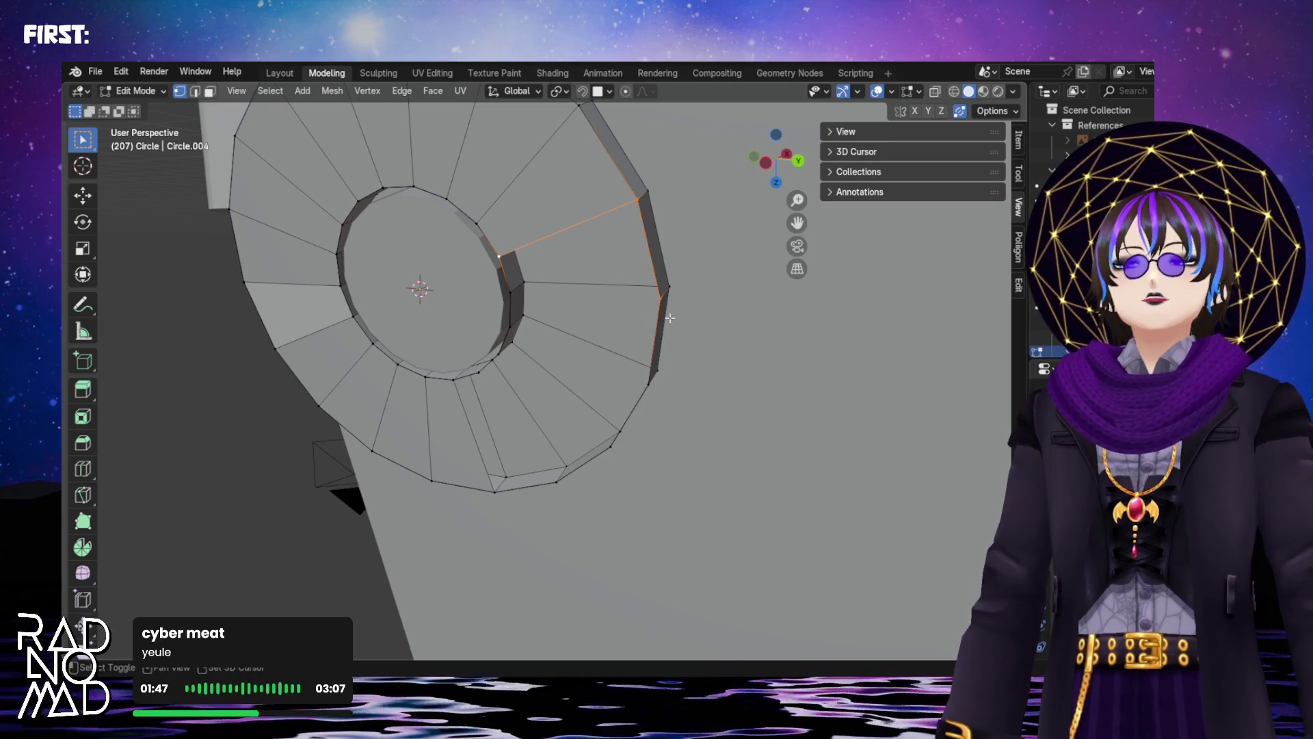
pyautogui.keyDown('shift'); pyautogui.moveTo(541, 320); pyautogui.dragTo(593, 218, button='middle'); pyautogui.keyUp('shift')
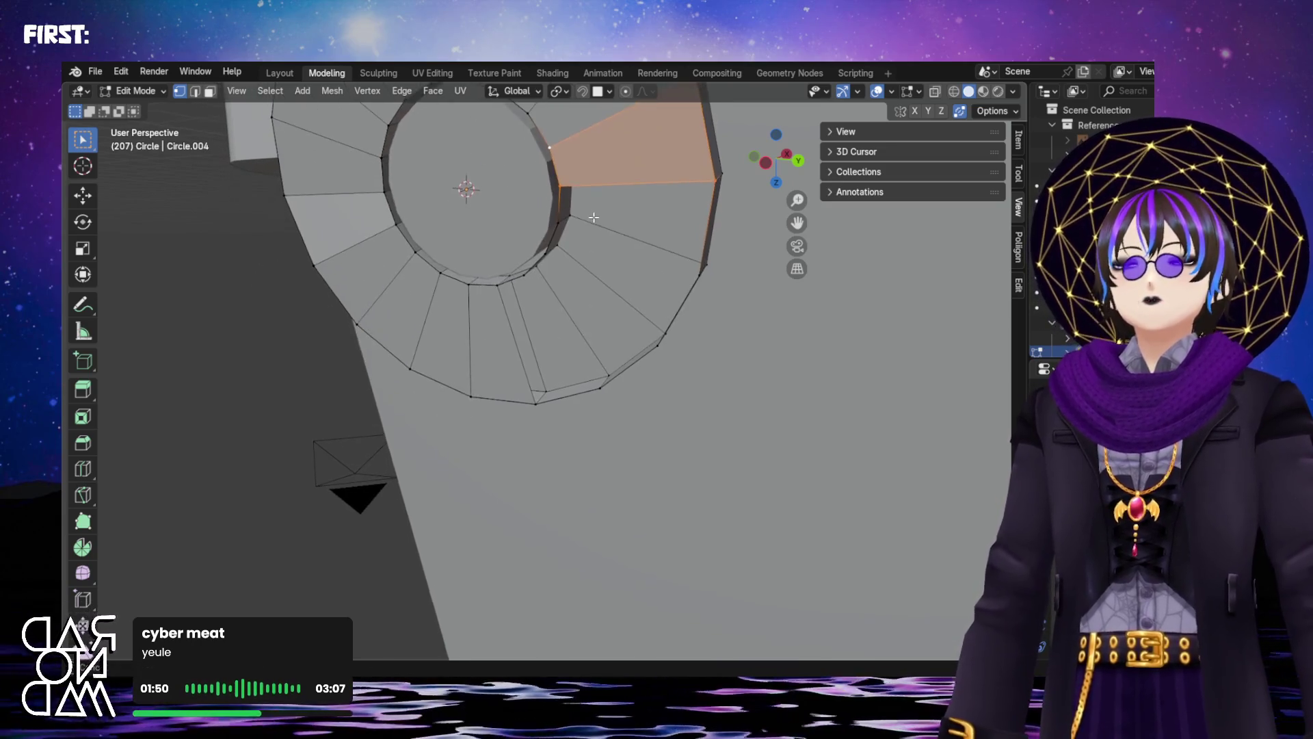
pyautogui.click(573, 205)
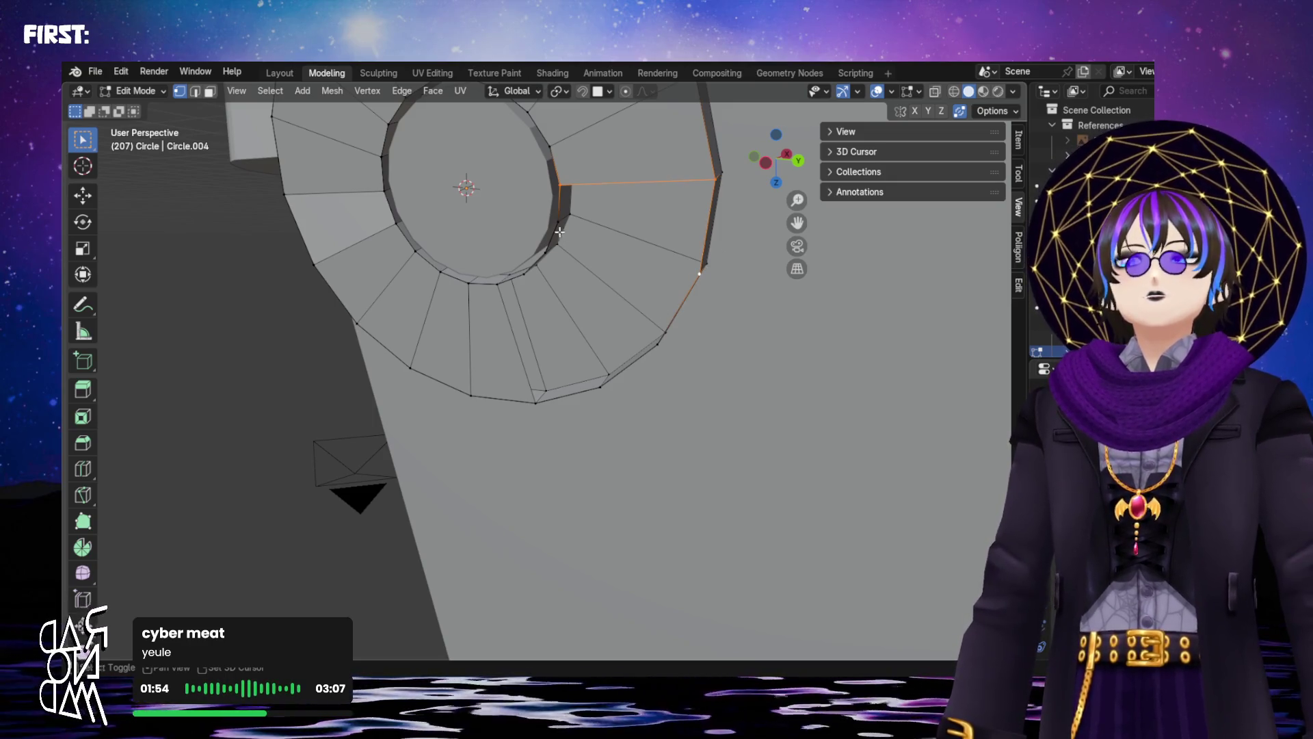
pyautogui.keyDown('shift'); pyautogui.moveTo(585, 279); pyautogui.dragTo(630, 219, button='middle'); pyautogui.keyUp('shift')
pyautogui.click(608, 181)
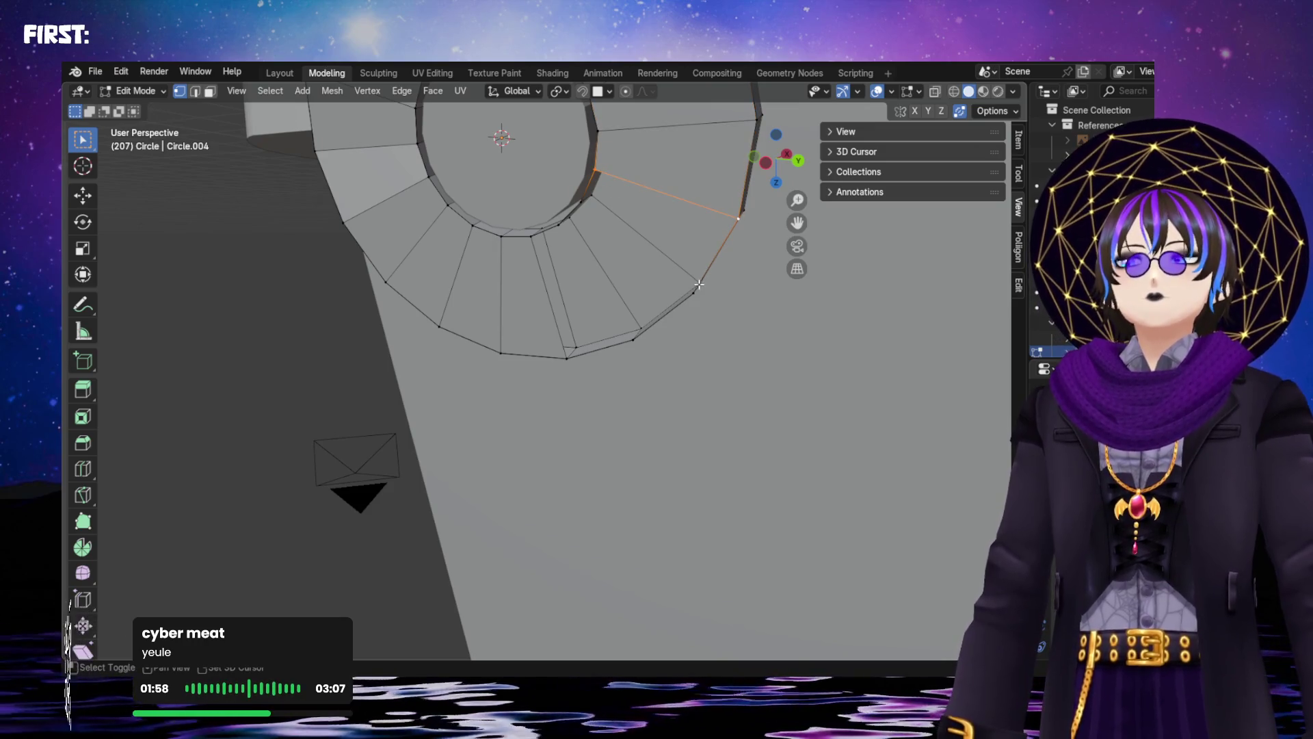
# Complete the last gap's quad selection and open the Snapping settings
pyautogui.moveTo(723, 298)
pyautogui.keyDown('shift'); pyautogui.mouseDown(button='middle')
pyautogui.moveTo(611, 297)
pyautogui.moveTo(577, 255)
pyautogui.moveTo(638, 335)
pyautogui.mouseUp(button='middle'); pyautogui.keyUp('shift')
pyautogui.moveTo(535, 246); pyautogui.dragTo(609, 241, button='middle')
pyautogui.click(559, 208)
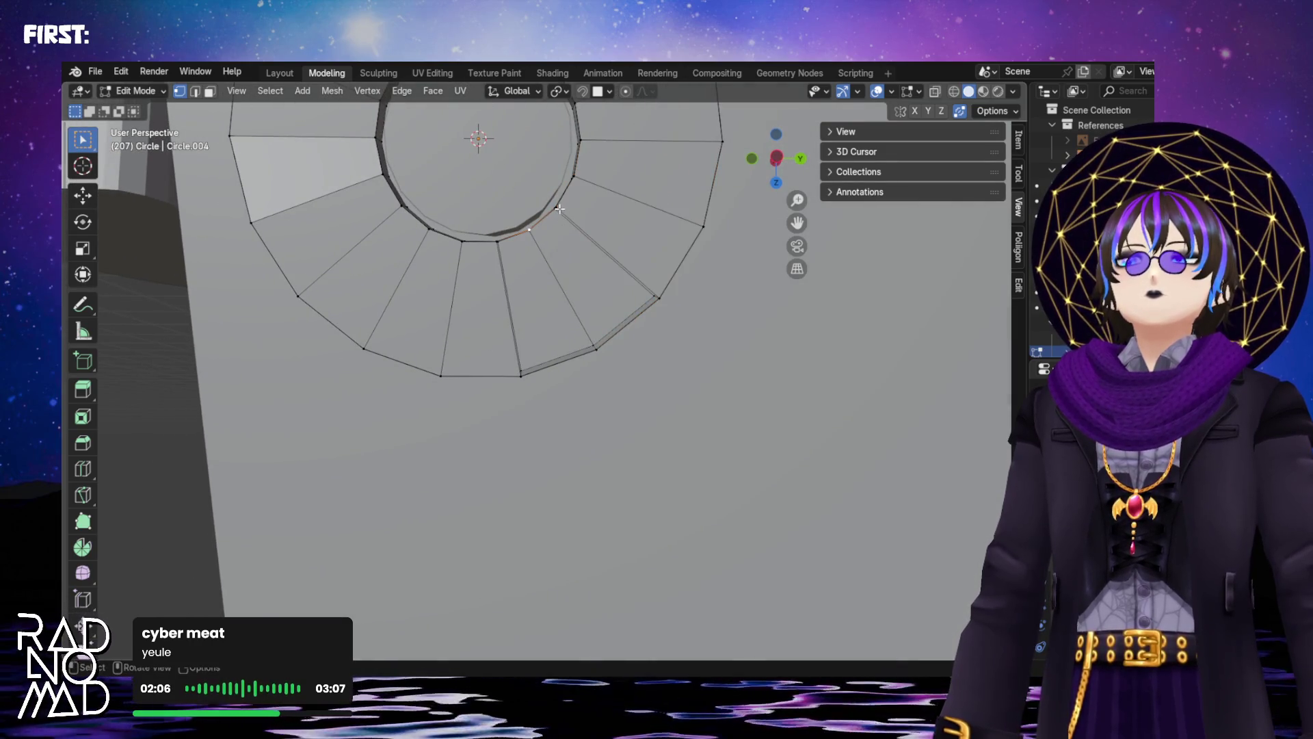
pyautogui.scroll(3, 586, 255)
pyautogui.moveTo(719, 257); pyautogui.dragTo(618, 320, button='middle')
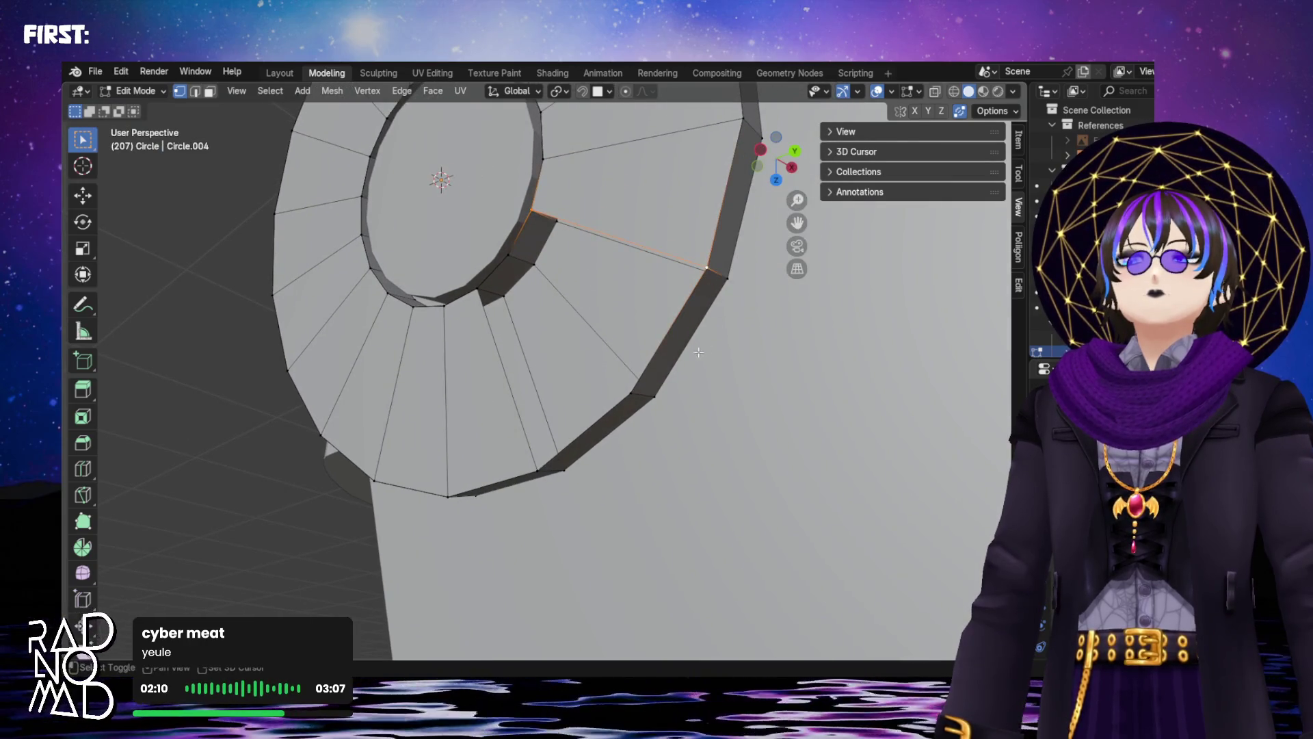
pyautogui.keyDown('shift'); pyautogui.click(509, 256); pyautogui.keyUp('shift')
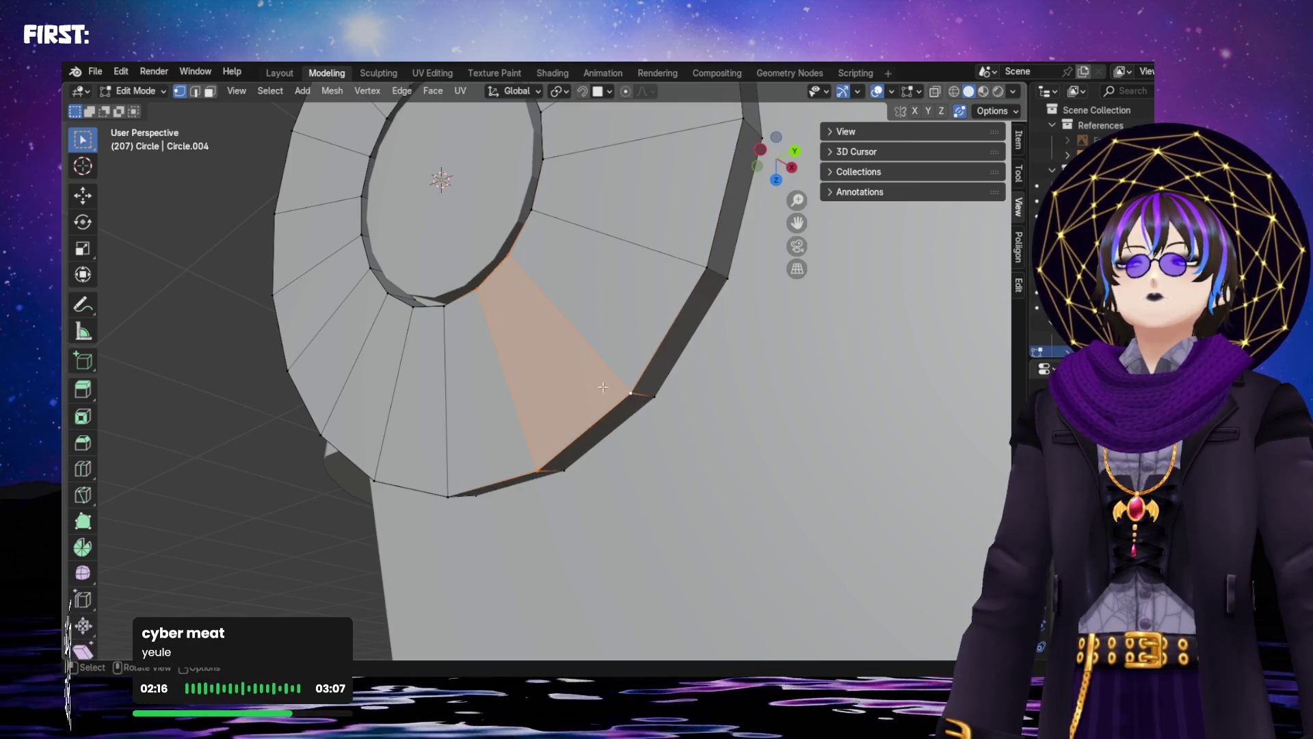
pyautogui.scroll(-5, 608, 390)
pyautogui.moveTo(608, 390)
pyautogui.mouseDown(button='middle')
pyautogui.moveTo(732, 434)
pyautogui.moveTo(707, 351)
pyautogui.moveTo(697, 363)
pyautogui.moveTo(716, 372)
pyautogui.moveTo(639, 399)
pyautogui.moveTo(761, 345)
pyautogui.moveTo(663, 266)
pyautogui.mouseUp(button='middle')
pyautogui.click(610, 91)
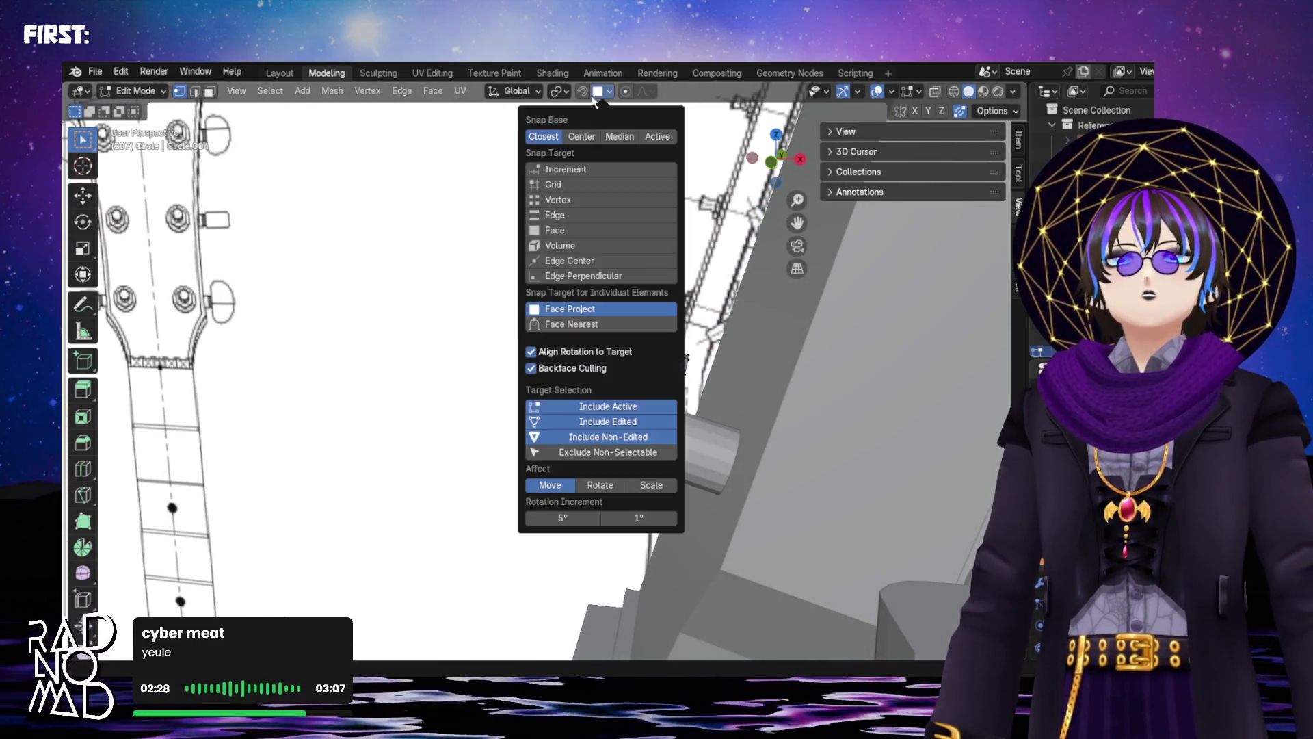
# In Object Mode, slide the ring along its local Z axis onto the tuning peg
pyautogui.moveTo(683, 424)
pyautogui.mouseDown(button='middle')
pyautogui.moveTo(629, 359)
pyautogui.moveTo(572, 160)
pyautogui.mouseUp(button='middle')
pyautogui.press('Tab')
pyautogui.moveTo(684, 383)
pyautogui.mouseDown(button='middle')
pyautogui.moveTo(697, 319)
pyautogui.moveTo(612, 385)
pyautogui.mouseUp(button='middle')
pyautogui.press('g')
pyautogui.press('z')
pyautogui.press('z')
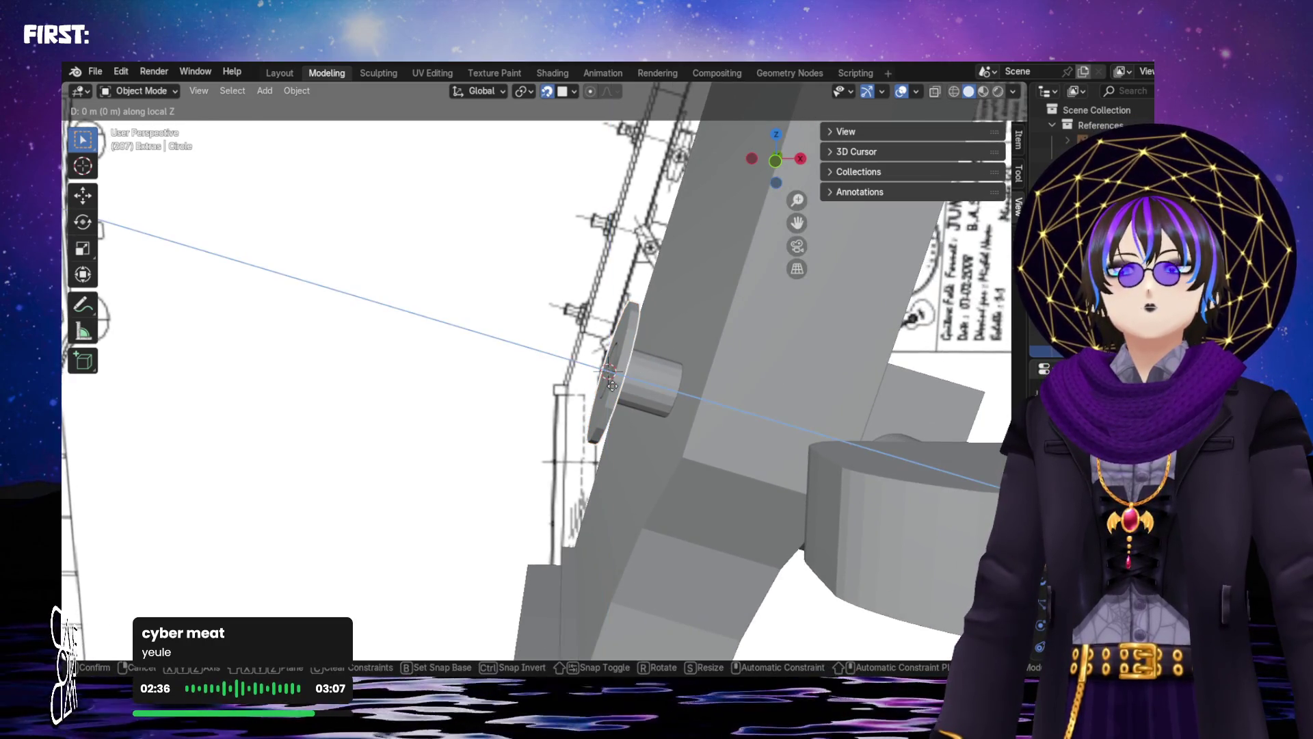
pyautogui.click(703, 401)
pyautogui.moveTo(702, 401)
pyautogui.mouseDown(button='middle')
pyautogui.moveTo(758, 379)
pyautogui.moveTo(823, 275)
pyautogui.mouseUp(button='middle')
pyautogui.moveTo(506, 458)
pyautogui.mouseDown(button='middle')
pyautogui.moveTo(491, 470)
pyautogui.moveTo(463, 458)
pyautogui.moveTo(497, 465)
pyautogui.moveTo(485, 471)
pyautogui.mouseUp(button='middle')
pyautogui.press('g')
pyautogui.press('z')
pyautogui.press('z')
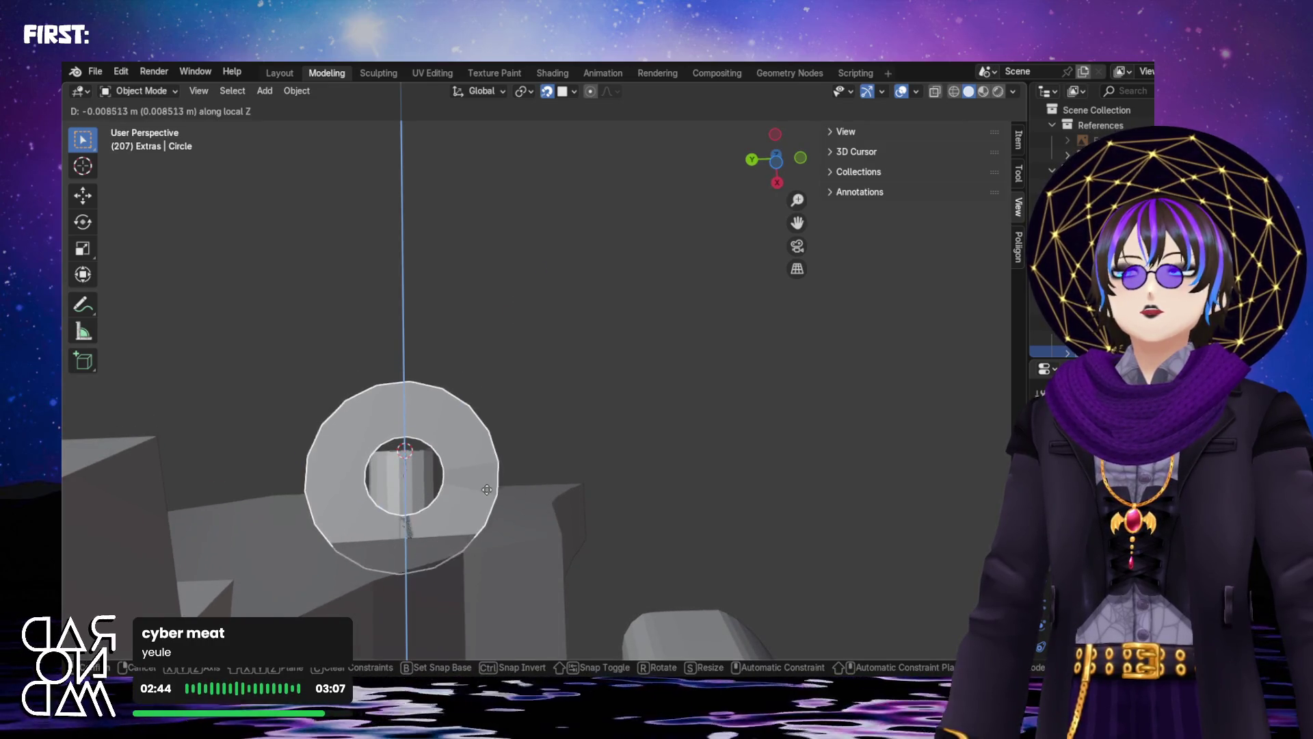
pyautogui.click(457, 548)
pyautogui.moveTo(457, 548)
pyautogui.mouseDown(button='middle')
pyautogui.moveTo(473, 523)
pyautogui.moveTo(451, 566)
pyautogui.moveTo(375, 588)
pyautogui.mouseUp(button='middle')
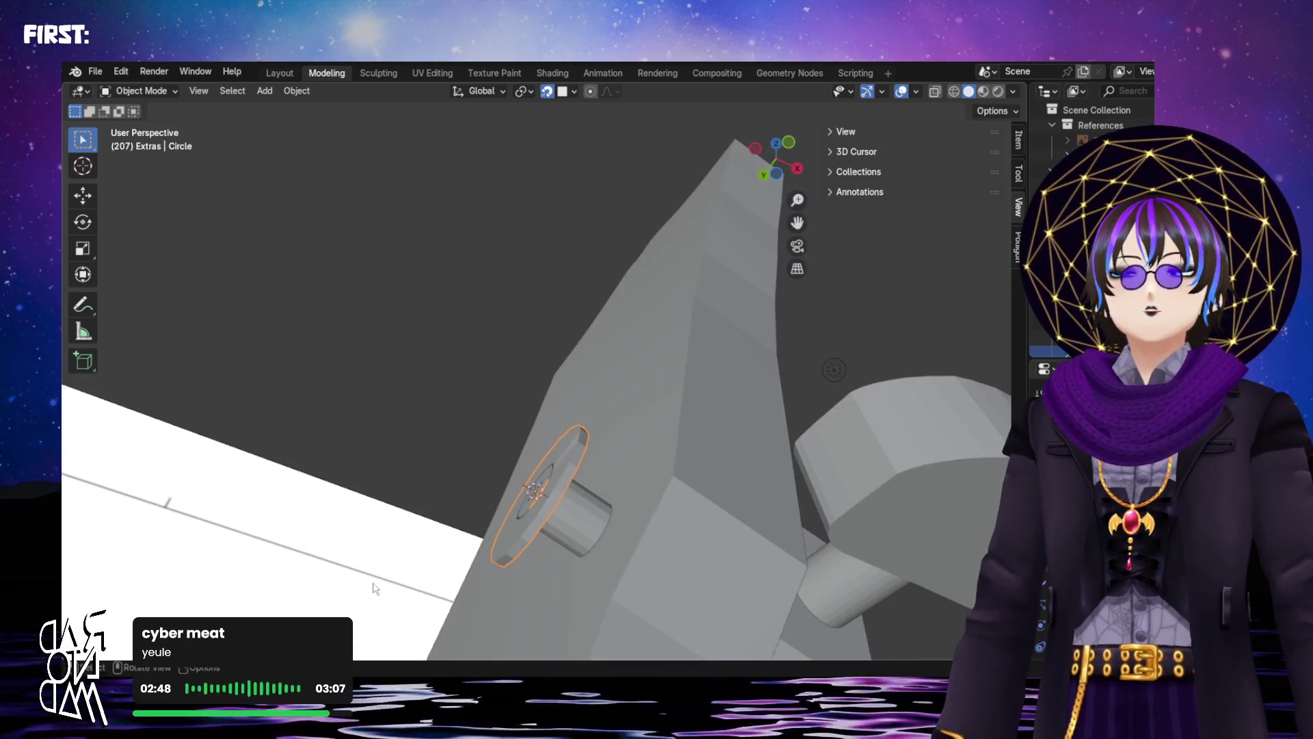
pyautogui.moveTo(446, 557)
pyautogui.mouseDown(button='middle')
pyautogui.moveTo(561, 656)
pyautogui.moveTo(443, 491)
pyautogui.moveTo(488, 498)
pyautogui.moveTo(463, 389)
pyautogui.moveTo(402, 371)
pyautogui.moveTo(617, 408)
pyautogui.moveTo(690, 499)
pyautogui.moveTo(798, 456)
pyautogui.mouseUp(button='middle')
# Apply Shade Smooth to the ring, then select the odd face beside the hole in Edit Mode
pyautogui.rightClick(797, 456)
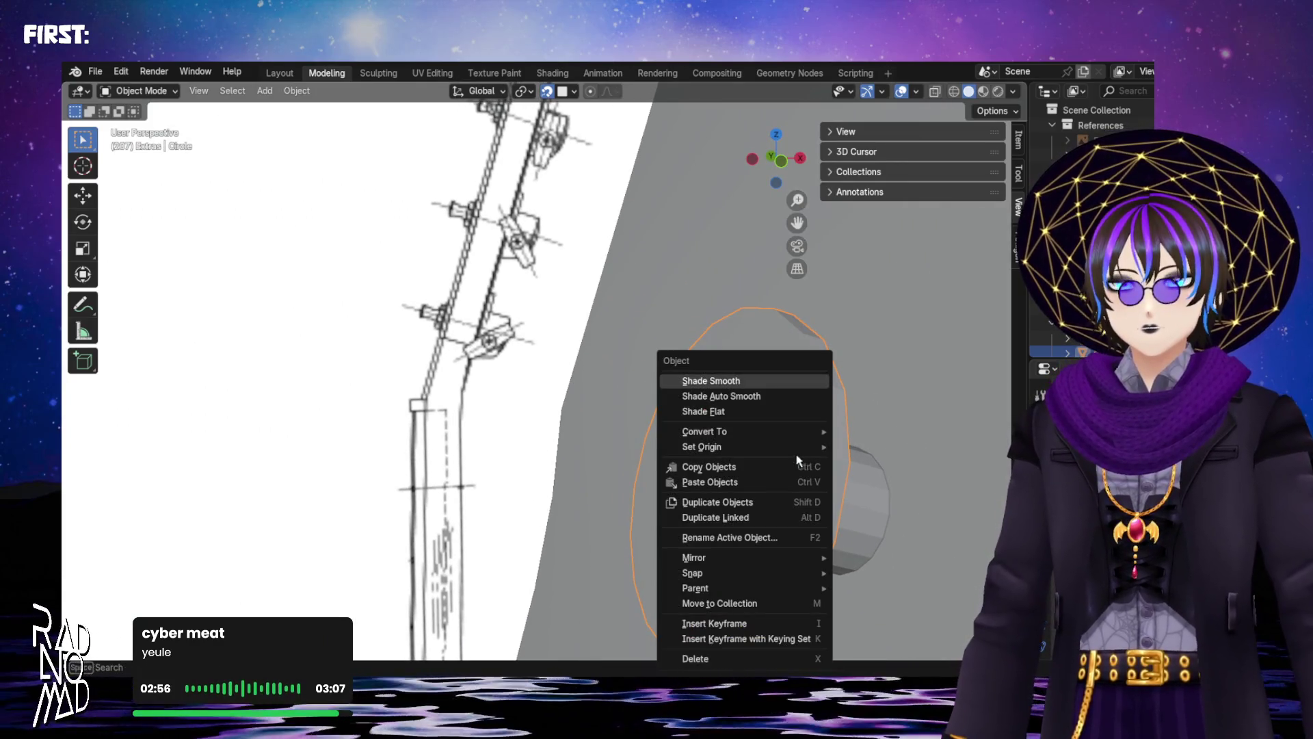
pyautogui.click(747, 380)
pyautogui.moveTo(747, 380)
pyautogui.mouseDown(button='middle')
pyautogui.moveTo(786, 421)
pyautogui.moveTo(645, 460)
pyautogui.moveTo(736, 408)
pyautogui.mouseUp(button='middle')
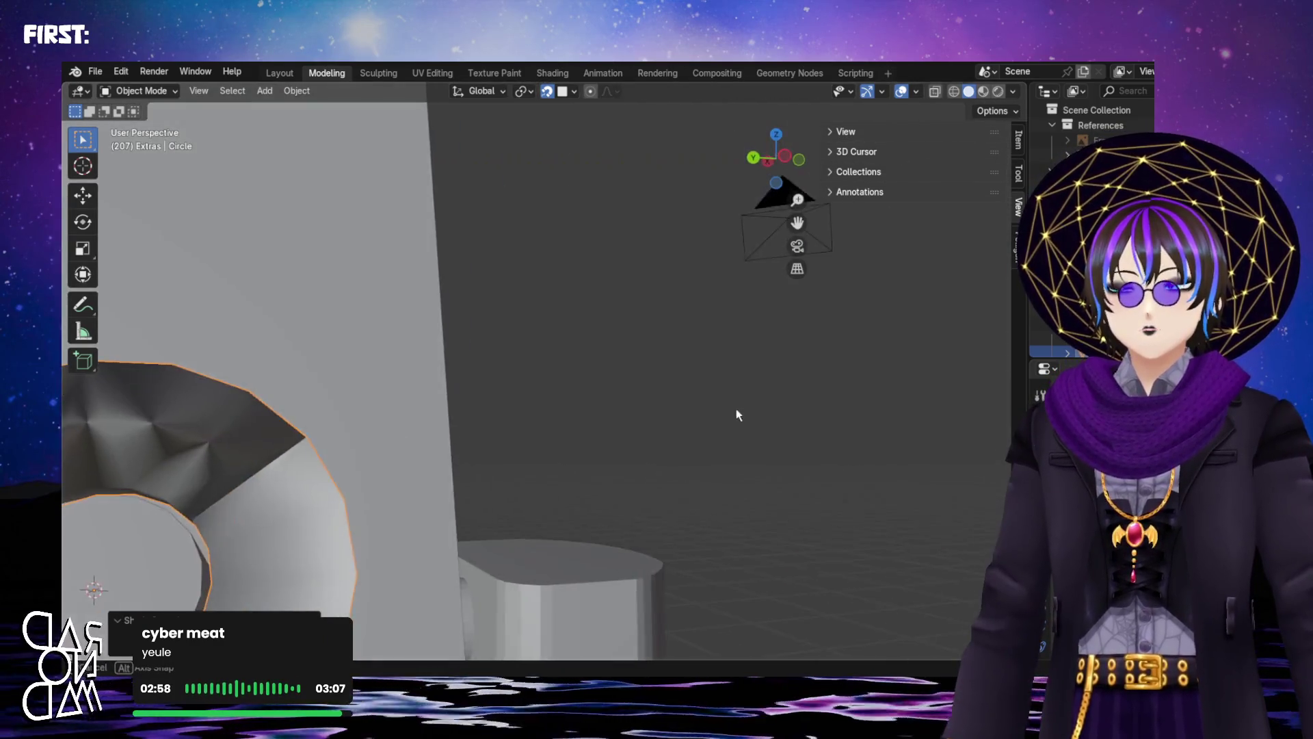
pyautogui.moveTo(394, 491)
pyautogui.mouseDown(button='middle')
pyautogui.moveTo(478, 419)
pyautogui.moveTo(605, 390)
pyautogui.moveTo(507, 441)
pyautogui.mouseUp(button='middle')
pyautogui.press('Tab')
pyautogui.click(577, 372)
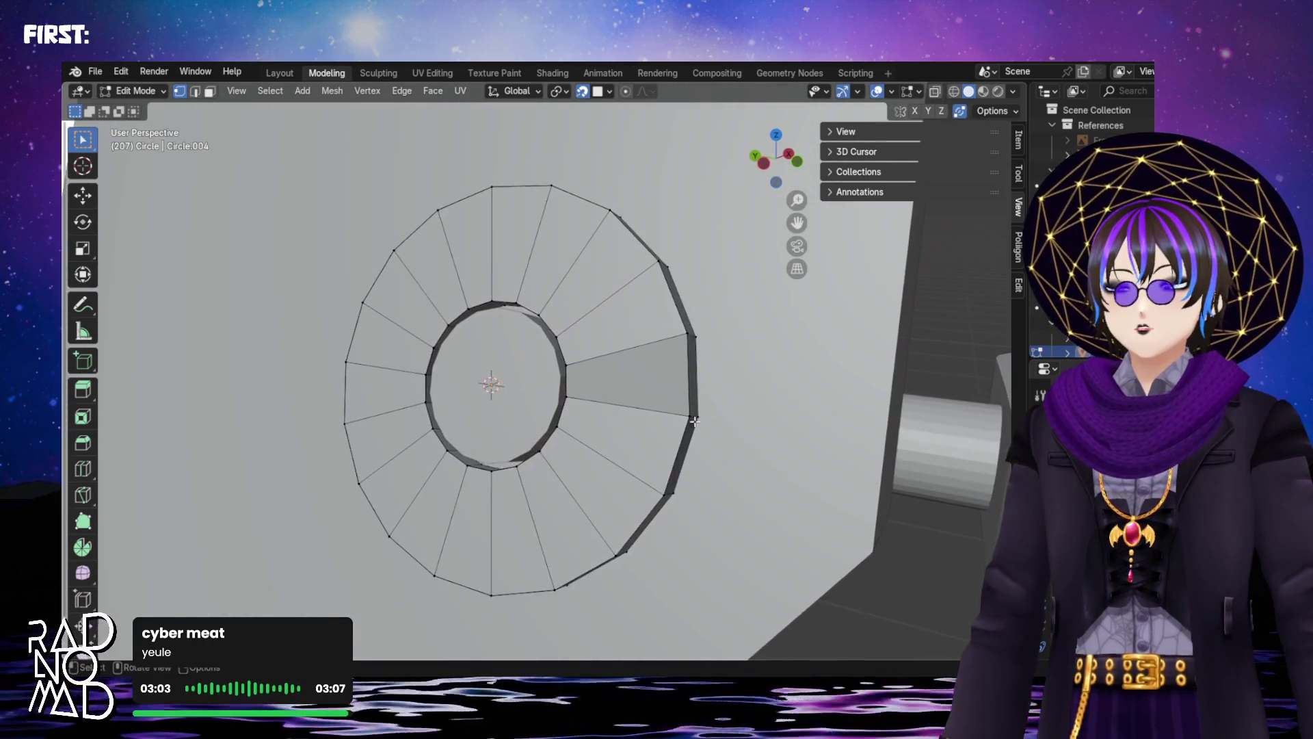
# Delete the lighter mis-shaded face right of the washer's hole and return to Object Mode
pyautogui.scroll(2, 692, 409)
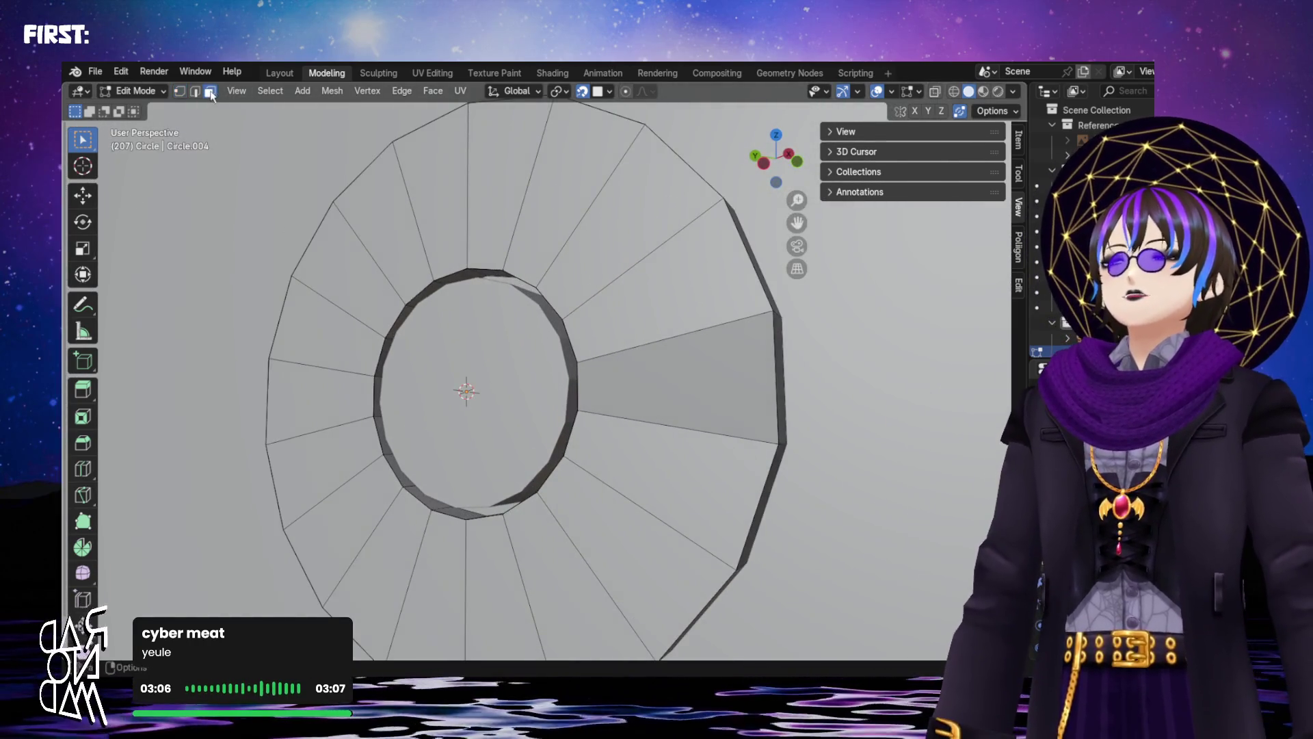
pyautogui.scroll(1, 726, 388)
pyautogui.click(730, 387)
pyautogui.press('x')
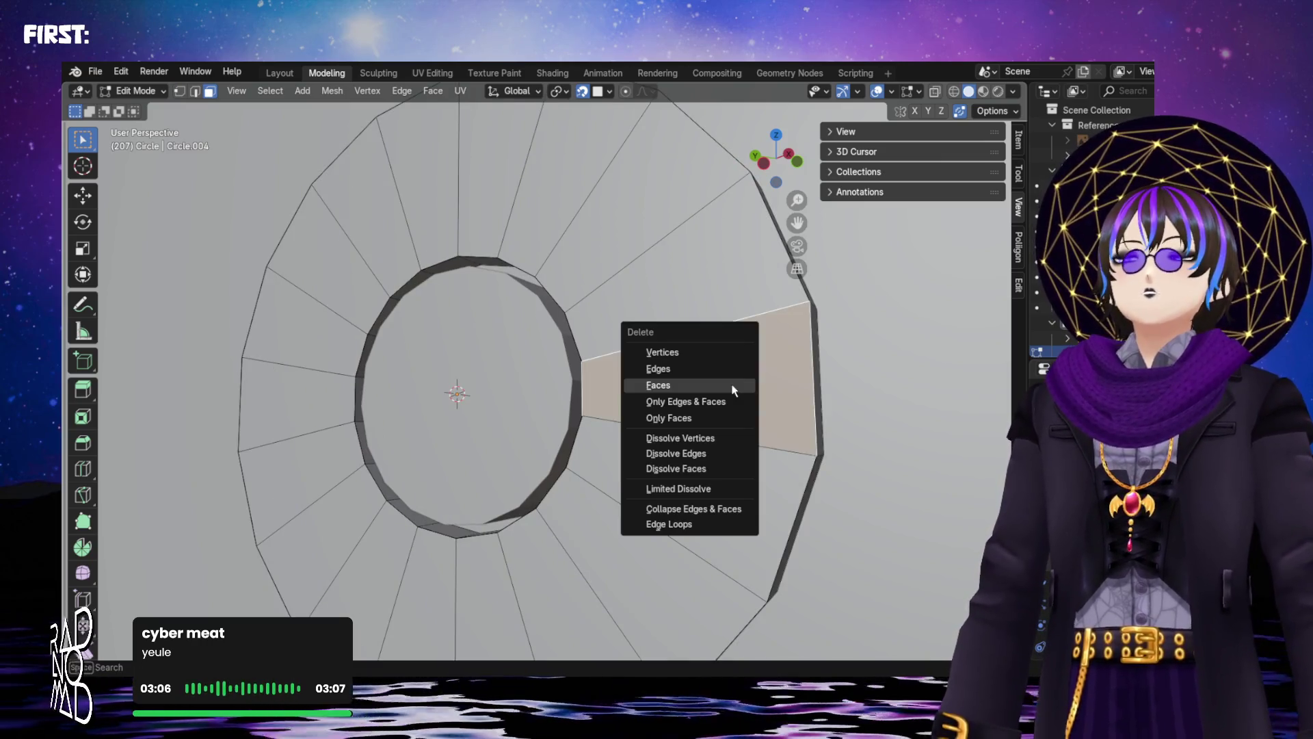
pyautogui.click(733, 390)
pyautogui.moveTo(732, 391)
pyautogui.mouseDown(button='middle')
pyautogui.moveTo(677, 429)
pyautogui.moveTo(576, 426)
pyautogui.mouseUp(button='middle')
pyautogui.press('Tab')
pyautogui.press('Tab')
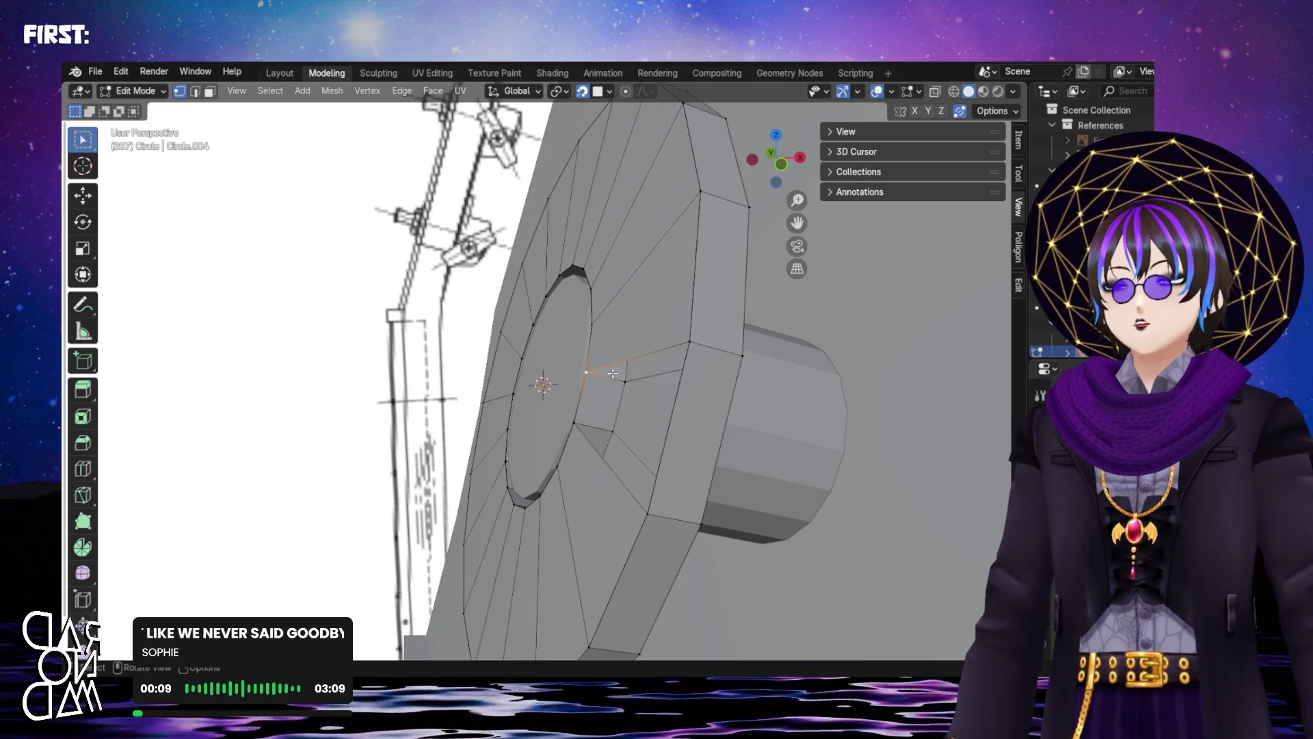
pyautogui.moveTo(612, 373); pyautogui.dragTo(618, 393, button='middle')
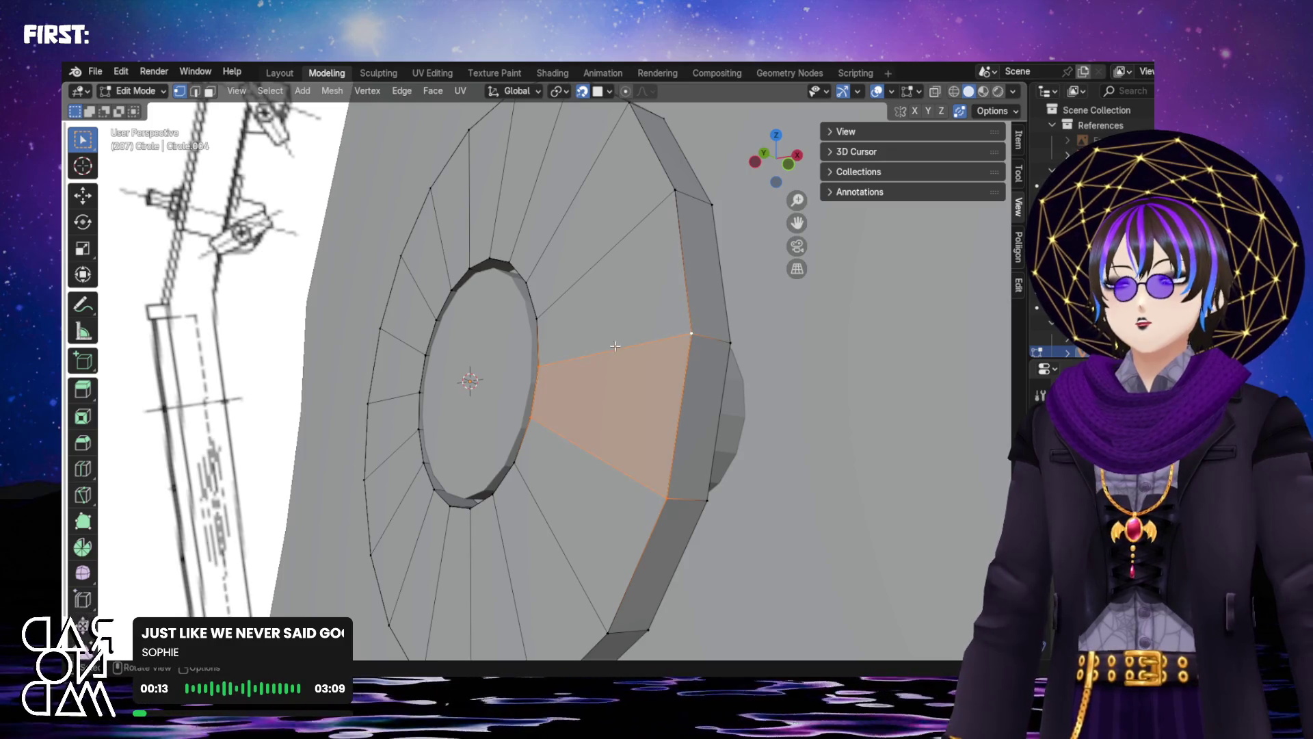
pyautogui.press('Tab')
pyautogui.moveTo(576, 331)
pyautogui.mouseDown(button='middle')
pyautogui.moveTo(618, 347)
pyautogui.moveTo(547, 343)
pyautogui.moveTo(636, 376)
pyautogui.moveTo(610, 364)
pyautogui.moveTo(692, 358)
pyautogui.moveTo(703, 293)
pyautogui.moveTo(603, 390)
pyautogui.moveTo(585, 342)
pyautogui.moveTo(566, 353)
pyautogui.moveTo(578, 343)
pyautogui.moveTo(589, 358)
pyautogui.mouseUp(button='middle')
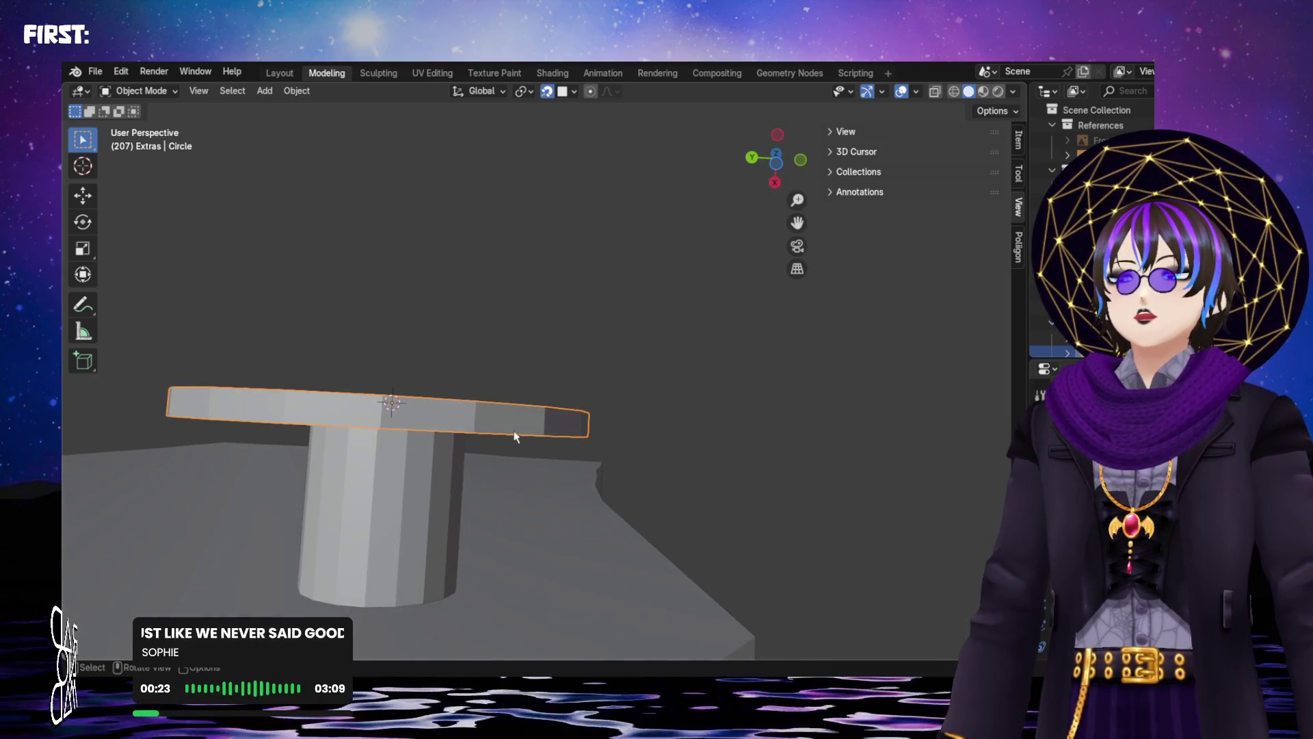
# Move the washer disc near the peg, cancelling one first attempt
pyautogui.press('g')
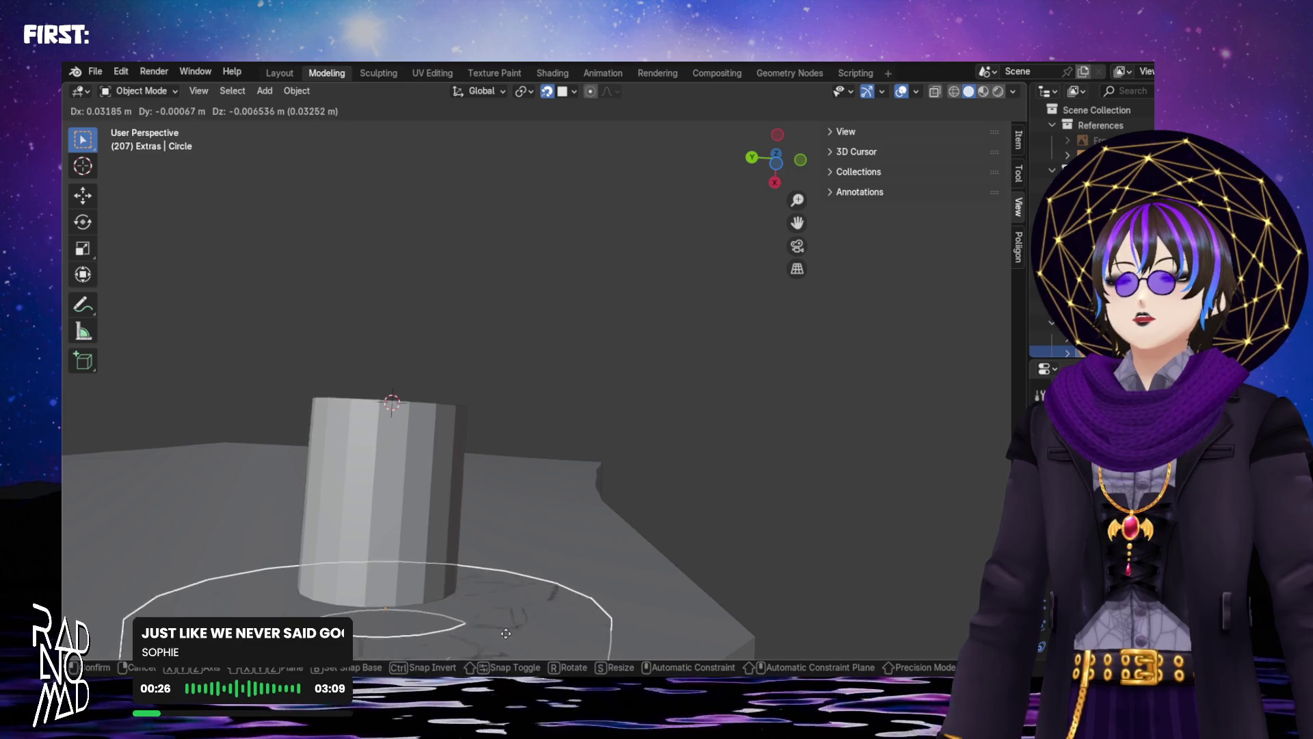
pyautogui.press('Escape')
pyautogui.moveTo(517, 434)
pyautogui.mouseDown(button='middle')
pyautogui.moveTo(474, 487)
pyautogui.moveTo(337, 460)
pyautogui.moveTo(356, 576)
pyautogui.mouseUp(button='middle')
pyautogui.moveTo(650, 335)
pyautogui.mouseDown(button='middle')
pyautogui.moveTo(584, 428)
pyautogui.moveTo(684, 399)
pyautogui.moveTo(740, 350)
pyautogui.mouseUp(button='middle')
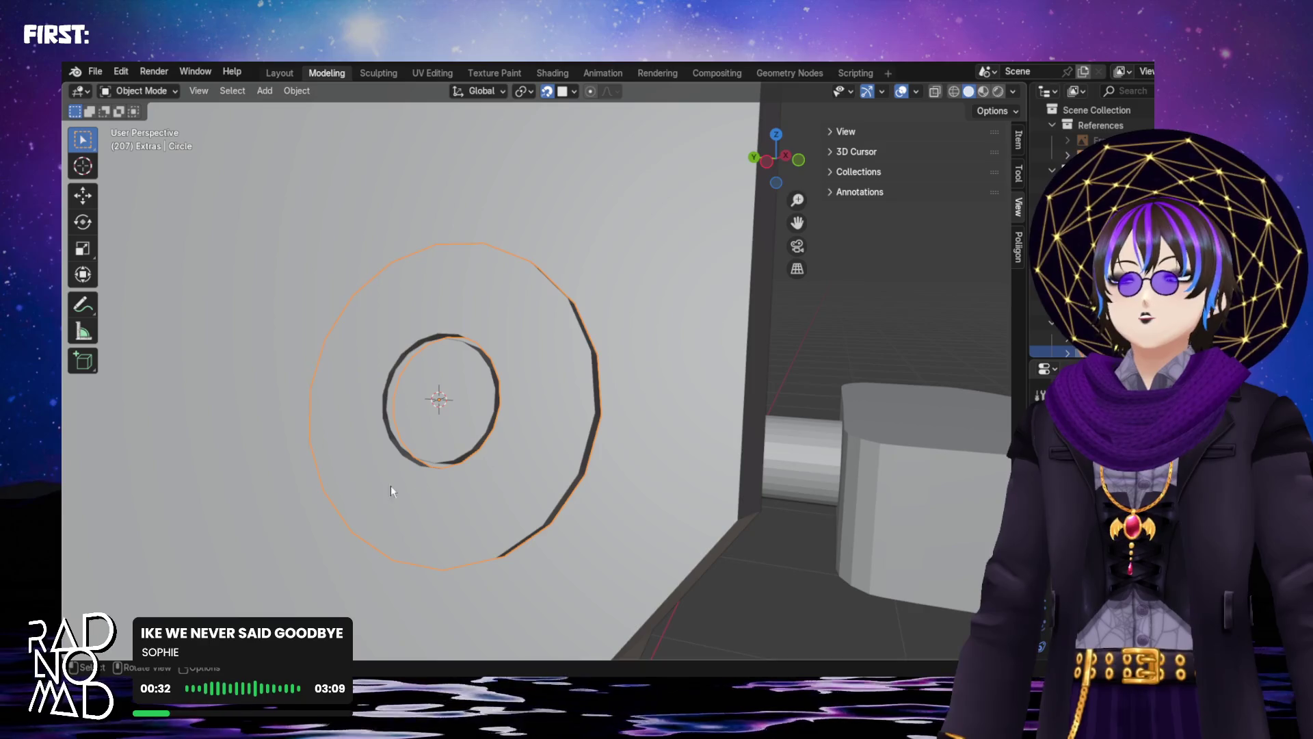
pyautogui.moveTo(323, 422)
pyautogui.mouseDown(button='middle')
pyautogui.moveTo(380, 462)
pyautogui.moveTo(467, 378)
pyautogui.moveTo(400, 368)
pyautogui.moveTo(387, 479)
pyautogui.moveTo(383, 437)
pyautogui.moveTo(392, 404)
pyautogui.moveTo(406, 524)
pyautogui.mouseUp(button='middle')
pyautogui.press('g')
pyautogui.click(412, 585)
pyautogui.moveTo(413, 585)
pyautogui.mouseDown(button='middle')
pyautogui.moveTo(328, 287)
pyautogui.moveTo(243, 117)
pyautogui.moveTo(279, 142)
pyautogui.mouseUp(button='middle')
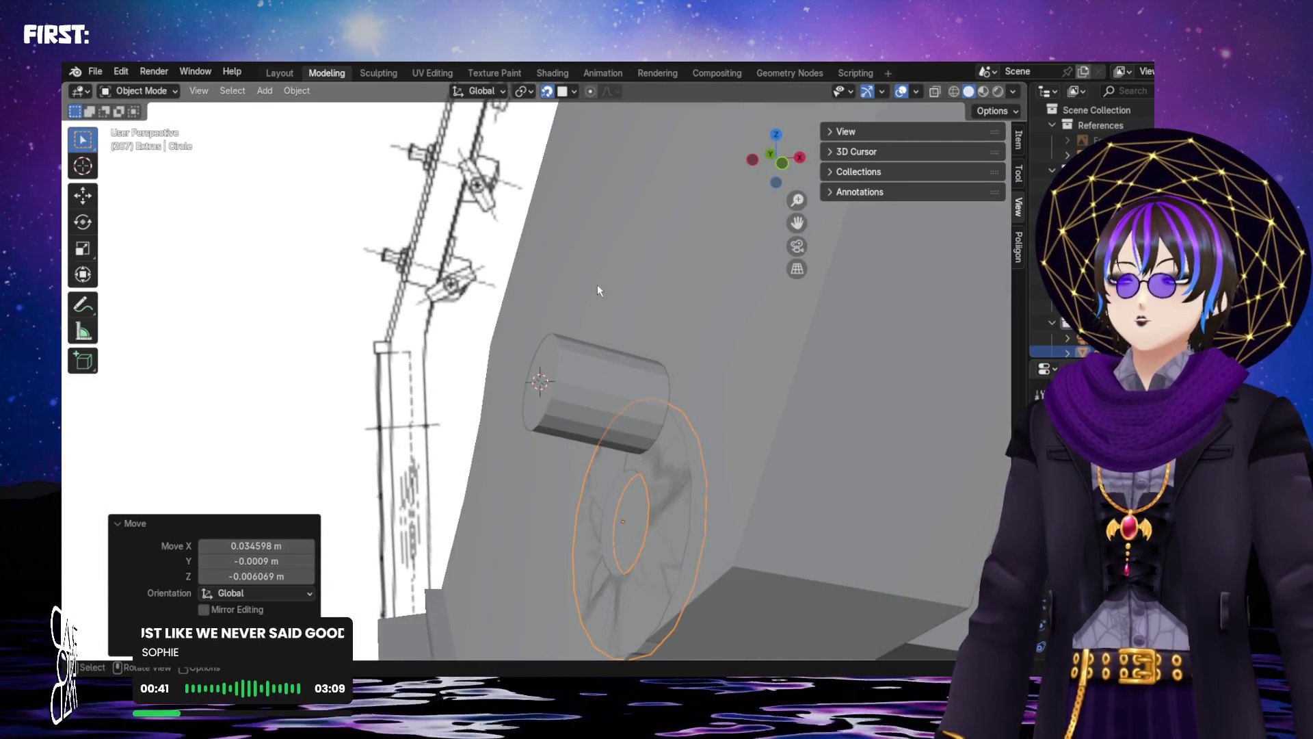
pyautogui.moveTo(598, 291); pyautogui.dragTo(539, 337, button='middle')
pyautogui.press('c')
pyautogui.press('Escape')
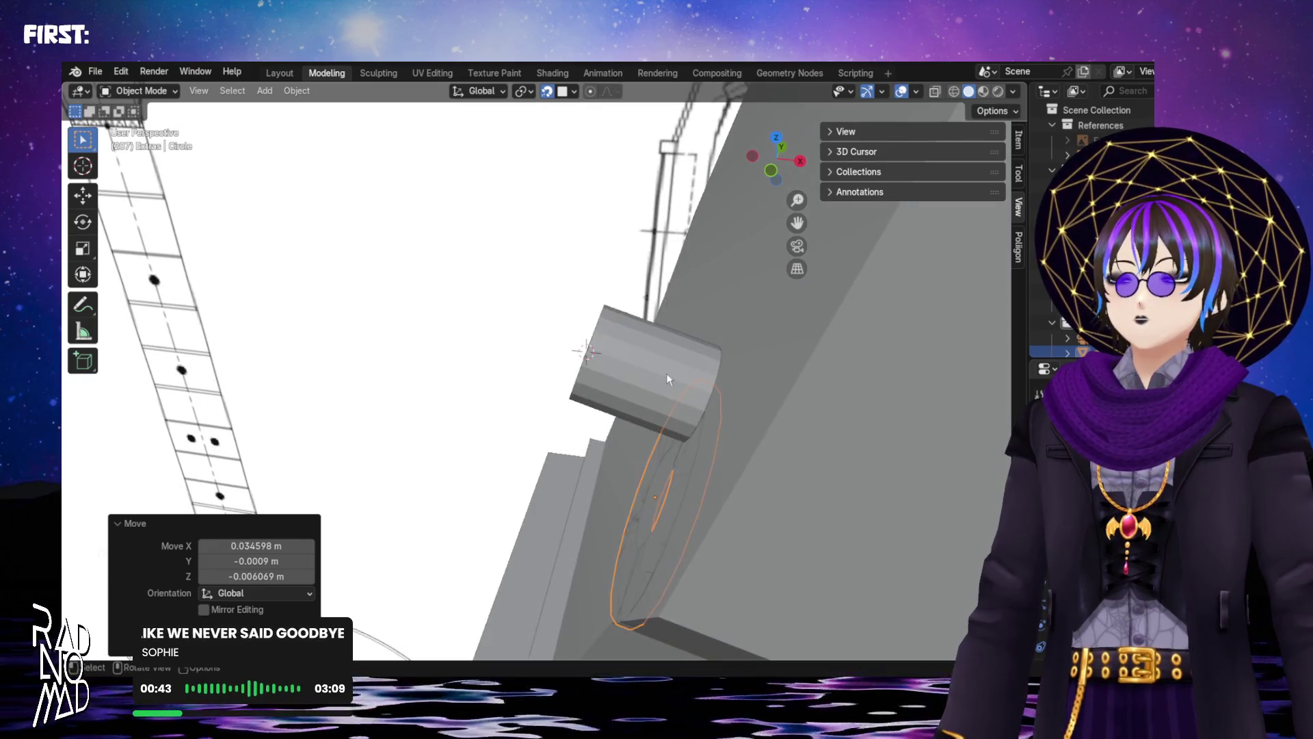
# Rotate the disc flat and slide it down the tuning peg onto the headstock
pyautogui.press('r')
pyautogui.moveTo(568, 371)
pyautogui.mouseDown(button='middle')
pyautogui.moveTo(671, 390)
pyautogui.moveTo(624, 367)
pyautogui.moveTo(659, 301)
pyautogui.moveTo(567, 367)
pyautogui.moveTo(651, 303)
pyautogui.moveTo(607, 211)
pyautogui.moveTo(446, 328)
pyautogui.moveTo(434, 360)
pyautogui.moveTo(460, 396)
pyautogui.moveTo(449, 422)
pyautogui.moveTo(655, 347)
pyautogui.moveTo(717, 263)
pyautogui.moveTo(695, 182)
pyautogui.moveTo(421, 432)
pyautogui.moveTo(469, 411)
pyautogui.moveTo(421, 424)
pyautogui.moveTo(400, 494)
pyautogui.moveTo(311, 520)
pyautogui.moveTo(374, 488)
pyautogui.moveTo(538, 541)
pyautogui.moveTo(574, 521)
pyautogui.mouseUp(button='middle')
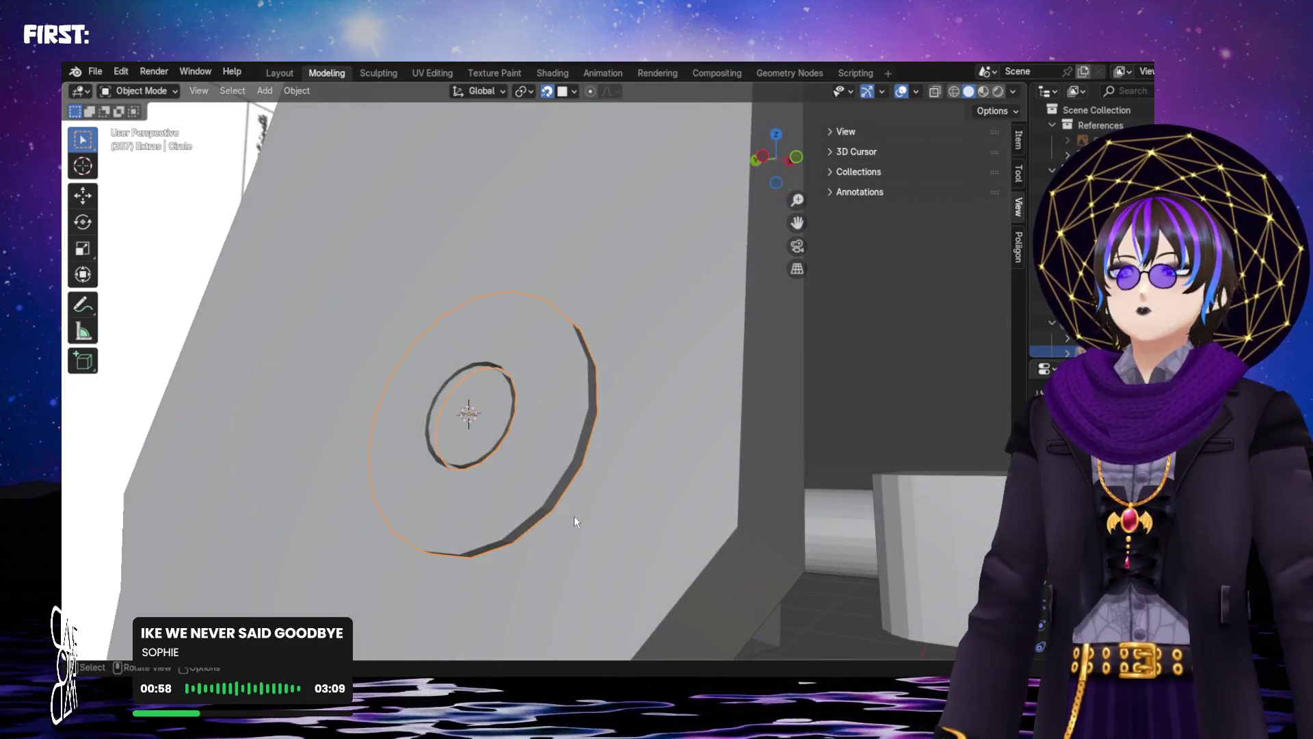
pyautogui.moveTo(471, 470)
pyautogui.mouseDown(button='middle')
pyautogui.moveTo(561, 348)
pyautogui.moveTo(537, 314)
pyautogui.moveTo(546, 344)
pyautogui.mouseUp(button='middle')
pyautogui.moveTo(535, 150); pyautogui.dragTo(457, 436, button='middle')
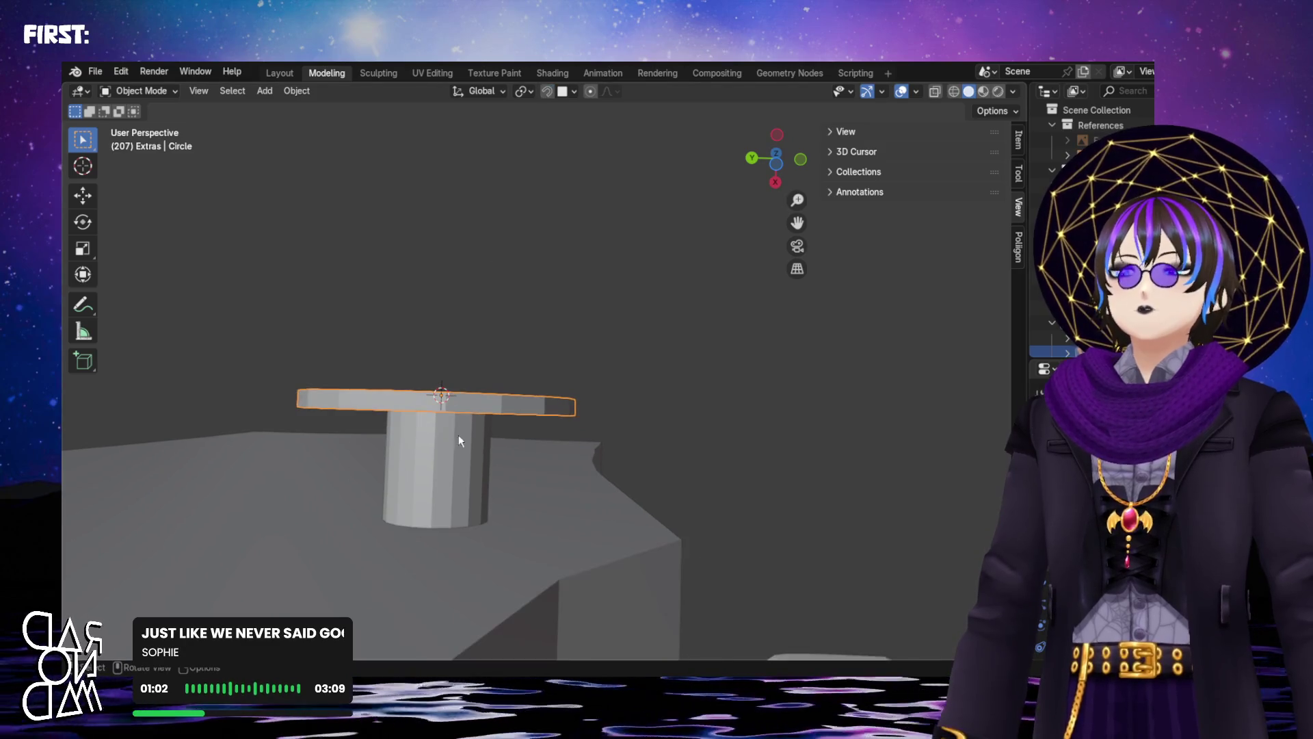
pyautogui.press('g')
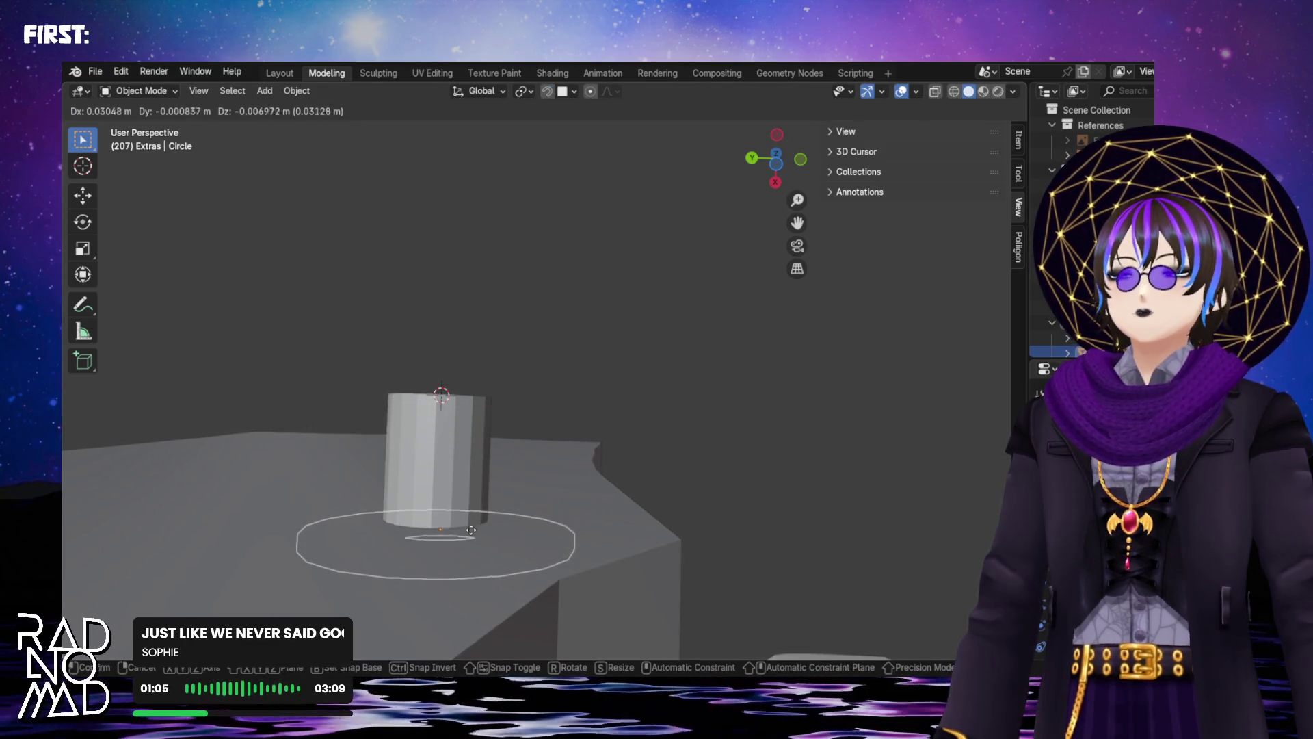
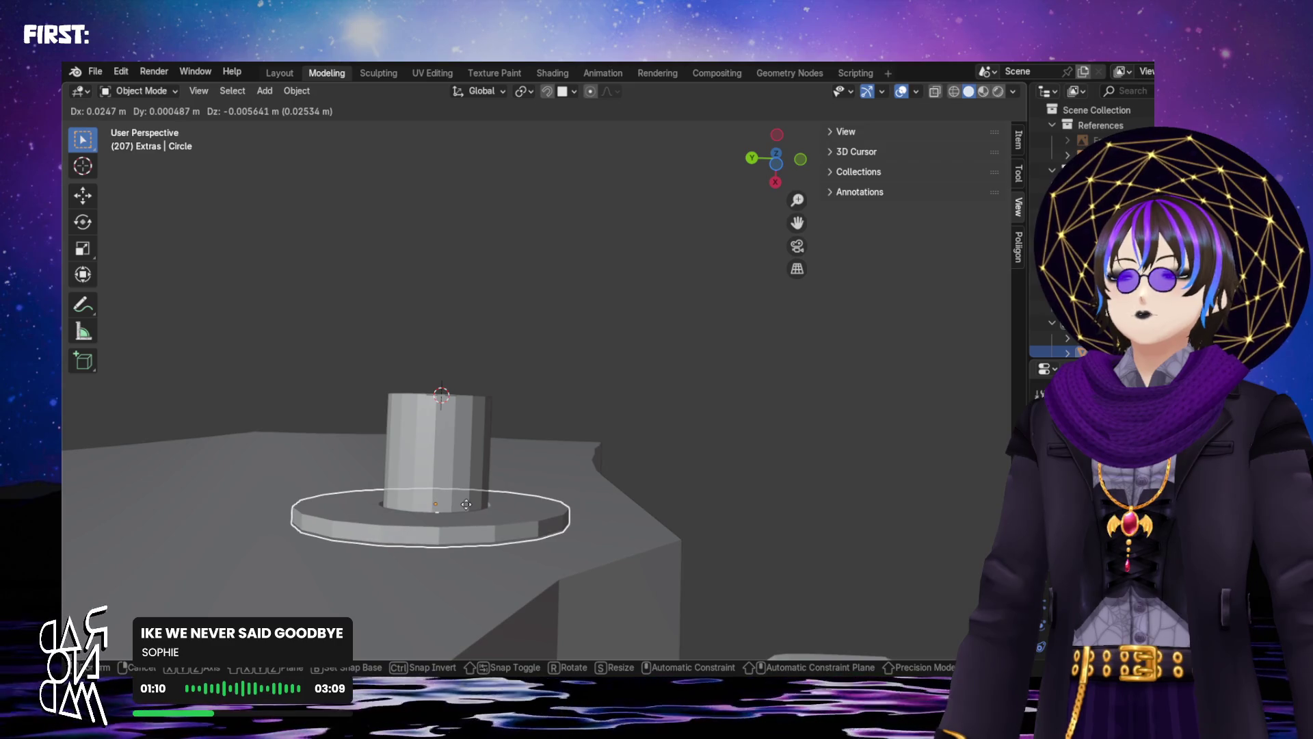
# Centre the flat washer ring under the post cylinder and check its position from above
pyautogui.click(462, 513)
pyautogui.moveTo(465, 481)
pyautogui.mouseDown(button='middle')
pyautogui.moveTo(459, 569)
pyautogui.moveTo(493, 636)
pyautogui.moveTo(472, 595)
pyautogui.moveTo(440, 646)
pyautogui.moveTo(469, 512)
pyautogui.moveTo(534, 504)
pyautogui.moveTo(568, 521)
pyautogui.moveTo(534, 396)
pyautogui.moveTo(581, 473)
pyautogui.moveTo(548, 485)
pyautogui.moveTo(541, 354)
pyautogui.moveTo(561, 310)
pyautogui.mouseUp(button='middle')
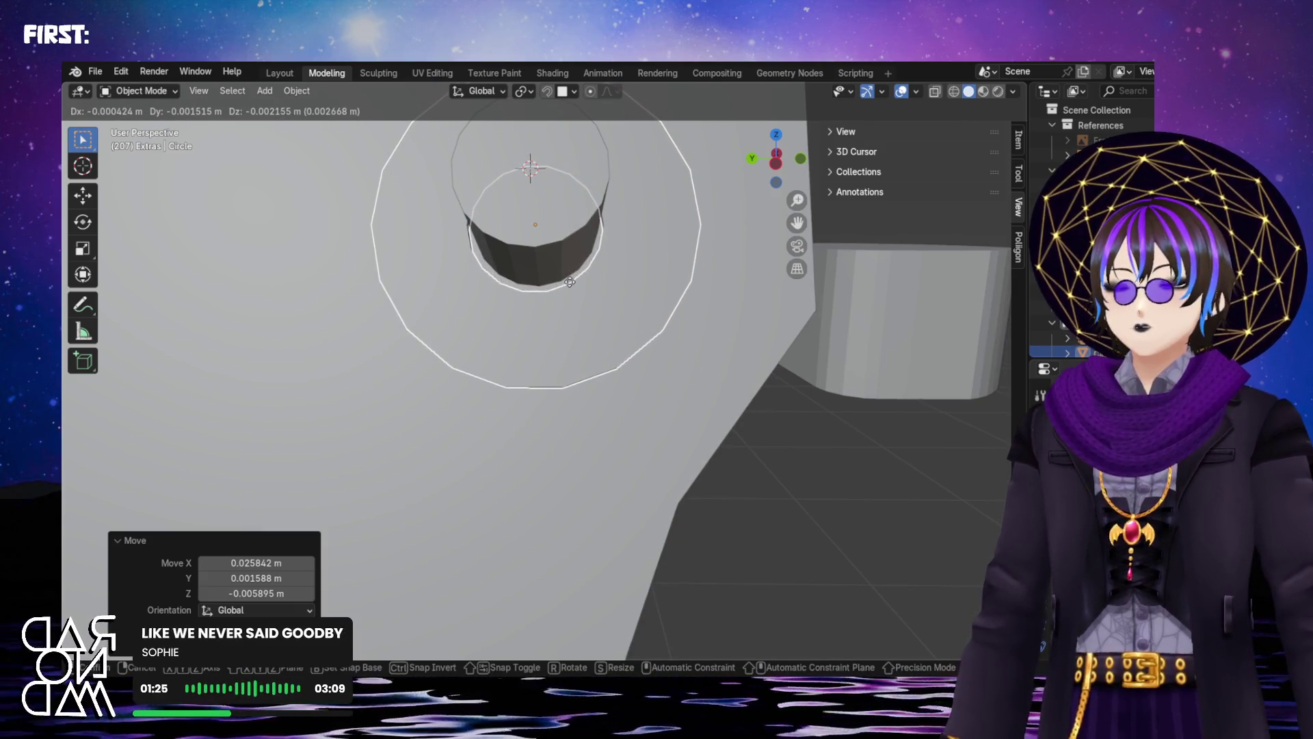
pyautogui.click(570, 281)
pyautogui.moveTo(570, 280)
pyautogui.mouseDown(button='middle')
pyautogui.moveTo(556, 277)
pyautogui.moveTo(560, 347)
pyautogui.mouseUp(button='middle')
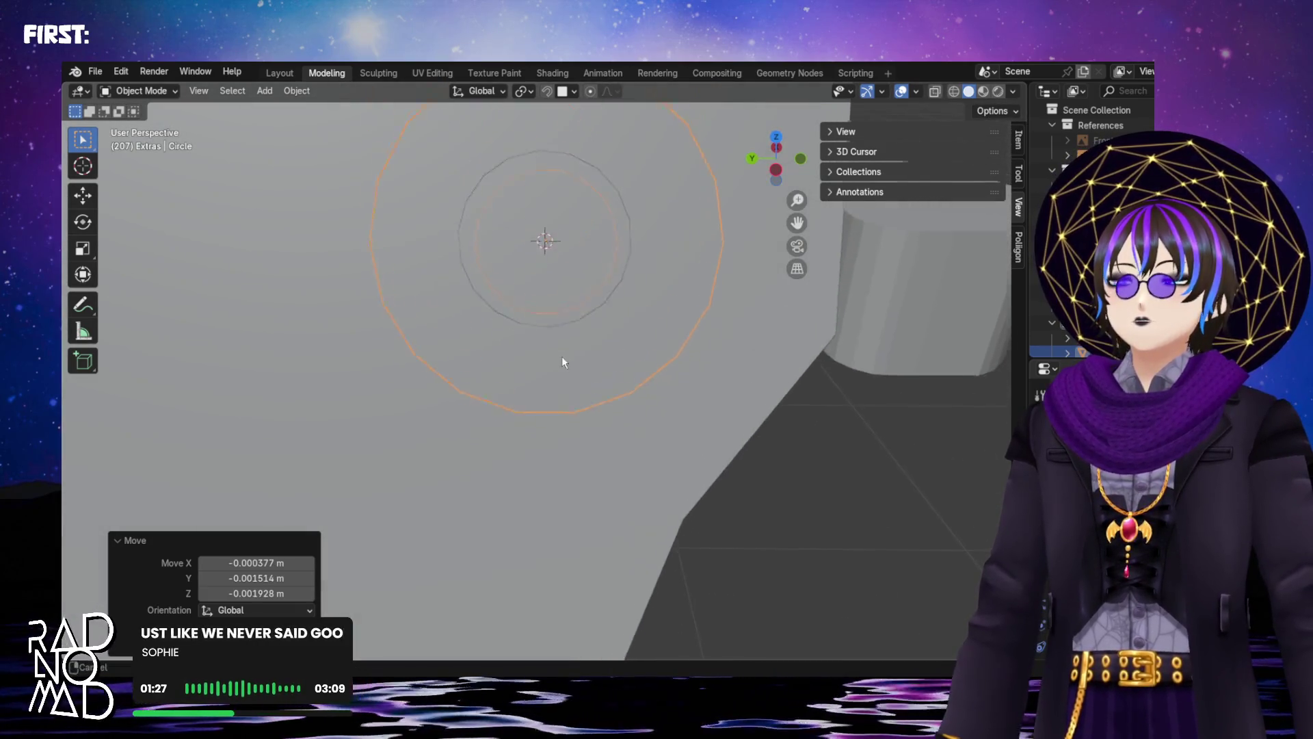
pyautogui.moveTo(573, 482)
pyautogui.mouseDown(button='middle')
pyautogui.moveTo(553, 440)
pyautogui.moveTo(580, 412)
pyautogui.moveTo(502, 398)
pyautogui.moveTo(445, 349)
pyautogui.moveTo(345, 383)
pyautogui.moveTo(349, 326)
pyautogui.moveTo(349, 388)
pyautogui.moveTo(235, 502)
pyautogui.moveTo(170, 499)
pyautogui.moveTo(314, 489)
pyautogui.moveTo(425, 401)
pyautogui.moveTo(557, 327)
pyautogui.moveTo(557, 268)
pyautogui.moveTo(537, 227)
pyautogui.mouseUp(button='middle')
pyautogui.moveTo(531, 216)
pyautogui.mouseDown(button='middle')
pyautogui.moveTo(539, 205)
pyautogui.moveTo(512, 346)
pyautogui.moveTo(671, 441)
pyautogui.moveTo(523, 422)
pyautogui.moveTo(691, 384)
pyautogui.mouseUp(button='middle')
# Put the washer circle into Edit Mode and orbit around the model
pyautogui.press('Tab')
pyautogui.scroll(-3, 670, 441)
pyautogui.scroll(-5, 405, 363)
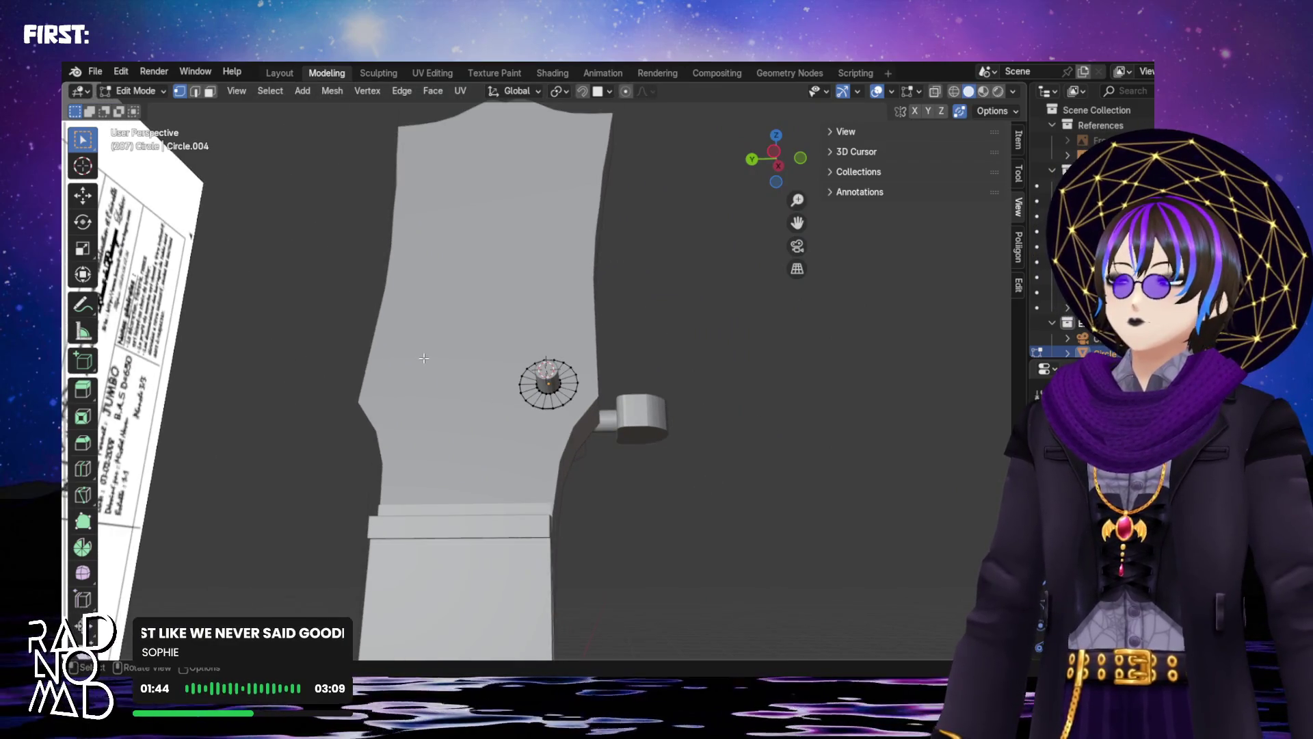
pyautogui.moveTo(424, 358); pyautogui.dragTo(287, 359, button='middle')
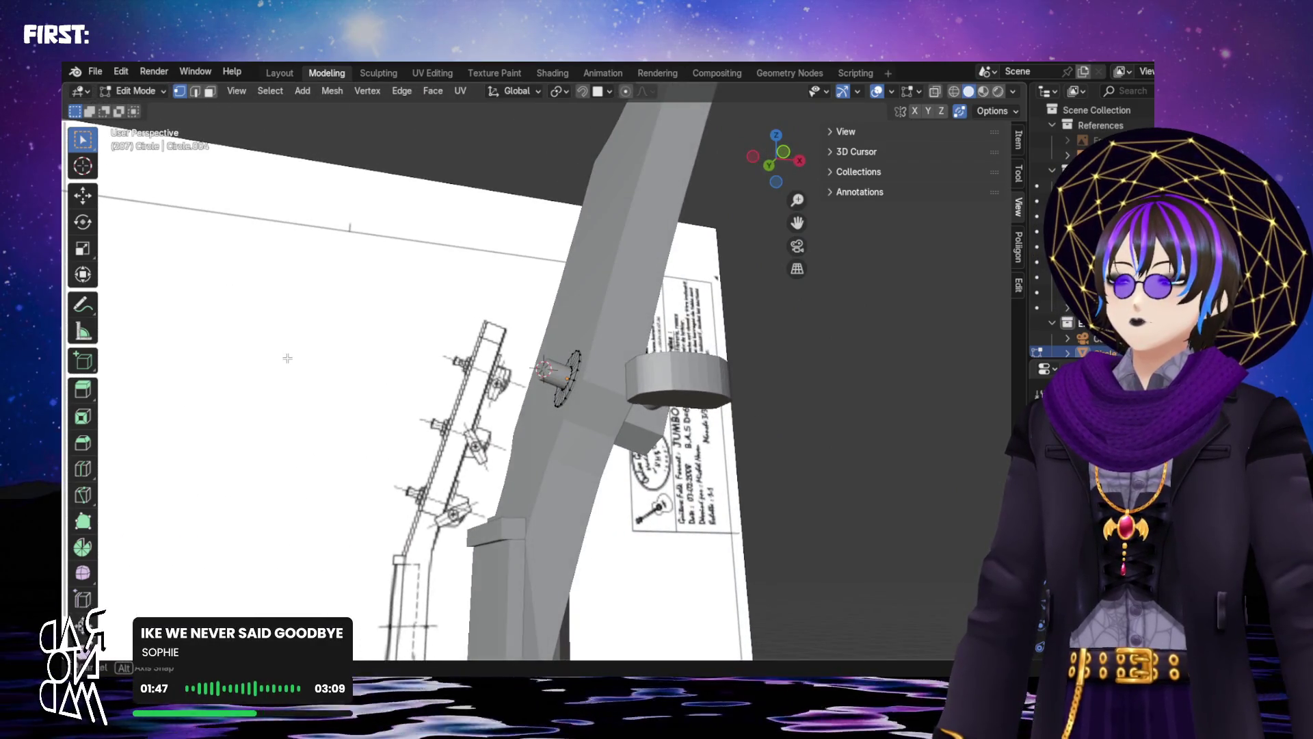
pyautogui.scroll(-2, 309, 353)
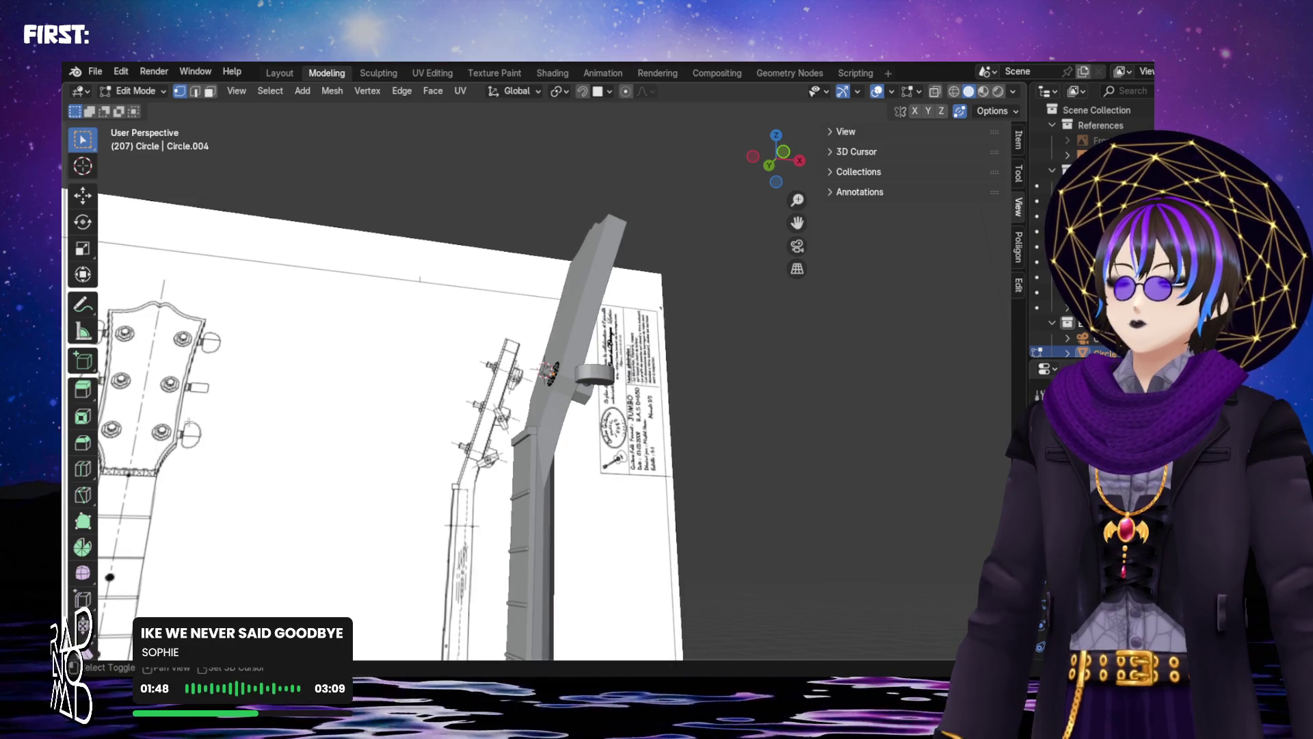
pyautogui.scroll(10, 190, 435)
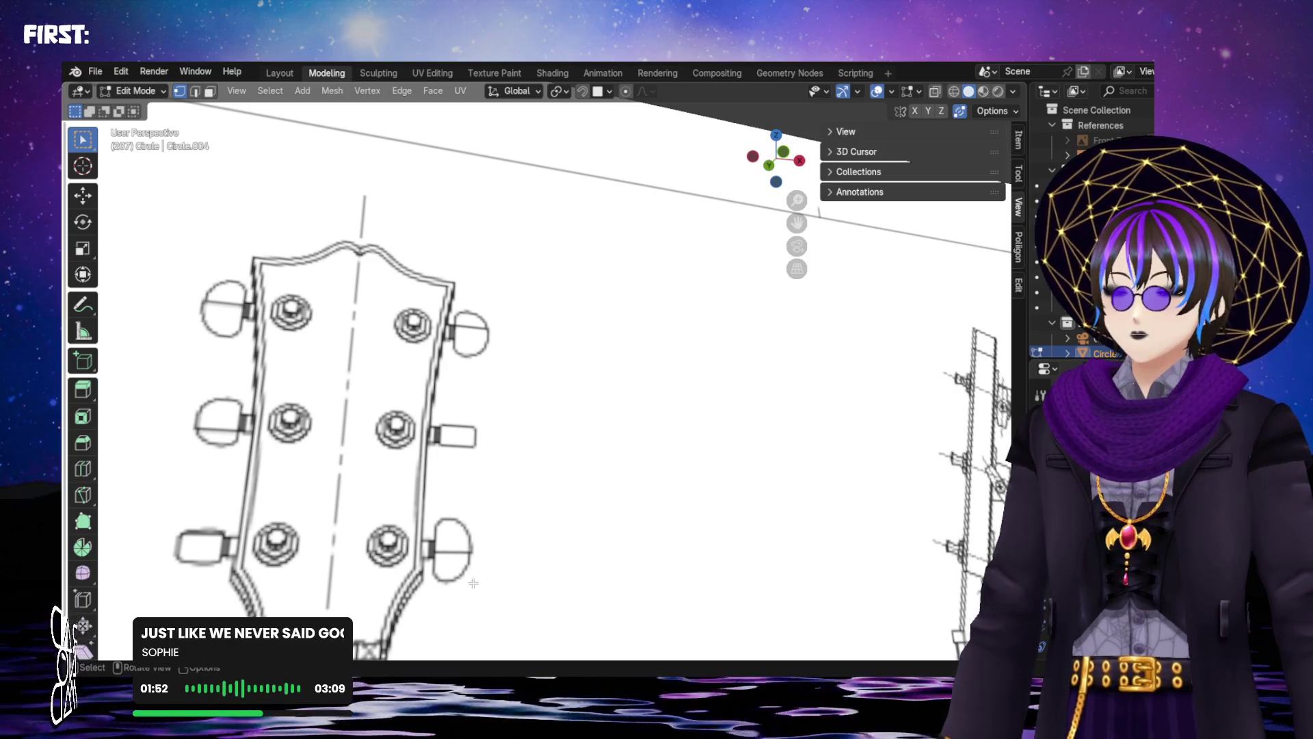
pyautogui.scroll(-3, 465, 583)
# Frame the reference sheet and the guitar headstock's tuners in the view
pyautogui.moveTo(465, 583)
pyautogui.mouseDown(button='middle')
pyautogui.moveTo(696, 489)
pyautogui.moveTo(645, 519)
pyautogui.moveTo(671, 521)
pyautogui.moveTo(673, 535)
pyautogui.mouseUp(button='middle')
pyautogui.scroll(5, 695, 488)
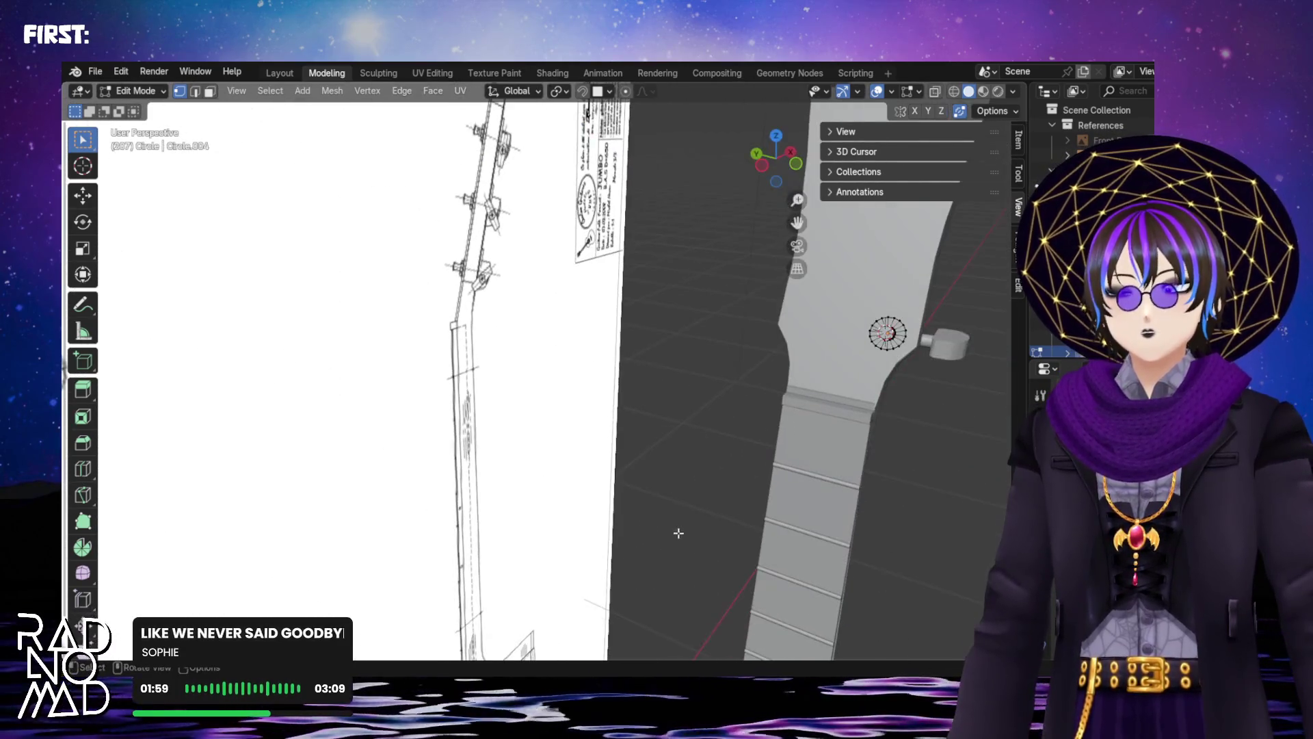
pyautogui.moveTo(829, 378)
pyautogui.mouseDown(button='middle')
pyautogui.moveTo(756, 448)
pyautogui.moveTo(631, 469)
pyautogui.mouseUp(button='middle')
pyautogui.scroll(-8, 631, 469)
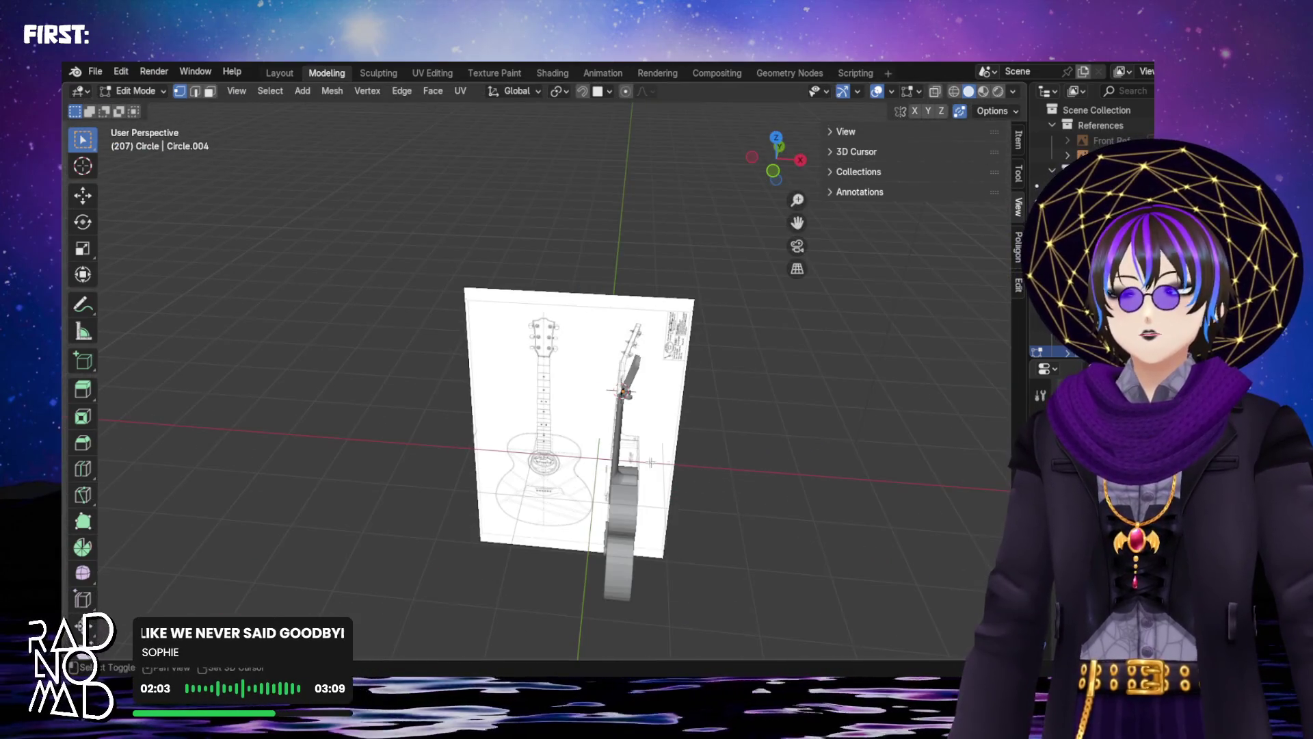
pyautogui.keyDown('shift'); pyautogui.moveTo(717, 482); pyautogui.dragTo(425, 439, button='middle'); pyautogui.keyUp('shift')
pyautogui.scroll(10, 403, 417)
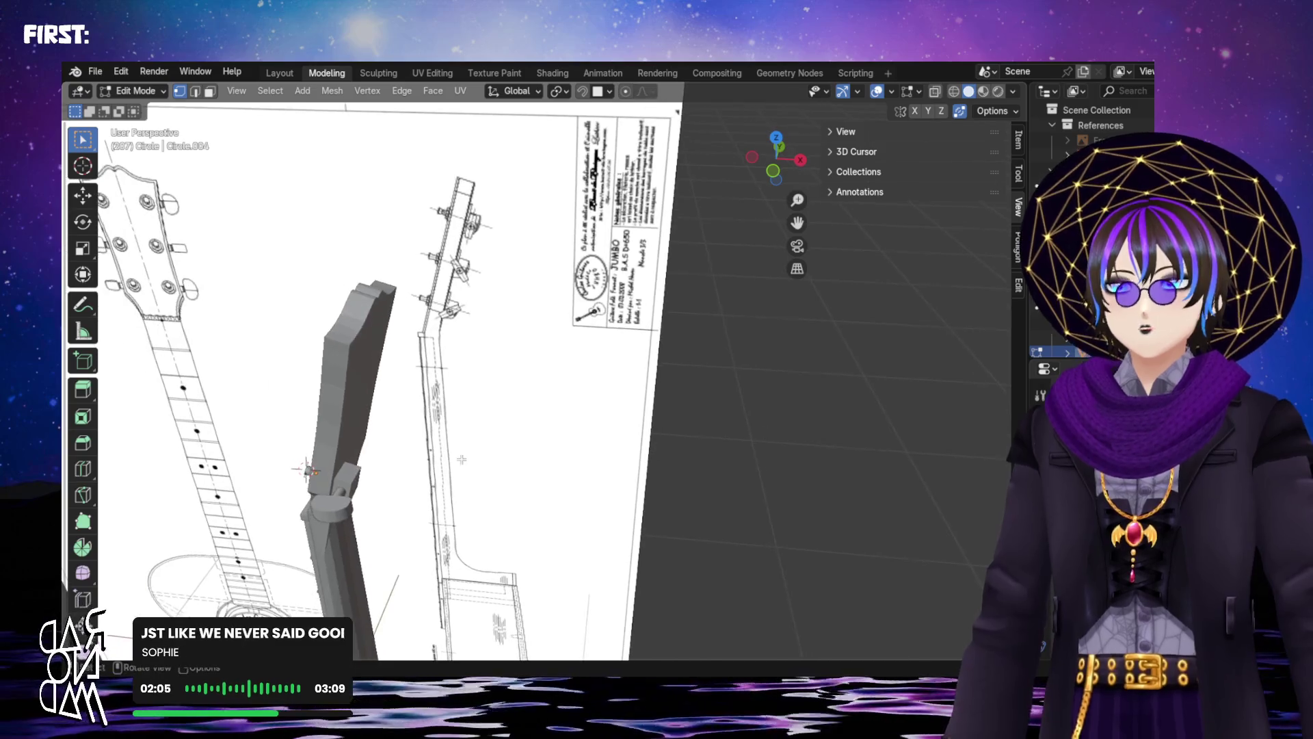
pyautogui.keyDown('shift'); pyautogui.moveTo(257, 539); pyautogui.dragTo(699, 356, button='middle'); pyautogui.keyUp('shift')
pyautogui.scroll(-4, 516, 401)
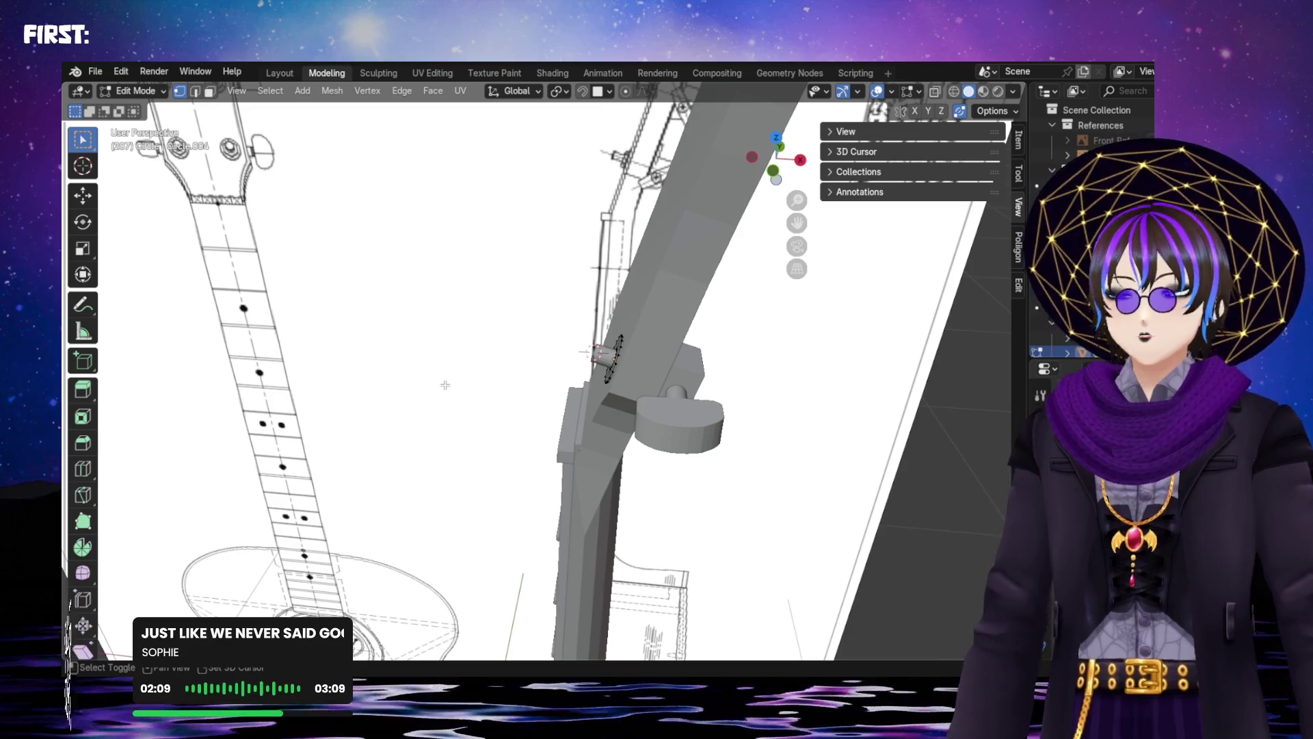
pyautogui.hotkey('shift', 'a')
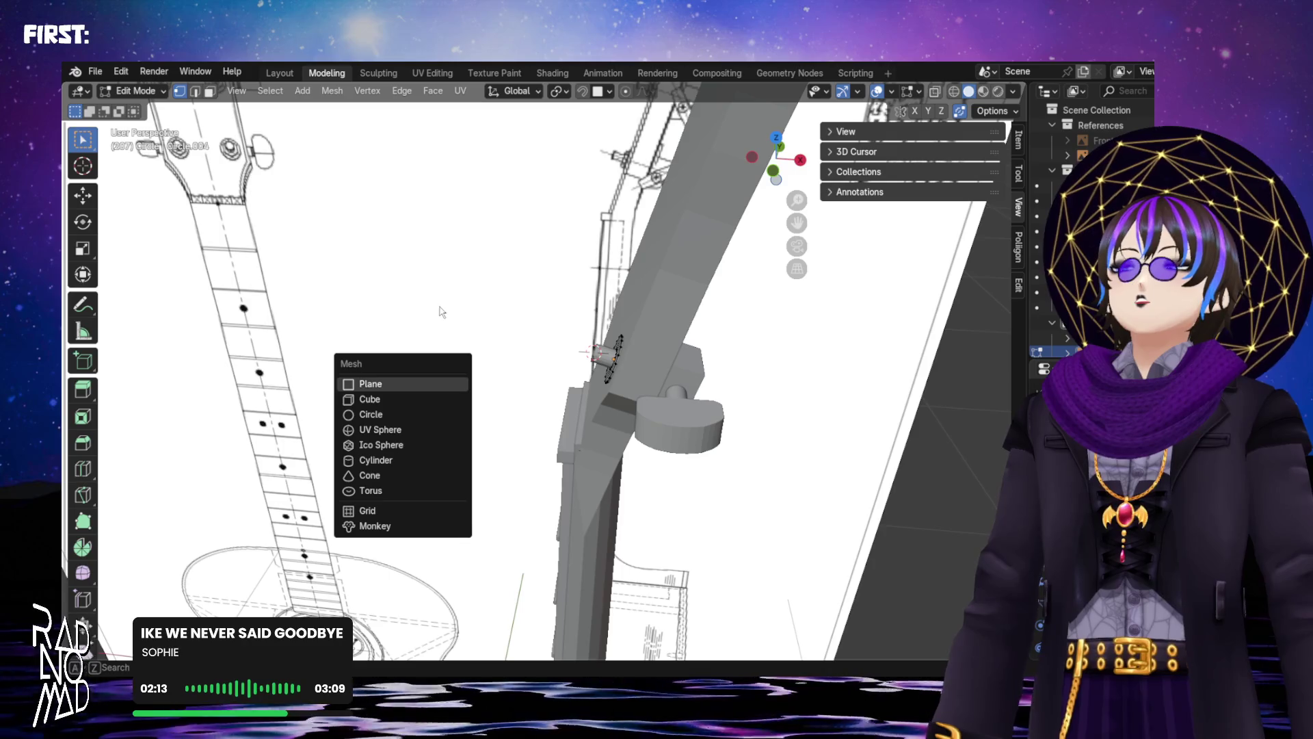
# Return to Object Mode and add a cylinder at the tuning post
pyautogui.press('Escape')
pyautogui.press('Tab')
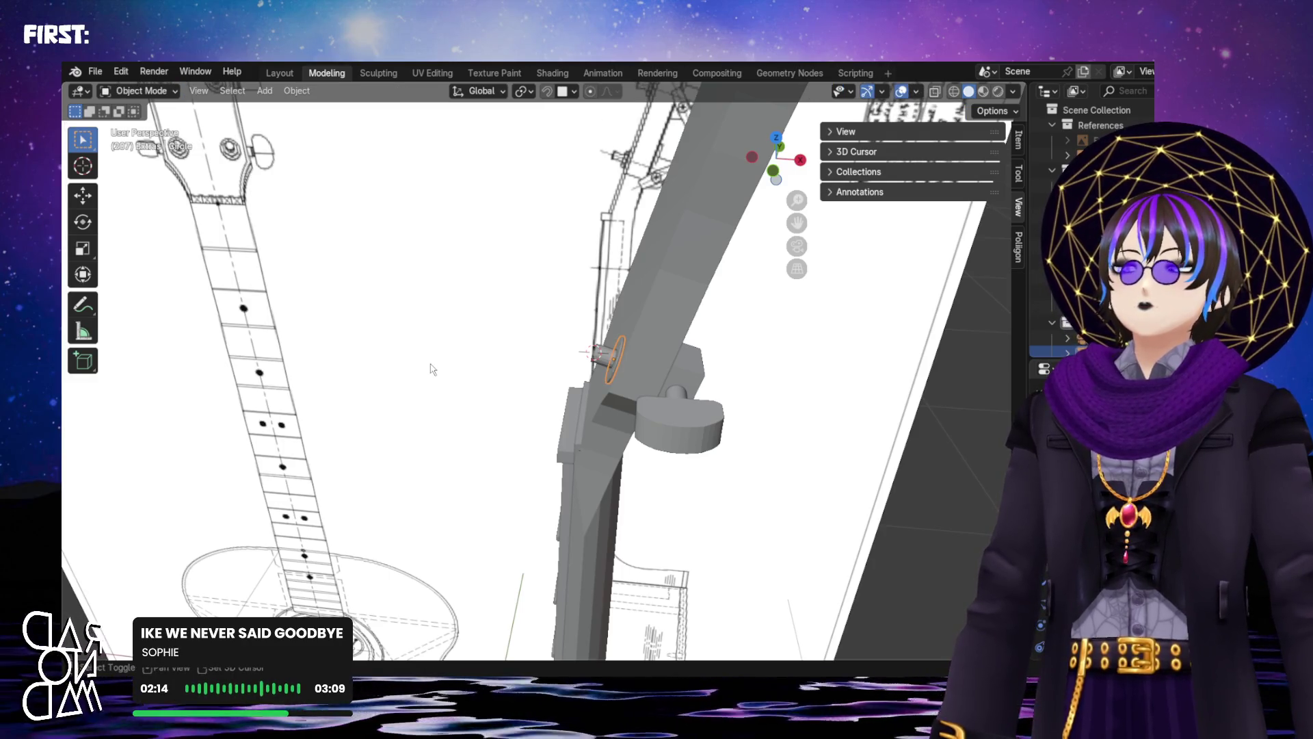
pyautogui.hotkey('shift', 'a')
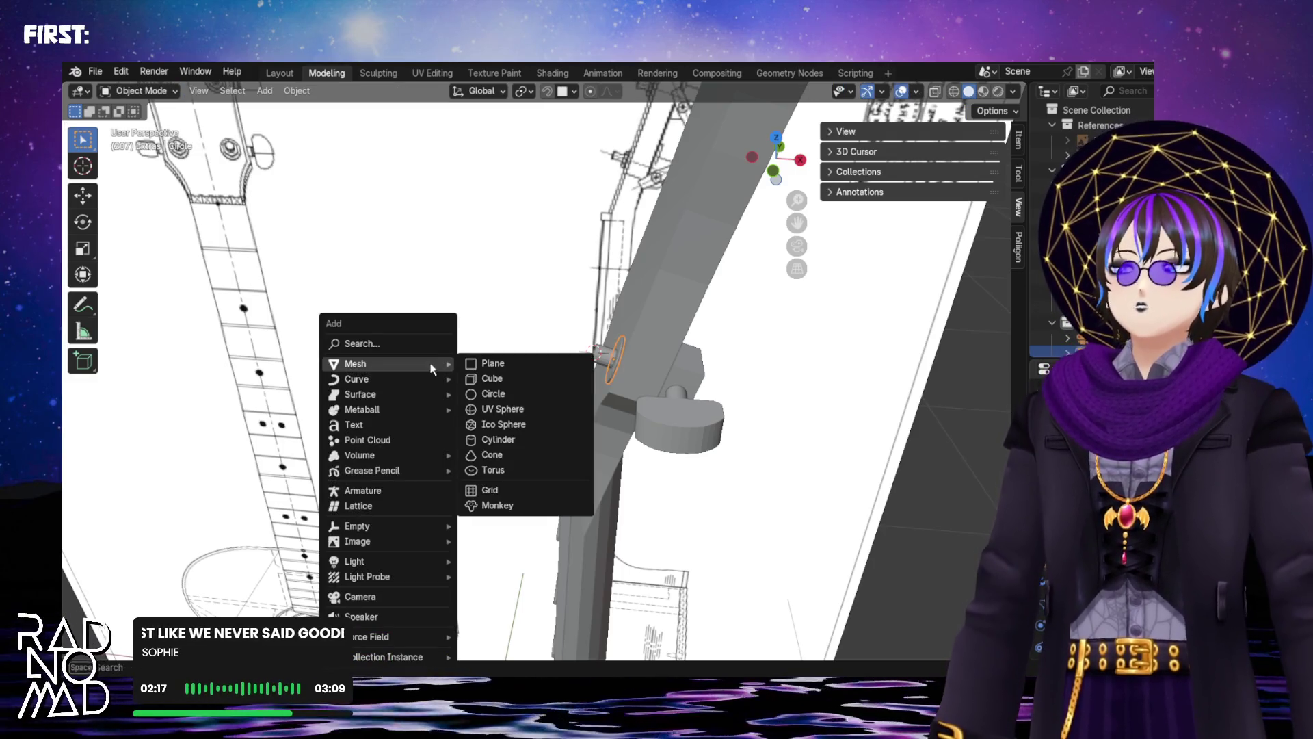
pyautogui.click(553, 439)
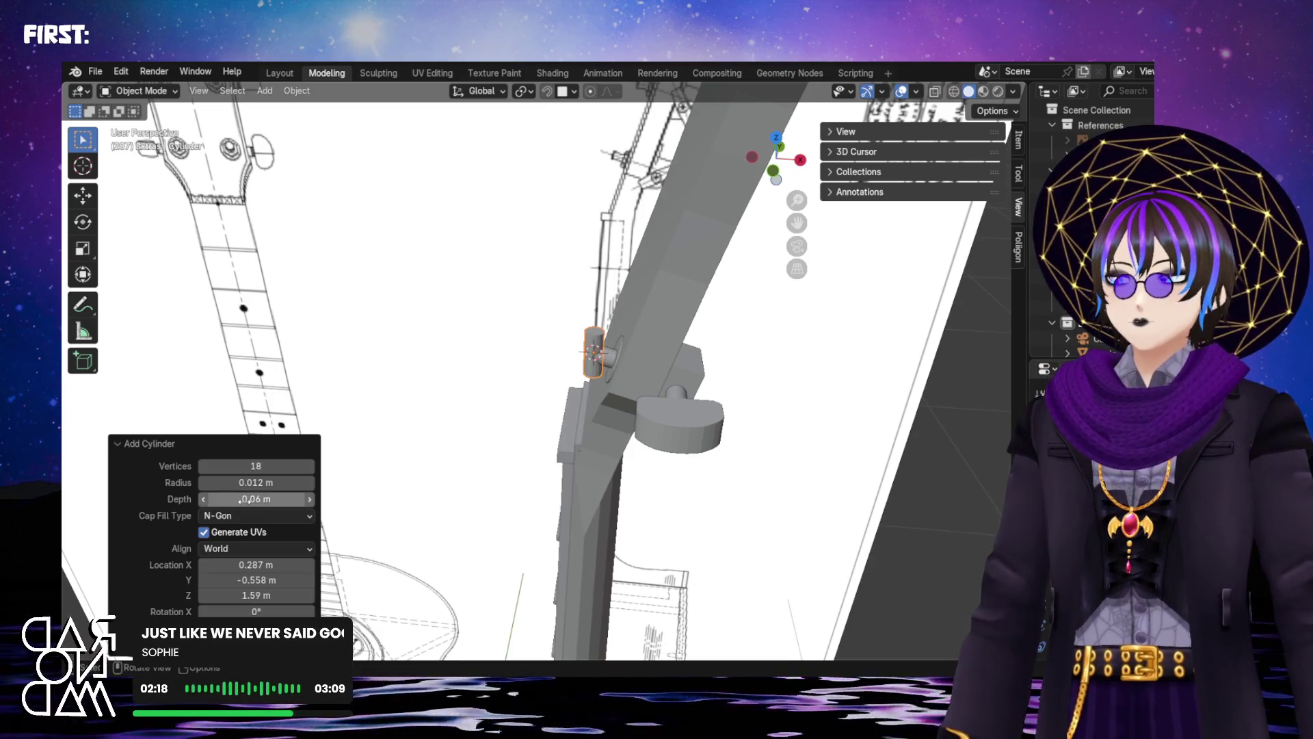
# Set the cylinder to 6 vertices (0.012 m radius, 0.06 m depth) for a hex nut
pyautogui.scroll(4, 628, 287)
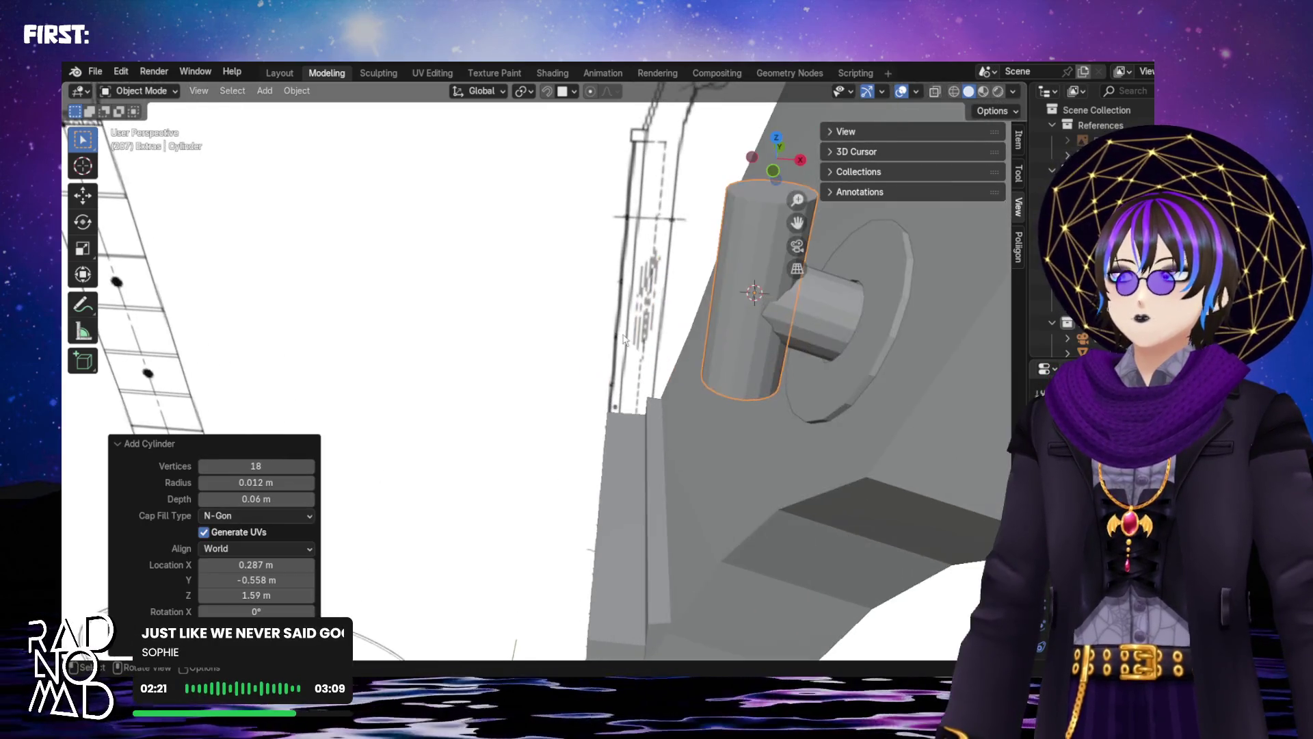
pyautogui.scroll(2, 596, 366)
pyautogui.moveTo(240, 468); pyautogui.dragTo(226, 474)
pyautogui.moveTo(862, 212)
pyautogui.mouseDown(button='middle')
pyautogui.moveTo(748, 223)
pyautogui.moveTo(654, 416)
pyautogui.moveTo(608, 470)
pyautogui.moveTo(651, 352)
pyautogui.moveTo(400, 298)
pyautogui.mouseUp(button='middle')
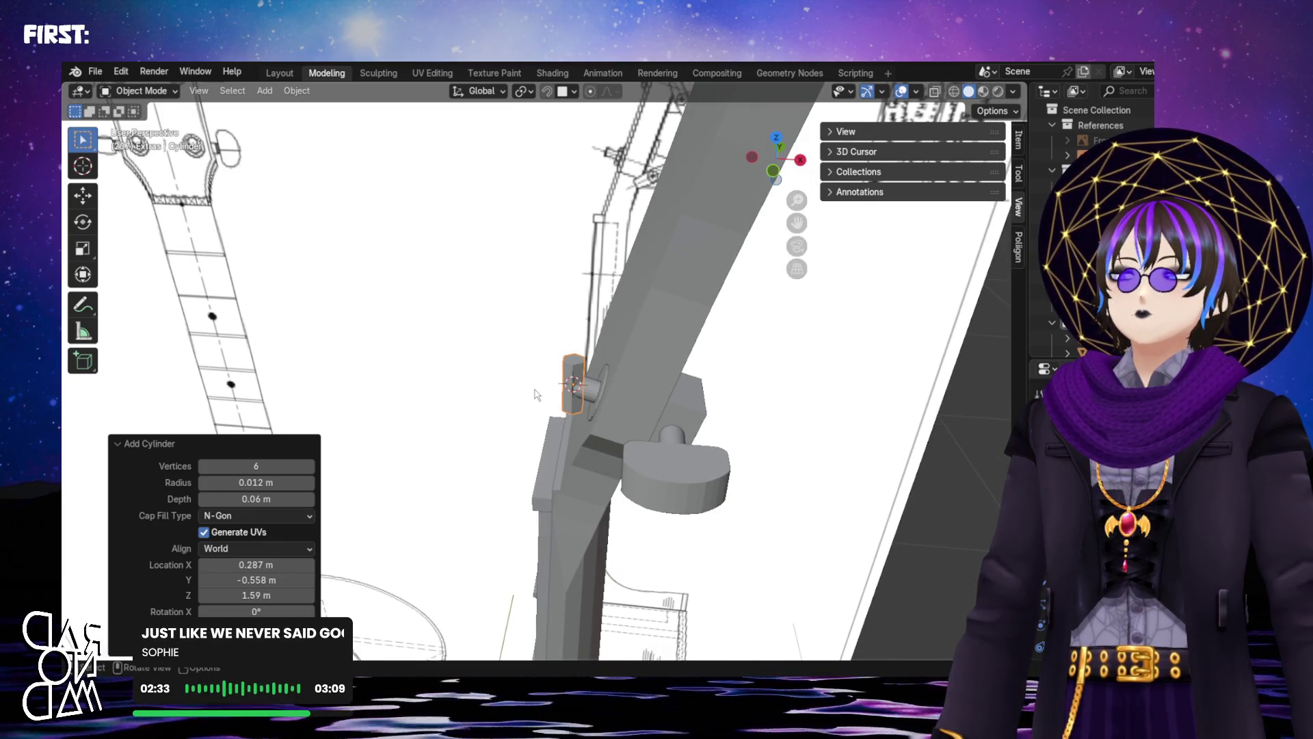
pyautogui.scroll(5, 536, 394)
pyautogui.moveTo(537, 394)
pyautogui.mouseDown(button='middle')
pyautogui.moveTo(702, 369)
pyautogui.moveTo(755, 319)
pyautogui.mouseUp(button='middle')
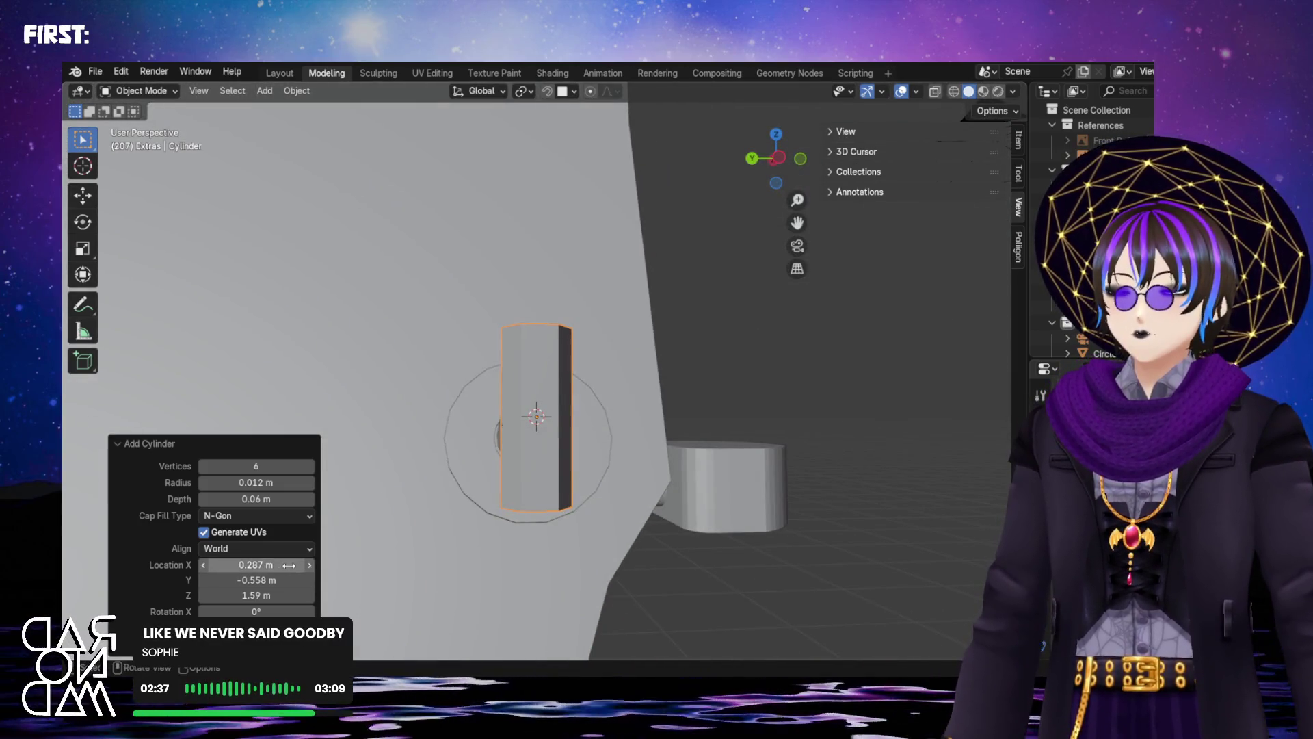
# Shorten the hexagonal cylinder's depth to 0.02 m in the Add Cylinder panel
pyautogui.moveTo(622, 486)
pyautogui.mouseDown(button='middle')
pyautogui.moveTo(375, 524)
pyautogui.moveTo(575, 424)
pyautogui.moveTo(585, 567)
pyautogui.moveTo(595, 483)
pyautogui.mouseUp(button='middle')
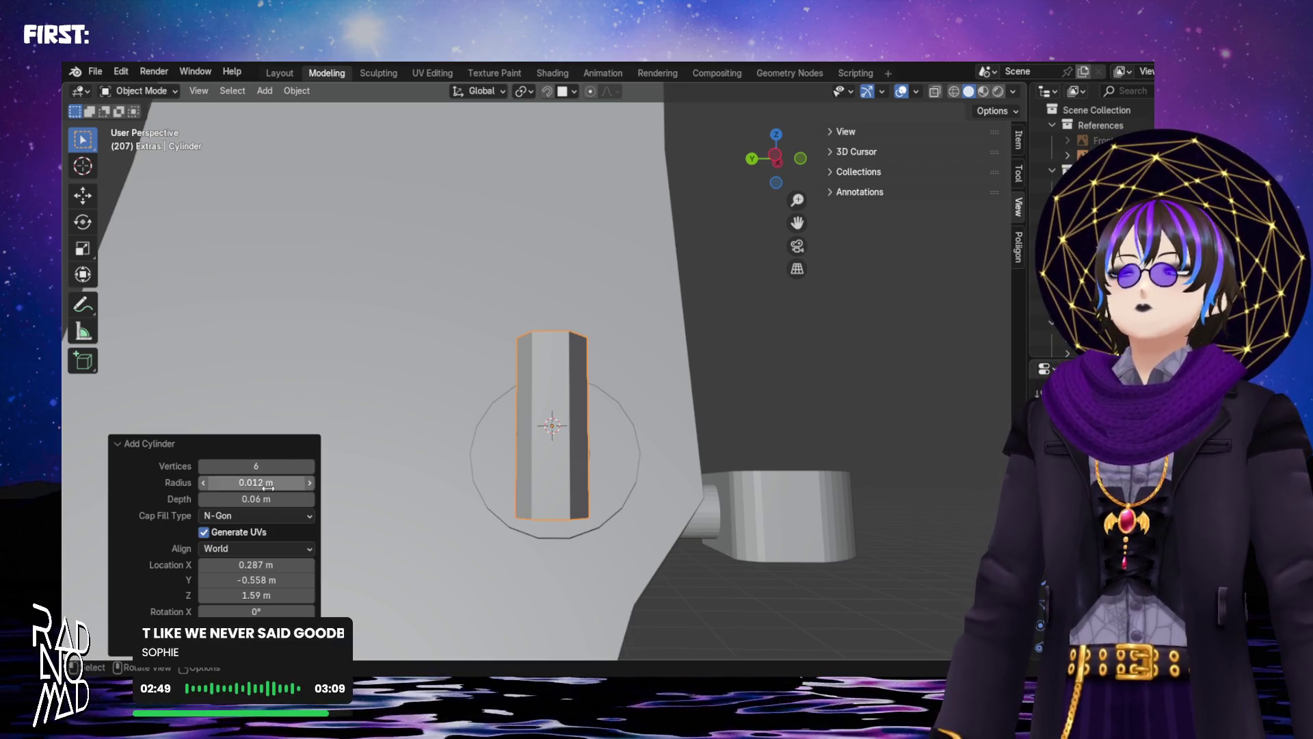
pyautogui.moveTo(244, 499)
pyautogui.mouseDown()
pyautogui.moveTo(288, 499)
pyautogui.moveTo(244, 500)
pyautogui.mouseUp()
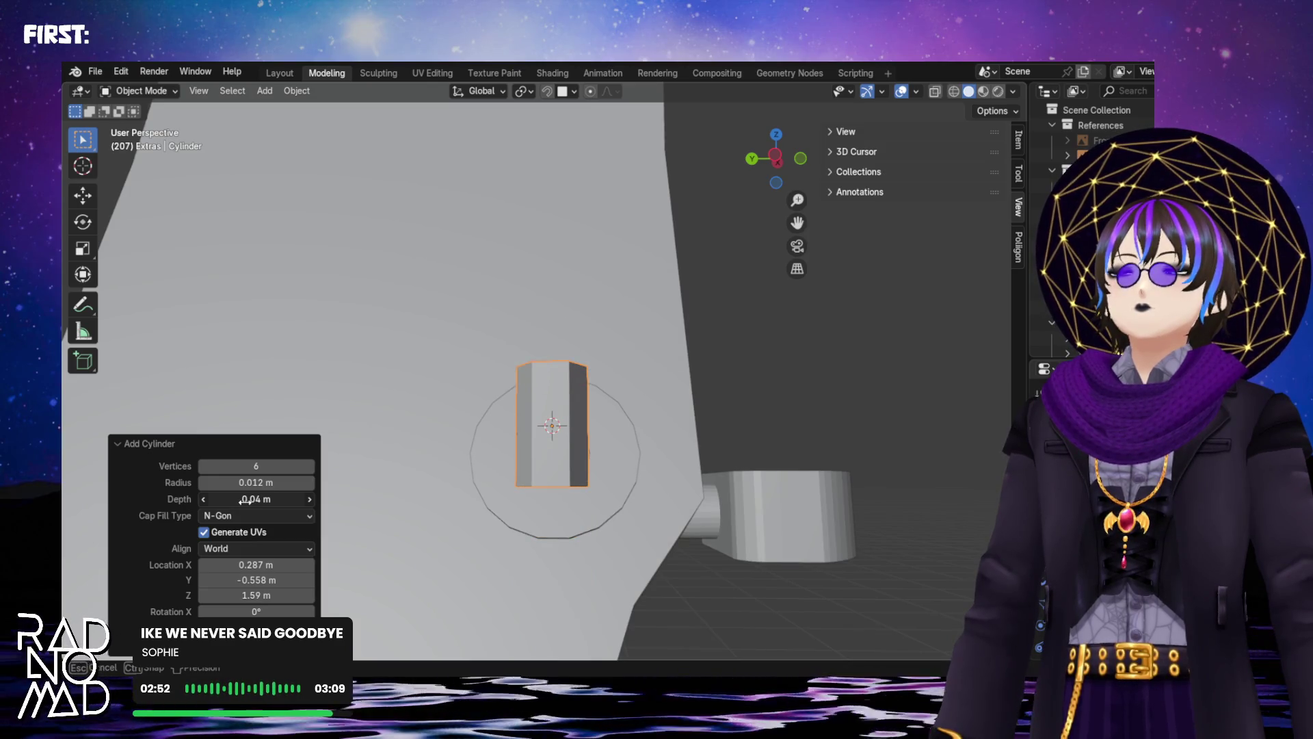
pyautogui.moveTo(506, 373)
pyautogui.mouseDown(button='middle')
pyautogui.moveTo(484, 402)
pyautogui.moveTo(385, 444)
pyautogui.moveTo(400, 453)
pyautogui.mouseUp(button='middle')
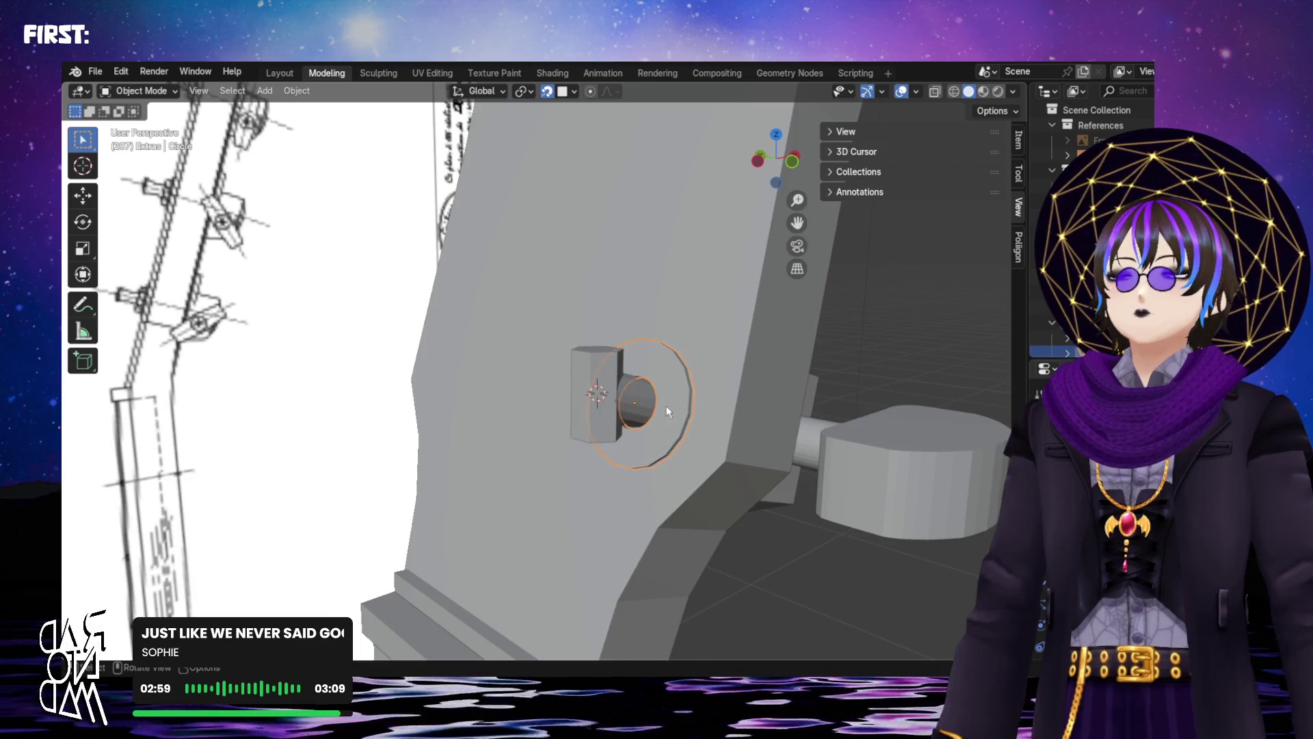
# Move the hex nut over the round post in two small adjustments
pyautogui.scroll(3, 671, 404)
pyautogui.press('g')
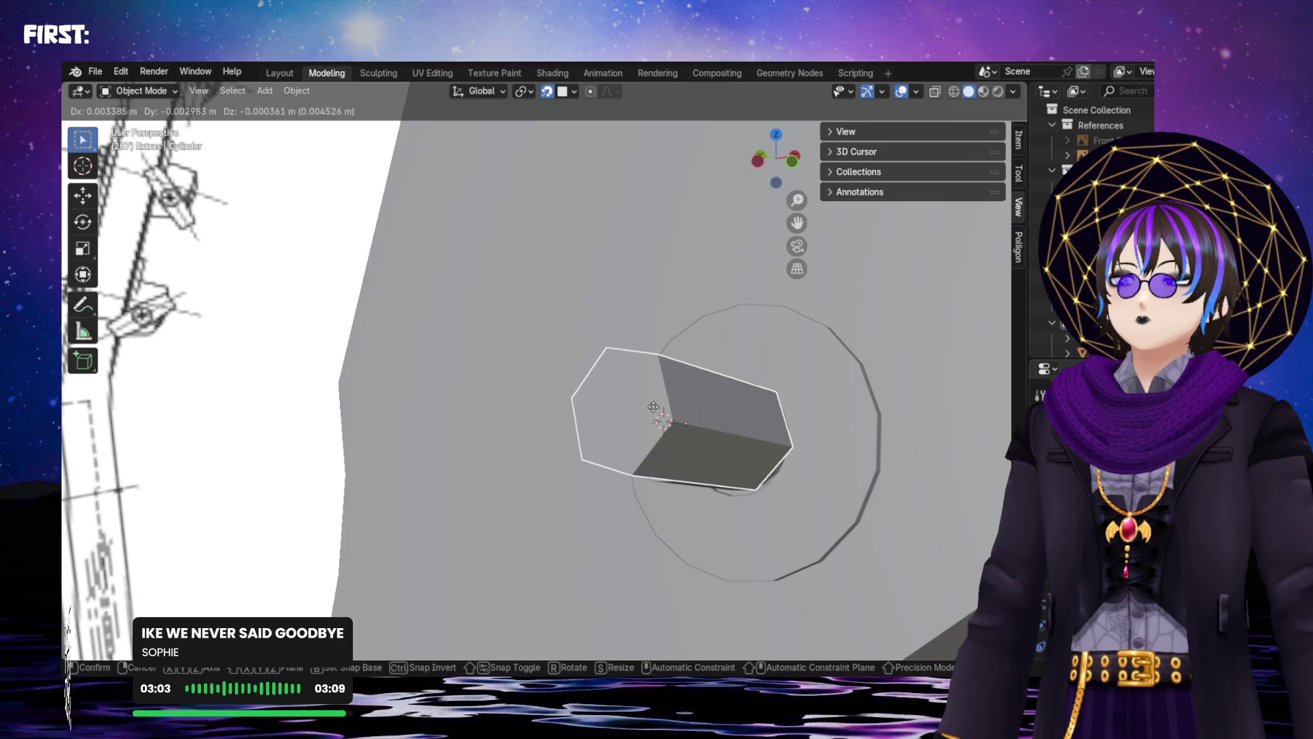
pyautogui.click(621, 391)
pyautogui.moveTo(621, 392)
pyautogui.mouseDown(button='middle')
pyautogui.moveTo(712, 440)
pyautogui.moveTo(680, 392)
pyautogui.mouseUp(button='middle')
pyautogui.press('g')
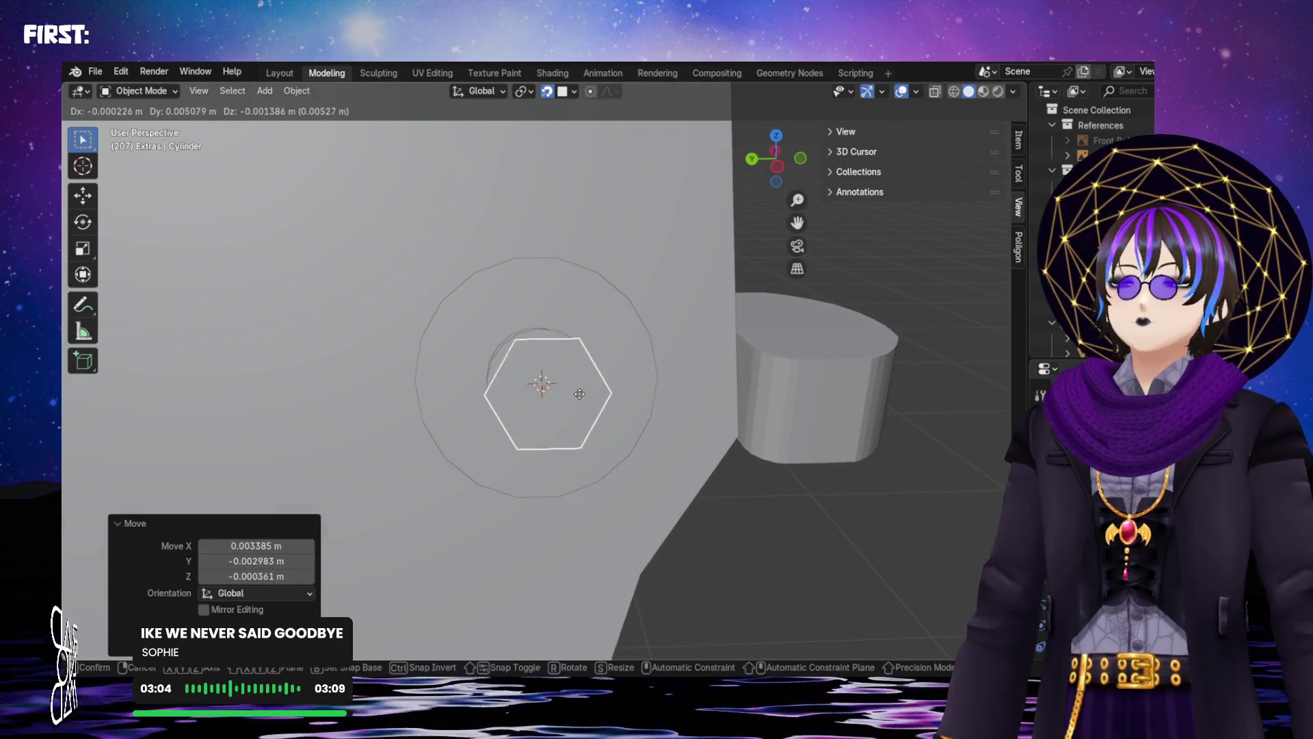
pyautogui.click(571, 387)
pyautogui.moveTo(580, 396)
pyautogui.mouseDown(button='middle')
pyautogui.moveTo(543, 331)
pyautogui.moveTo(580, 363)
pyautogui.moveTo(569, 326)
pyautogui.moveTo(583, 420)
pyautogui.moveTo(609, 236)
pyautogui.moveTo(601, 334)
pyautogui.mouseUp(button='middle')
# Fine-tune the hex nut so it sits centred over the washer
pyautogui.press('g')
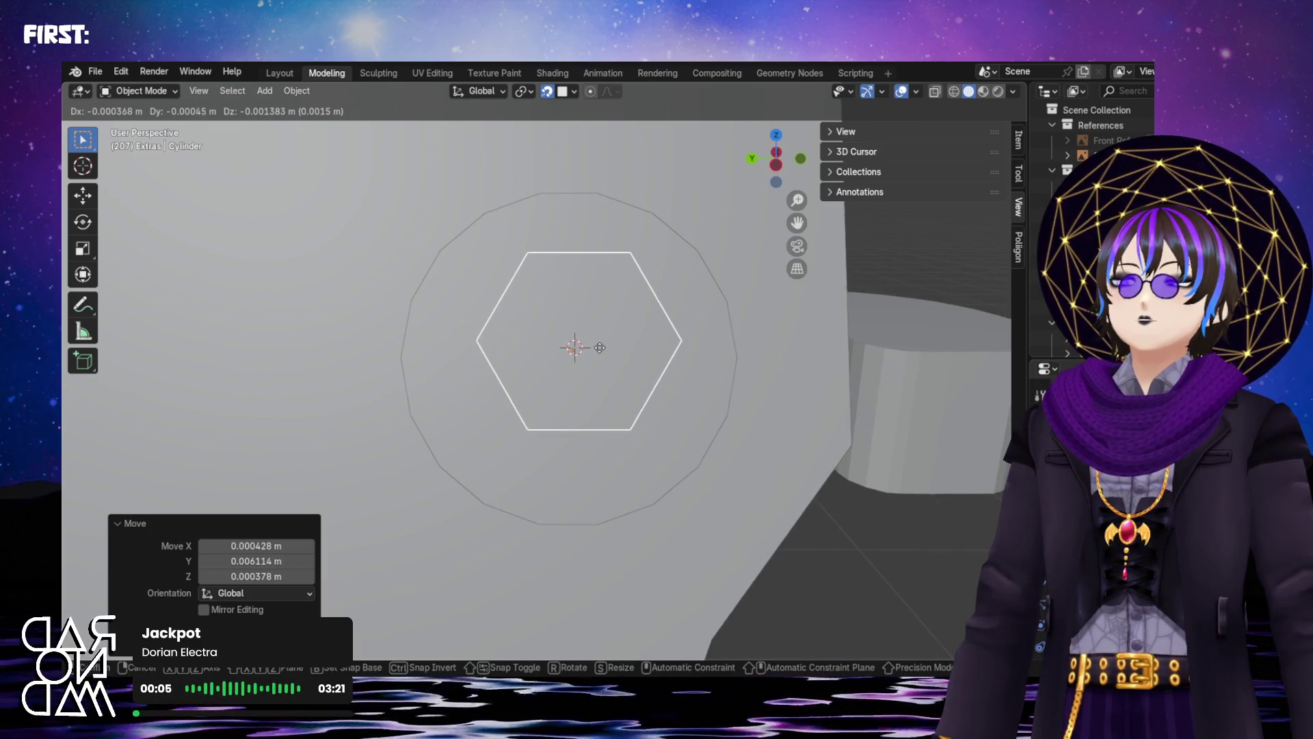
pyautogui.click(601, 346)
pyautogui.moveTo(585, 360)
pyautogui.mouseDown(button='middle')
pyautogui.moveTo(577, 412)
pyautogui.moveTo(620, 422)
pyautogui.moveTo(615, 405)
pyautogui.moveTo(580, 407)
pyautogui.moveTo(592, 316)
pyautogui.mouseUp(button='middle')
pyautogui.scroll(-5, 593, 314)
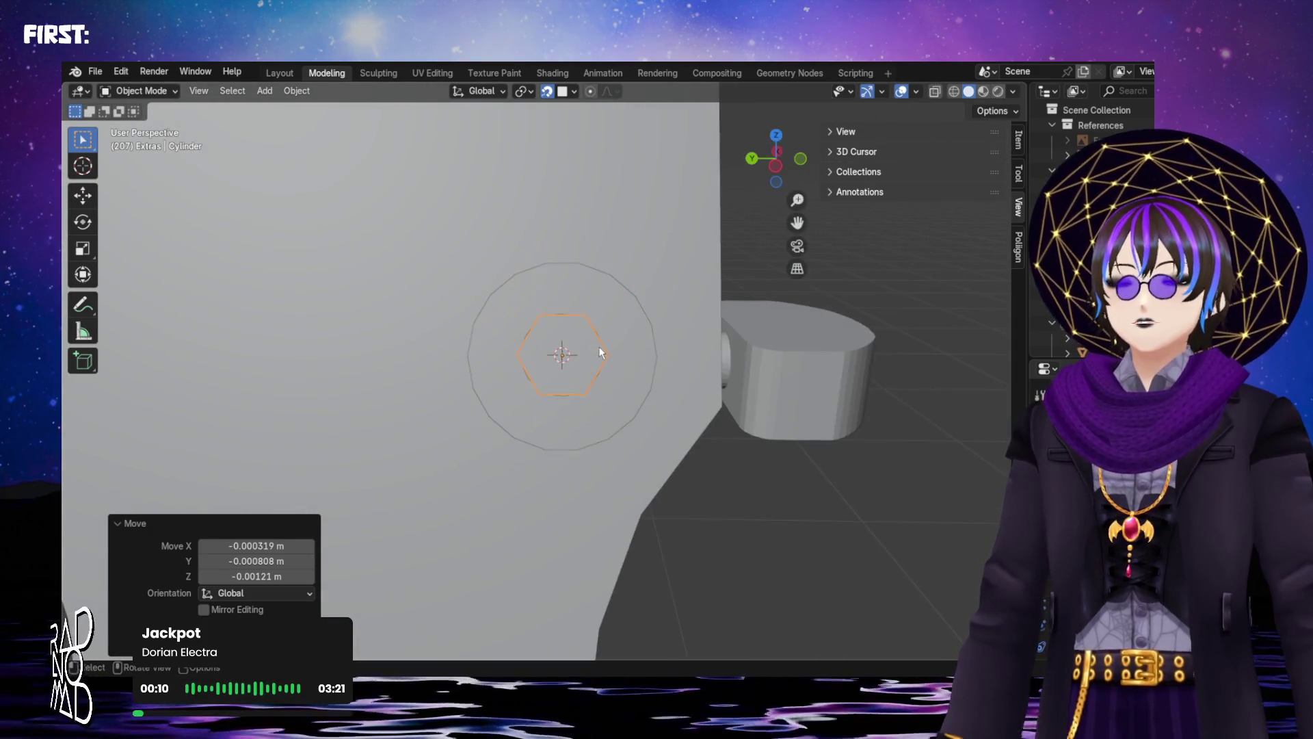
pyautogui.scroll(4, 600, 347)
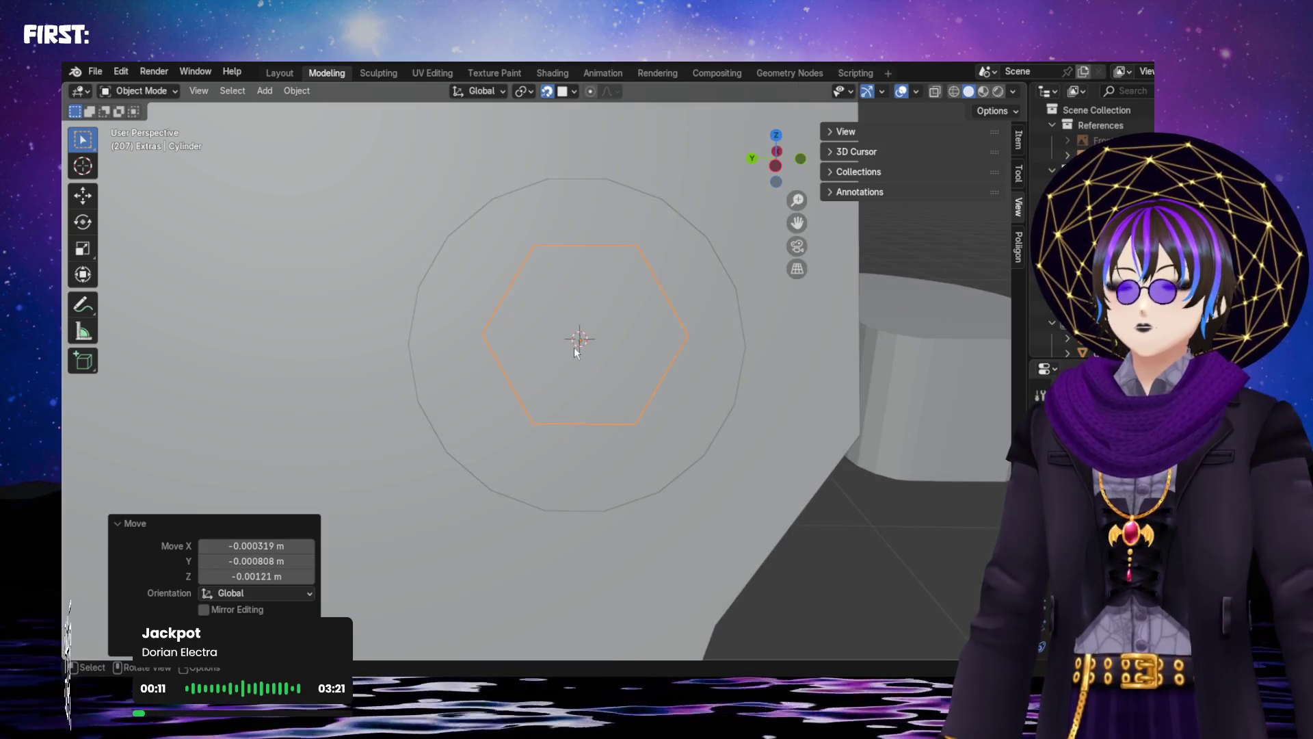
pyautogui.scroll(-1, 574, 351)
pyautogui.moveTo(574, 349)
pyautogui.mouseDown(button='middle')
pyautogui.moveTo(717, 347)
pyautogui.moveTo(660, 361)
pyautogui.moveTo(621, 304)
pyautogui.mouseUp(button='middle')
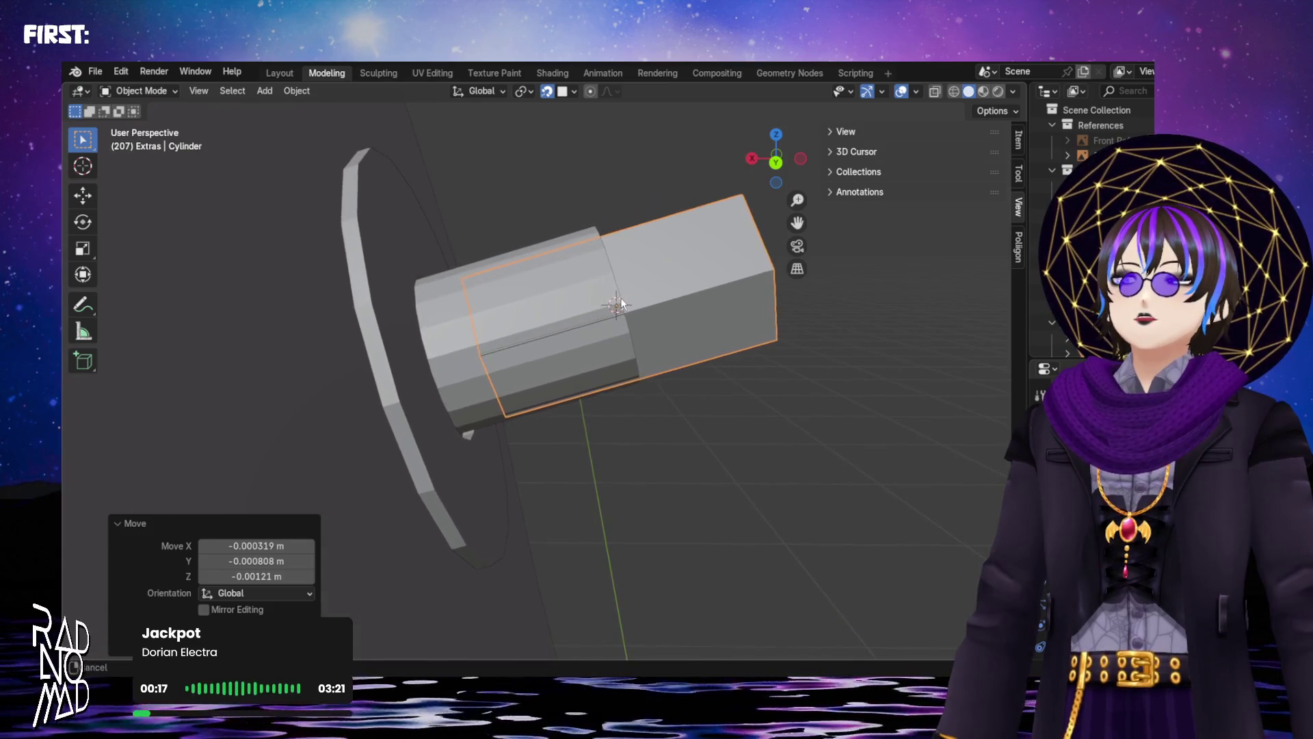
pyautogui.hotkey('shift', 'd')
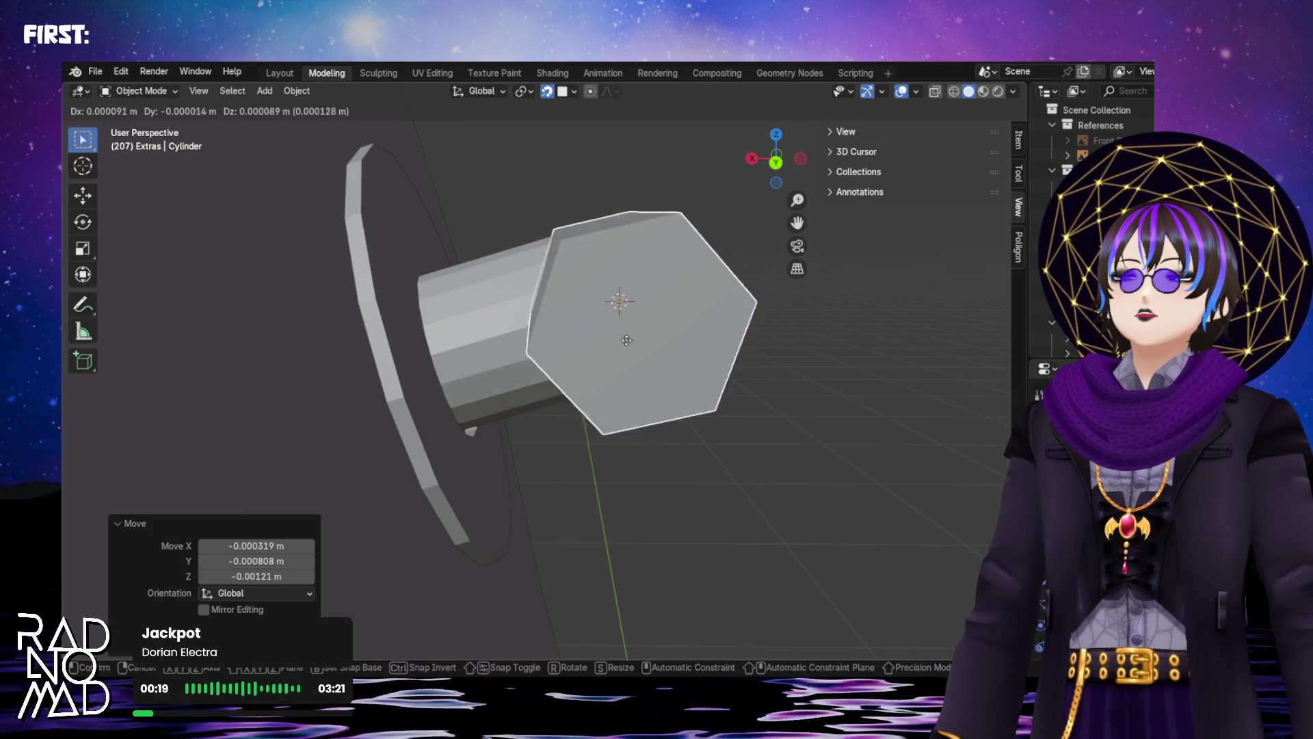
# Place the duplicated hex nut and align it on the round post
pyautogui.moveTo(626, 340)
pyautogui.mouseDown(button='middle')
pyautogui.moveTo(623, 312)
pyautogui.moveTo(410, 346)
pyautogui.moveTo(454, 337)
pyautogui.moveTo(461, 297)
pyautogui.moveTo(441, 340)
pyautogui.moveTo(452, 350)
pyautogui.moveTo(479, 302)
pyautogui.moveTo(461, 335)
pyautogui.mouseUp(button='middle')
pyautogui.click(622, 311)
pyautogui.moveTo(620, 385)
pyautogui.mouseDown(button='middle')
pyautogui.moveTo(601, 352)
pyautogui.moveTo(629, 387)
pyautogui.moveTo(626, 365)
pyautogui.moveTo(738, 360)
pyautogui.moveTo(746, 346)
pyautogui.moveTo(694, 273)
pyautogui.moveTo(657, 261)
pyautogui.moveTo(584, 338)
pyautogui.moveTo(515, 346)
pyautogui.moveTo(540, 387)
pyautogui.moveTo(523, 335)
pyautogui.moveTo(671, 356)
pyautogui.moveTo(589, 410)
pyautogui.moveTo(687, 401)
pyautogui.moveTo(635, 322)
pyautogui.moveTo(712, 320)
pyautogui.moveTo(575, 336)
pyautogui.moveTo(625, 414)
pyautogui.moveTo(580, 363)
pyautogui.moveTo(598, 357)
pyautogui.mouseUp(button='middle')
pyautogui.press('g')
pyautogui.click(617, 380)
pyautogui.press('g')
pyautogui.click(617, 386)
pyautogui.scroll(4, 582, 337)
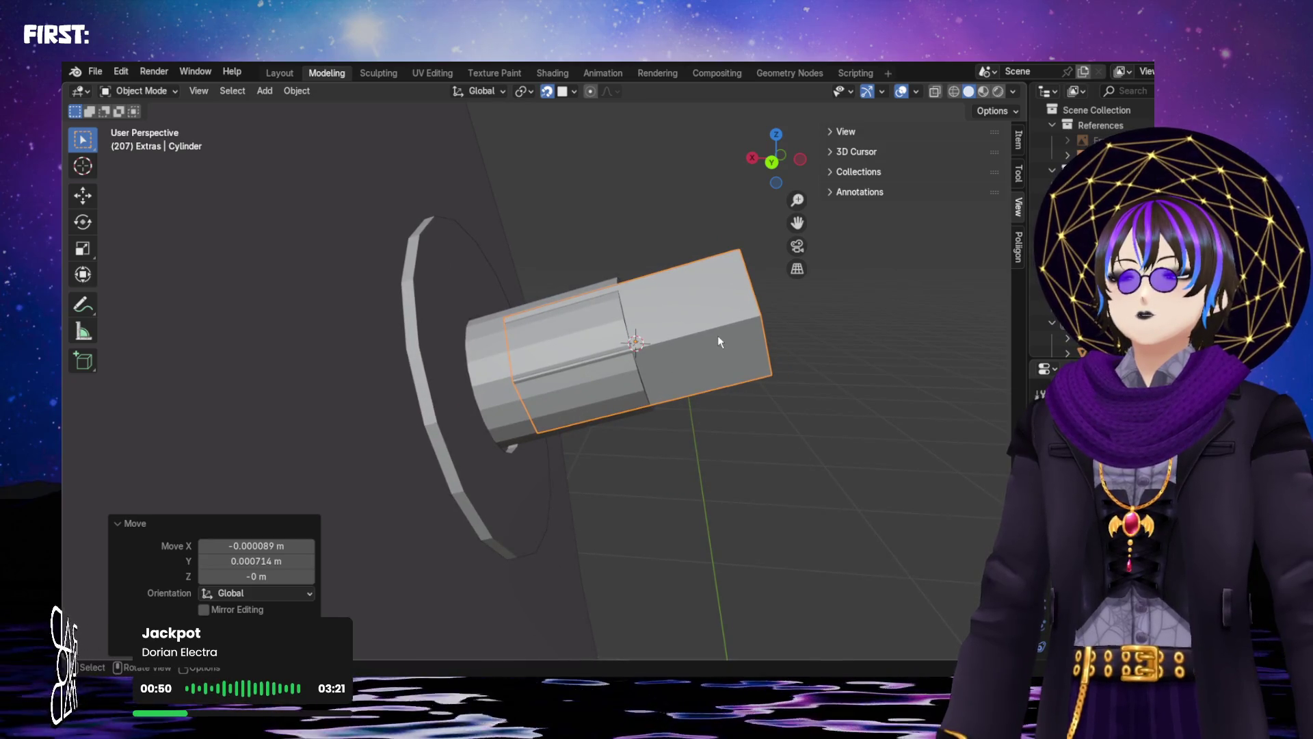
# With X-ray on in Edit Mode, select the hex prism's bottom face
pyautogui.press('g')
pyautogui.rightClick(530, 365)
pyautogui.moveTo(530, 365)
pyautogui.mouseDown(button='middle')
pyautogui.moveTo(480, 377)
pyautogui.moveTo(512, 402)
pyautogui.moveTo(398, 367)
pyautogui.moveTo(405, 244)
pyautogui.mouseUp(button='middle')
pyautogui.press('Tab')
pyautogui.moveTo(460, 330)
pyautogui.mouseDown(button='middle')
pyautogui.moveTo(529, 397)
pyautogui.moveTo(690, 230)
pyautogui.mouseUp(button='middle')
pyautogui.click(933, 92)
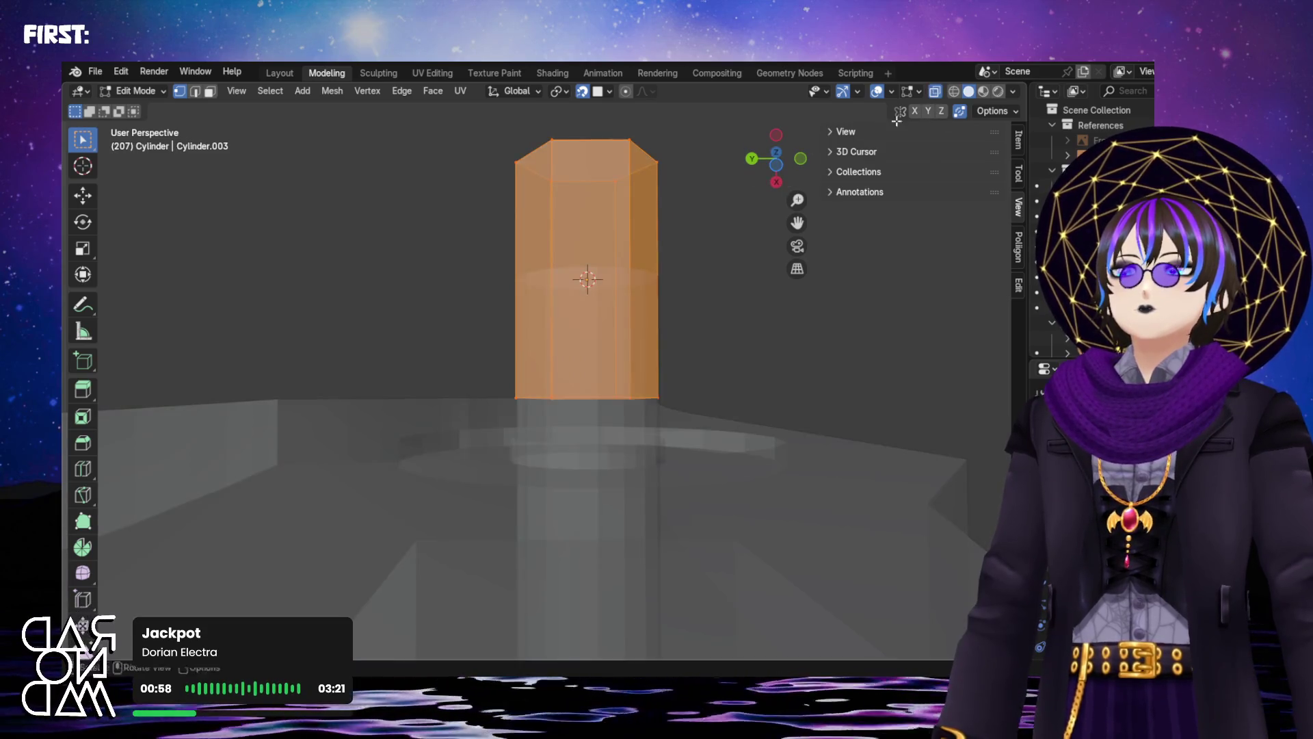
pyautogui.click(486, 367)
pyautogui.moveTo(660, 412); pyautogui.dragTo(660, 411)
pyautogui.moveTo(629, 383); pyautogui.dragTo(609, 420, button='middle')
# Extrude the bottom face about 0.016 m downward and view it from the front
pyautogui.press('e')
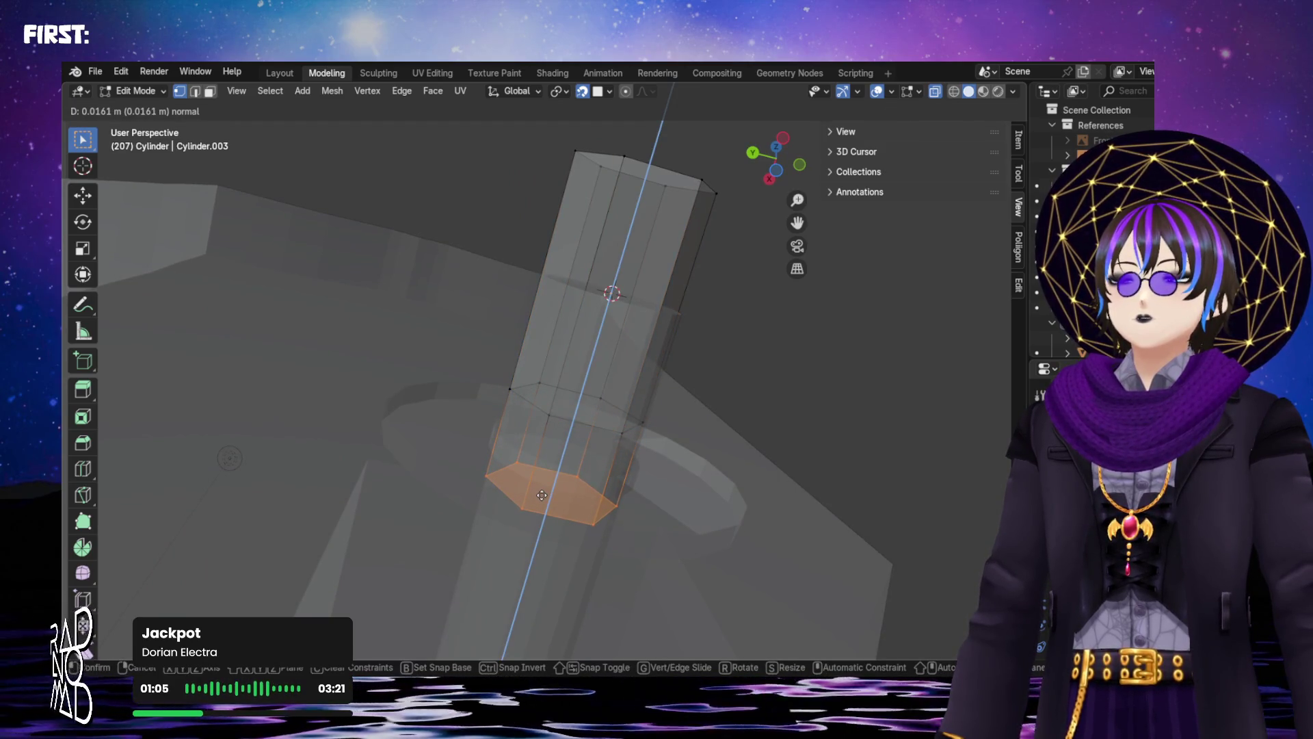
pyautogui.click(542, 494)
pyautogui.press('Tab')
pyautogui.moveTo(750, 395)
pyautogui.mouseDown(button='middle')
pyautogui.moveTo(706, 348)
pyautogui.moveTo(668, 396)
pyautogui.moveTo(691, 345)
pyautogui.mouseUp(button='middle')
pyautogui.moveTo(818, 184)
pyautogui.mouseDown(button='middle')
pyautogui.moveTo(519, 285)
pyautogui.moveTo(639, 275)
pyautogui.mouseUp(button='middle')
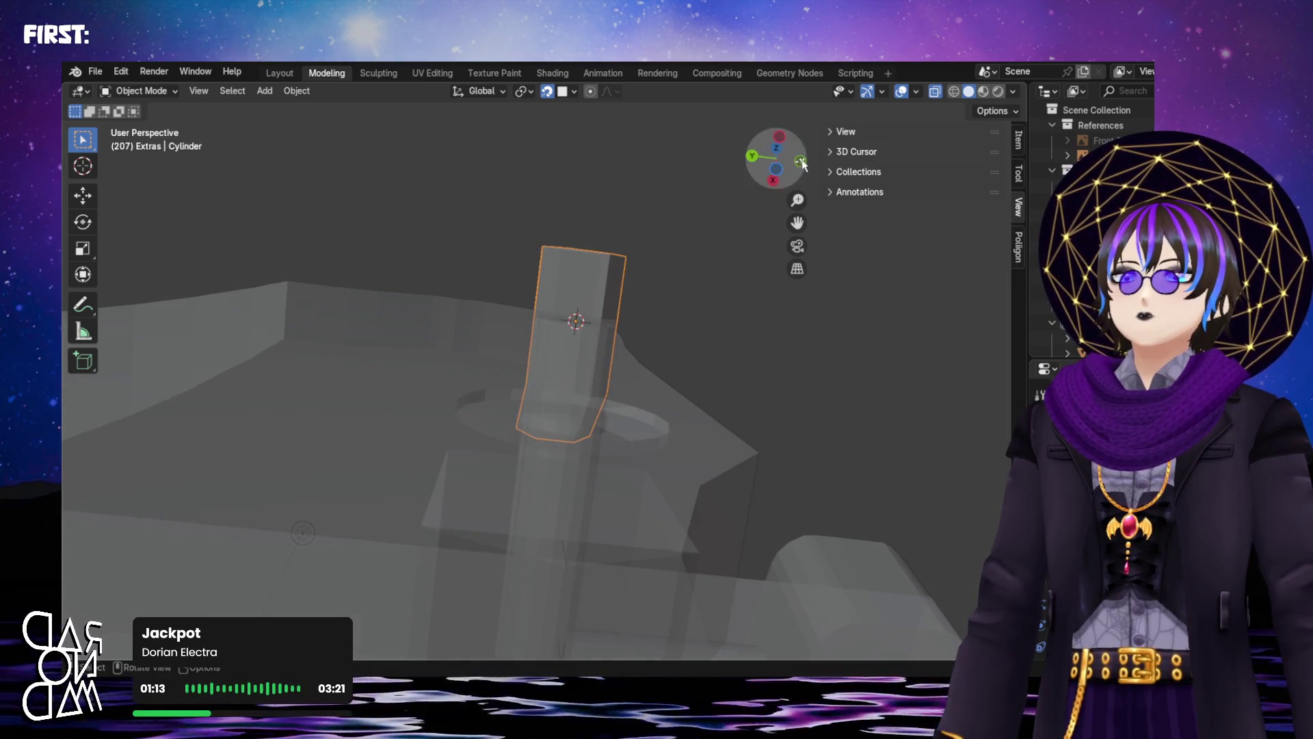
pyautogui.click(801, 162)
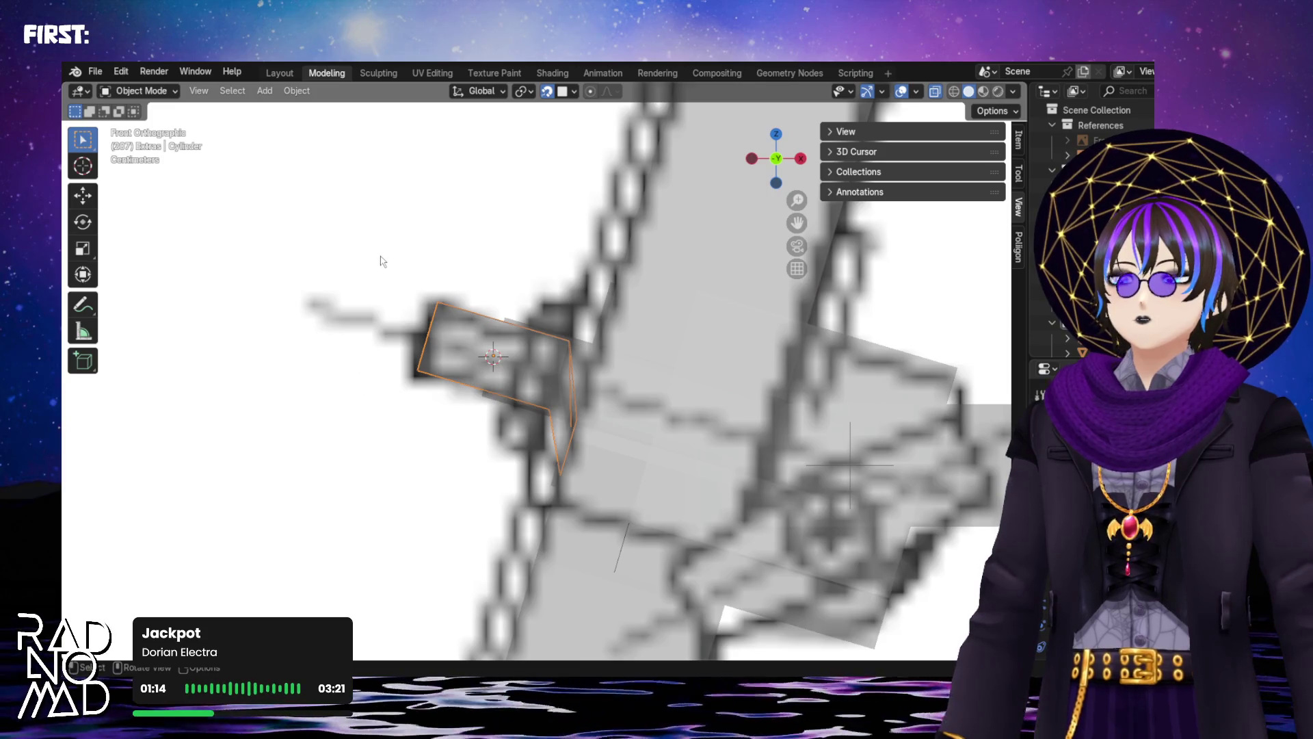
# Select the side prism Cylinder.003 and put it into Edit Mode
pyautogui.press('Tab')
pyautogui.moveTo(466, 291)
pyautogui.mouseDown(button='middle')
pyautogui.moveTo(575, 329)
pyautogui.moveTo(542, 322)
pyautogui.moveTo(596, 372)
pyautogui.moveTo(665, 374)
pyautogui.moveTo(565, 369)
pyautogui.mouseUp(button='middle')
pyautogui.press('Tab')
pyautogui.click(575, 322)
pyautogui.press('Tab')
pyautogui.click(665, 385)
# Attempt extruding the end face, cancelling and undoing the zero-length extrusion
pyautogui.press('e')
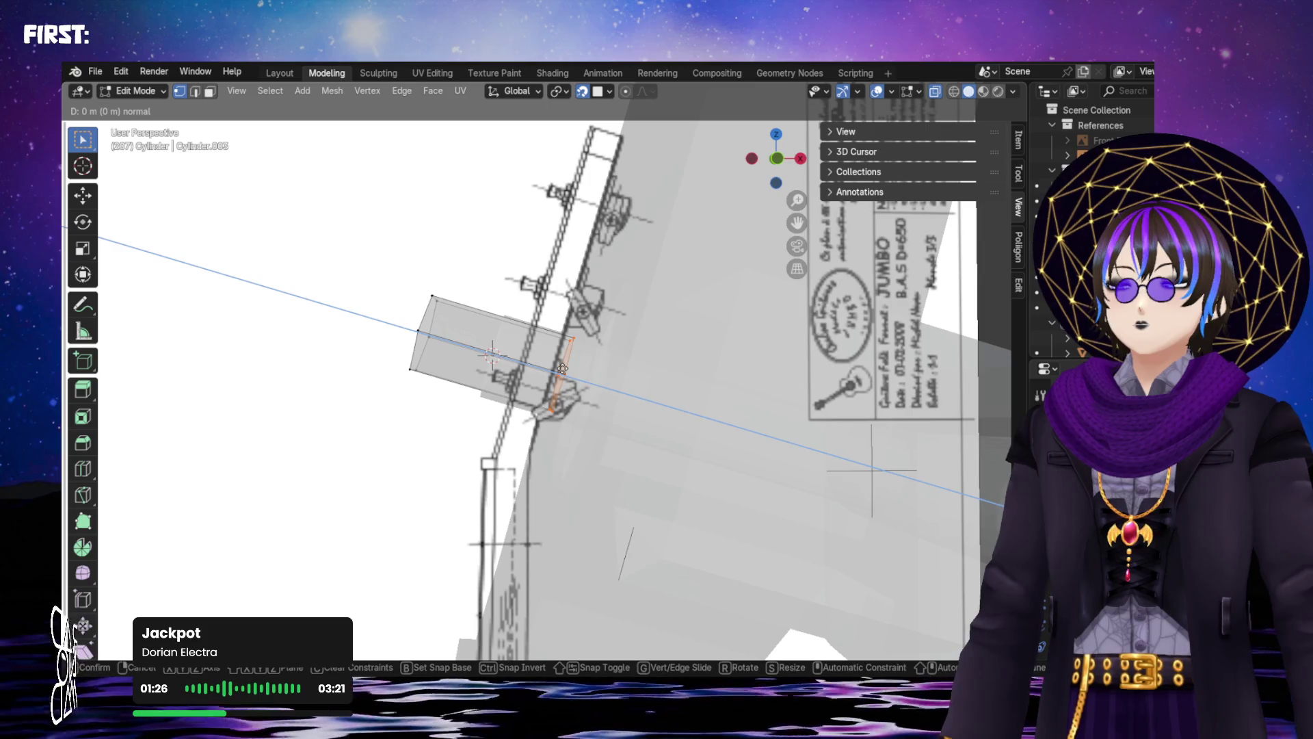
pyautogui.rightClick(610, 377)
pyautogui.moveTo(610, 377); pyautogui.dragTo(620, 391, button='middle')
pyautogui.press('e')
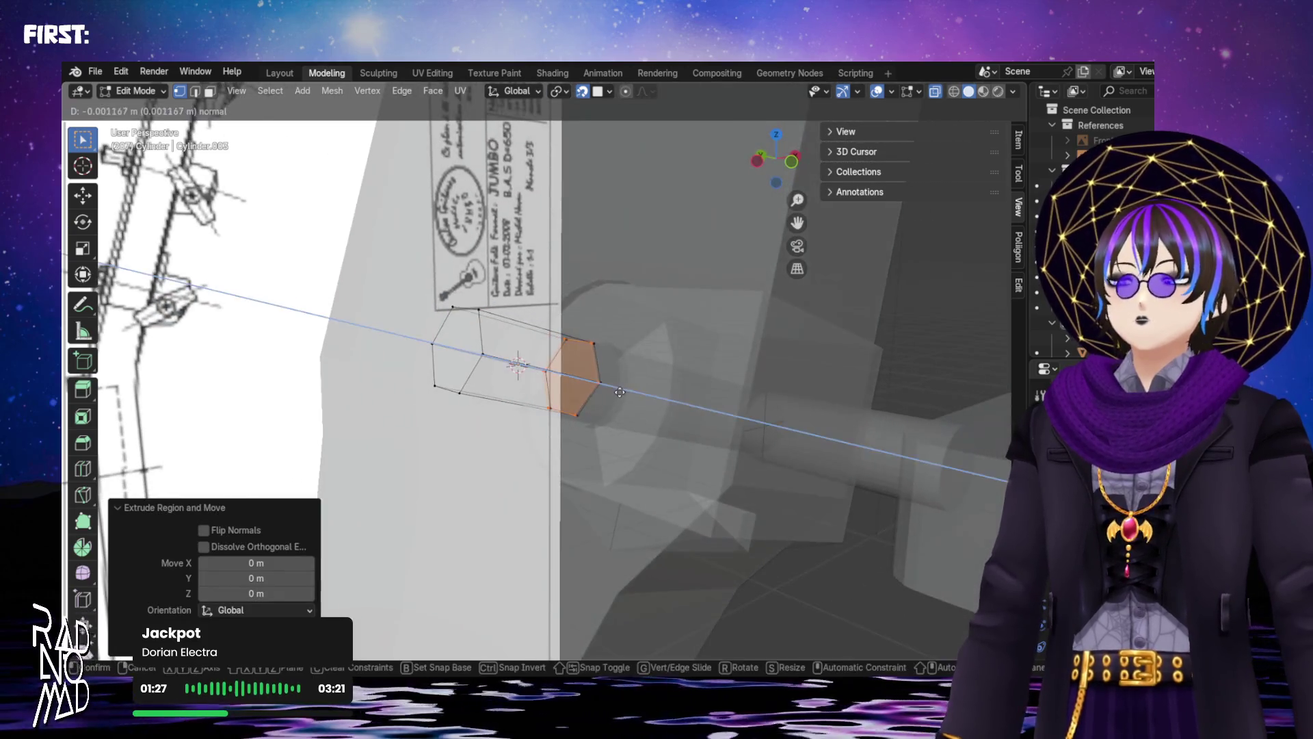
pyautogui.rightClick(698, 398)
pyautogui.moveTo(699, 399)
pyautogui.mouseDown(button='middle')
pyautogui.moveTo(626, 409)
pyautogui.moveTo(568, 375)
pyautogui.mouseUp(button='middle')
pyautogui.hotkey('ctrl', 'z')
# Extrude the hexagonal end face outward twice along its normal
pyautogui.press('e')
pyautogui.click(693, 403)
pyautogui.moveTo(694, 403)
pyautogui.mouseDown(button='middle')
pyautogui.moveTo(750, 424)
pyautogui.moveTo(651, 396)
pyautogui.moveTo(551, 69)
pyautogui.mouseUp(button='middle')
pyautogui.moveTo(658, 420)
pyautogui.mouseDown(button='middle')
pyautogui.moveTo(794, 440)
pyautogui.moveTo(756, 381)
pyautogui.moveTo(730, 217)
pyautogui.moveTo(704, 284)
pyautogui.moveTo(594, 345)
pyautogui.mouseUp(button='middle')
pyautogui.press('e')
pyautogui.click(794, 440)
# In front view, select the left-end vertices and move them along Z
pyautogui.click(779, 162)
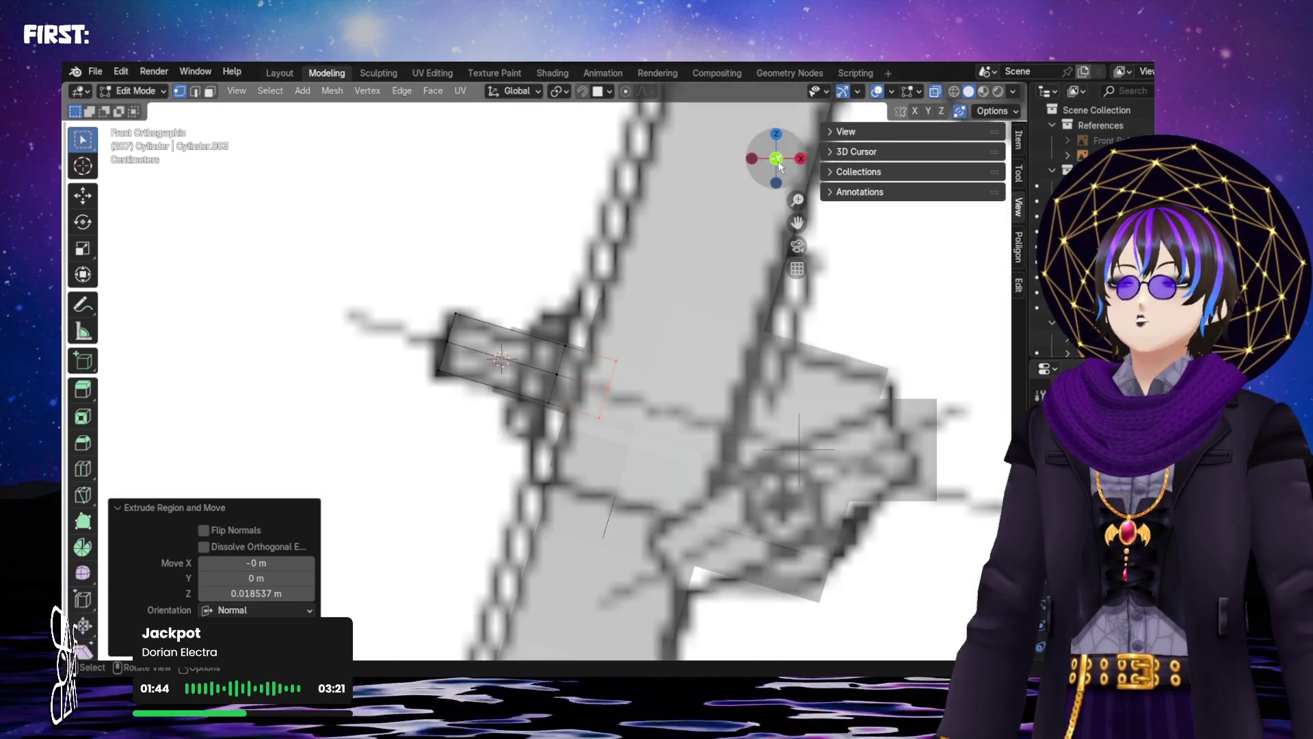
pyautogui.moveTo(470, 359); pyautogui.dragTo(458, 370)
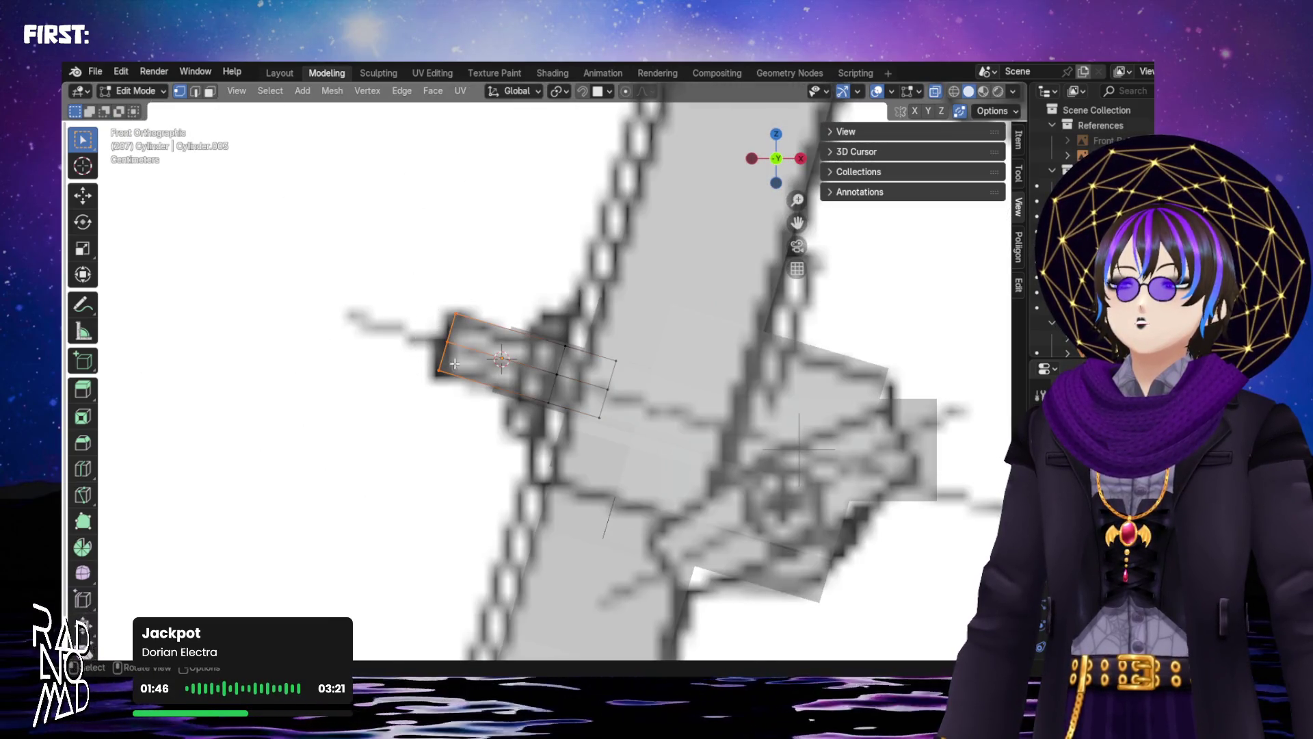
pyautogui.rightClick(527, 372)
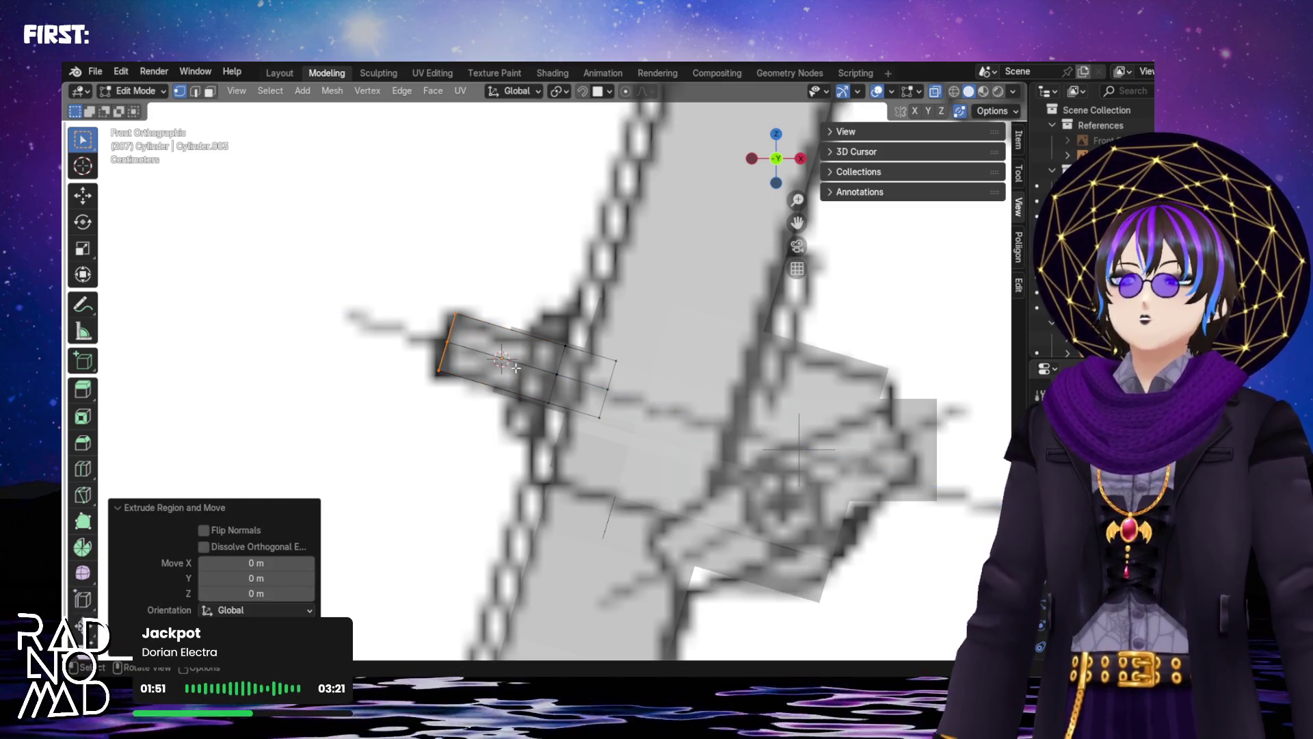
pyautogui.scroll(3, 448, 342)
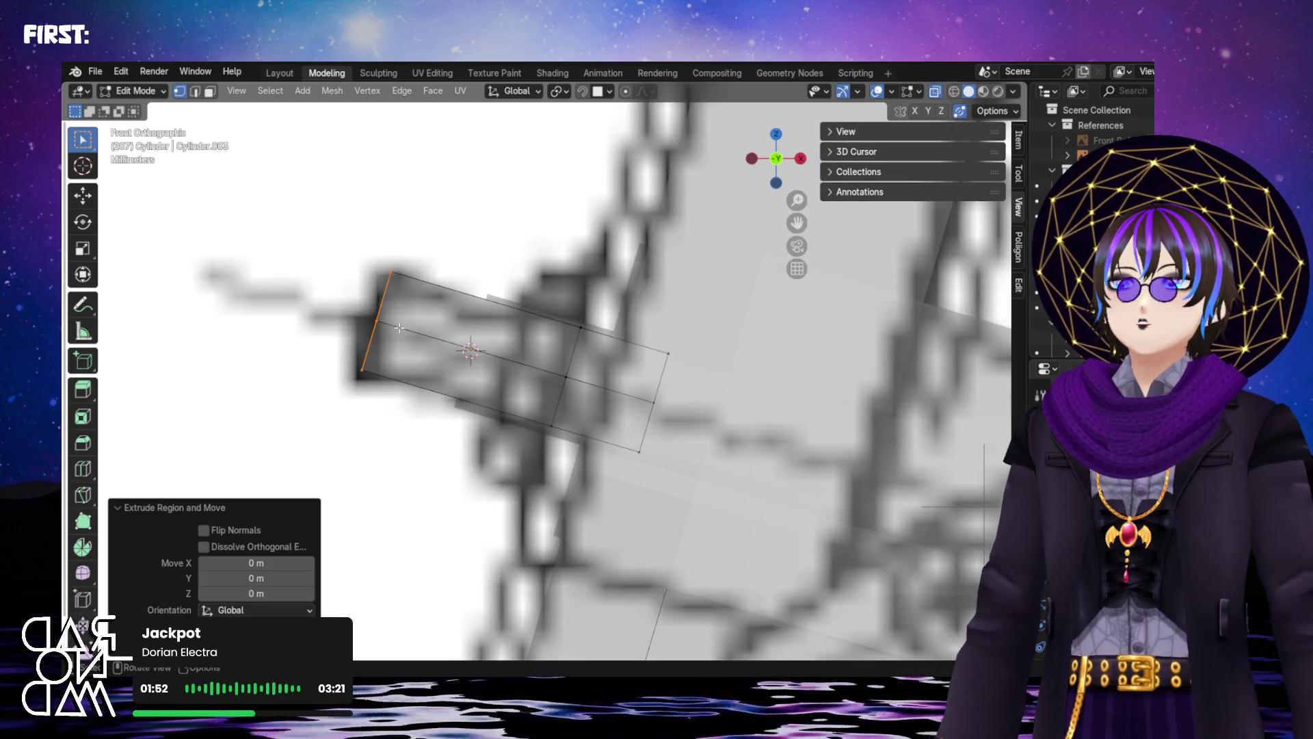
pyautogui.press('g')
pyautogui.press('z')
pyautogui.press('z')
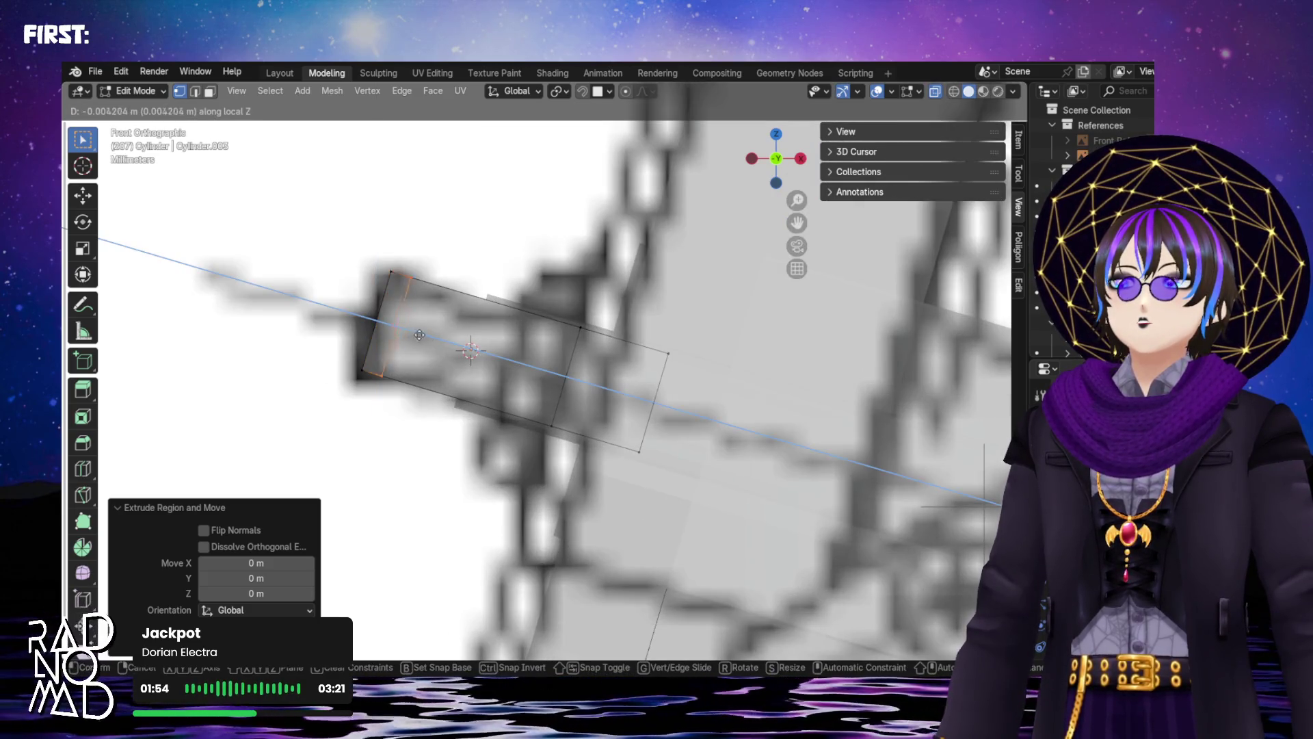
pyautogui.click(526, 372)
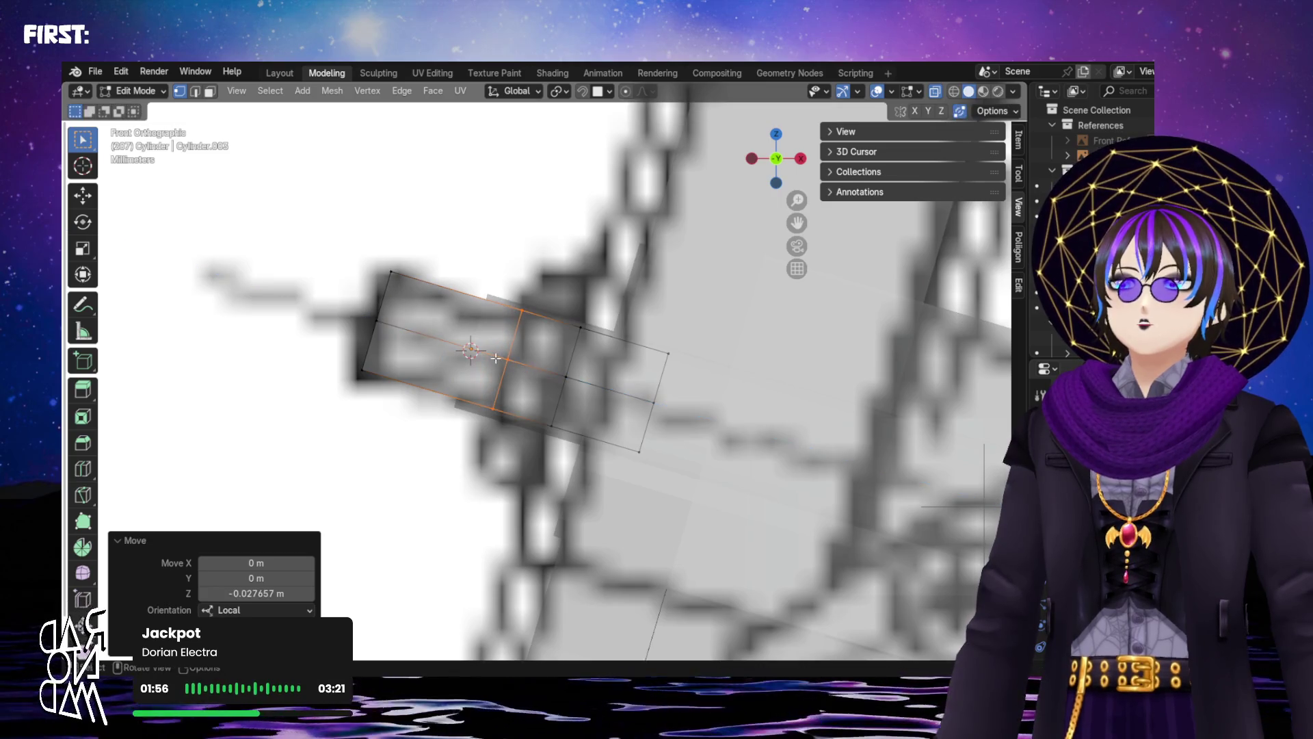
# Undo that move and push the left end out about 0.029 m along Z
pyautogui.moveTo(494, 357); pyautogui.dragTo(871, 177, button='middle')
pyautogui.click(788, 162)
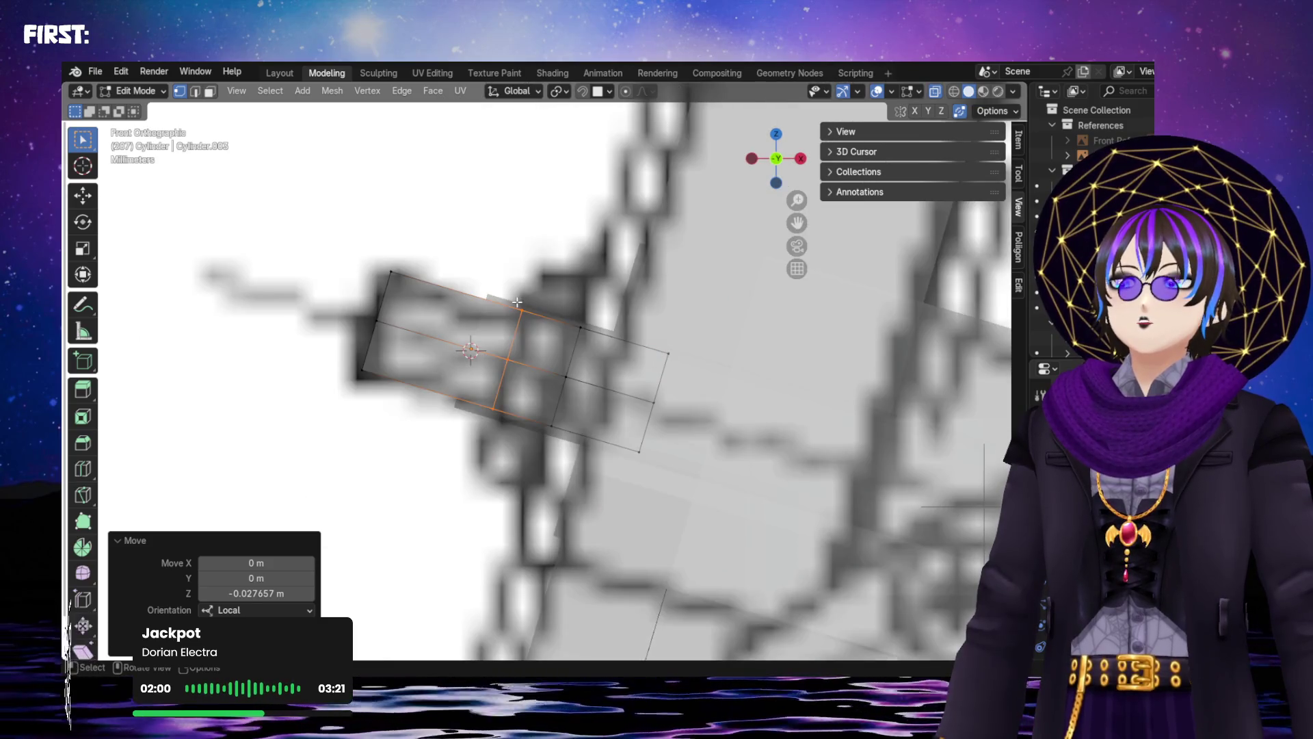
pyautogui.hotkey('ctrl', 'z')
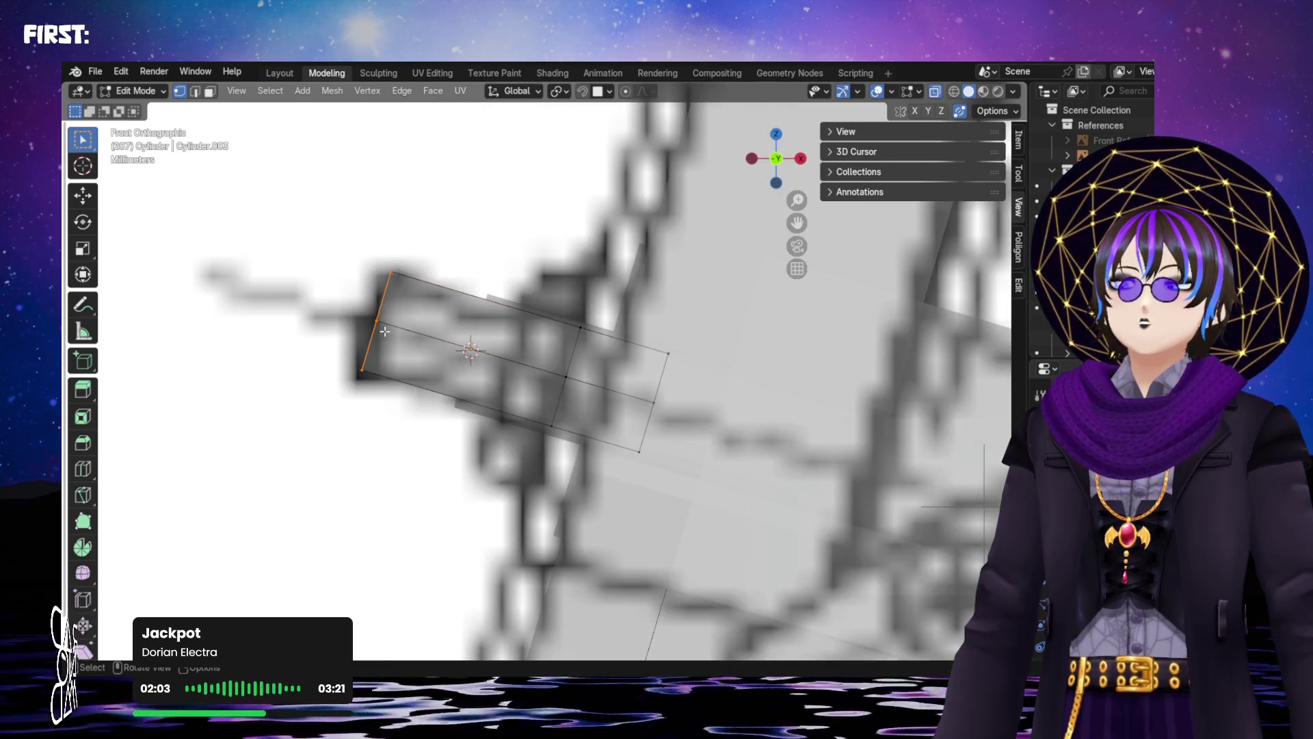
pyautogui.press('g')
pyautogui.press('z')
pyautogui.press('z')
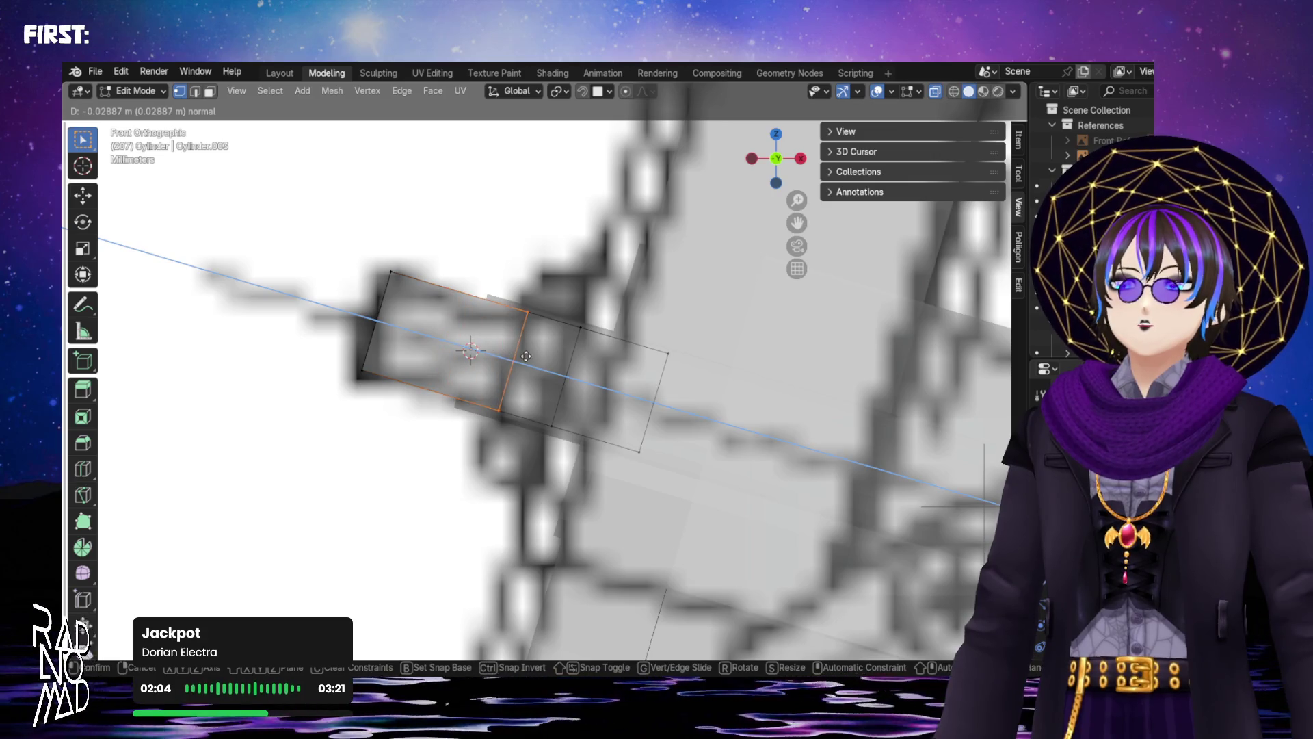
pyautogui.click(526, 355)
pyautogui.scroll(-4, 527, 356)
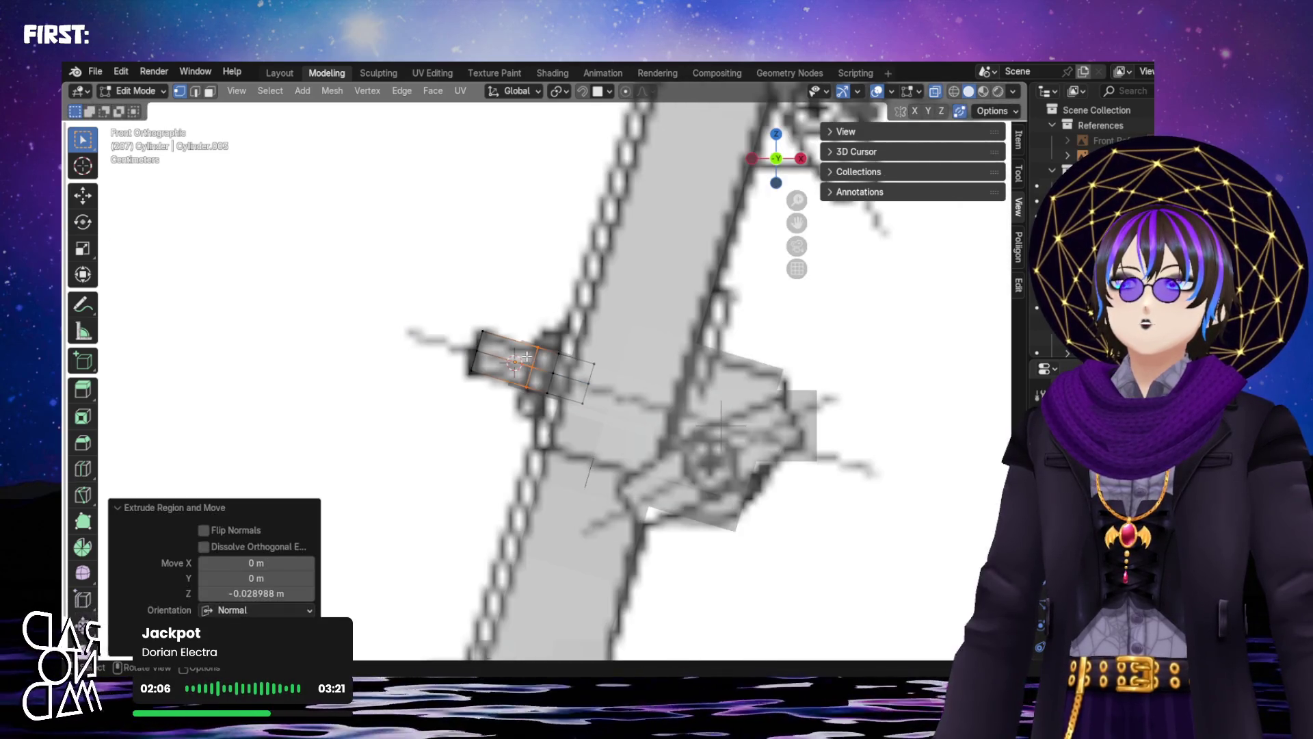
pyautogui.moveTo(490, 309); pyautogui.dragTo(544, 386, button='middle')
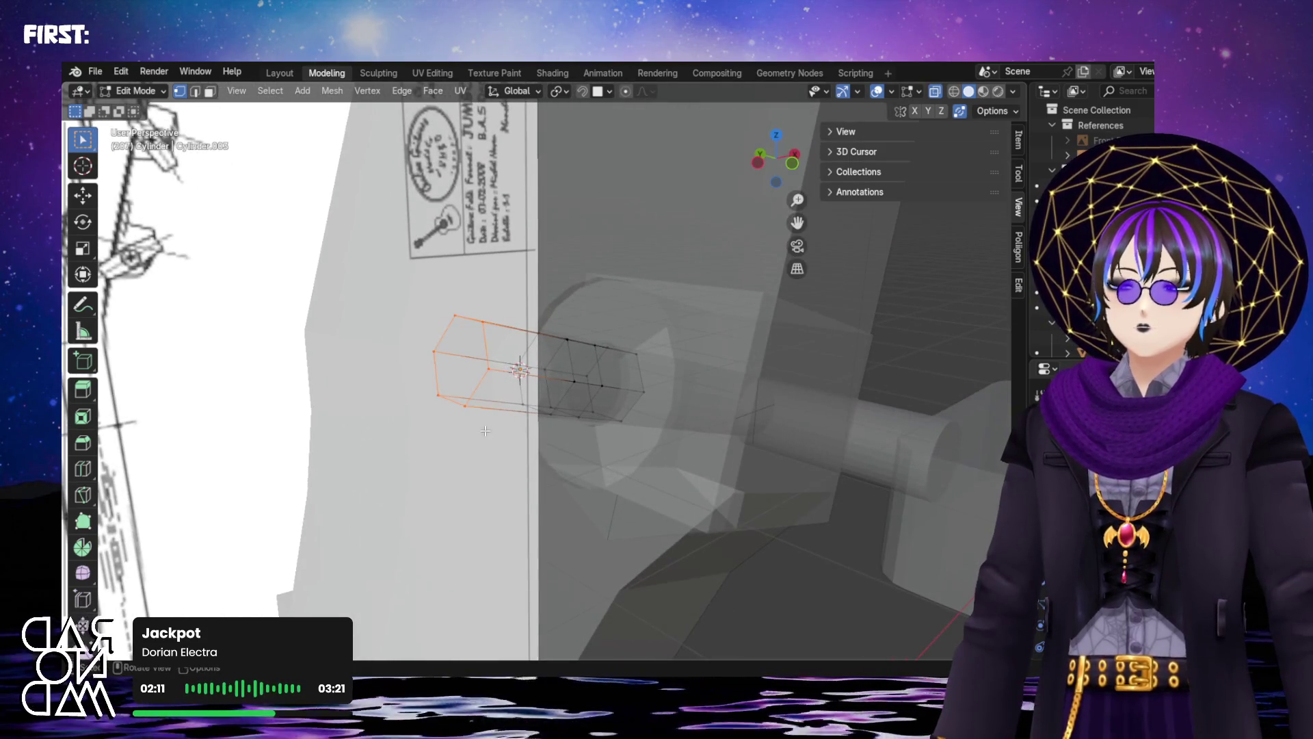
# Delete the extra extruded vertices and reselect the Cylinder in Object Mode
pyautogui.press('x')
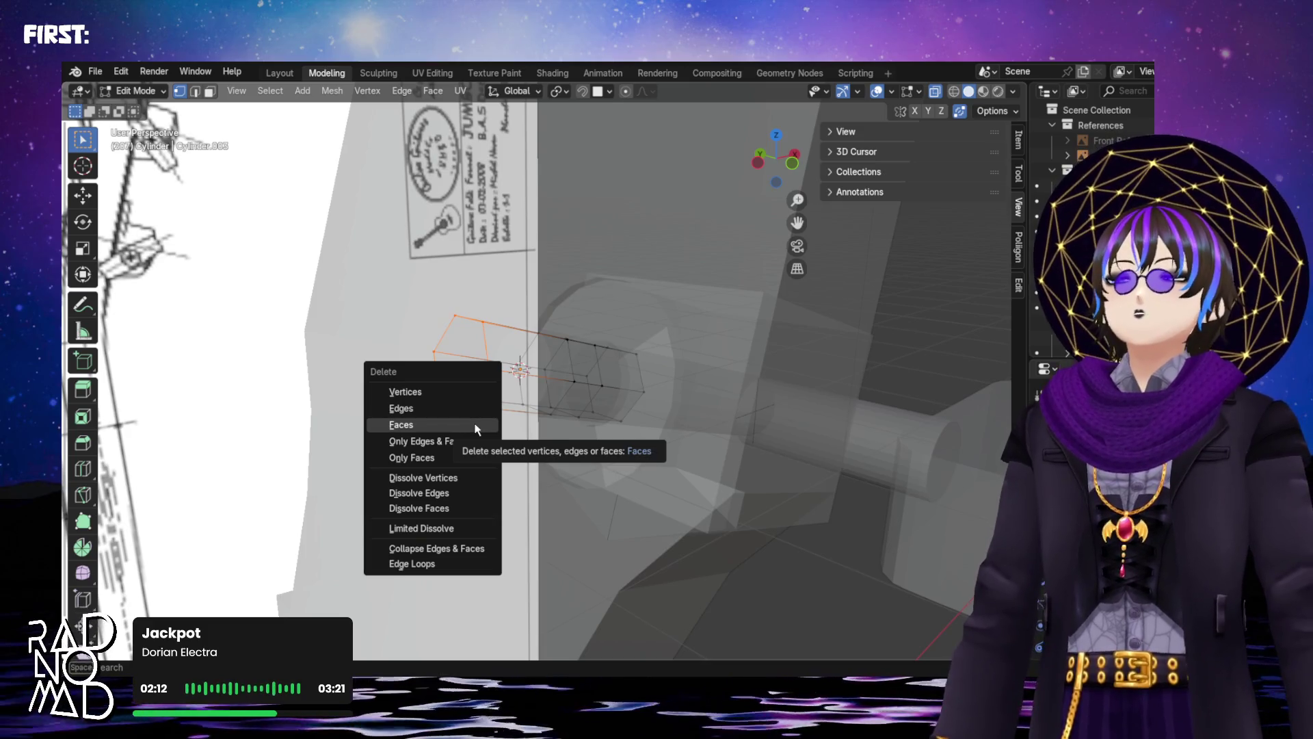
pyautogui.click(460, 392)
pyautogui.moveTo(617, 335)
pyautogui.mouseDown(button='middle')
pyautogui.moveTo(721, 328)
pyautogui.moveTo(727, 296)
pyautogui.moveTo(596, 314)
pyautogui.moveTo(554, 431)
pyautogui.mouseUp(button='middle')
pyautogui.press('Tab')
pyautogui.click(612, 337)
# View the hex nut from the left with the headstock reference image hidden
pyautogui.click(759, 158)
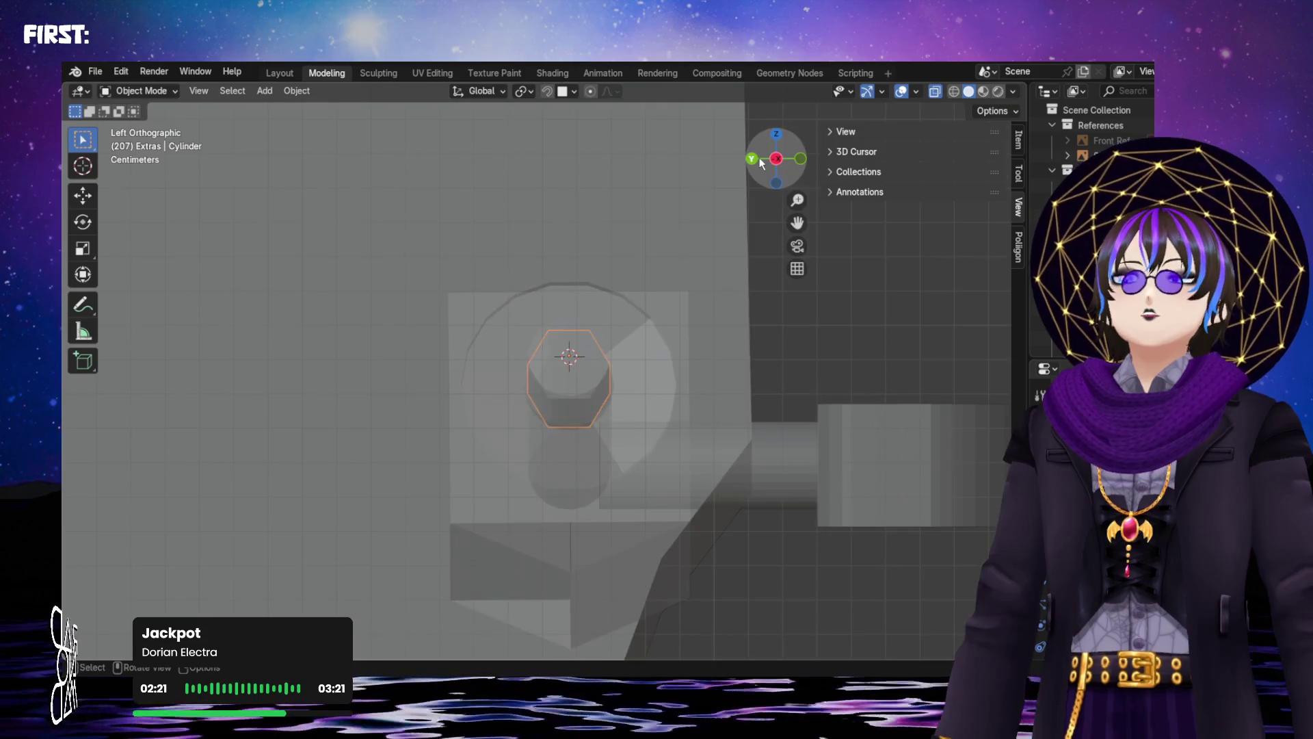
pyautogui.scroll(-5, 576, 354)
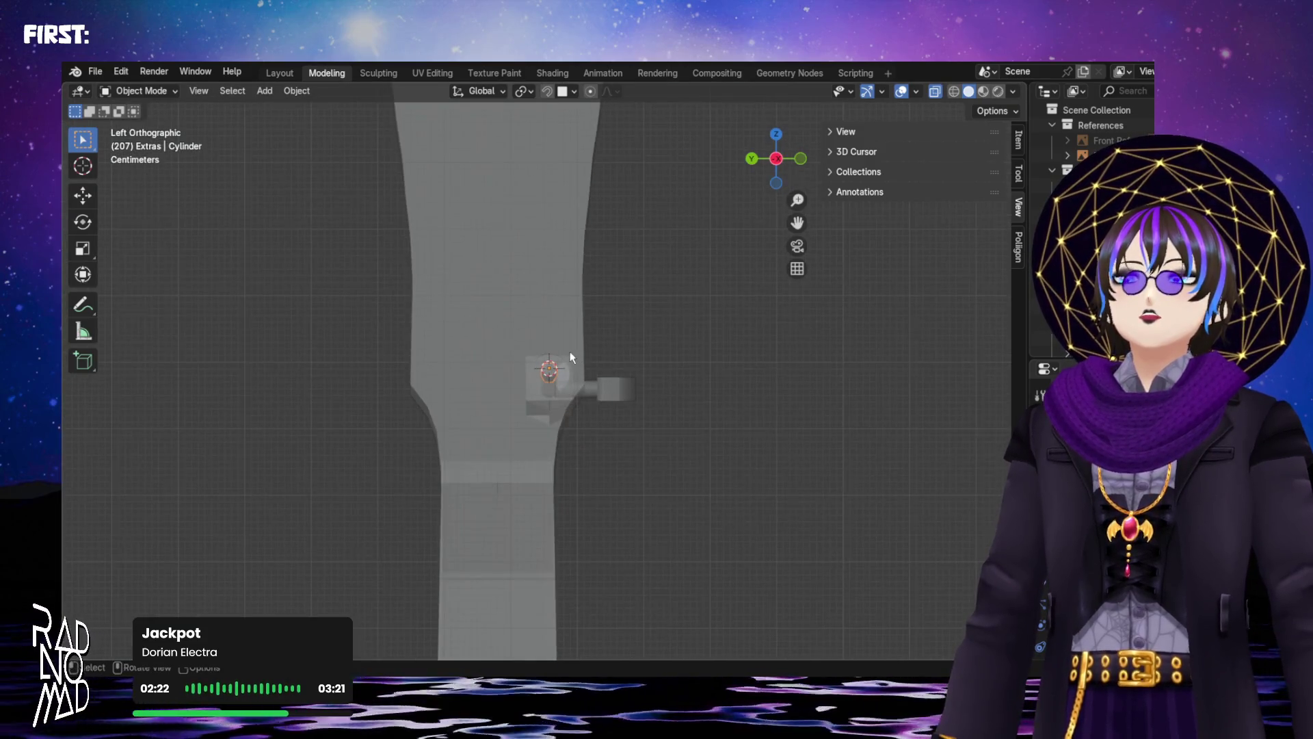
pyautogui.hotkey('alt', 'h')
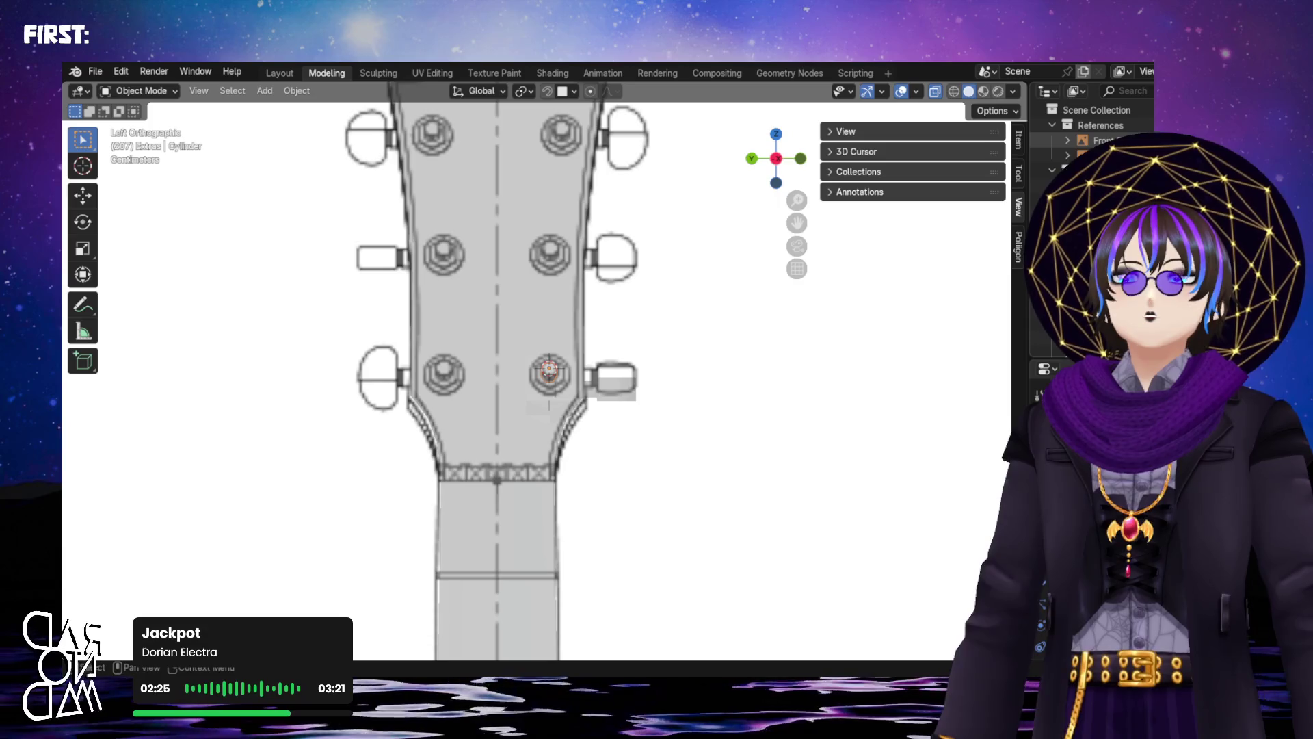
pyautogui.scroll(10, 632, 364)
pyautogui.scroll(-4, 621, 352)
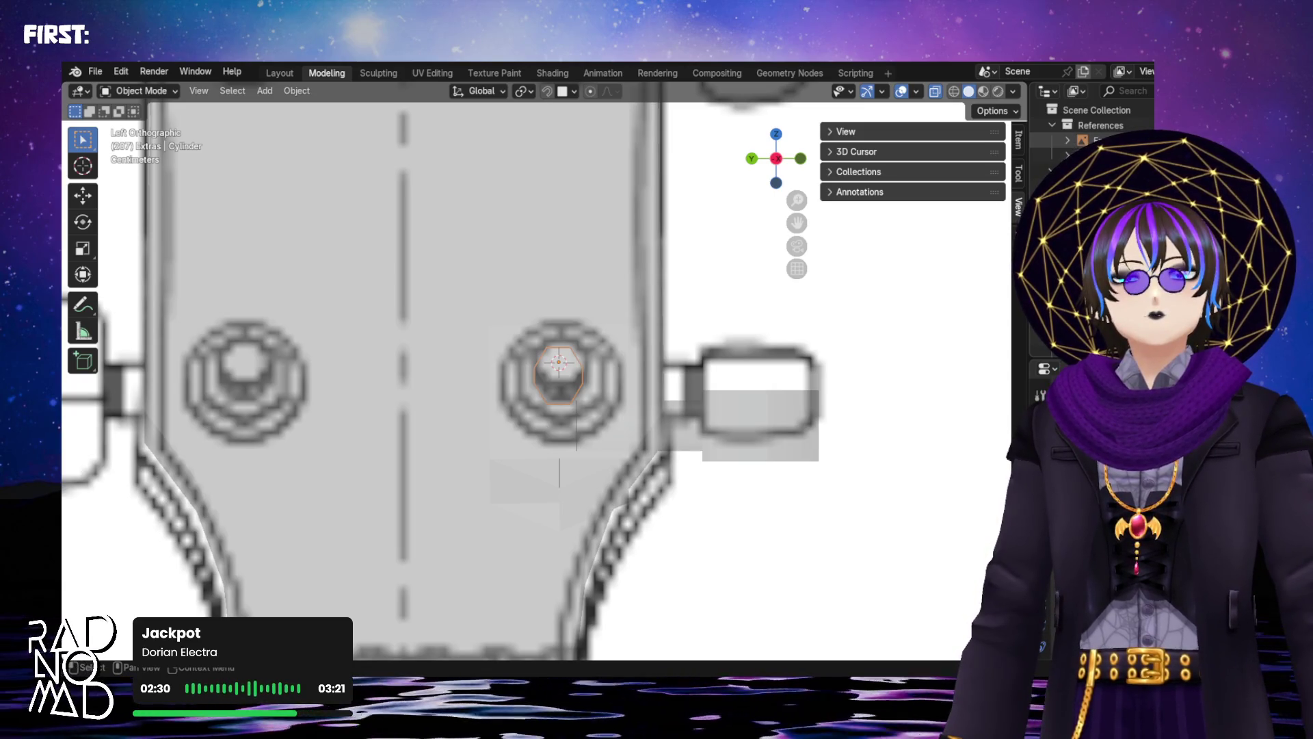
pyautogui.press('h')
pyautogui.scroll(6, 511, 403)
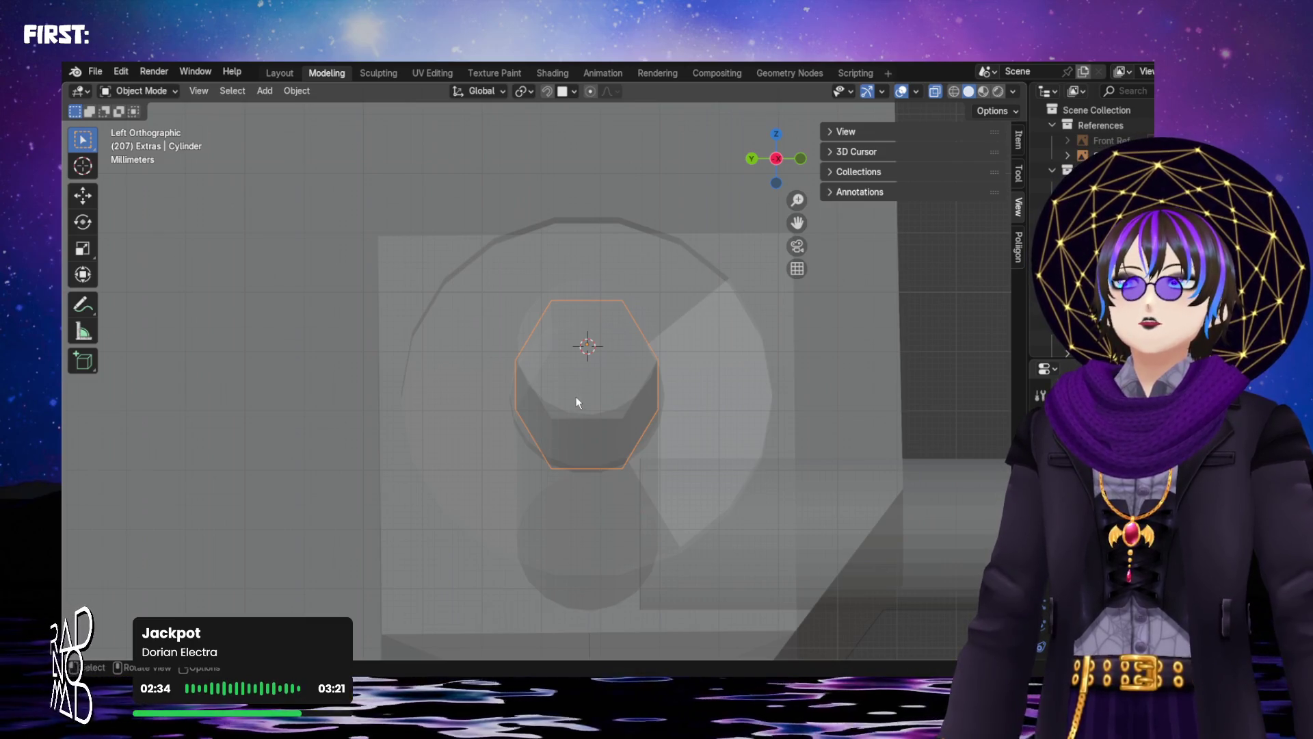
# Scale the hex nut up by 1.683
pyautogui.press('Tab')
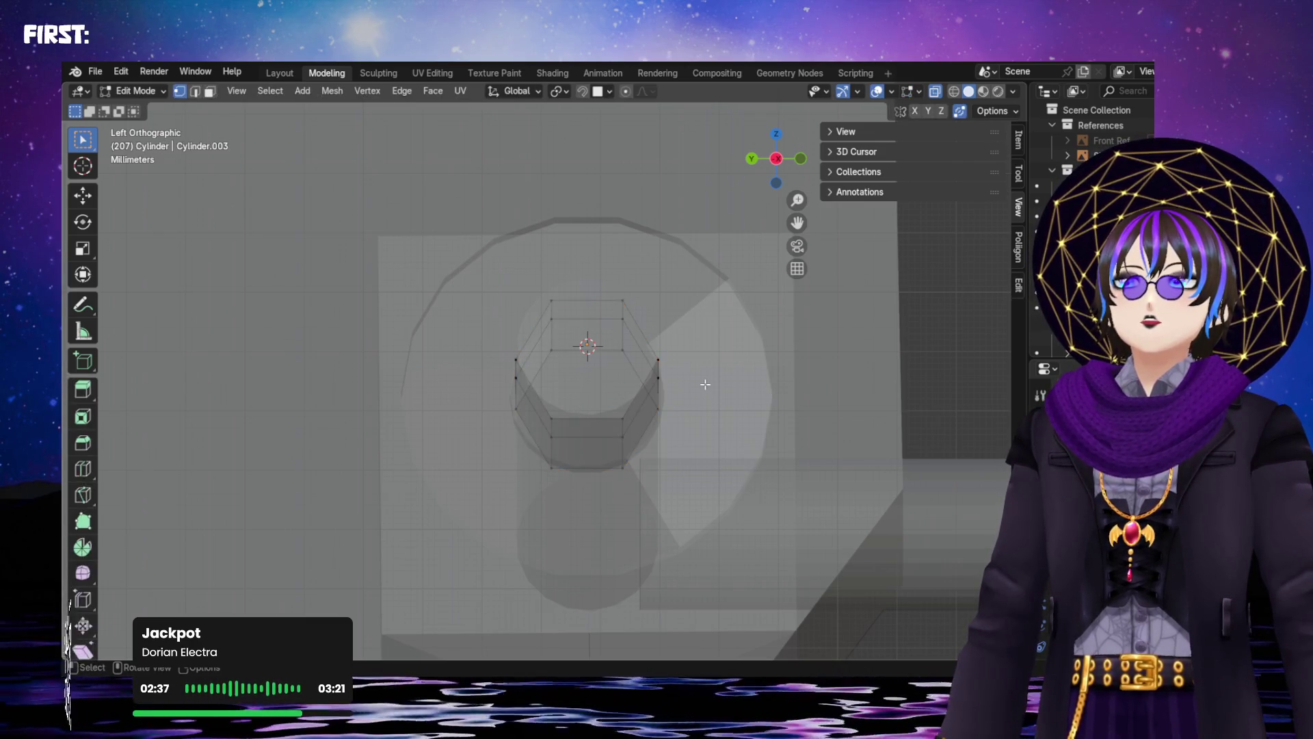
pyautogui.press('Tab')
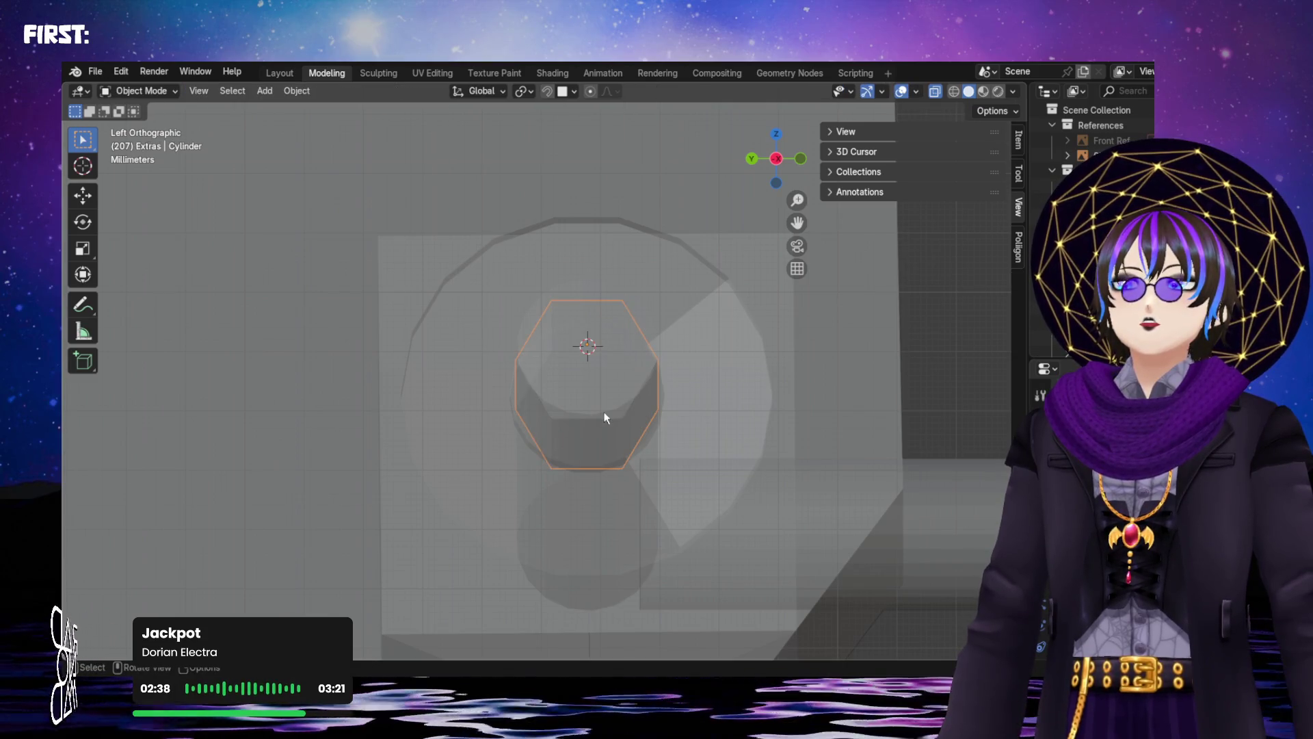
pyautogui.press('s')
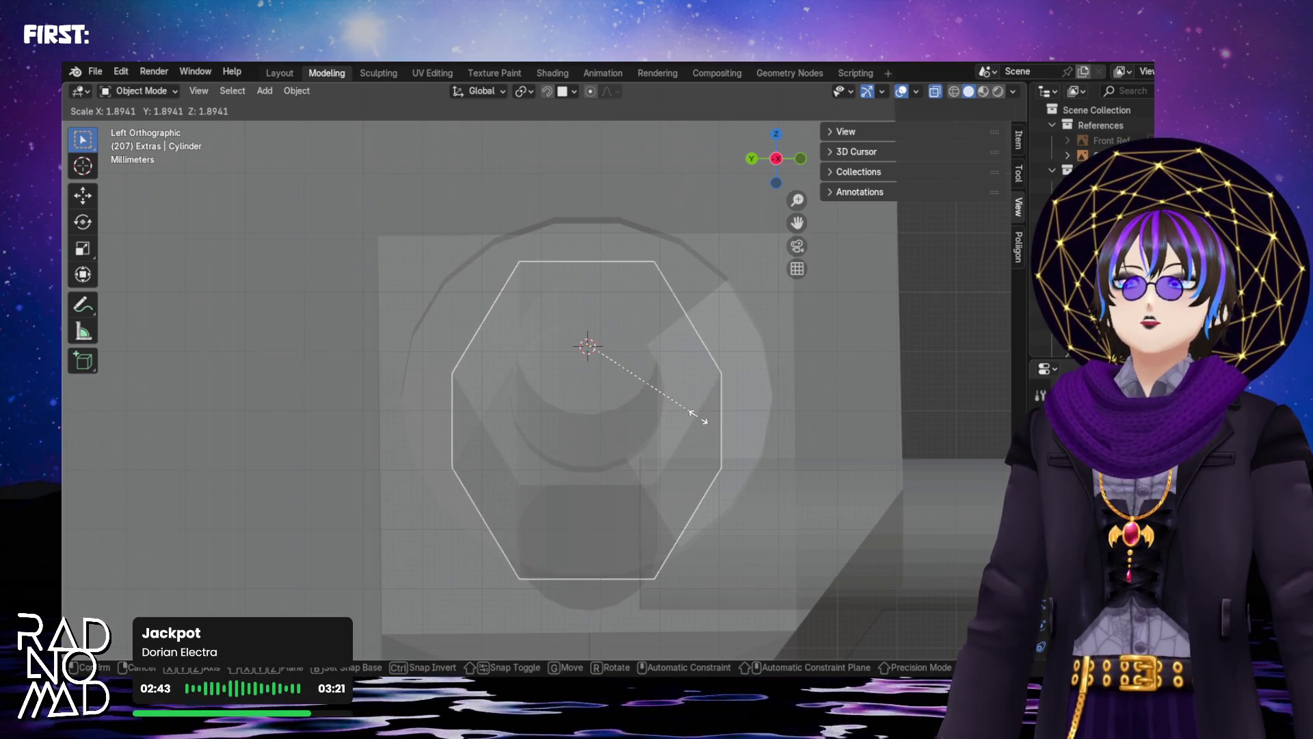
pyautogui.click(675, 406)
pyautogui.moveTo(675, 406)
pyautogui.mouseDown(button='middle')
pyautogui.moveTo(617, 453)
pyautogui.moveTo(622, 478)
pyautogui.moveTo(668, 477)
pyautogui.moveTo(662, 433)
pyautogui.mouseUp(button='middle')
pyautogui.scroll(-5, 677, 455)
# Turn X-ray off and enlarge the hex nut a further 1.17 times
pyautogui.click(934, 92)
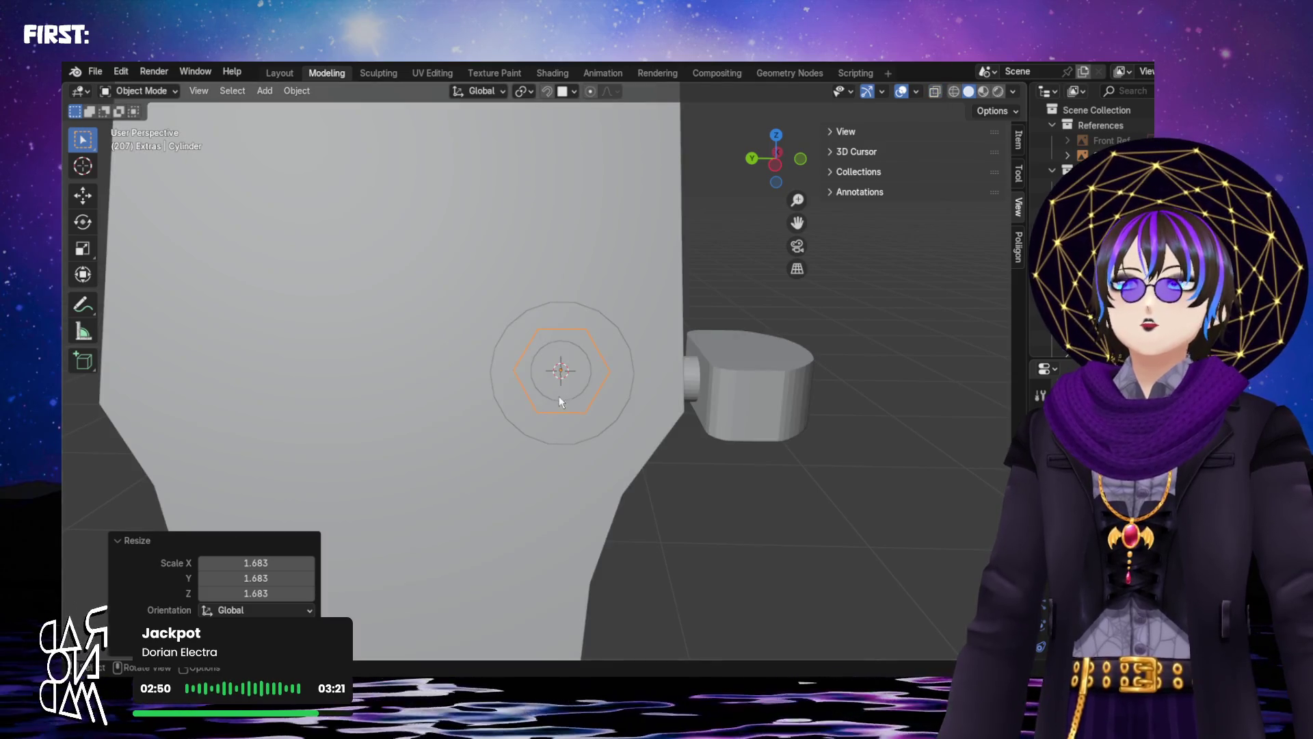
pyautogui.scroll(3, 561, 402)
pyautogui.press('s')
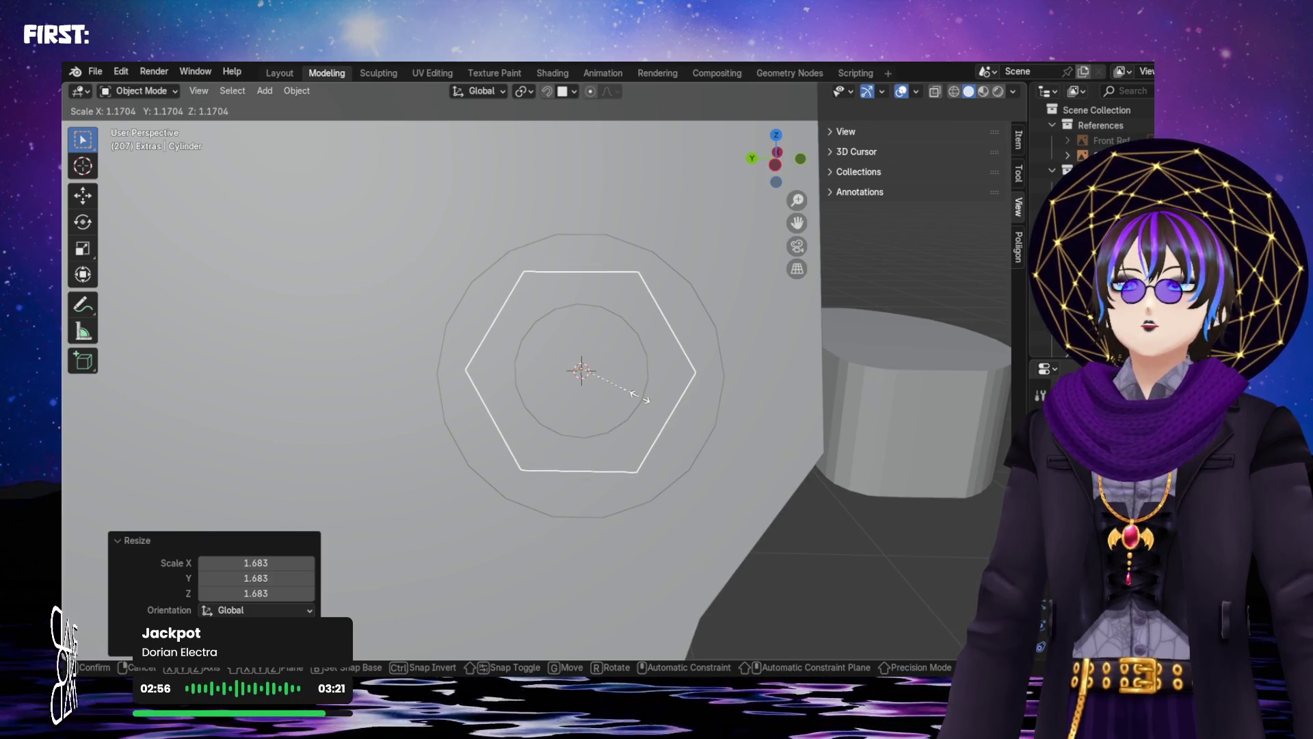
pyautogui.click(641, 396)
pyautogui.moveTo(914, 273)
pyautogui.mouseDown(button='middle')
pyautogui.moveTo(756, 342)
pyautogui.moveTo(585, 343)
pyautogui.moveTo(568, 372)
pyautogui.moveTo(611, 342)
pyautogui.moveTo(591, 347)
pyautogui.moveTo(829, 278)
pyautogui.moveTo(654, 354)
pyautogui.mouseUp(button='middle')
# Apply Shade Smooth to the peg pin, then to the washer ring
pyautogui.click(559, 362)
pyautogui.rightClick(566, 360)
pyautogui.click(572, 356)
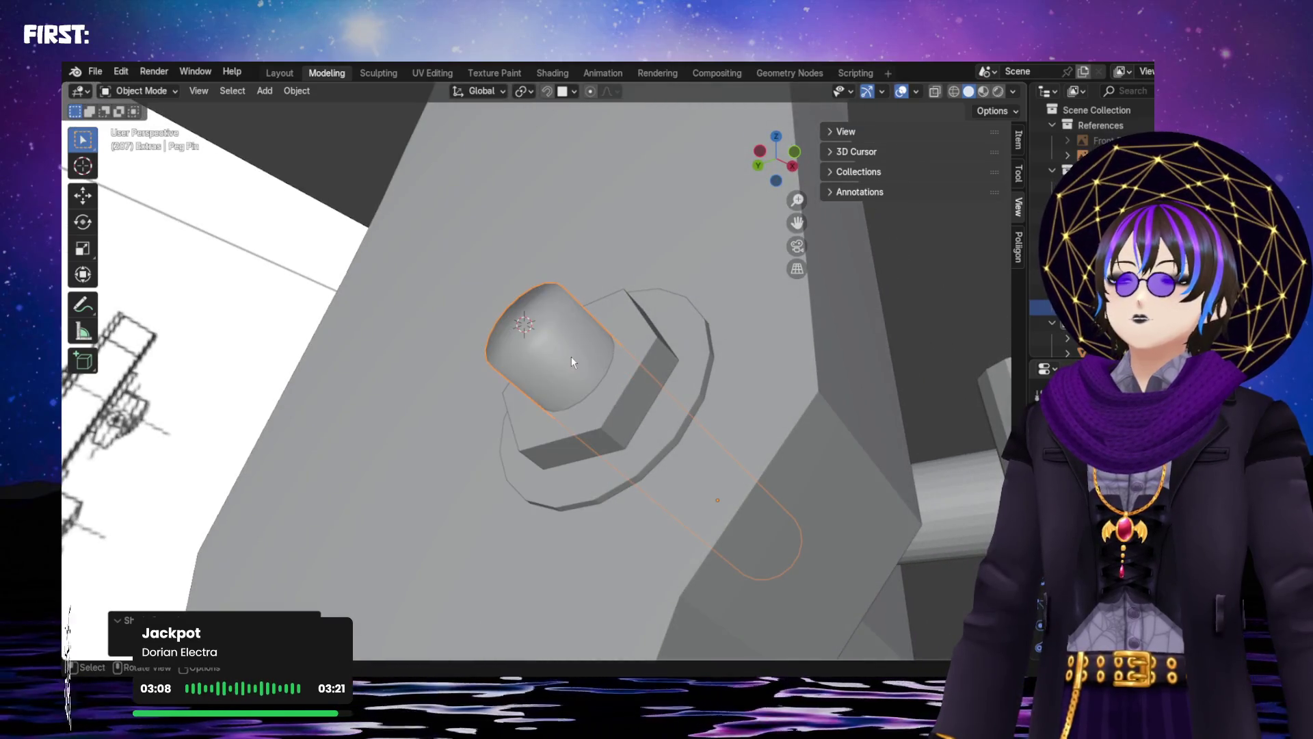
pyautogui.click(697, 357)
pyautogui.rightClick(696, 350)
pyautogui.click(696, 350)
# Orbit and zoom around the peg to inspect the smooth-shaded pin, washer and nut
pyautogui.moveTo(691, 350)
pyautogui.mouseDown(button='middle')
pyautogui.moveTo(689, 369)
pyautogui.moveTo(756, 281)
pyautogui.moveTo(704, 269)
pyautogui.moveTo(693, 321)
pyautogui.moveTo(653, 338)
pyautogui.moveTo(666, 488)
pyautogui.moveTo(572, 429)
pyautogui.moveTo(511, 325)
pyautogui.moveTo(596, 299)
pyautogui.moveTo(764, 374)
pyautogui.moveTo(768, 396)
pyautogui.moveTo(705, 441)
pyautogui.moveTo(585, 431)
pyautogui.mouseUp(button='middle')
pyautogui.rightClick(695, 324)
pyautogui.press('Escape')
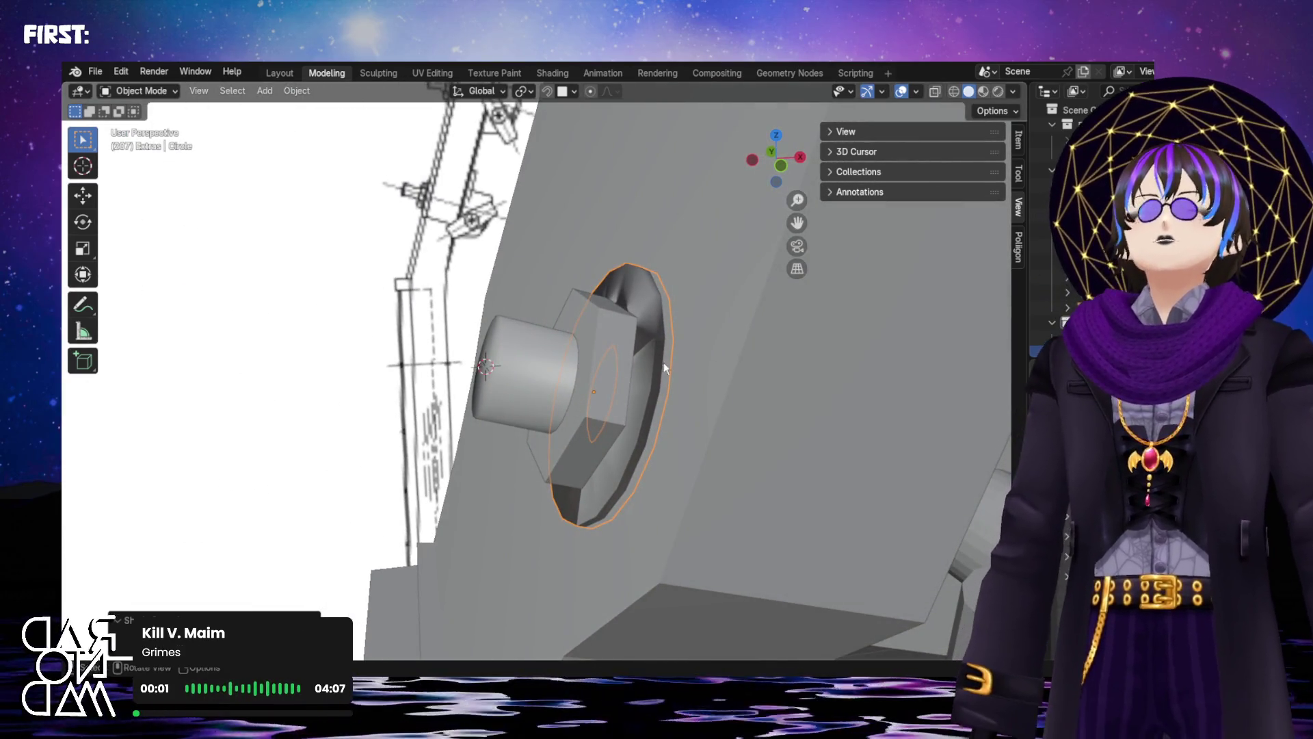
pyautogui.moveTo(650, 362); pyautogui.dragTo(737, 294, button='middle')
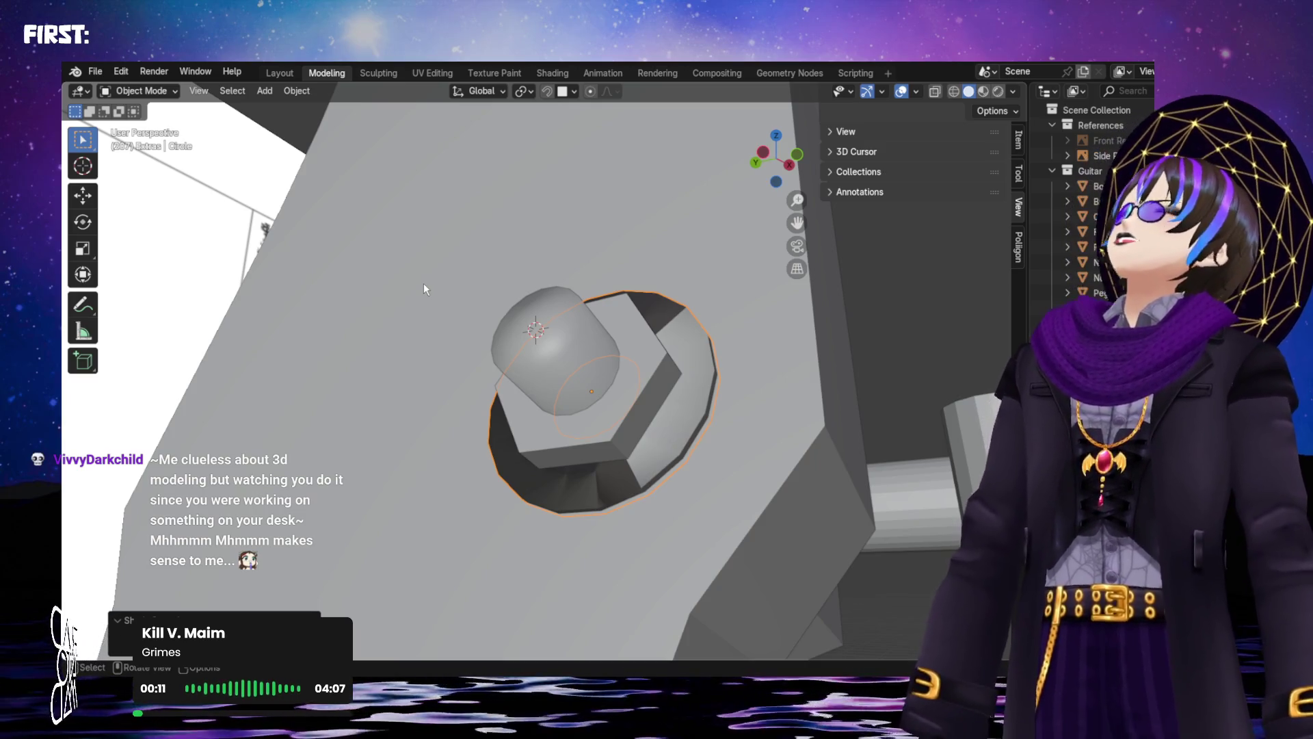
pyautogui.scroll(2, 443, 238)
pyautogui.scroll(-4, 665, 379)
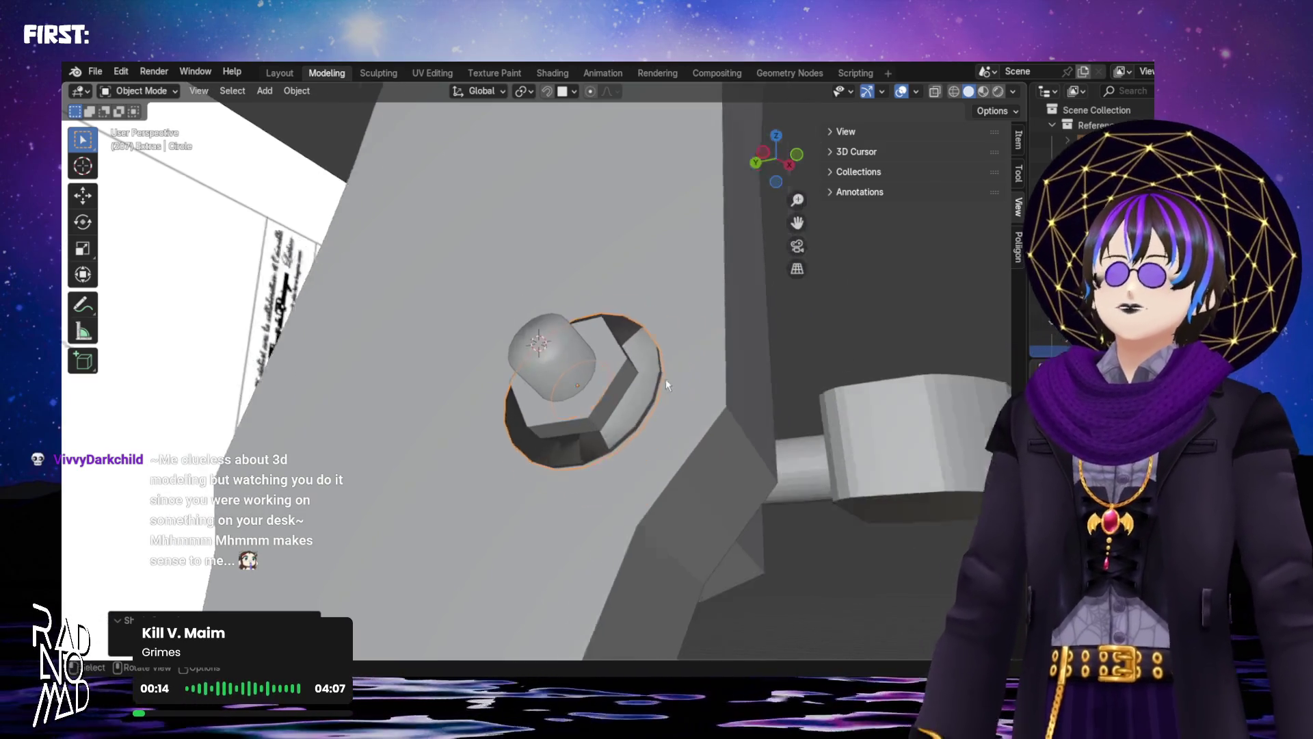
pyautogui.scroll(4, 657, 412)
pyautogui.scroll(-2, 656, 411)
pyautogui.moveTo(656, 412)
pyautogui.mouseDown(button='middle')
pyautogui.moveTo(634, 361)
pyautogui.moveTo(701, 249)
pyautogui.moveTo(655, 302)
pyautogui.moveTo(567, 327)
pyautogui.moveTo(617, 363)
pyautogui.mouseUp(button='middle')
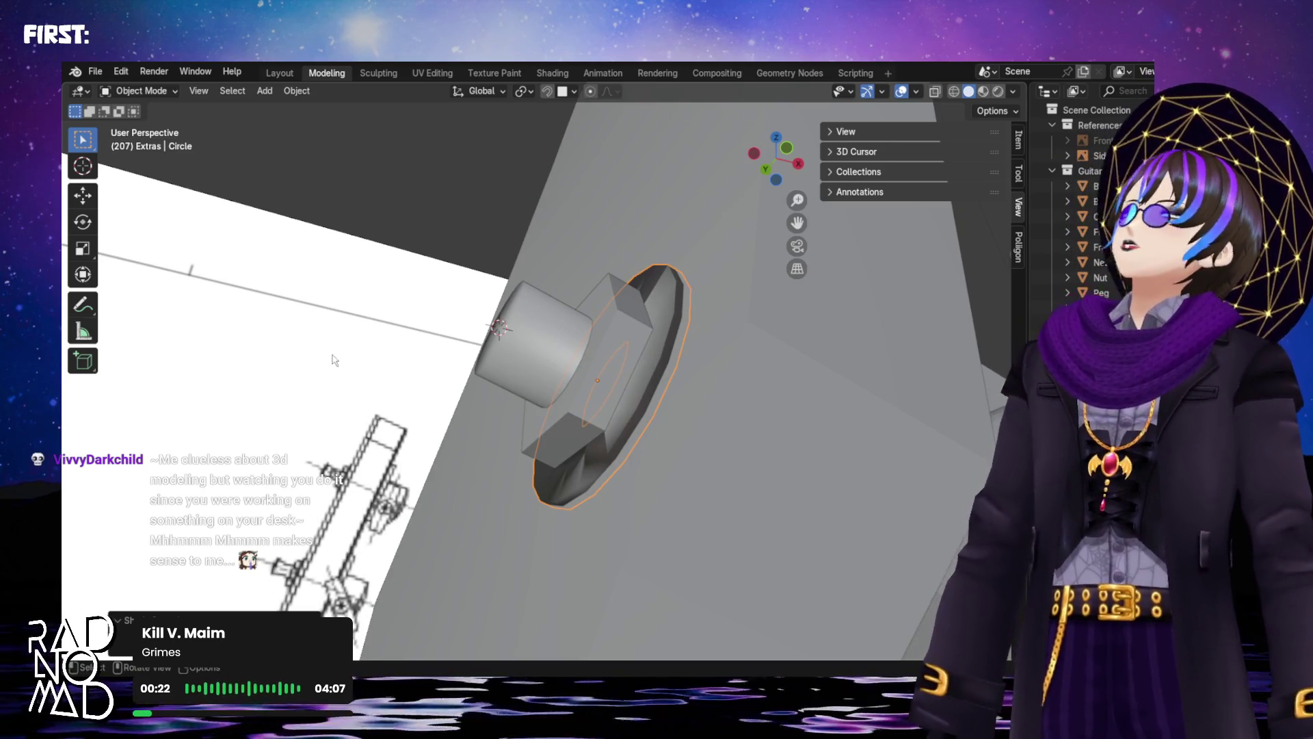
pyautogui.scroll(2, 532, 363)
pyautogui.moveTo(532, 363)
pyautogui.mouseDown(button='middle')
pyautogui.moveTo(587, 368)
pyautogui.moveTo(630, 291)
pyautogui.moveTo(601, 338)
pyautogui.moveTo(708, 420)
pyautogui.moveTo(506, 395)
pyautogui.moveTo(404, 428)
pyautogui.moveTo(395, 457)
pyautogui.moveTo(557, 284)
pyautogui.moveTo(581, 306)
pyautogui.moveTo(510, 441)
pyautogui.moveTo(537, 438)
pyautogui.moveTo(526, 441)
pyautogui.moveTo(586, 382)
pyautogui.moveTo(642, 451)
pyautogui.moveTo(730, 430)
pyautogui.moveTo(750, 403)
pyautogui.mouseUp(button='middle')
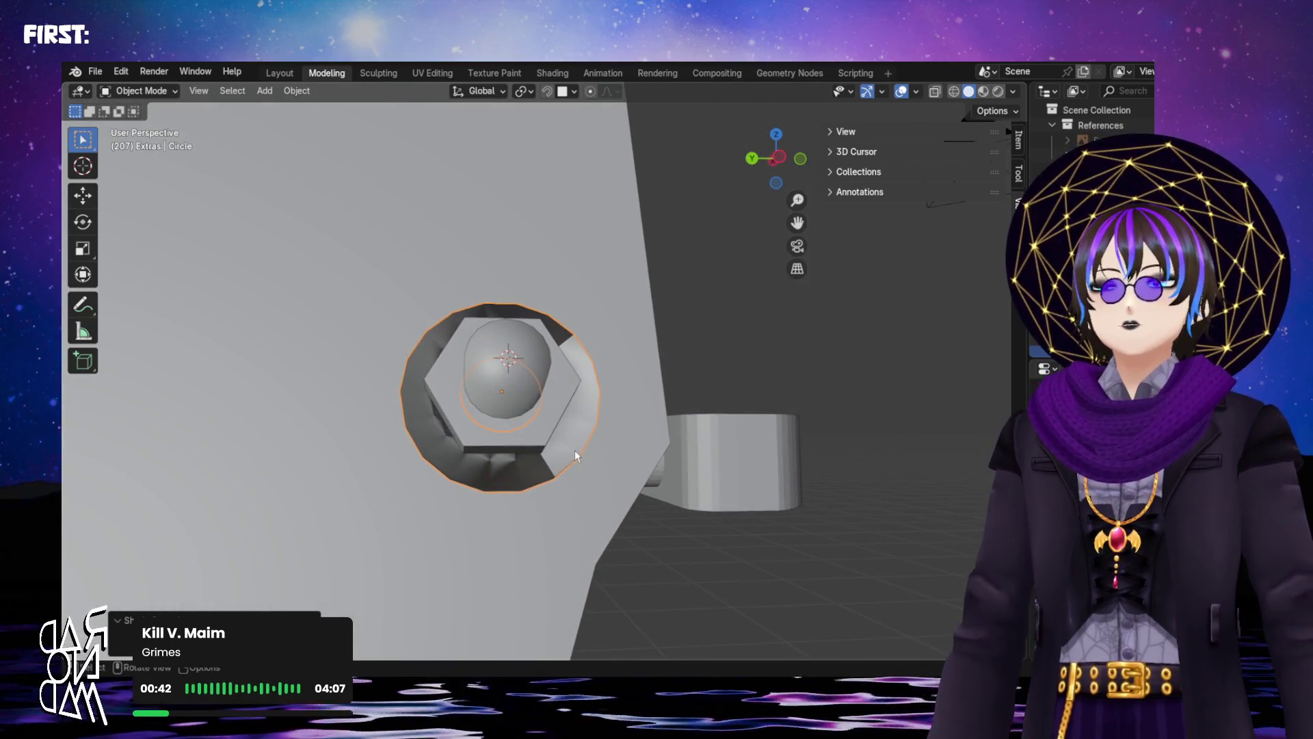
pyautogui.scroll(-4, 577, 448)
pyautogui.scroll(5, 578, 452)
pyautogui.moveTo(578, 452)
pyautogui.mouseDown(button='middle')
pyautogui.moveTo(552, 442)
pyautogui.moveTo(532, 474)
pyautogui.moveTo(554, 458)
pyautogui.moveTo(593, 496)
pyautogui.moveTo(565, 424)
pyautogui.mouseUp(button='middle')
pyautogui.scroll(2, 547, 456)
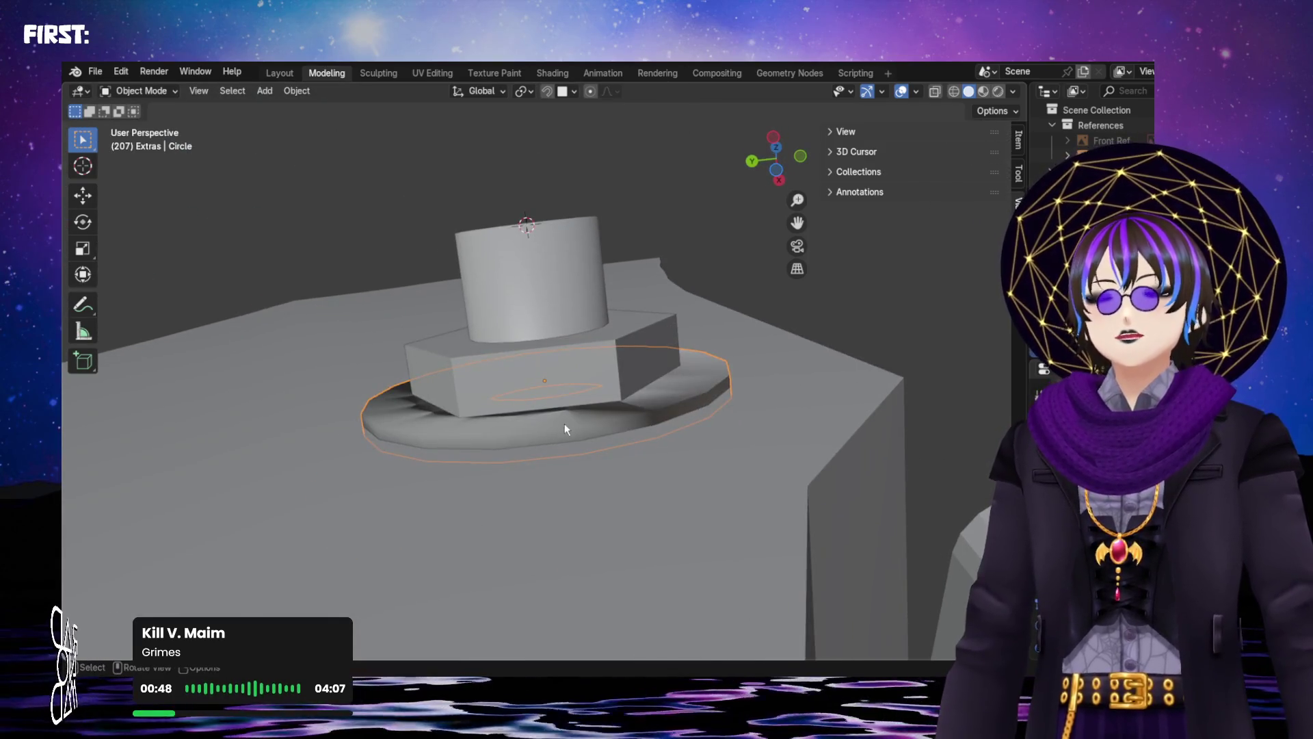
# Try Shade Flat on the washer, then switch it to Shade Auto Smooth
pyautogui.rightClick(571, 429)
pyautogui.rightClick(615, 415)
pyautogui.click(615, 414)
pyautogui.moveTo(573, 378)
pyautogui.mouseDown(button='middle')
pyautogui.moveTo(546, 421)
pyautogui.moveTo(570, 418)
pyautogui.mouseUp(button='middle')
pyautogui.rightClick(547, 458)
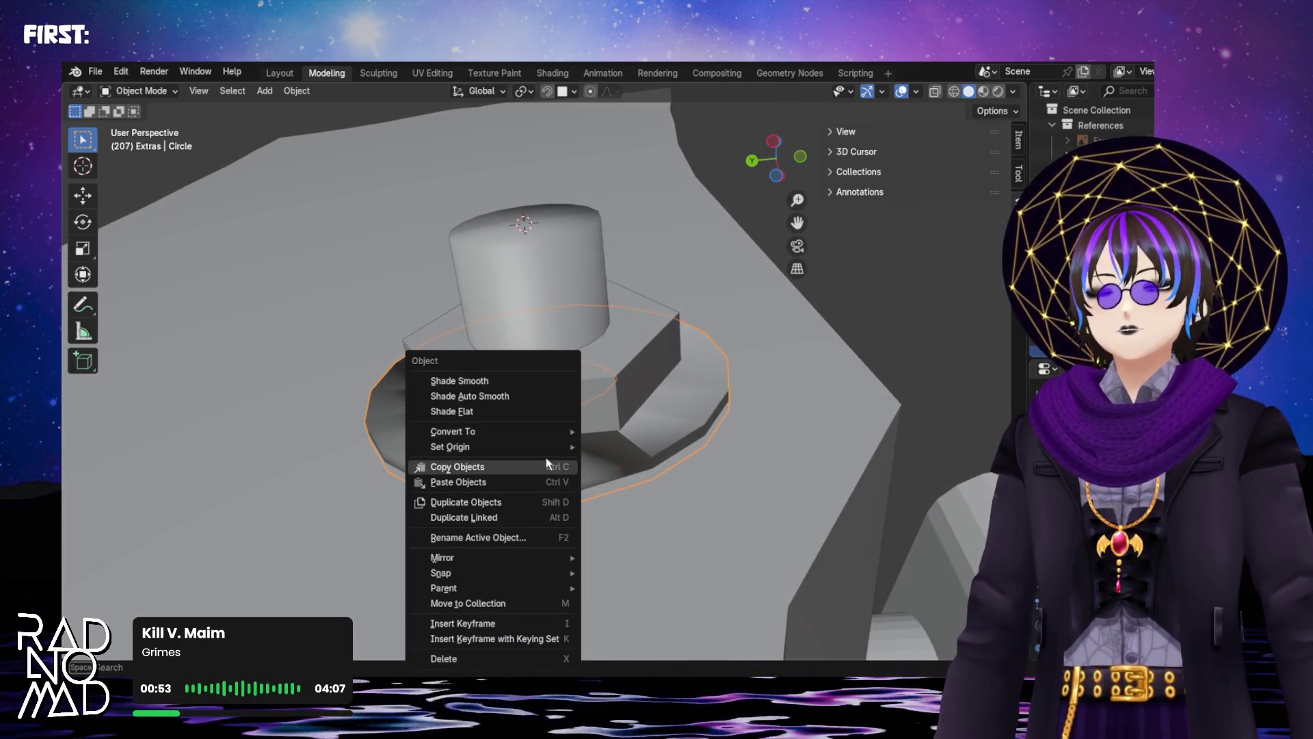
pyautogui.click(470, 396)
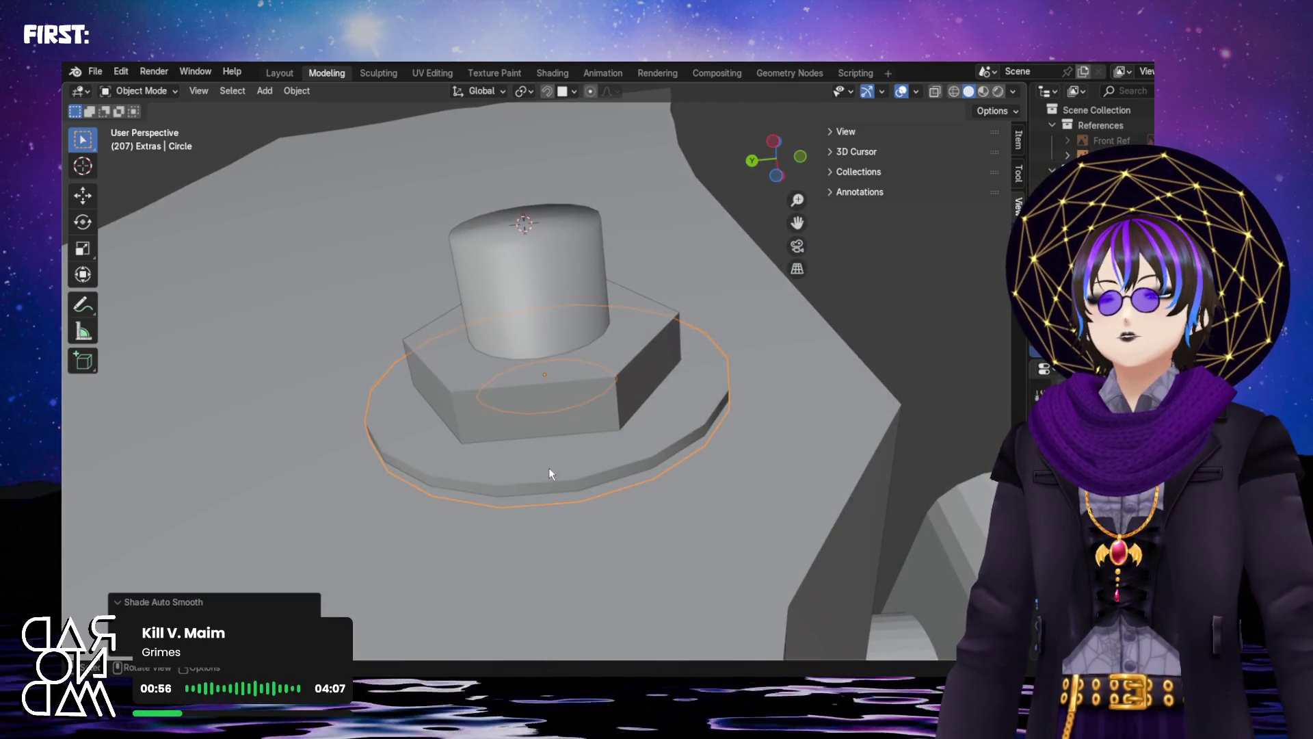
pyautogui.moveTo(553, 472)
pyautogui.mouseDown(button='middle')
pyautogui.moveTo(472, 509)
pyautogui.moveTo(512, 597)
pyautogui.moveTo(729, 393)
pyautogui.mouseUp(button='middle')
pyautogui.rightClick(703, 313)
pyautogui.click(691, 294)
pyautogui.moveTo(690, 299)
pyautogui.mouseDown(button='middle')
pyautogui.moveTo(576, 209)
pyautogui.moveTo(670, 288)
pyautogui.moveTo(773, 236)
pyautogui.moveTo(748, 199)
pyautogui.moveTo(855, 314)
pyautogui.moveTo(818, 478)
pyautogui.moveTo(719, 506)
pyautogui.moveTo(576, 379)
pyautogui.moveTo(576, 348)
pyautogui.moveTo(663, 302)
pyautogui.mouseUp(button='middle')
# Select the hex nut and give it Shade Auto Smooth after a plain Shade Smooth
pyautogui.click(620, 326)
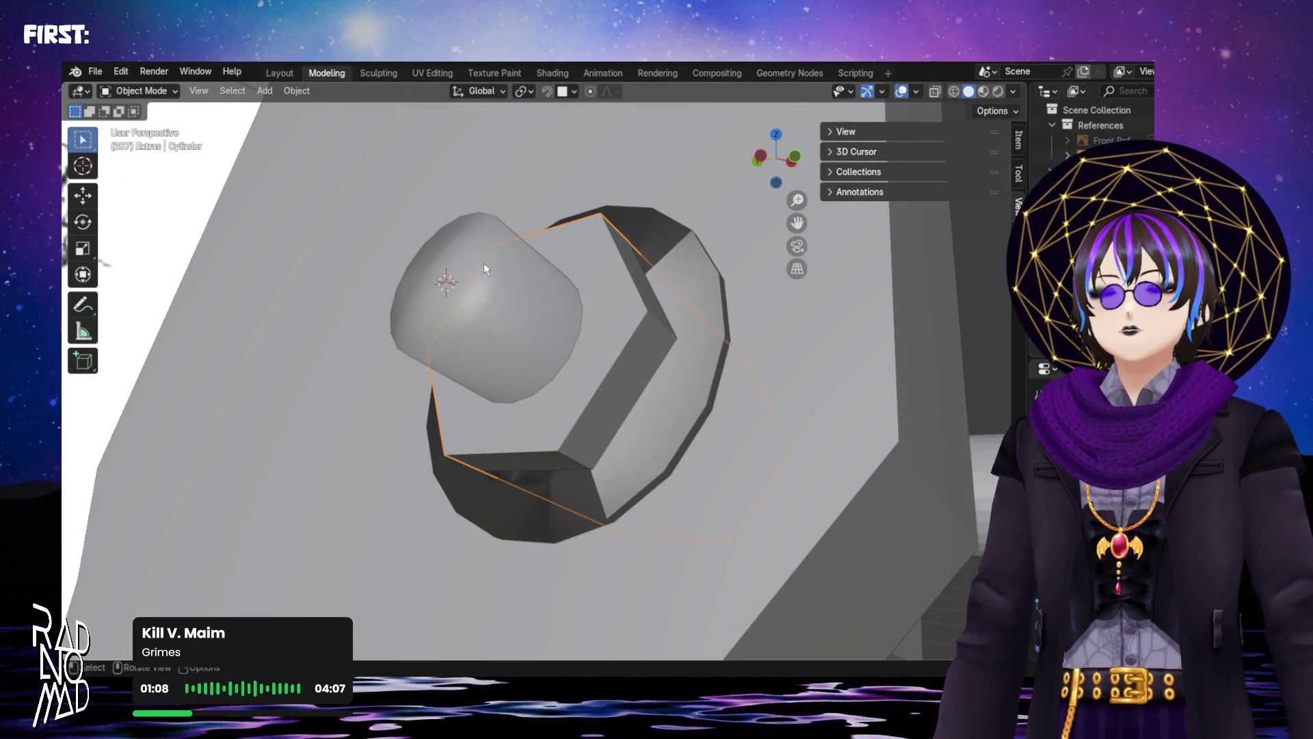
pyautogui.click(483, 263)
pyautogui.click(625, 306)
pyautogui.rightClick(629, 314)
pyautogui.click(623, 319)
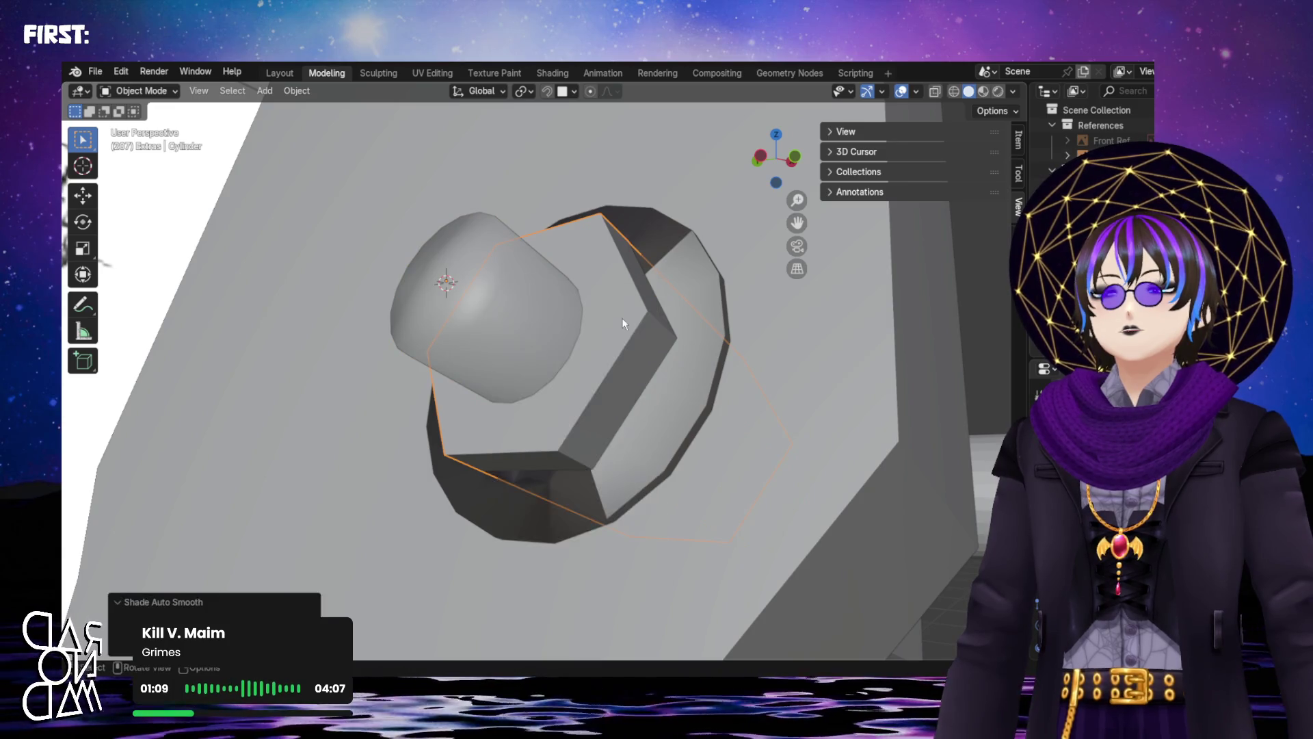
pyautogui.rightClick(621, 317)
pyautogui.click(613, 305)
pyautogui.moveTo(610, 301)
pyautogui.mouseDown(button='middle')
pyautogui.moveTo(555, 281)
pyautogui.moveTo(519, 322)
pyautogui.moveTo(586, 409)
pyautogui.moveTo(656, 393)
pyautogui.moveTo(624, 305)
pyautogui.moveTo(644, 316)
pyautogui.moveTo(611, 318)
pyautogui.moveTo(589, 384)
pyautogui.moveTo(542, 284)
pyautogui.moveTo(668, 271)
pyautogui.moveTo(703, 240)
pyautogui.moveTo(683, 252)
pyautogui.moveTo(651, 335)
pyautogui.mouseUp(button='middle')
pyautogui.scroll(5, 620, 419)
# Select the washer ring and enter Edit Mode on its mesh
pyautogui.moveTo(619, 414); pyautogui.dragTo(547, 346, button='middle')
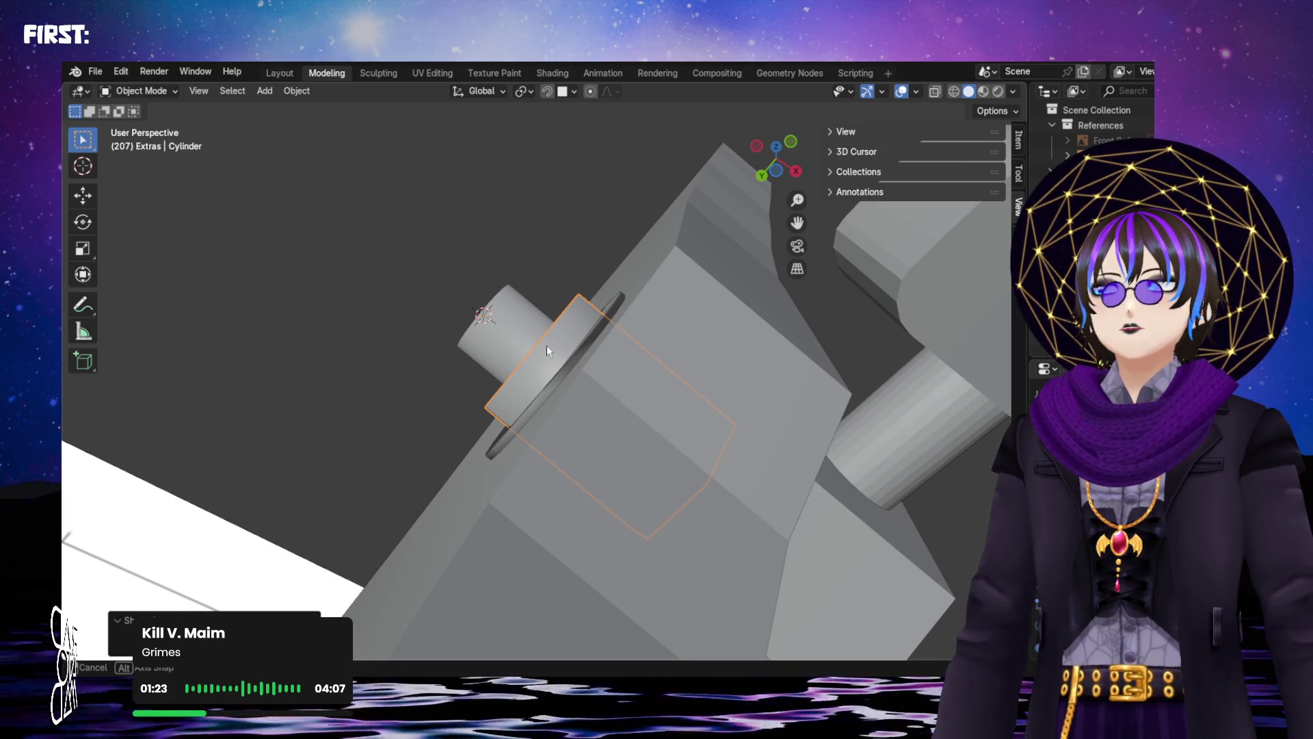
pyautogui.moveTo(547, 346)
pyautogui.mouseDown(button='middle')
pyautogui.moveTo(647, 385)
pyautogui.moveTo(642, 375)
pyautogui.mouseUp(button='middle')
pyautogui.scroll(4, 615, 392)
pyautogui.click(514, 445)
pyautogui.moveTo(662, 440)
pyautogui.mouseDown(button='middle')
pyautogui.moveTo(647, 394)
pyautogui.moveTo(674, 404)
pyautogui.moveTo(743, 364)
pyautogui.moveTo(741, 314)
pyautogui.moveTo(930, 489)
pyautogui.mouseUp(button='middle')
pyautogui.moveTo(596, 285)
pyautogui.mouseDown(button='middle')
pyautogui.moveTo(650, 391)
pyautogui.moveTo(667, 396)
pyautogui.moveTo(754, 343)
pyautogui.moveTo(740, 339)
pyautogui.moveTo(703, 384)
pyautogui.moveTo(724, 437)
pyautogui.moveTo(782, 467)
pyautogui.moveTo(870, 372)
pyautogui.moveTo(955, 320)
pyautogui.moveTo(691, 380)
pyautogui.moveTo(727, 338)
pyautogui.moveTo(627, 410)
pyautogui.moveTo(555, 406)
pyautogui.moveTo(523, 420)
pyautogui.moveTo(497, 437)
pyautogui.moveTo(538, 557)
pyautogui.mouseUp(button='middle')
pyautogui.moveTo(650, 549)
pyautogui.mouseDown(button='middle')
pyautogui.moveTo(694, 583)
pyautogui.moveTo(677, 604)
pyautogui.moveTo(724, 583)
pyautogui.mouseUp(button='middle')
pyautogui.scroll(3, 718, 577)
pyautogui.scroll(-3, 696, 593)
pyautogui.scroll(3, 724, 583)
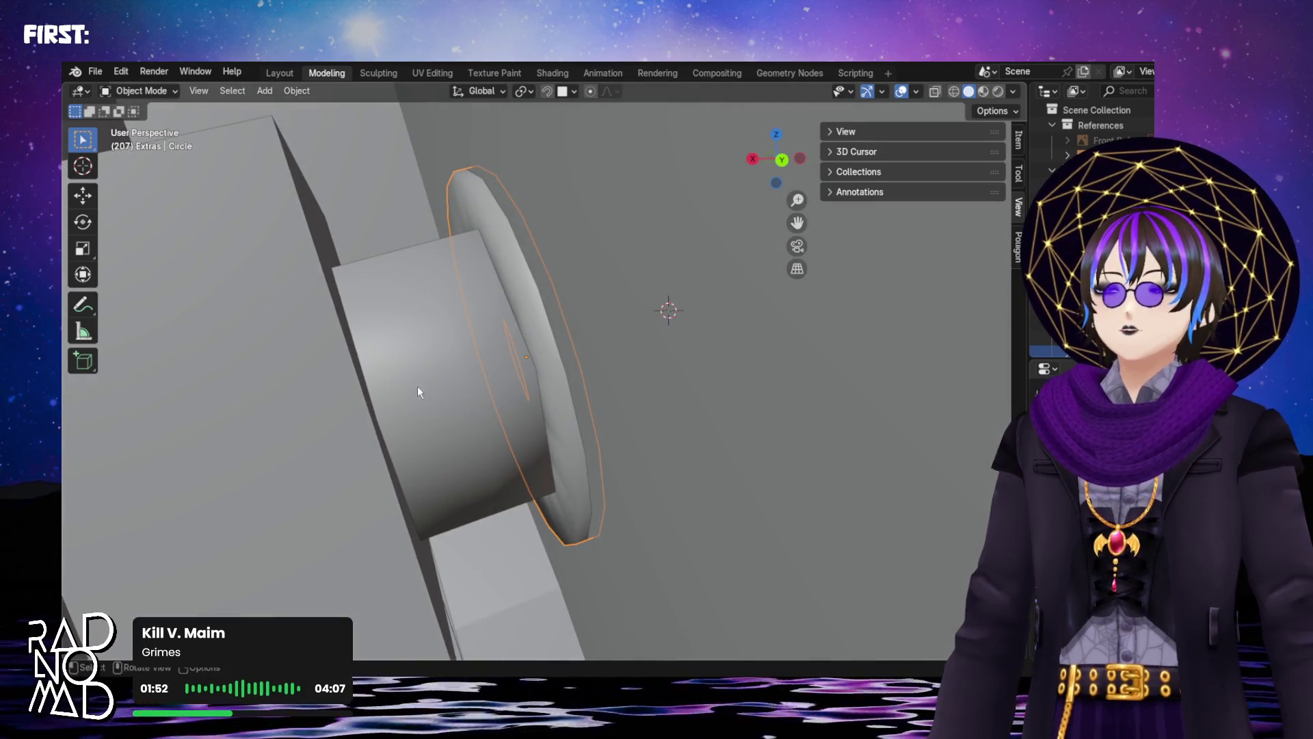
pyautogui.moveTo(416, 386); pyautogui.dragTo(450, 416, button='middle')
pyautogui.click(572, 319)
pyautogui.press('Tab')
pyautogui.moveTo(572, 320)
pyautogui.mouseDown(button='middle')
pyautogui.moveTo(498, 307)
pyautogui.moveTo(625, 281)
pyautogui.moveTo(584, 255)
pyautogui.moveTo(660, 416)
pyautogui.mouseUp(button='middle')
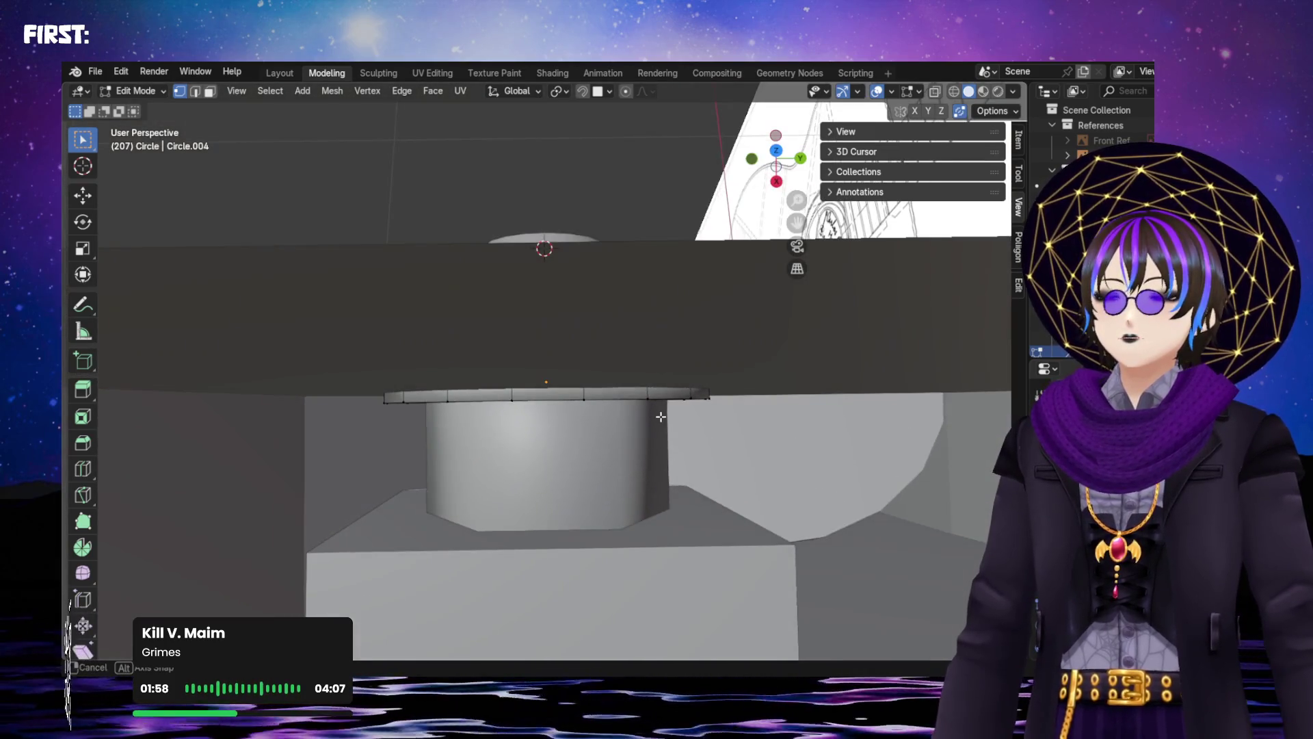
# Extrude the washer's lower edge loop in X-ray to thicken it, then exit Edit Mode
pyautogui.click(934, 93)
pyautogui.moveTo(800, 423); pyautogui.dragTo(789, 424)
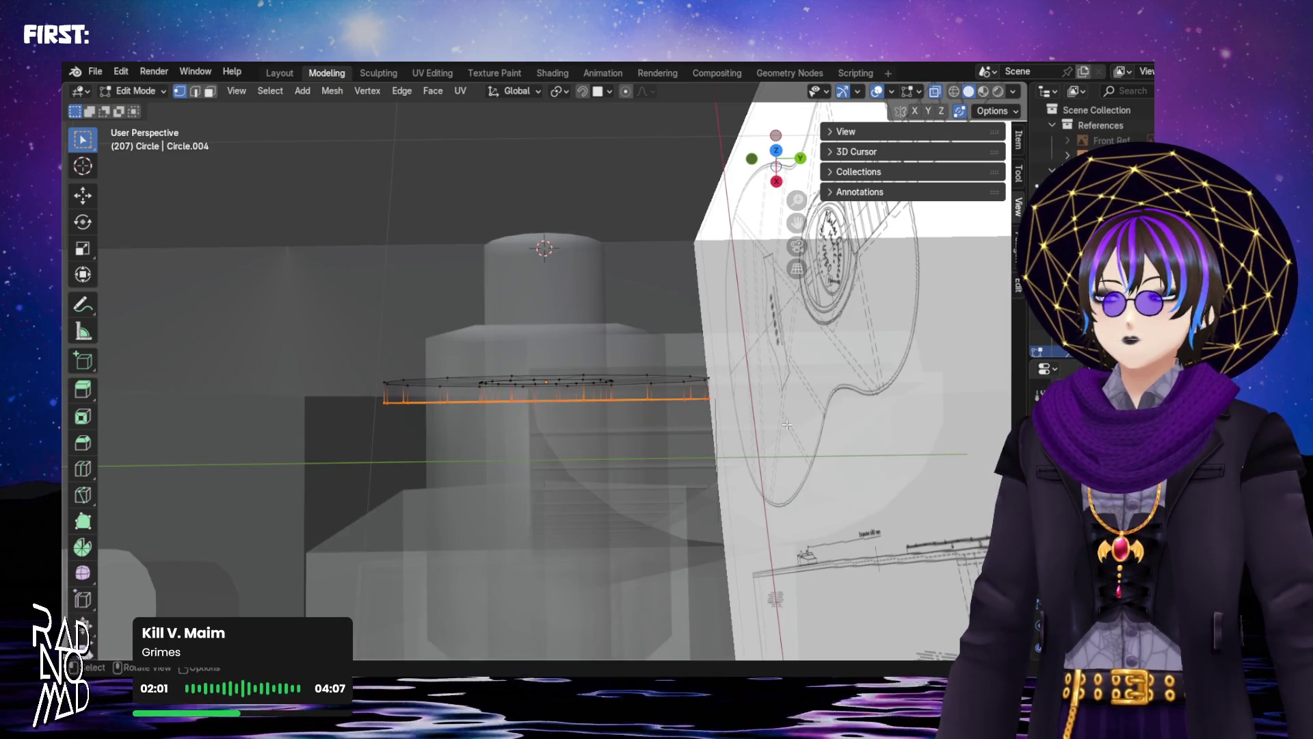
pyautogui.moveTo(596, 421); pyautogui.dragTo(600, 413, button='middle')
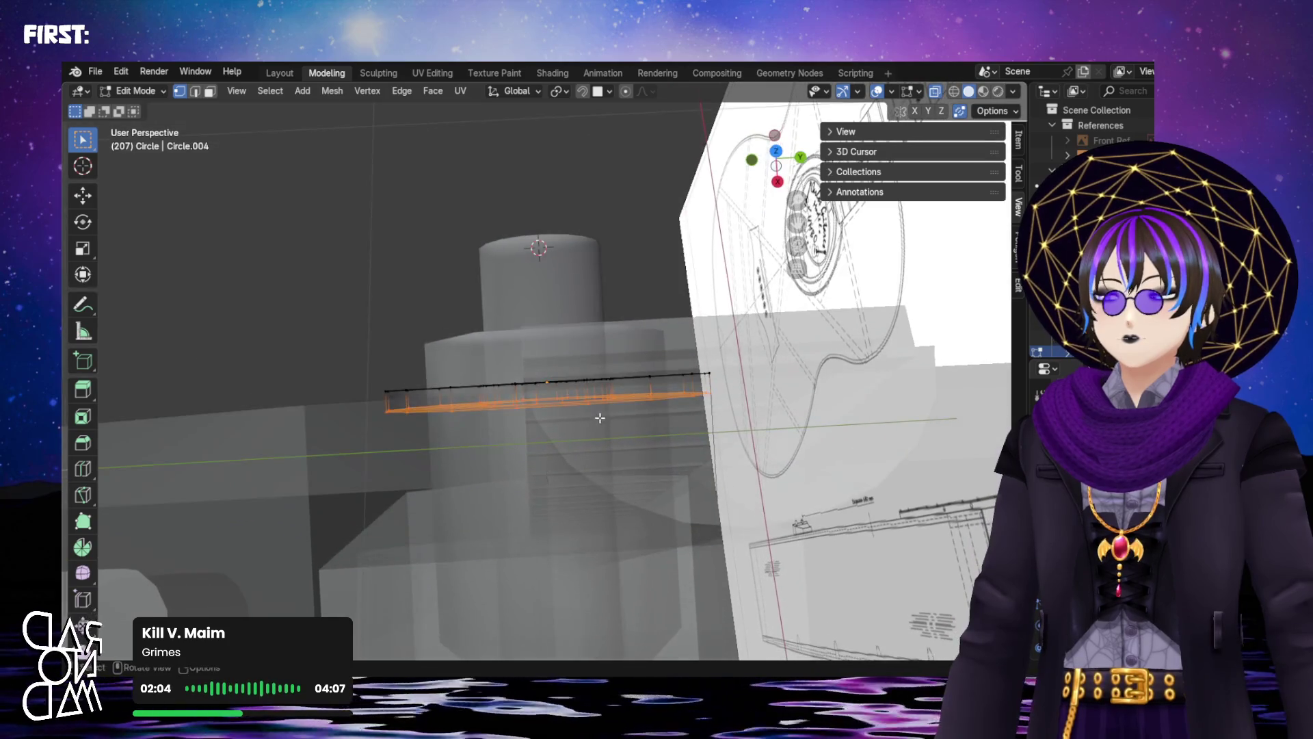
pyautogui.press('e')
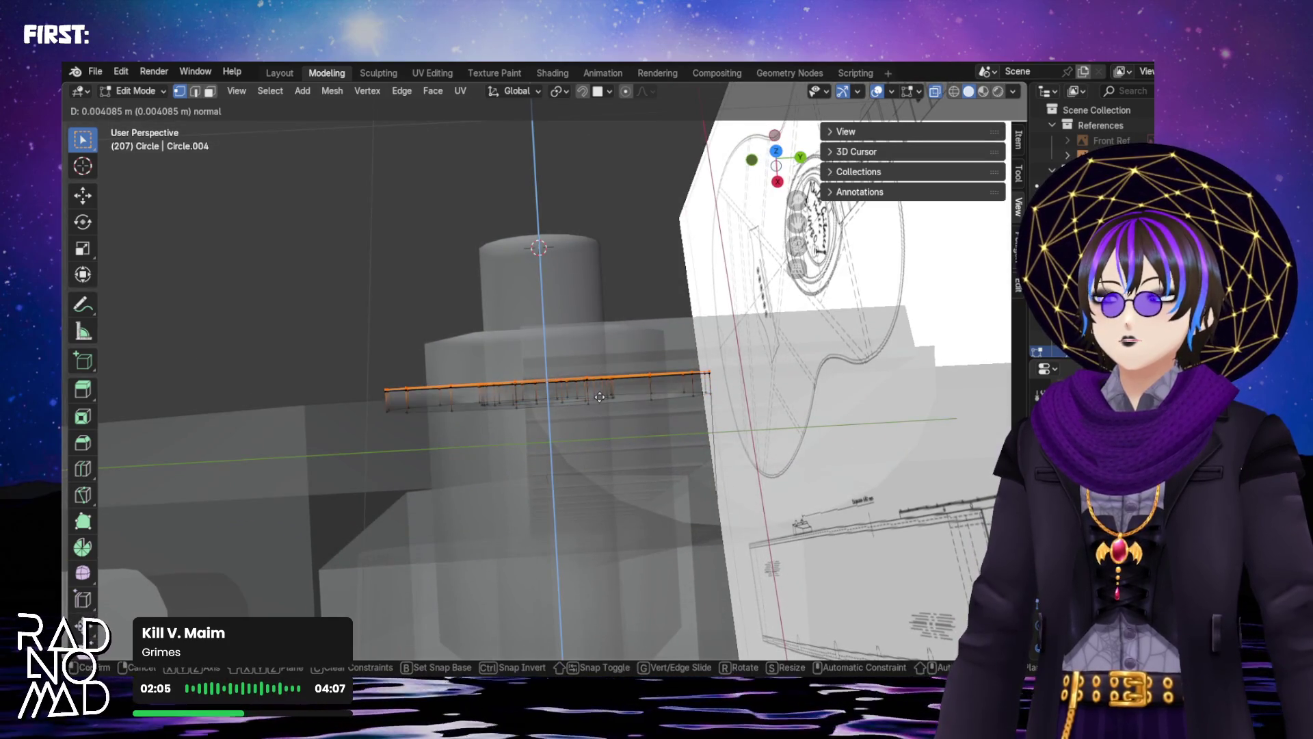
pyautogui.click(600, 396)
pyautogui.press('Tab')
pyautogui.moveTo(641, 258); pyautogui.dragTo(687, 309, button='middle')
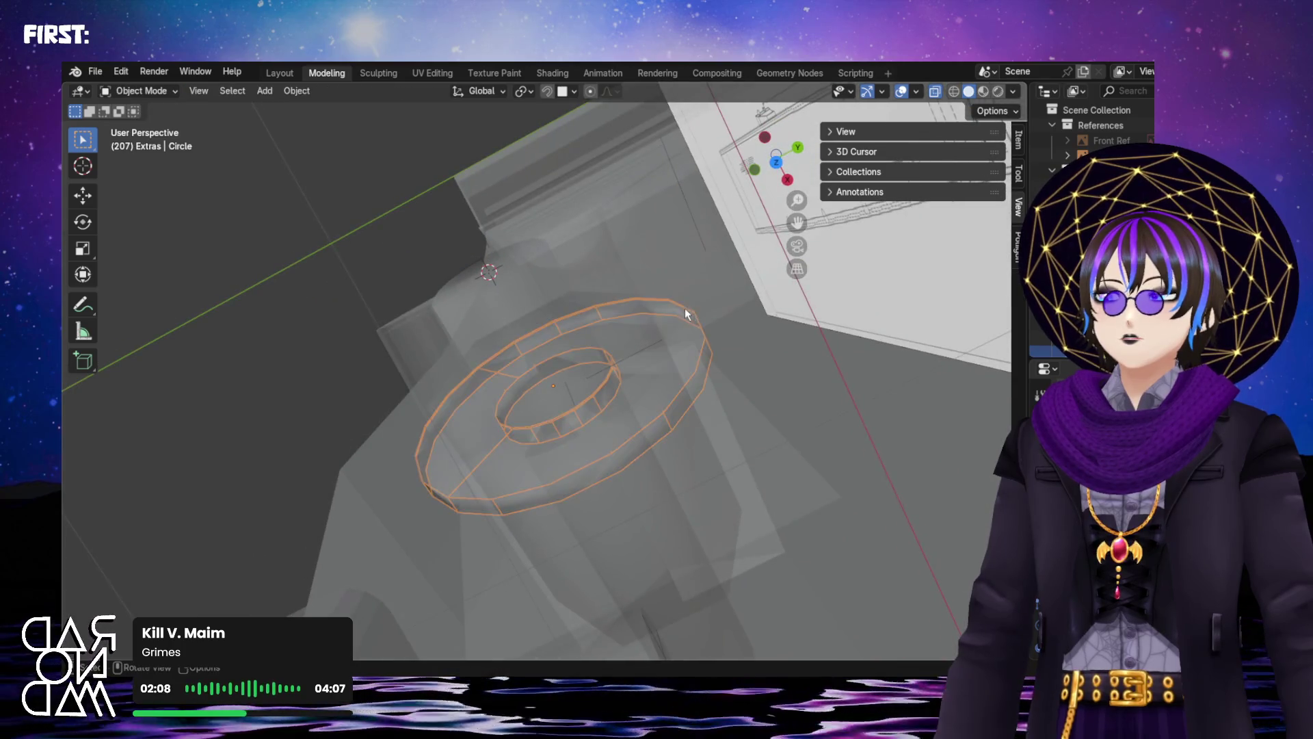
pyautogui.click(933, 96)
pyautogui.moveTo(682, 247)
pyautogui.mouseDown(button='middle')
pyautogui.moveTo(737, 234)
pyautogui.moveTo(408, 399)
pyautogui.mouseUp(button='middle')
# Merge the ring's 108 overlapping vertices by distance, then leave Edit Mode and X-ray
pyautogui.press('Tab')
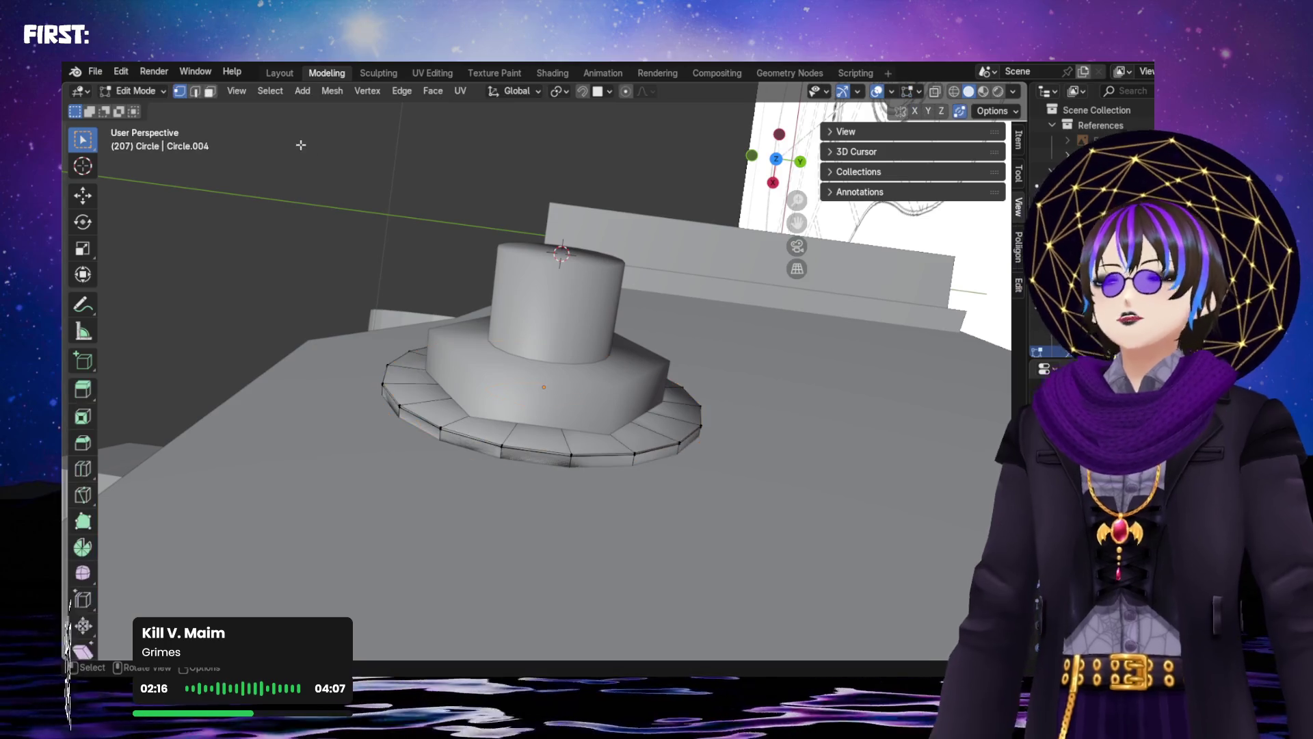
pyautogui.moveTo(379, 293); pyautogui.dragTo(975, 115, button='middle')
pyautogui.click(934, 93)
pyautogui.moveTo(338, 292)
pyautogui.mouseDown()
pyautogui.moveTo(454, 401)
pyautogui.moveTo(691, 476)
pyautogui.mouseUp()
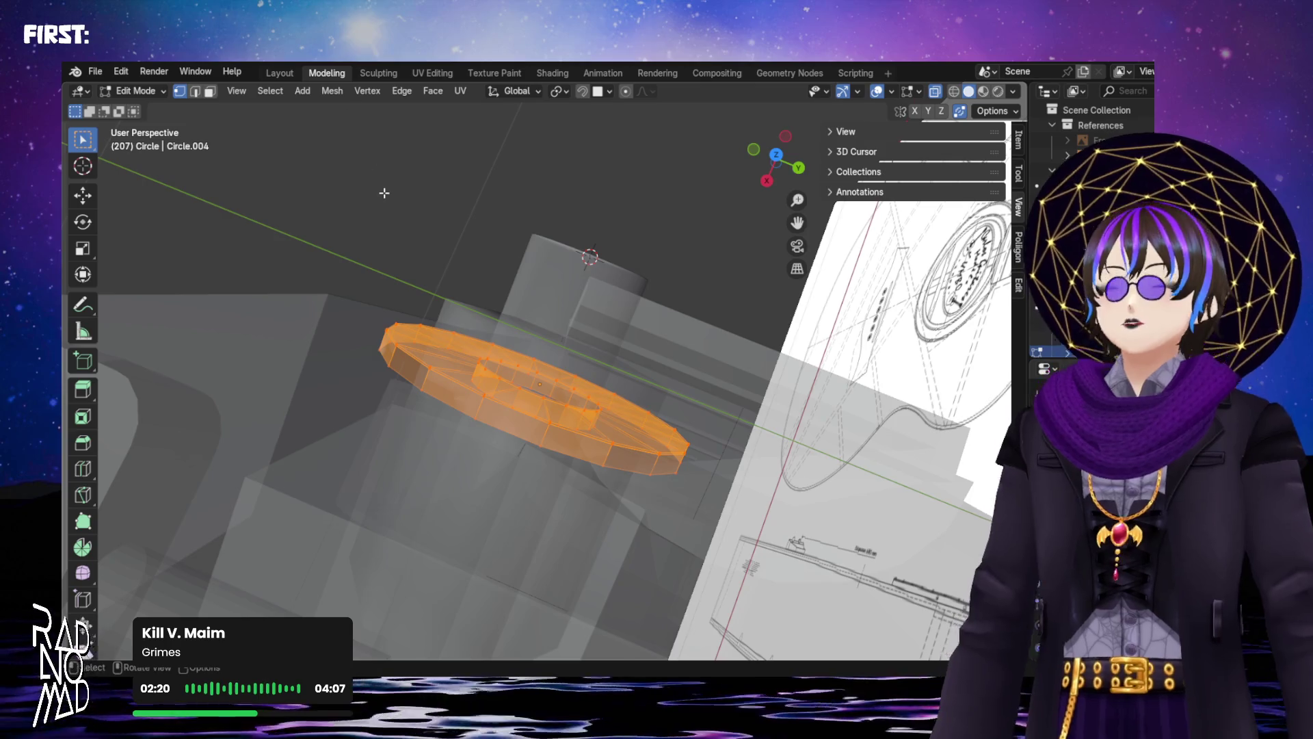
pyautogui.press('m')
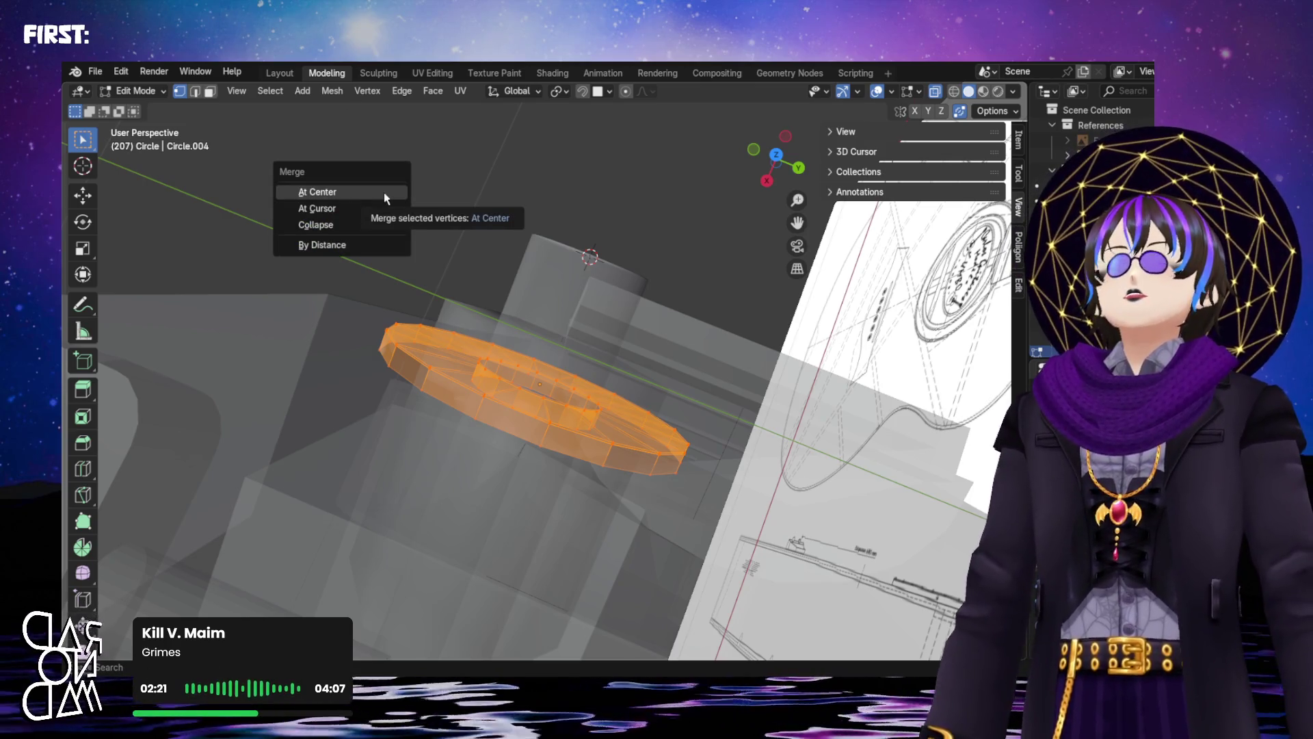
pyautogui.click(359, 243)
pyautogui.click(431, 302)
pyautogui.press('Tab')
pyautogui.press('Tab')
pyautogui.press('Tab')
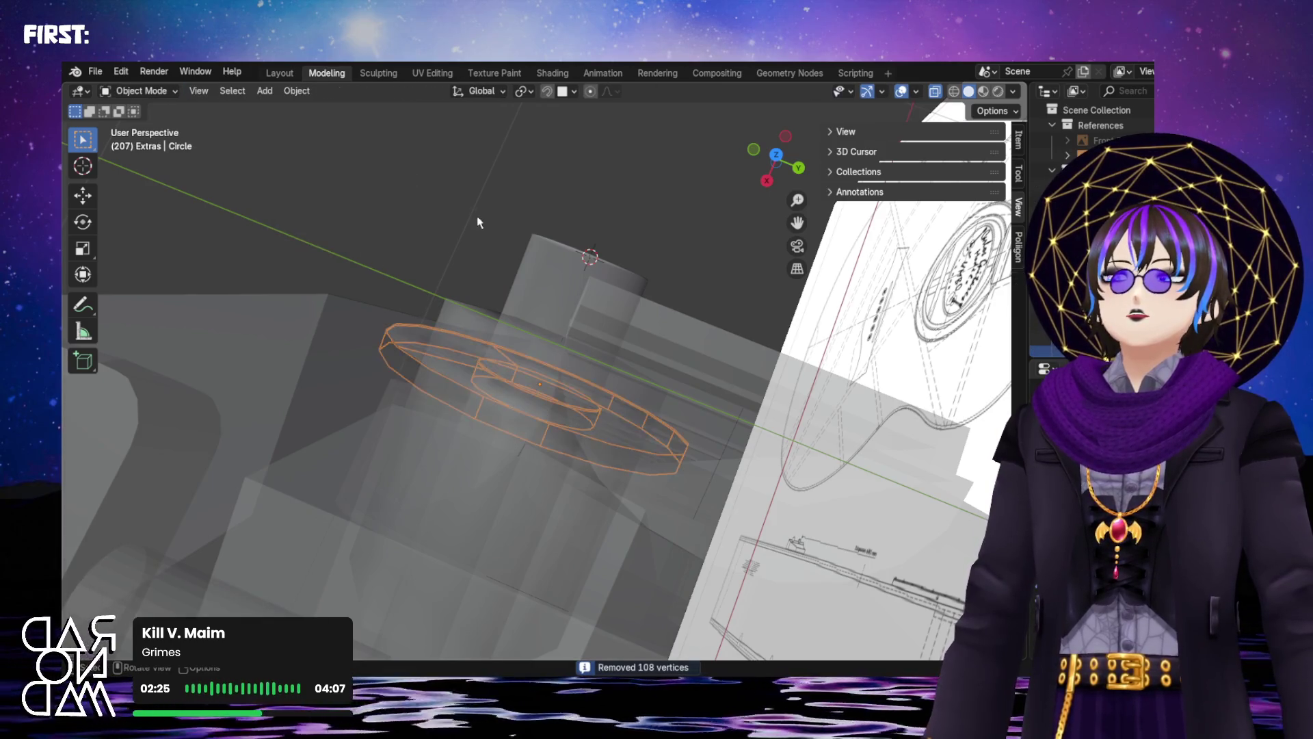
pyautogui.hotkey('alt', 'z')
pyautogui.moveTo(712, 181)
pyautogui.mouseDown(button='middle')
pyautogui.moveTo(547, 236)
pyautogui.moveTo(640, 233)
pyautogui.moveTo(720, 194)
pyautogui.moveTo(755, 108)
pyautogui.moveTo(783, 633)
pyautogui.moveTo(572, 630)
pyautogui.moveTo(628, 449)
pyautogui.moveTo(679, 433)
pyautogui.moveTo(707, 431)
pyautogui.moveTo(775, 543)
pyautogui.moveTo(763, 599)
pyautogui.moveTo(819, 97)
pyautogui.moveTo(857, 97)
pyautogui.moveTo(868, 651)
pyautogui.moveTo(543, 151)
pyautogui.moveTo(571, 121)
pyautogui.moveTo(599, 207)
pyautogui.moveTo(936, 80)
pyautogui.mouseUp(button='middle')
# Select all of the Circle ring in X-ray and recalculate its normals to face outside
pyautogui.click(599, 208)
pyautogui.press('Tab')
pyautogui.click(935, 91)
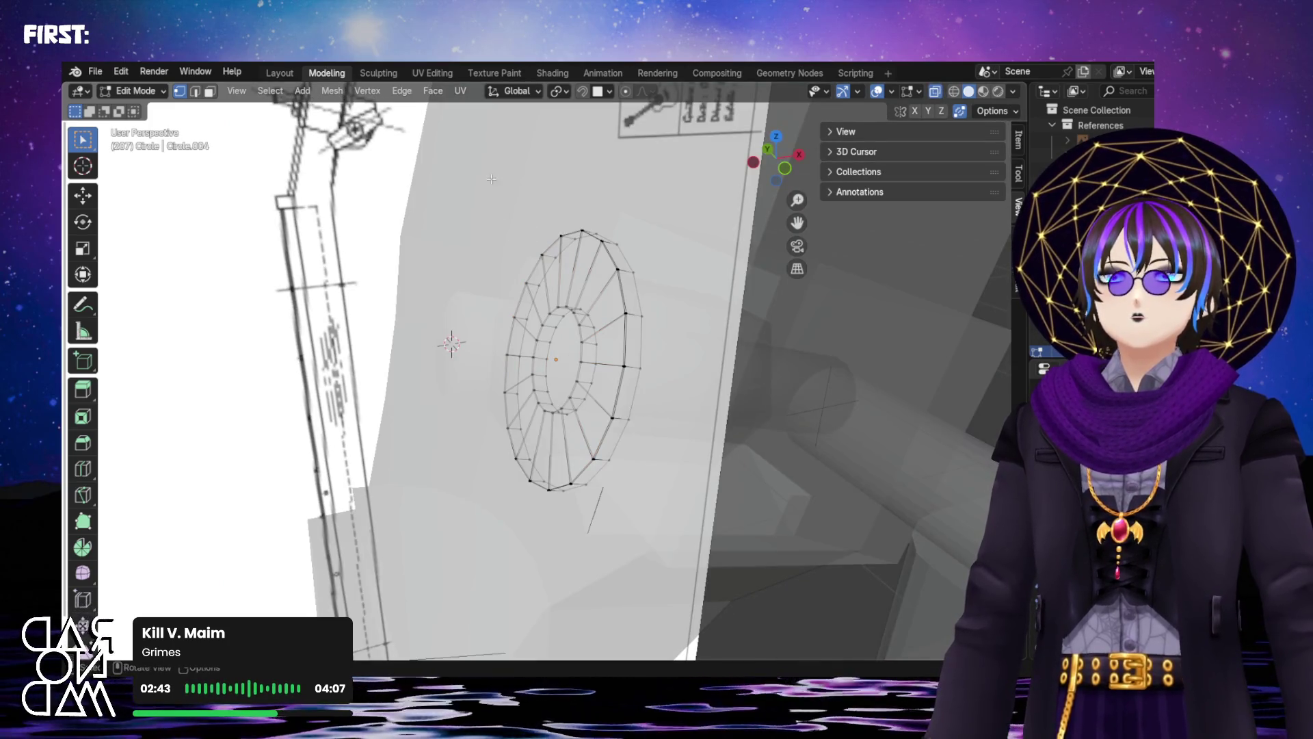
pyautogui.press('a')
pyautogui.moveTo(538, 240)
pyautogui.mouseDown(button='middle')
pyautogui.moveTo(625, 526)
pyautogui.moveTo(520, 383)
pyautogui.mouseUp(button='middle')
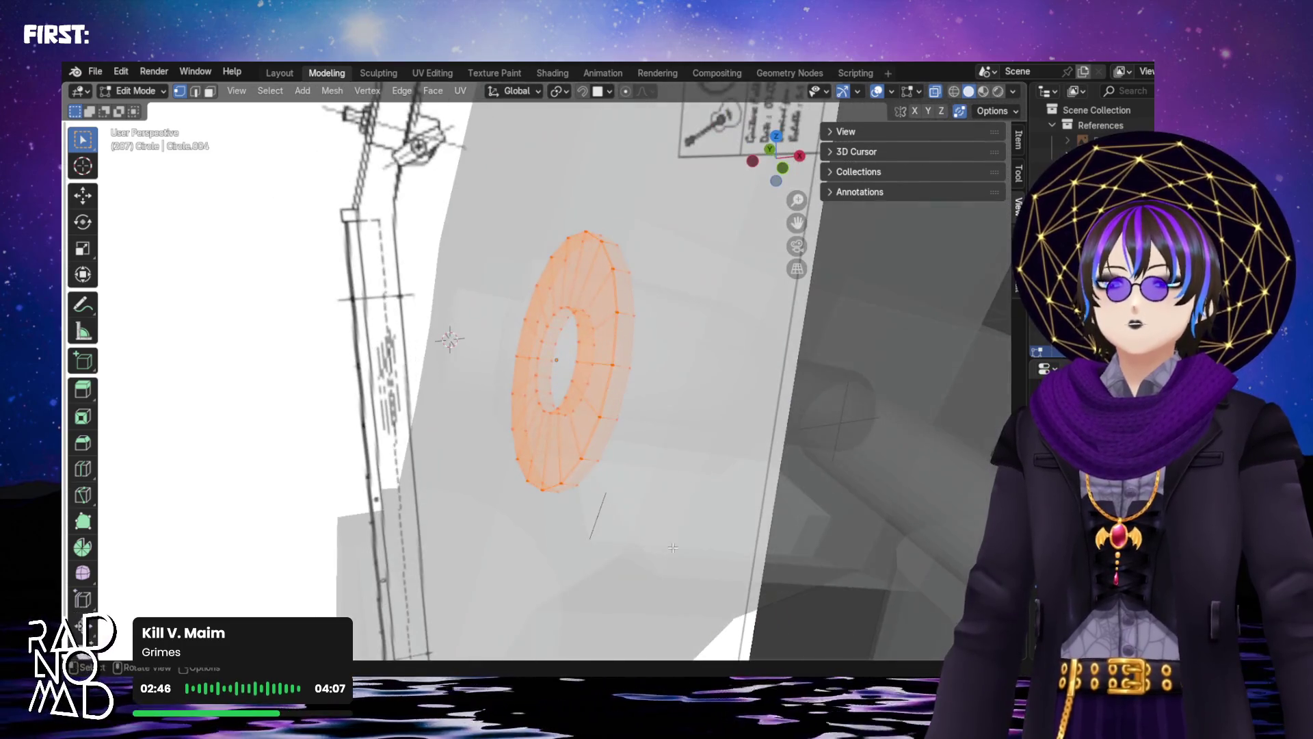
pyautogui.click(327, 91)
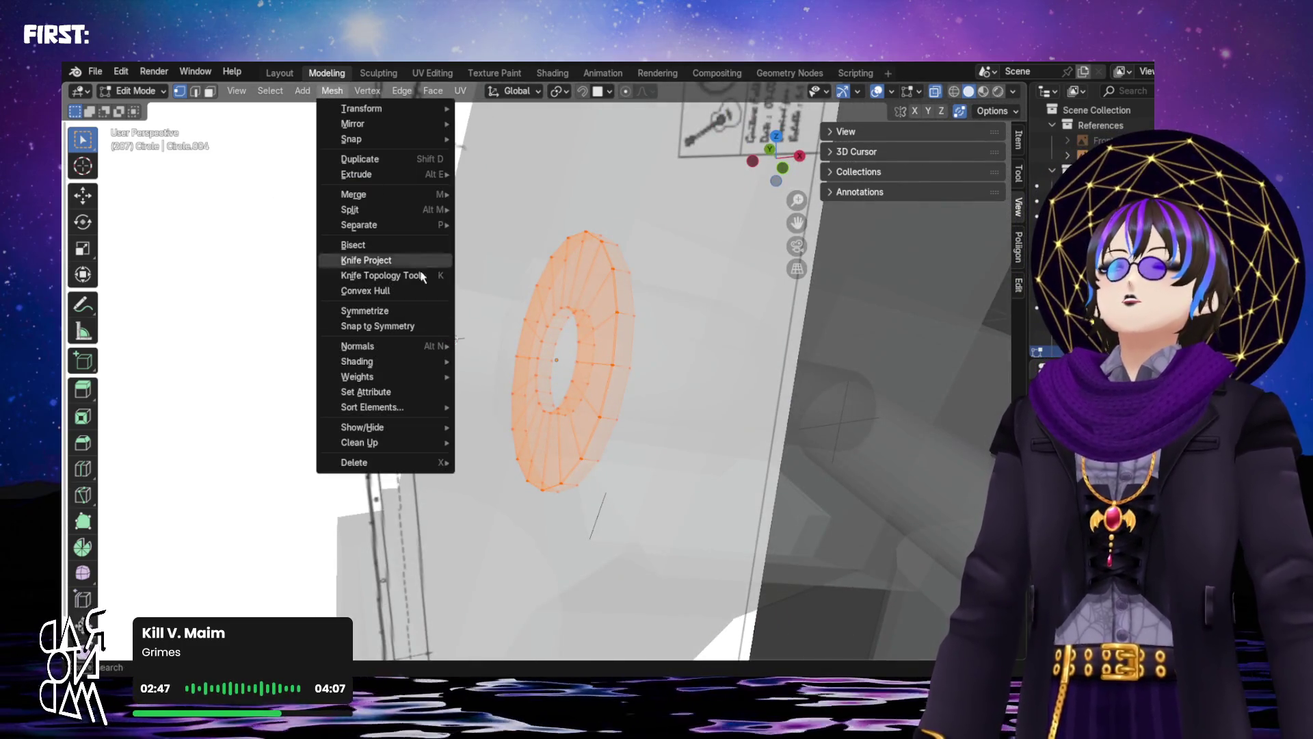
pyautogui.moveTo(419, 346)
pyautogui.click(509, 361)
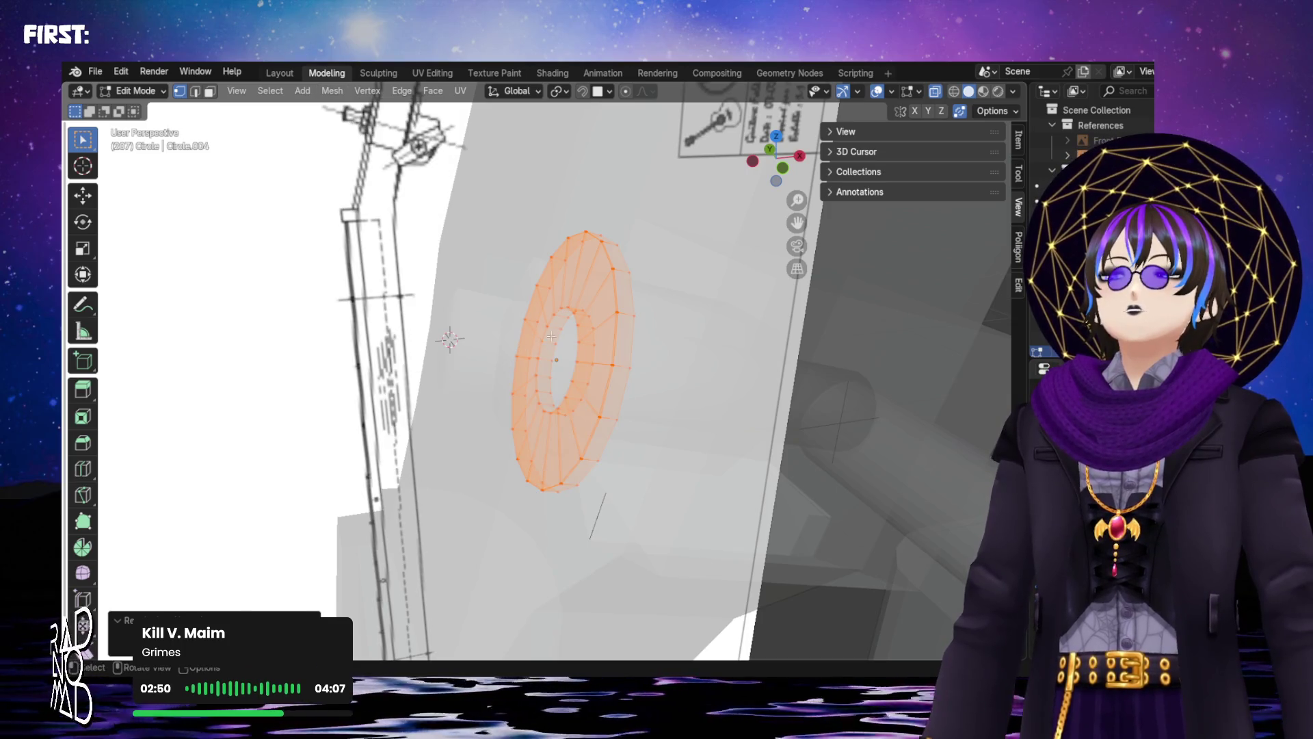
pyautogui.moveTo(510, 360); pyautogui.dragTo(644, 325, button='middle')
pyautogui.hotkey('alt', 'q')
pyautogui.moveTo(924, 106)
pyautogui.mouseDown(button='middle')
pyautogui.moveTo(777, 137)
pyautogui.moveTo(463, 322)
pyautogui.moveTo(561, 314)
pyautogui.moveTo(751, 333)
pyautogui.moveTo(767, 217)
pyautogui.mouseUp(button='middle')
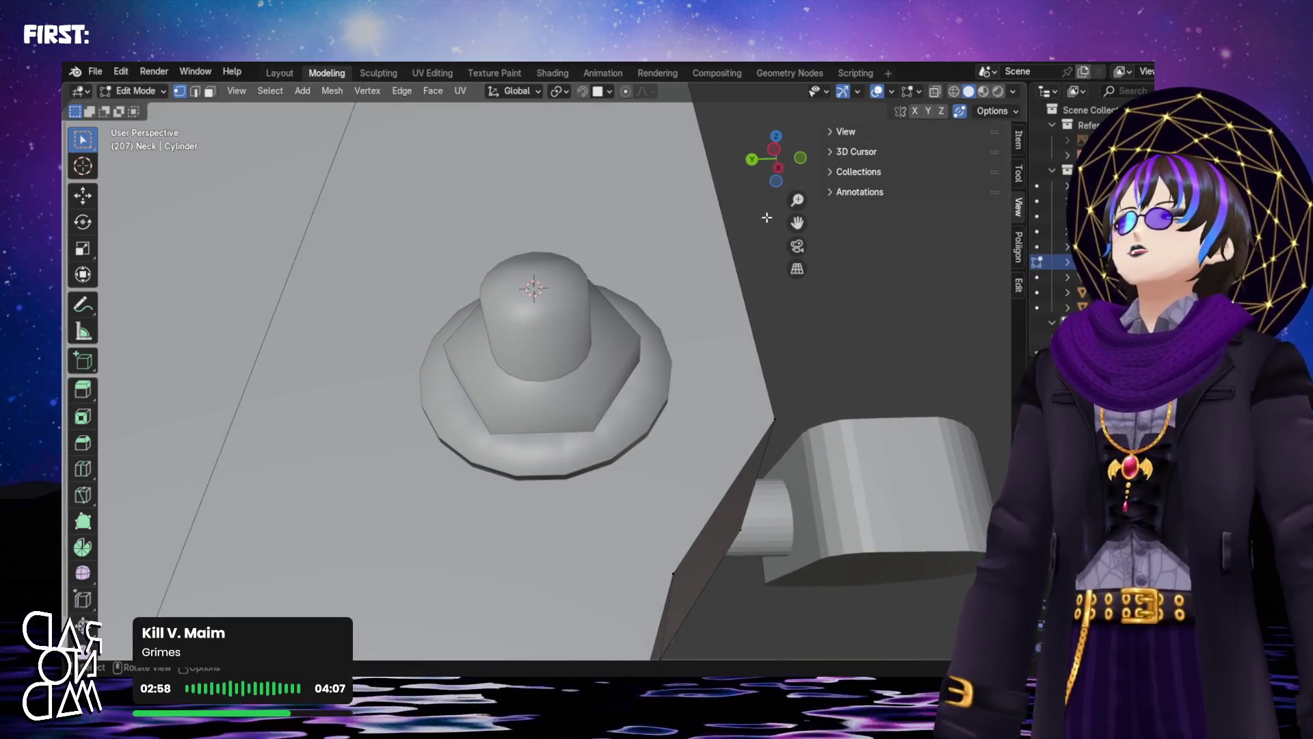
pyautogui.moveTo(621, 385)
pyautogui.mouseDown(button='middle')
pyautogui.moveTo(656, 328)
pyautogui.moveTo(580, 232)
pyautogui.moveTo(590, 390)
pyautogui.moveTo(615, 413)
pyautogui.moveTo(567, 410)
pyautogui.moveTo(461, 357)
pyautogui.moveTo(583, 390)
pyautogui.mouseUp(button='middle')
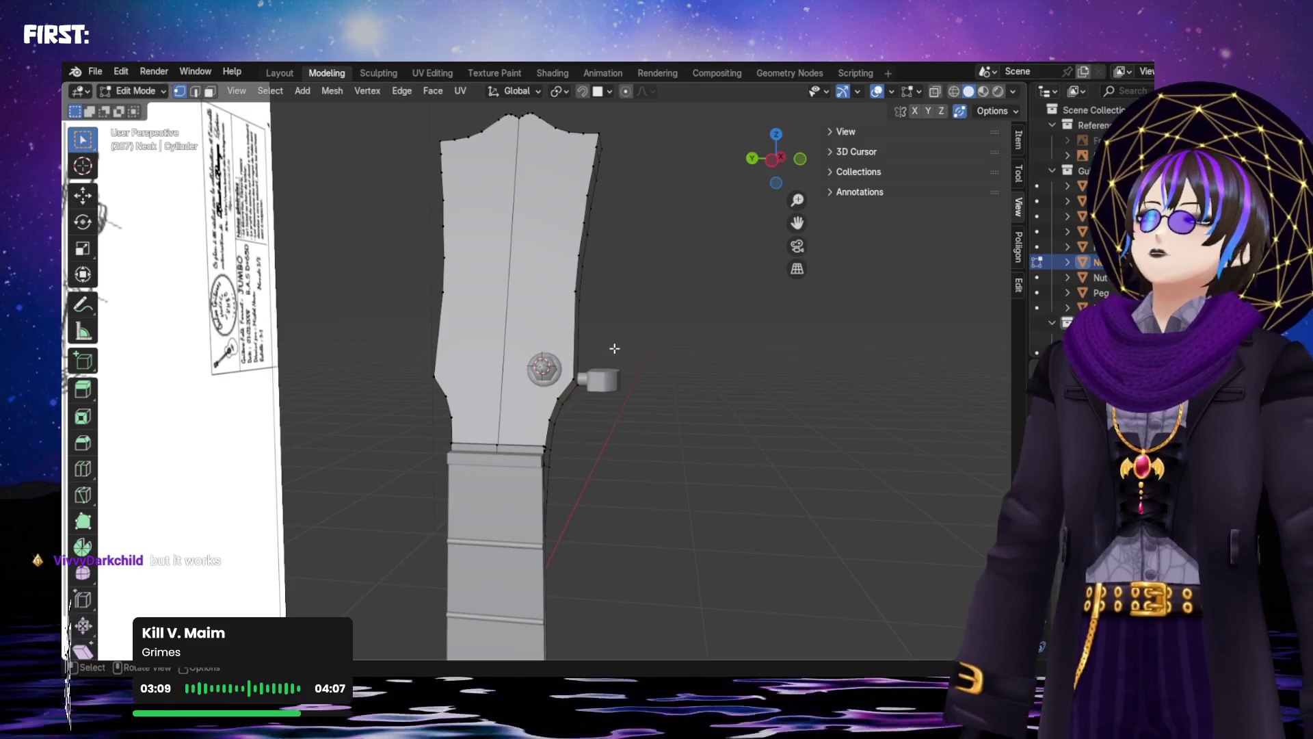
pyautogui.scroll(2, 572, 367)
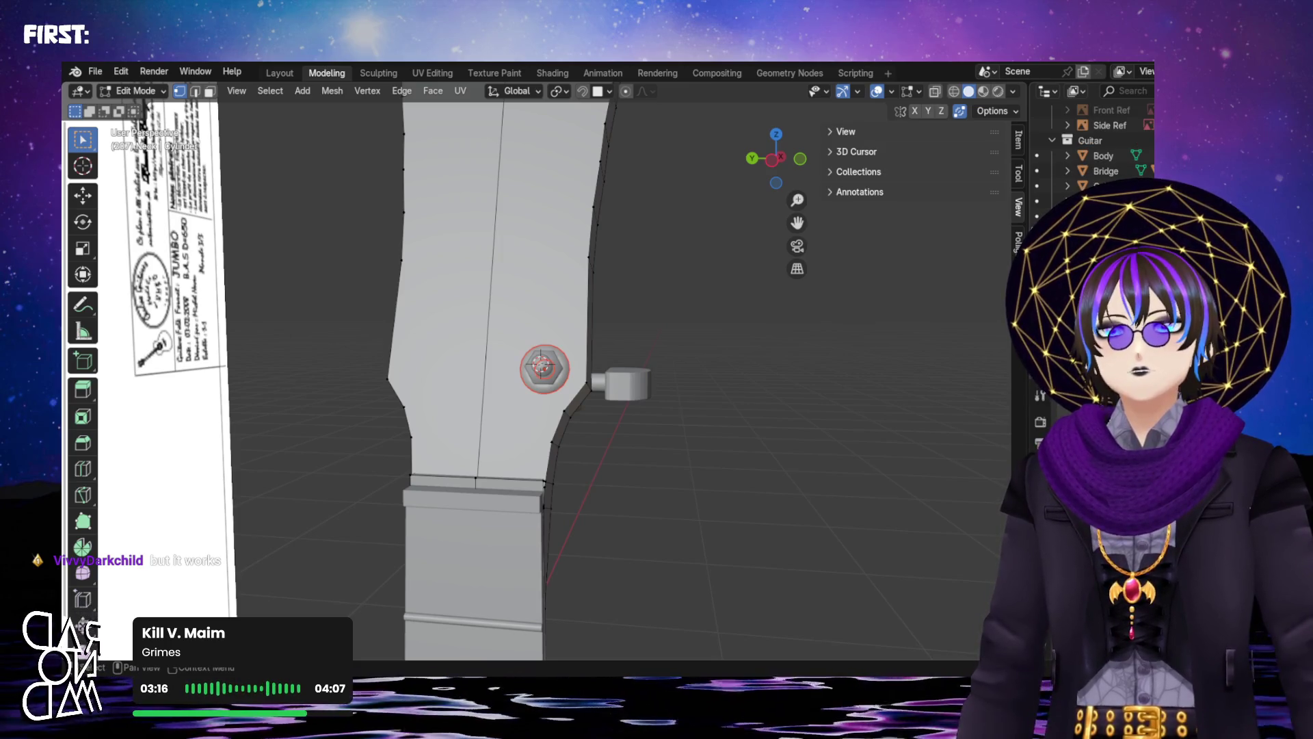
pyautogui.scroll(2, 632, 354)
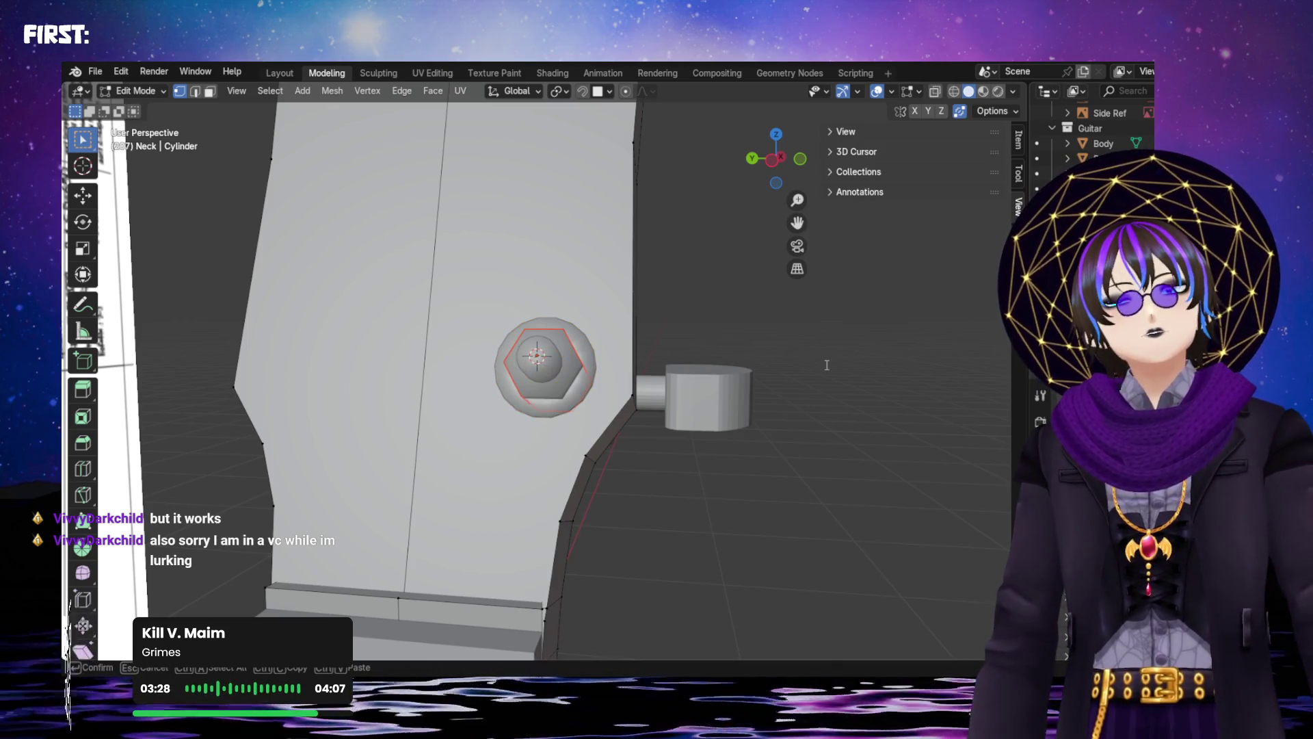
pyautogui.moveTo(853, 322); pyautogui.dragTo(693, 311, button='middle')
pyautogui.scroll(3, 535, 355)
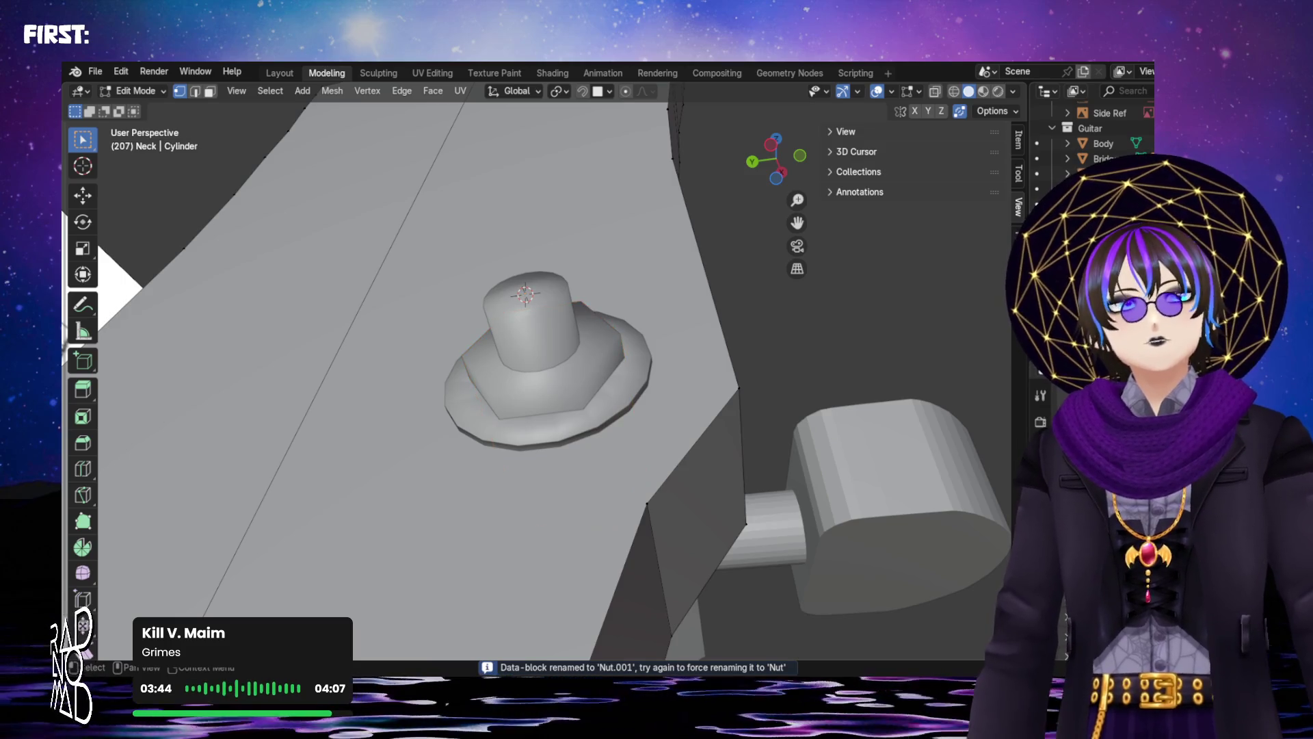
pyautogui.scroll(-5, 597, 373)
pyautogui.scroll(2, 608, 373)
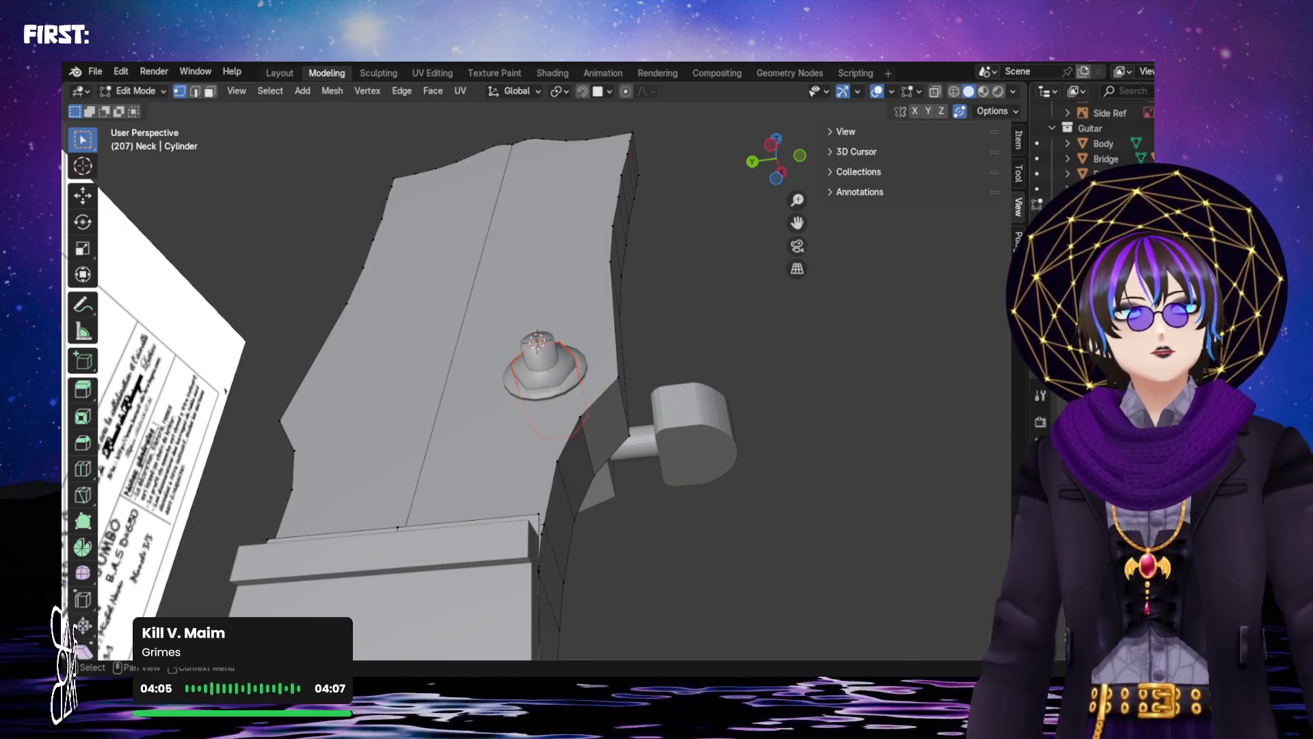
pyautogui.moveTo(881, 329)
pyautogui.mouseDown(button='middle')
pyautogui.moveTo(807, 363)
pyautogui.moveTo(752, 473)
pyautogui.moveTo(639, 443)
pyautogui.moveTo(781, 427)
pyautogui.moveTo(653, 396)
pyautogui.mouseUp(button='middle')
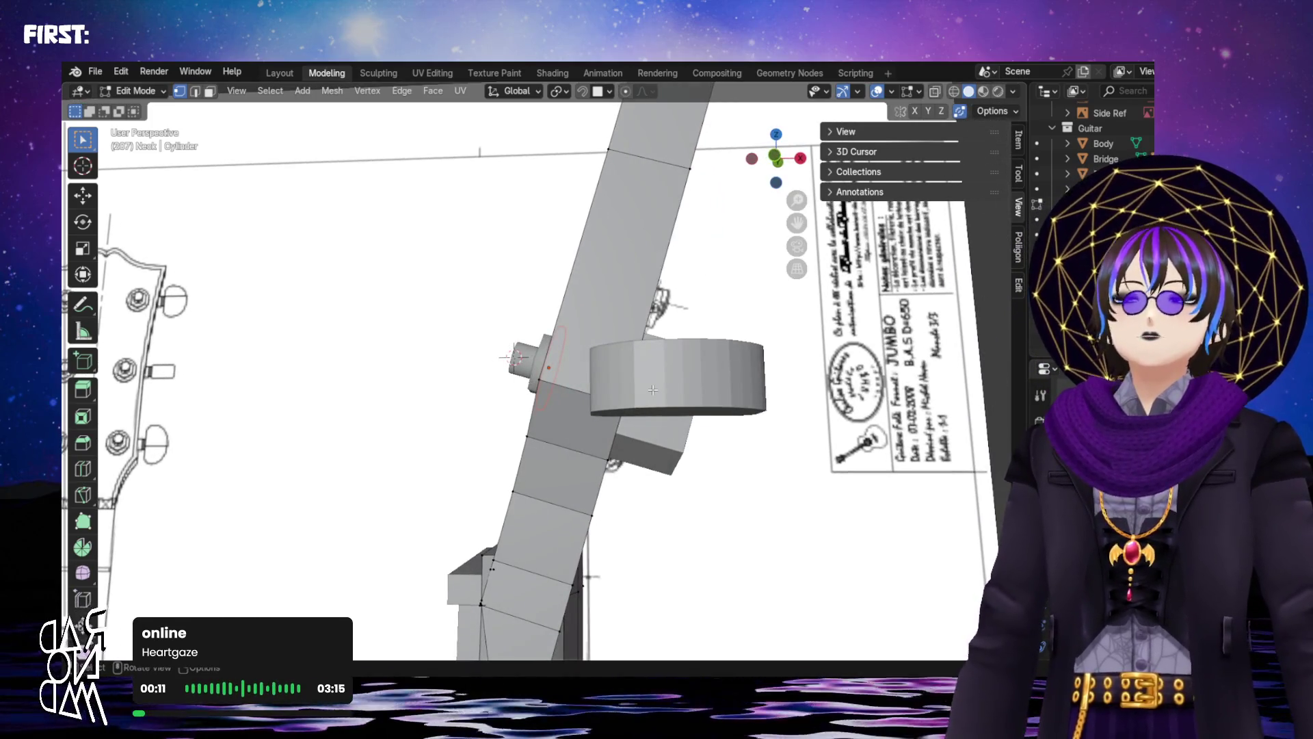
pyautogui.moveTo(653, 390)
pyautogui.mouseDown(button='middle')
pyautogui.moveTo(671, 461)
pyautogui.moveTo(771, 448)
pyautogui.moveTo(763, 469)
pyautogui.mouseUp(button='middle')
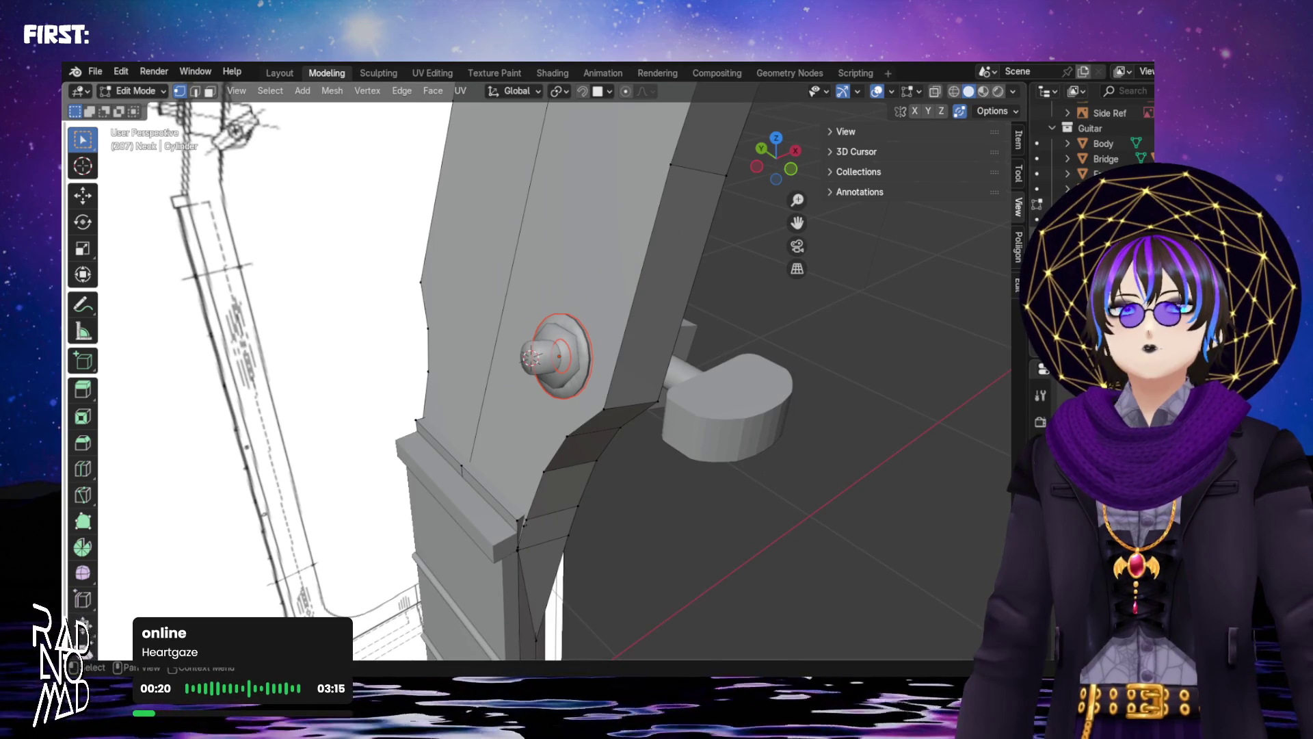
pyautogui.click(447, 485)
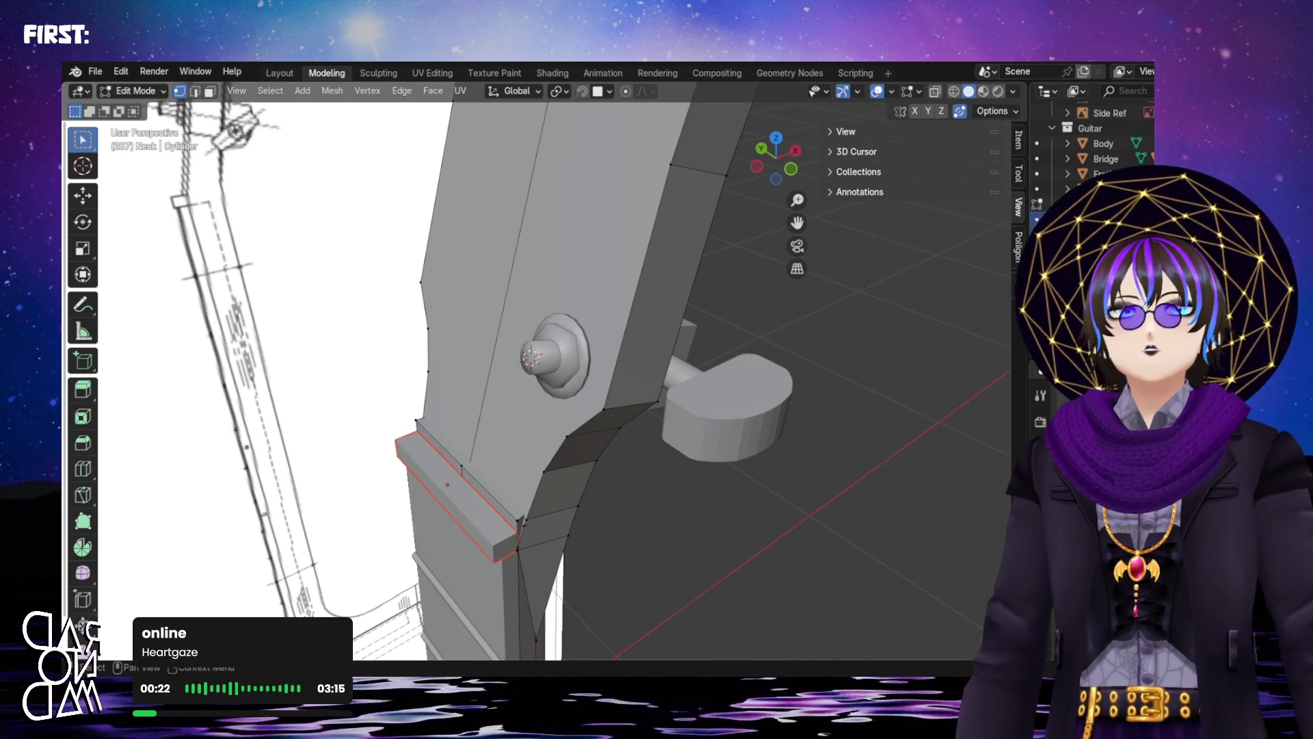
pyautogui.moveTo(848, 279); pyautogui.dragTo(963, 350, button='middle')
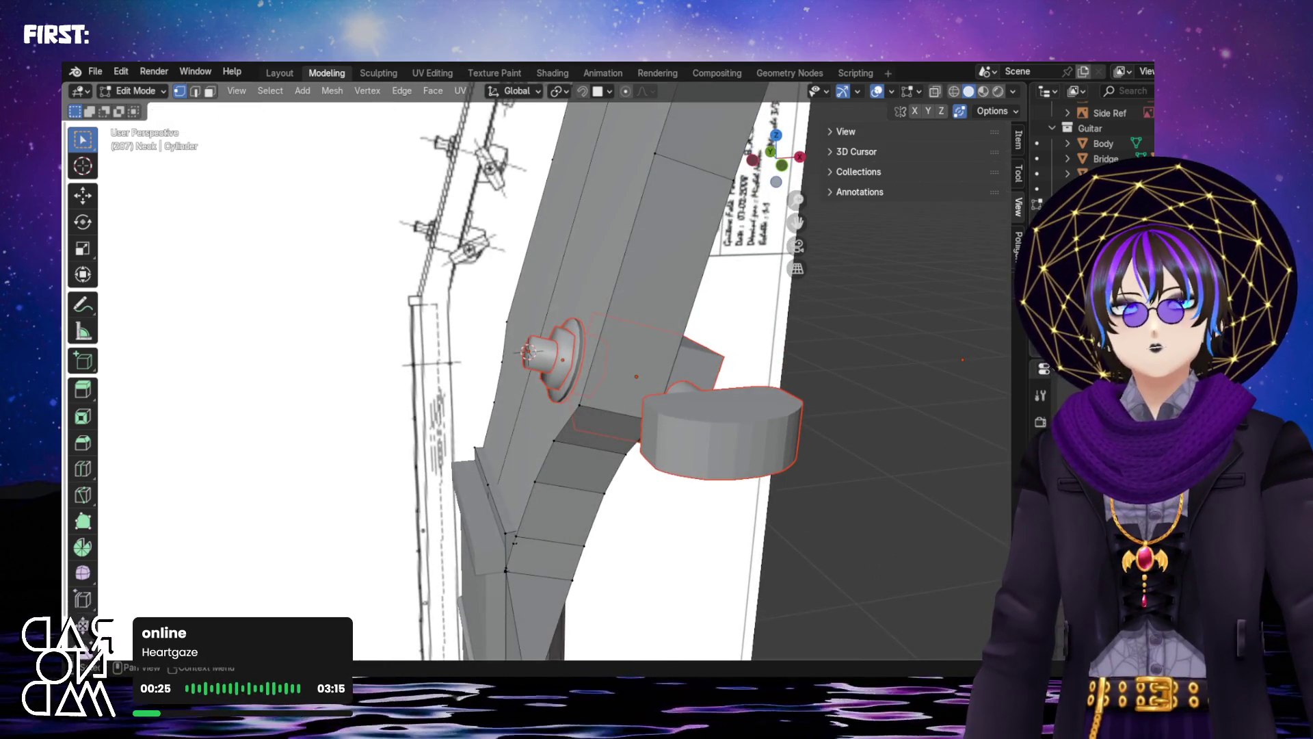
pyautogui.rightClick(1039, 267)
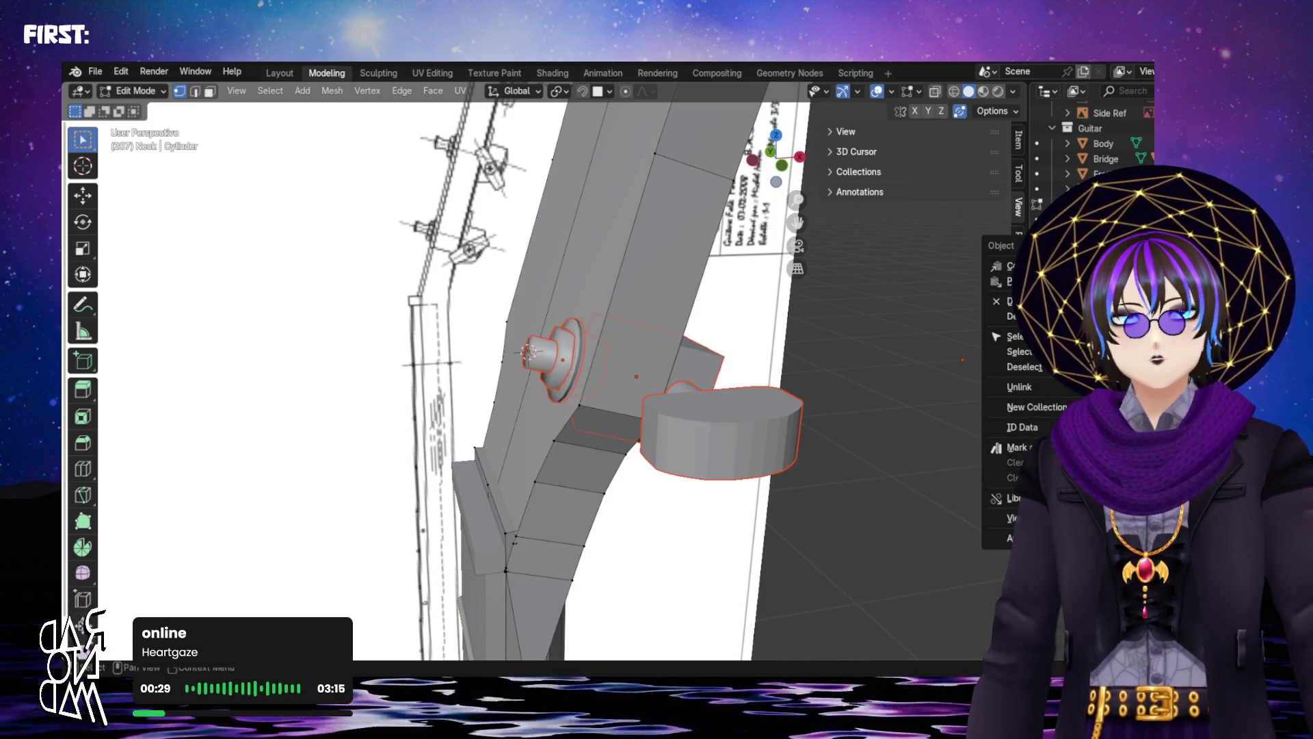
pyautogui.moveTo(1009, 537)
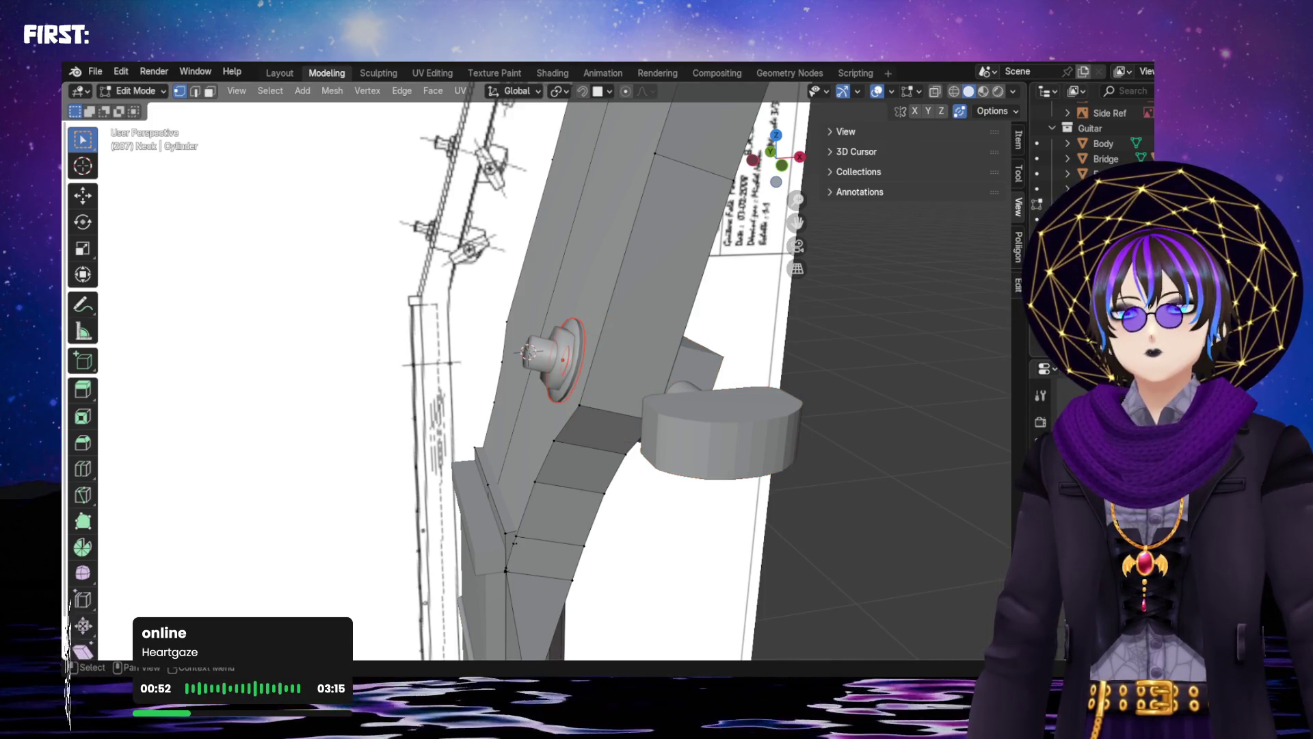
# Make a first attempt at selecting and parenting the peg parts, then leave Edit Mode
pyautogui.click(718, 431)
pyautogui.keyDown('shift'); pyautogui.click(554, 361); pyautogui.keyUp('shift')
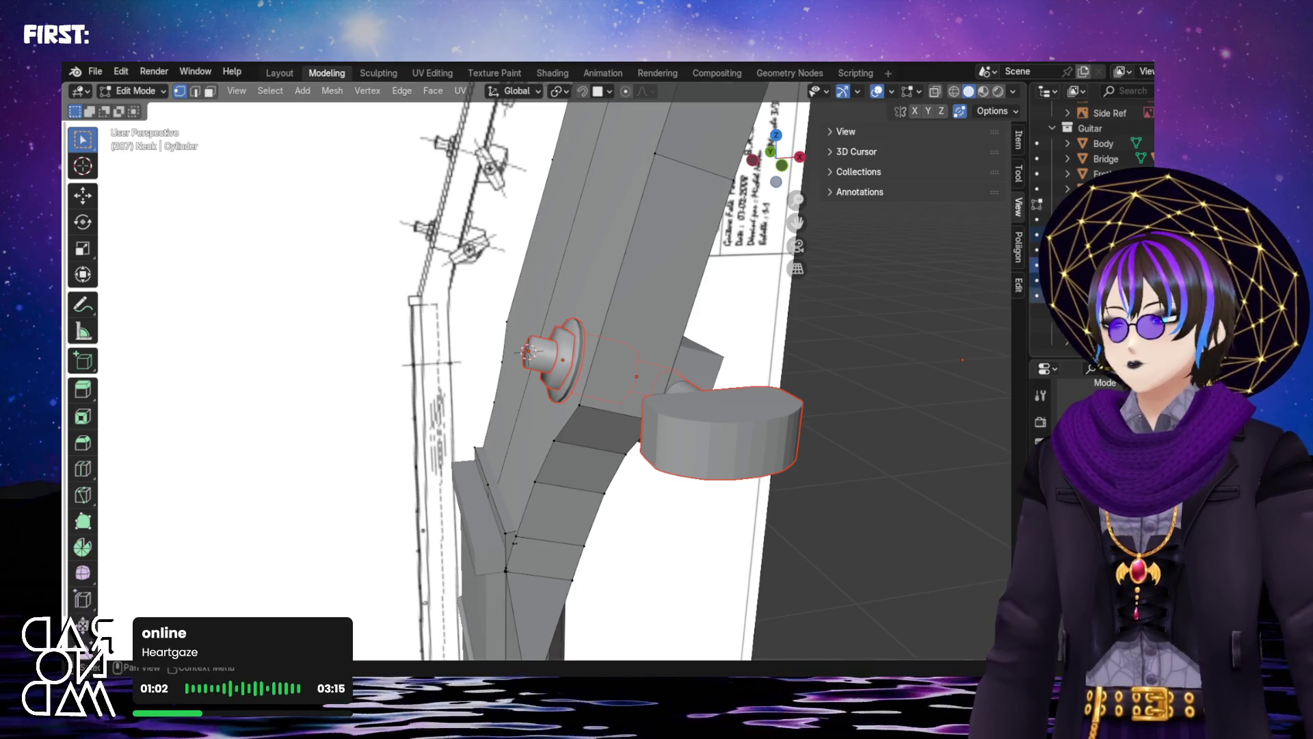
pyautogui.click(695, 365)
pyautogui.click(718, 431)
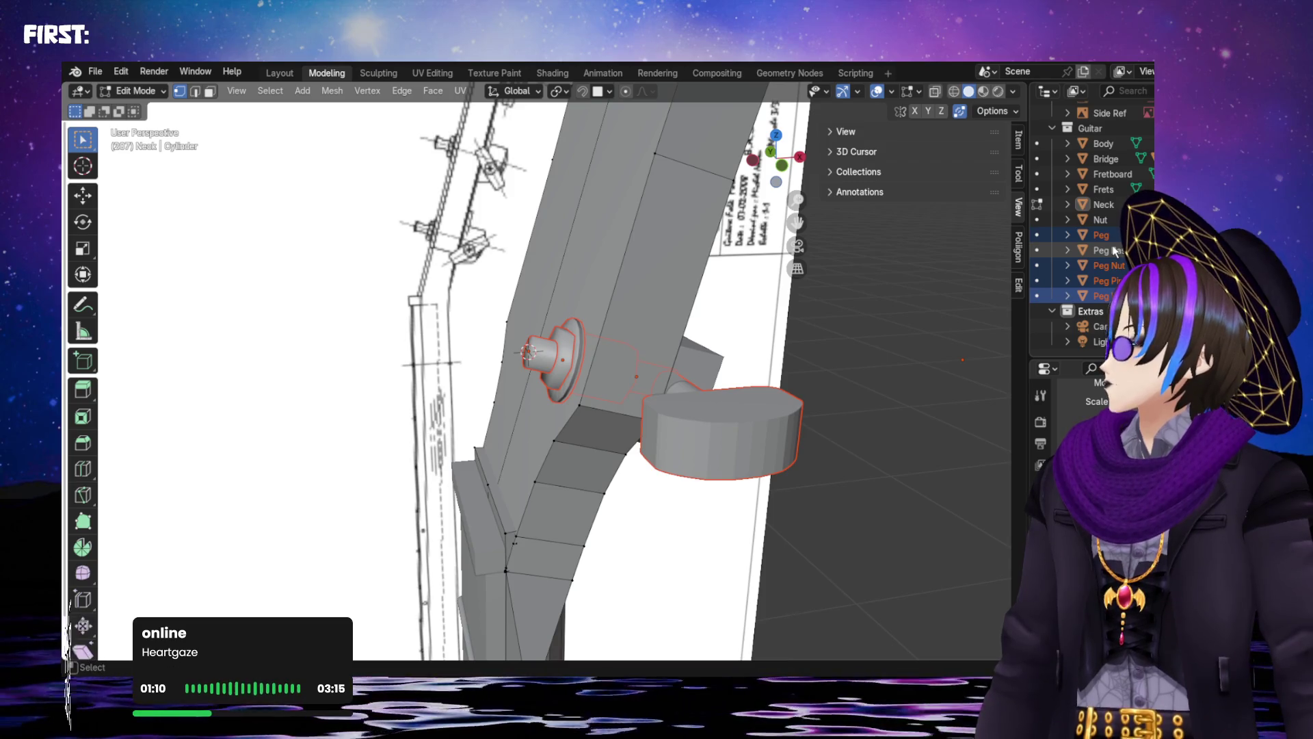
pyautogui.click(1114, 251)
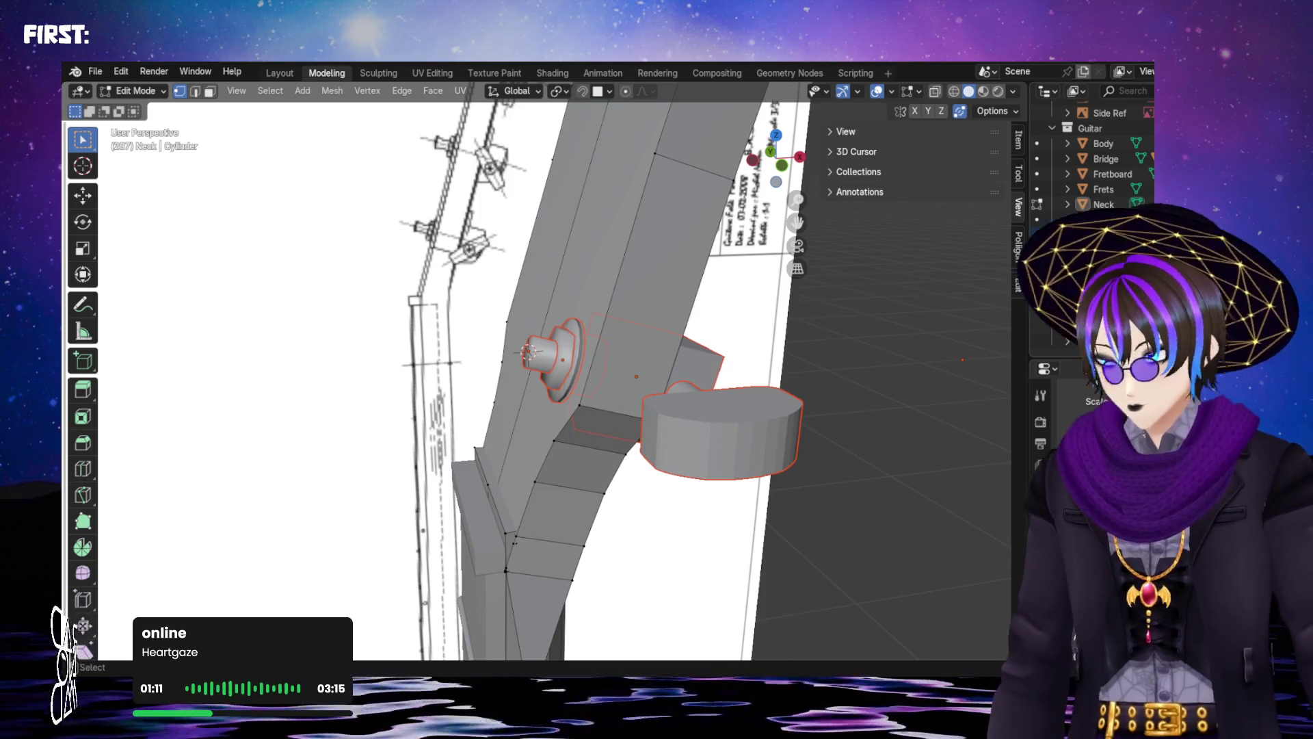
pyautogui.hotkey('ctrl', 'p')
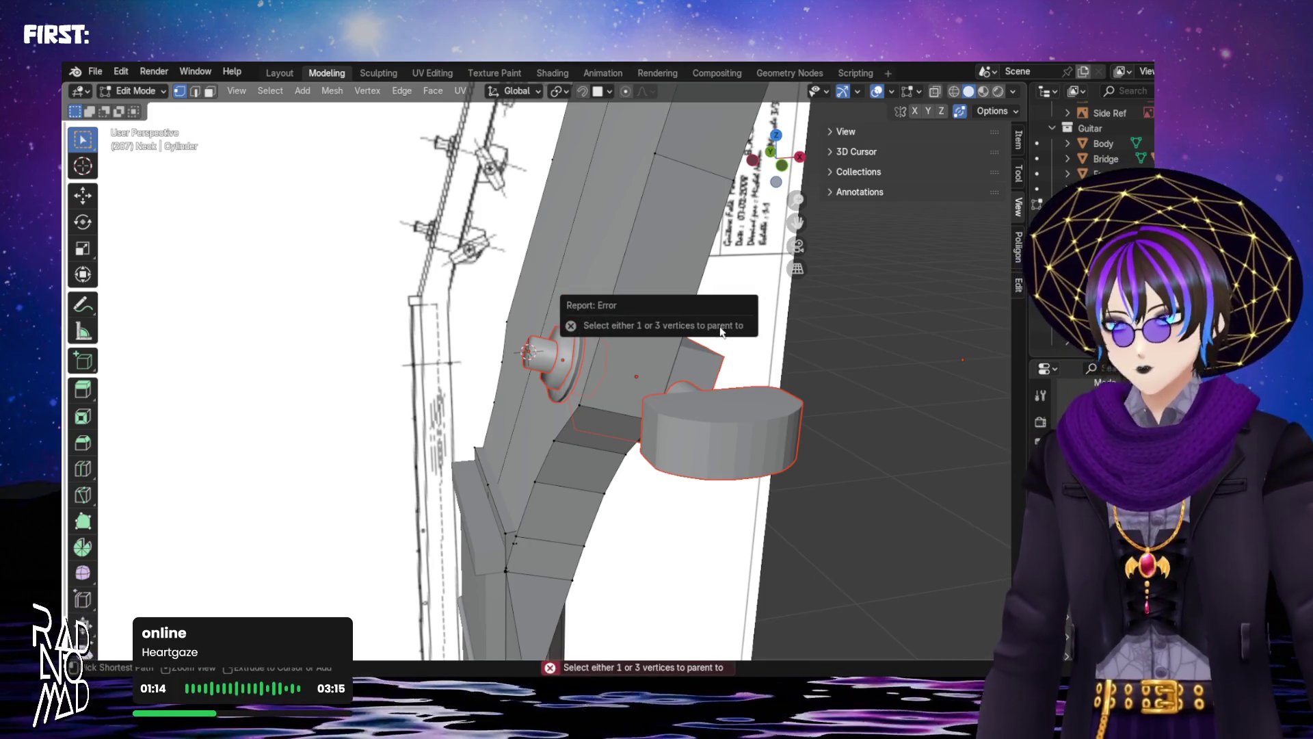
pyautogui.moveTo(742, 421)
pyautogui.mouseDown(button='middle')
pyautogui.moveTo(660, 433)
pyautogui.moveTo(651, 382)
pyautogui.mouseUp(button='middle')
pyautogui.press('Tab')
pyautogui.click(674, 407)
pyautogui.moveTo(662, 413); pyautogui.dragTo(765, 410, button='middle')
# Select Peg Washer, Peg Nut, then Peg Base, and parent them with Ctrl+P > Object
pyautogui.click(562, 359)
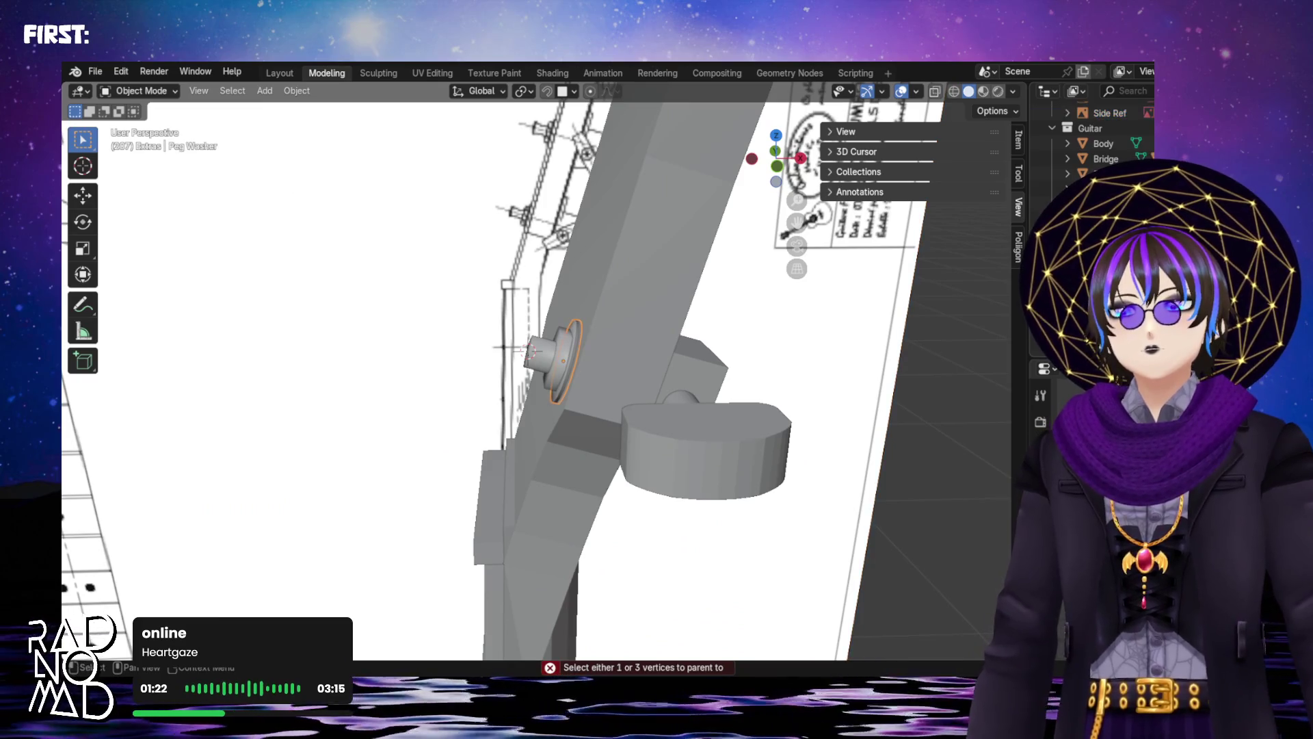
pyautogui.keyDown('shift'); pyautogui.click(547, 362); pyautogui.keyUp('shift')
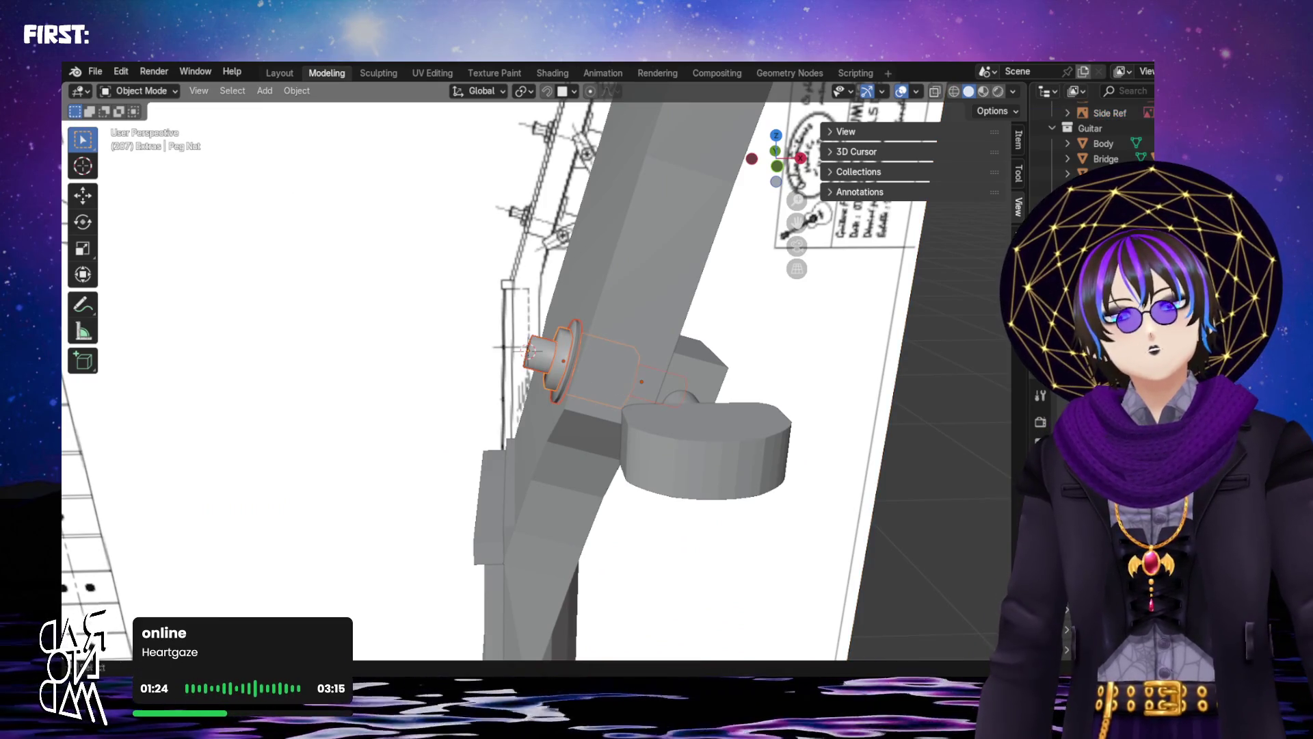
pyautogui.keyDown('shift'); pyautogui.click(692, 380); pyautogui.keyUp('shift')
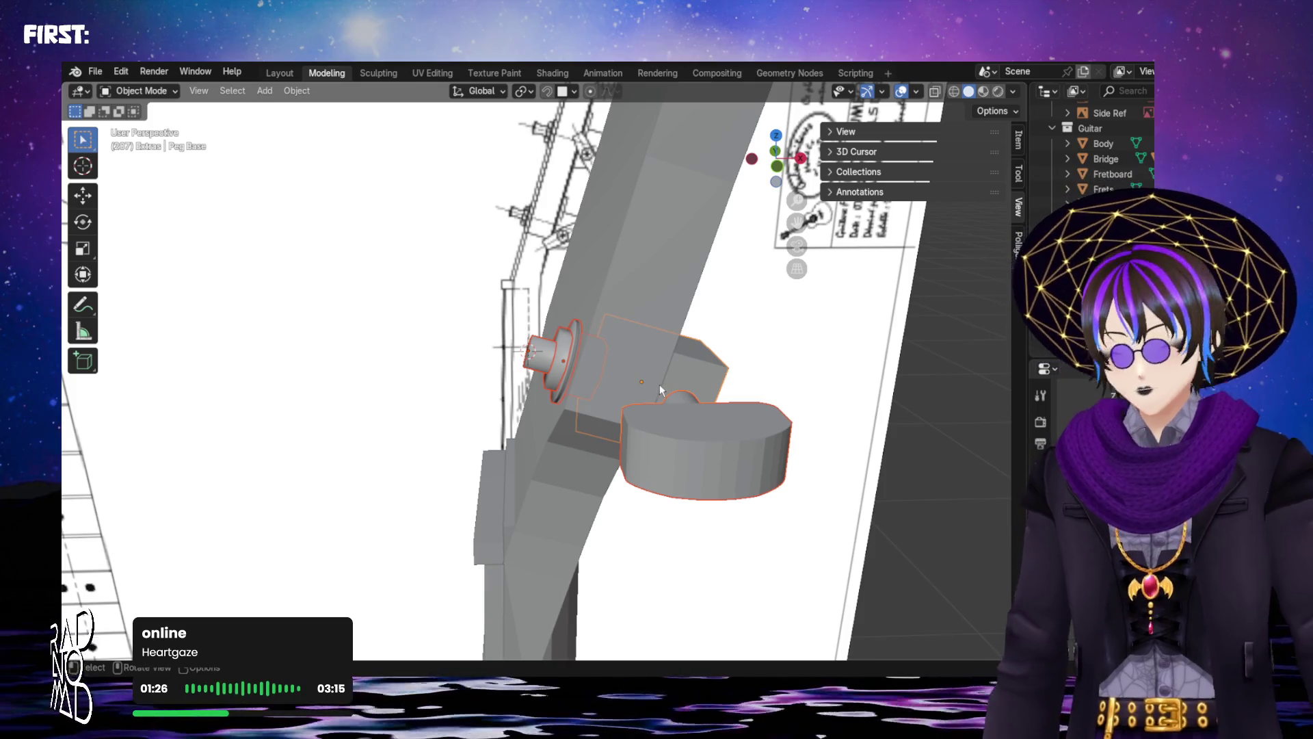
pyautogui.hotkey('ctrl', 'p')
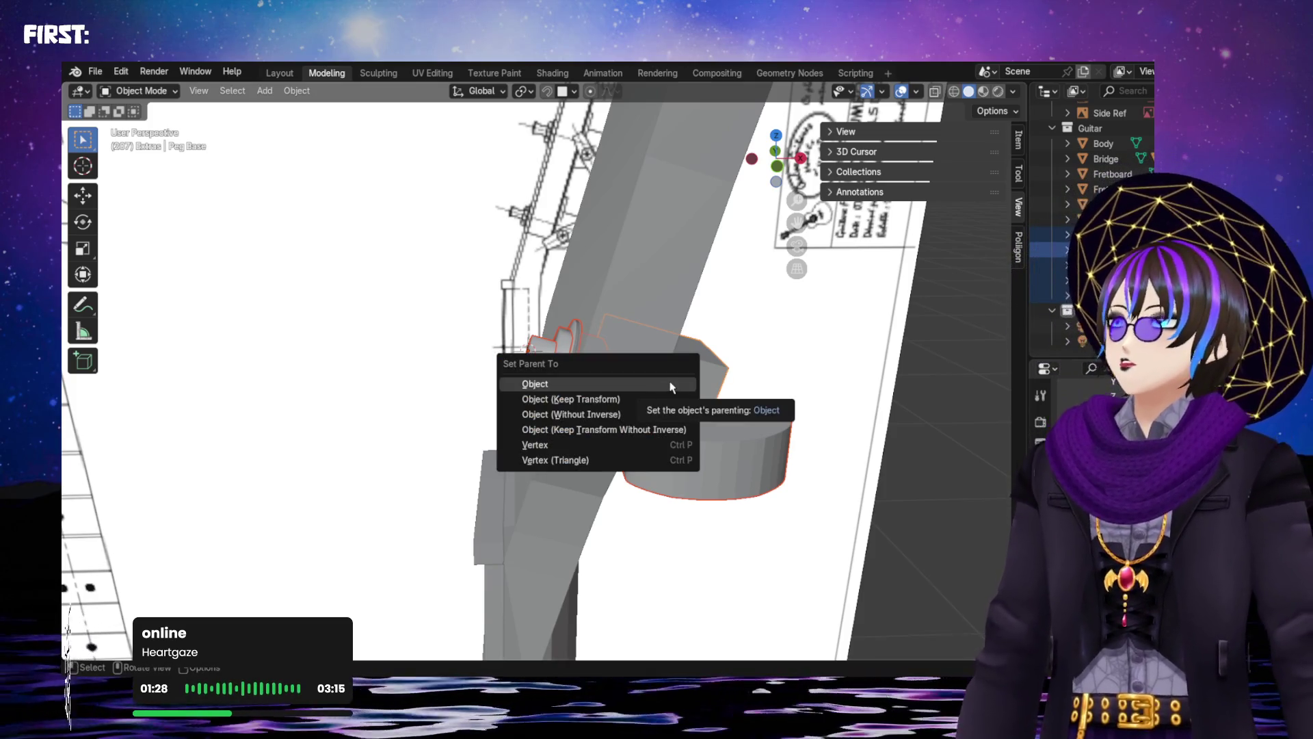
pyautogui.click(671, 385)
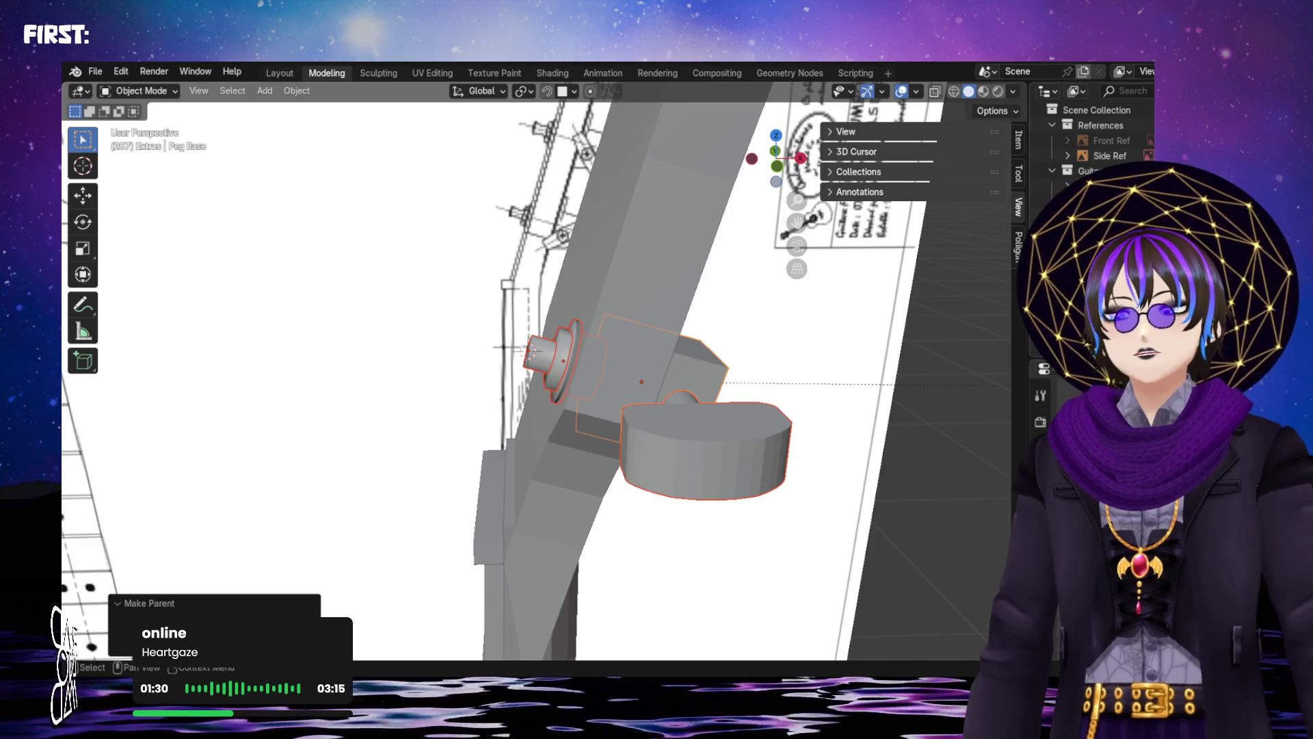